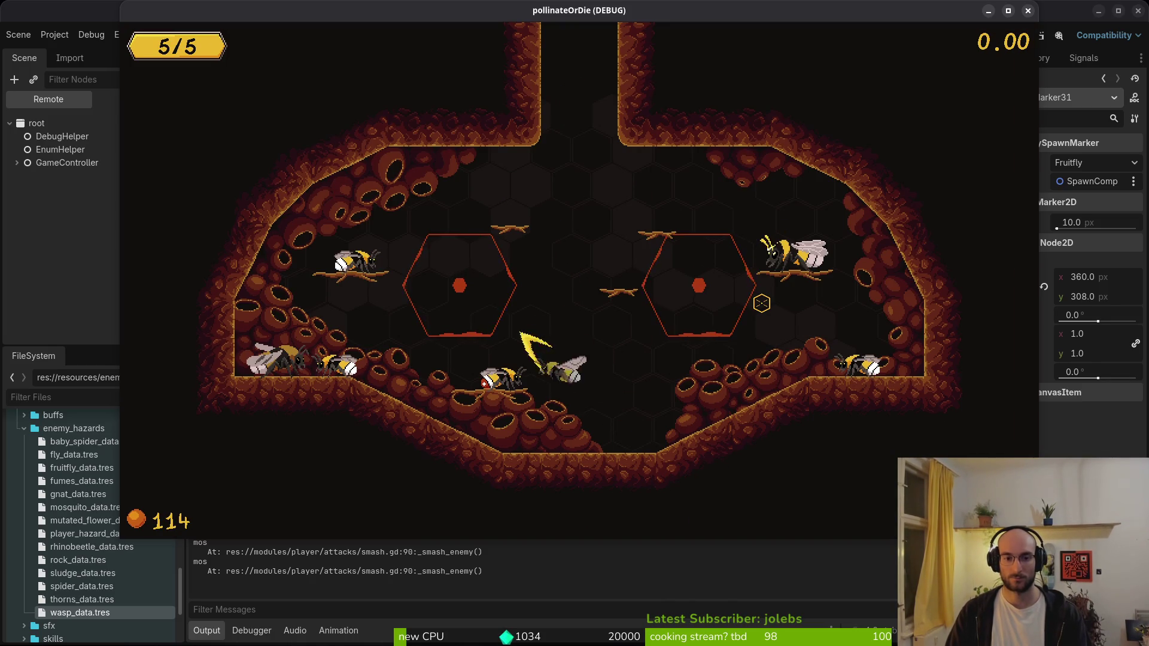
- Launch a level from the debug level select and fly the bee around
key(Escape)
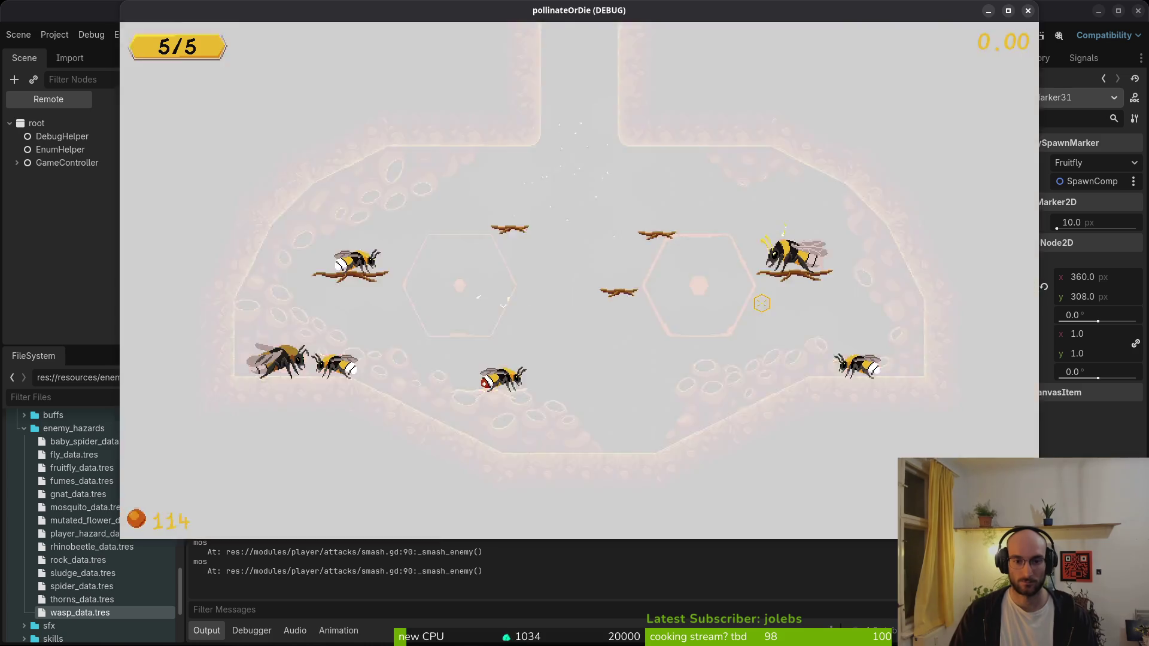
key(Return)
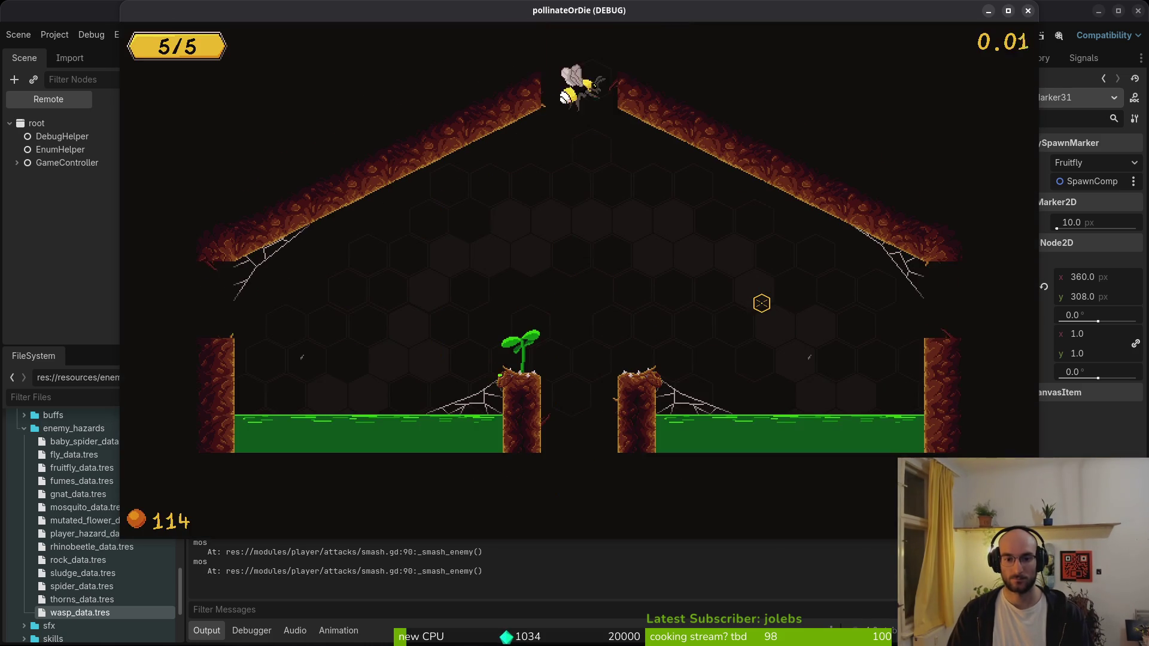
key(w)
key(a)
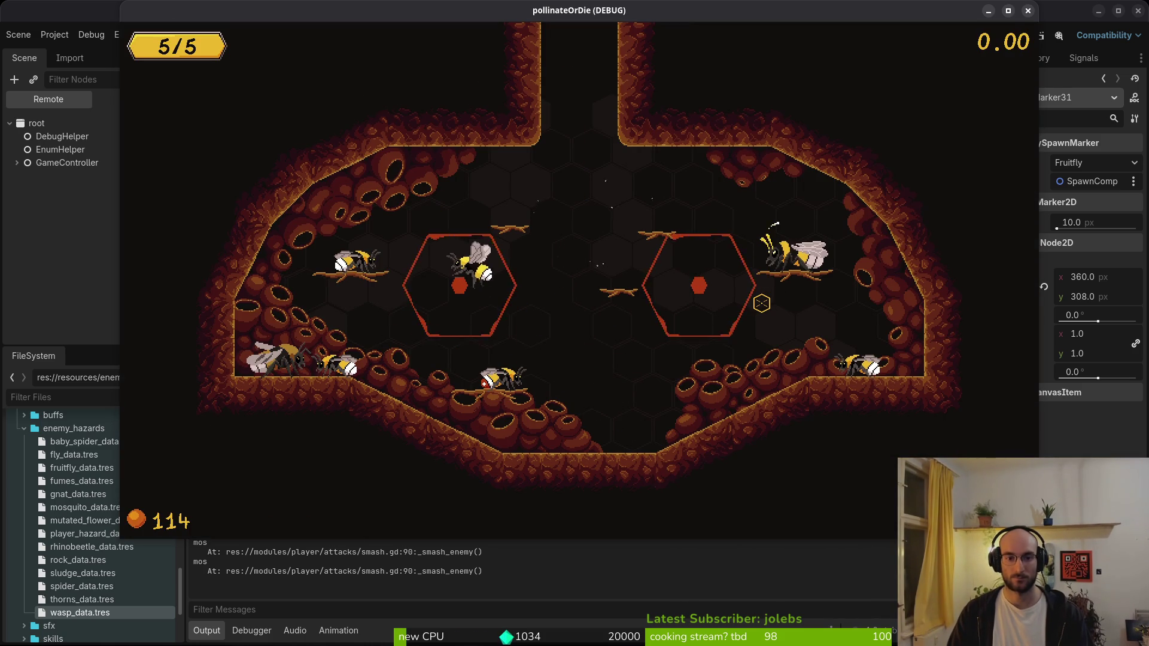
key(s)
key(d)
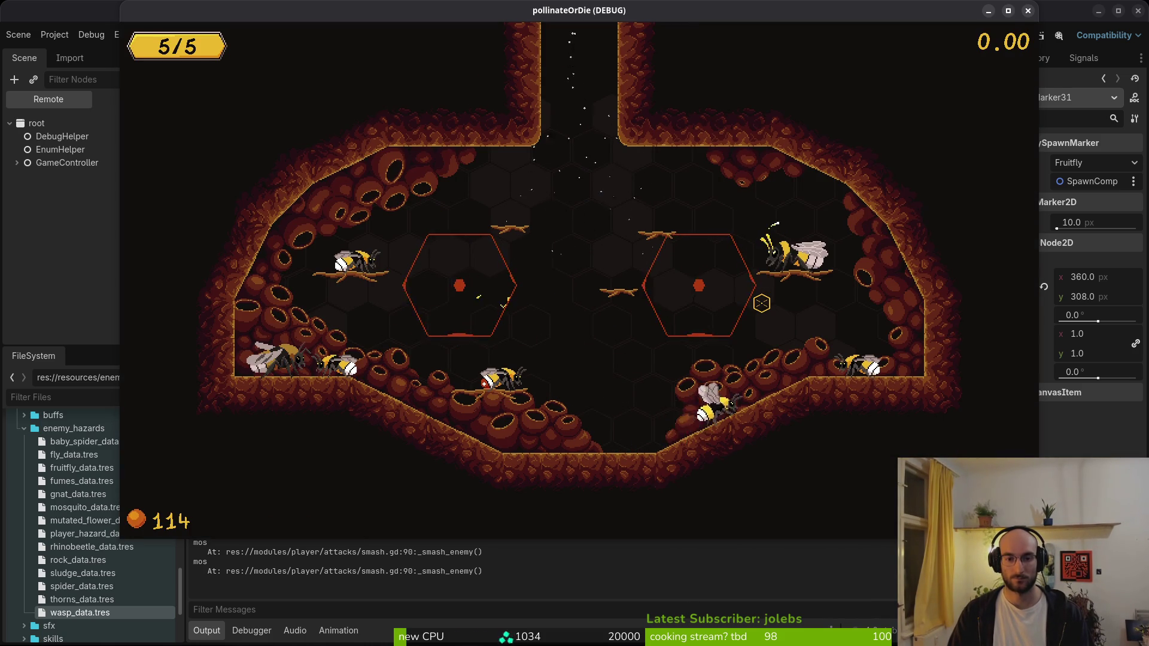
- Start level 2-7 and steer the bee around, dodging enemies
key(Escape)
key(Return)
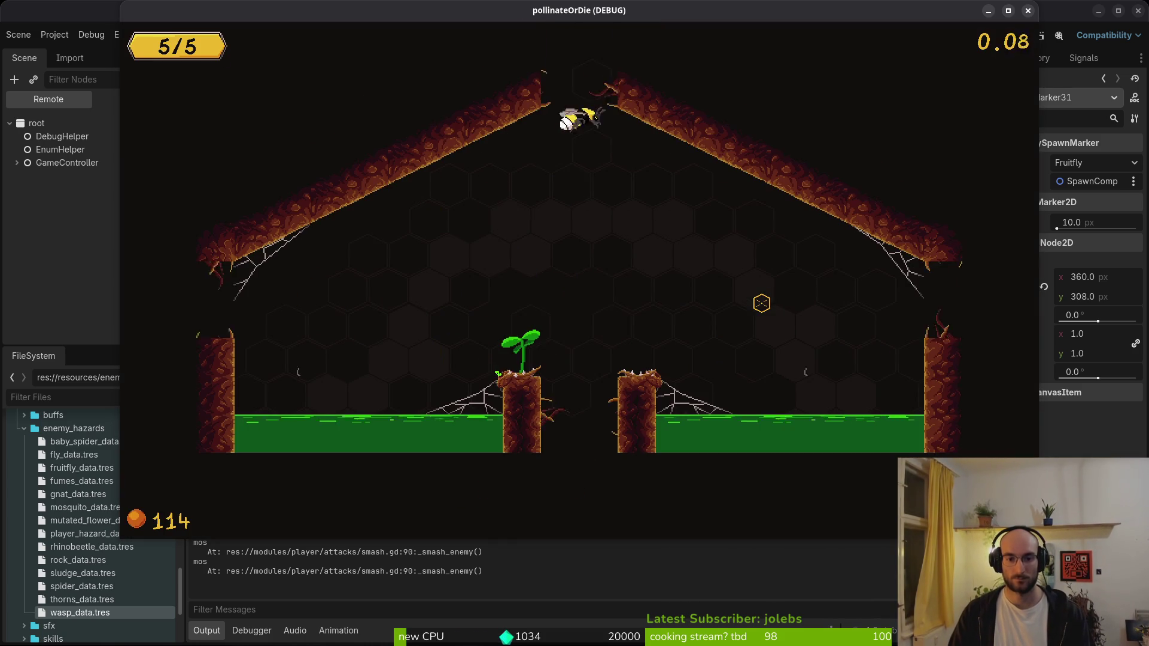
key(a)
key(w)
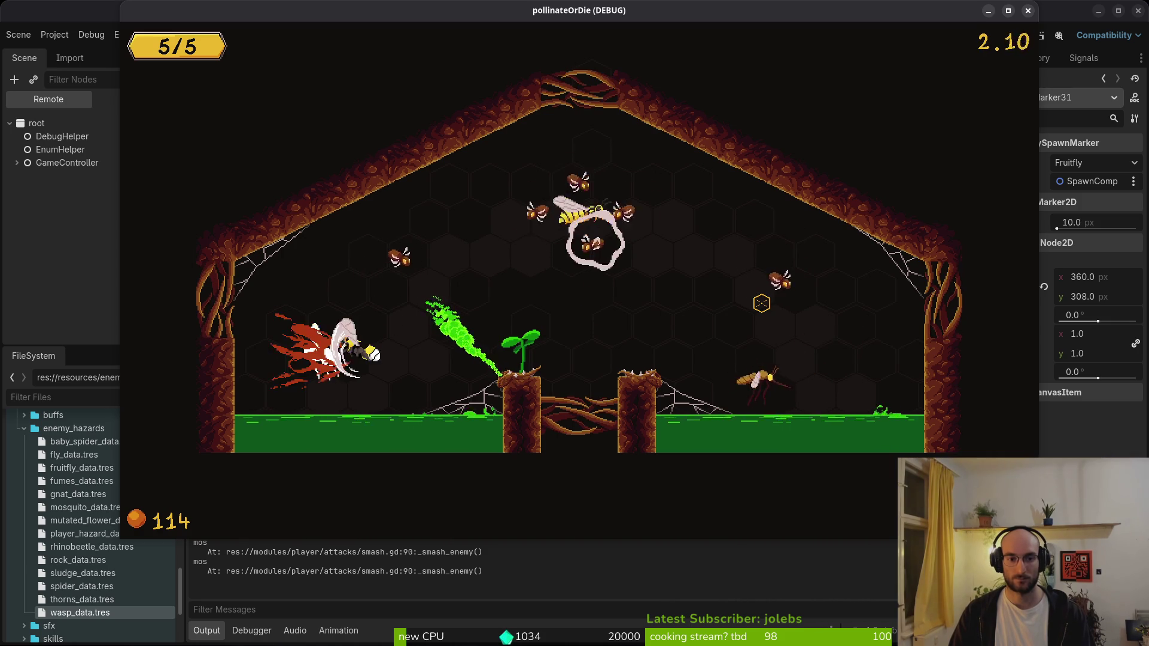
key(d)
key(s)
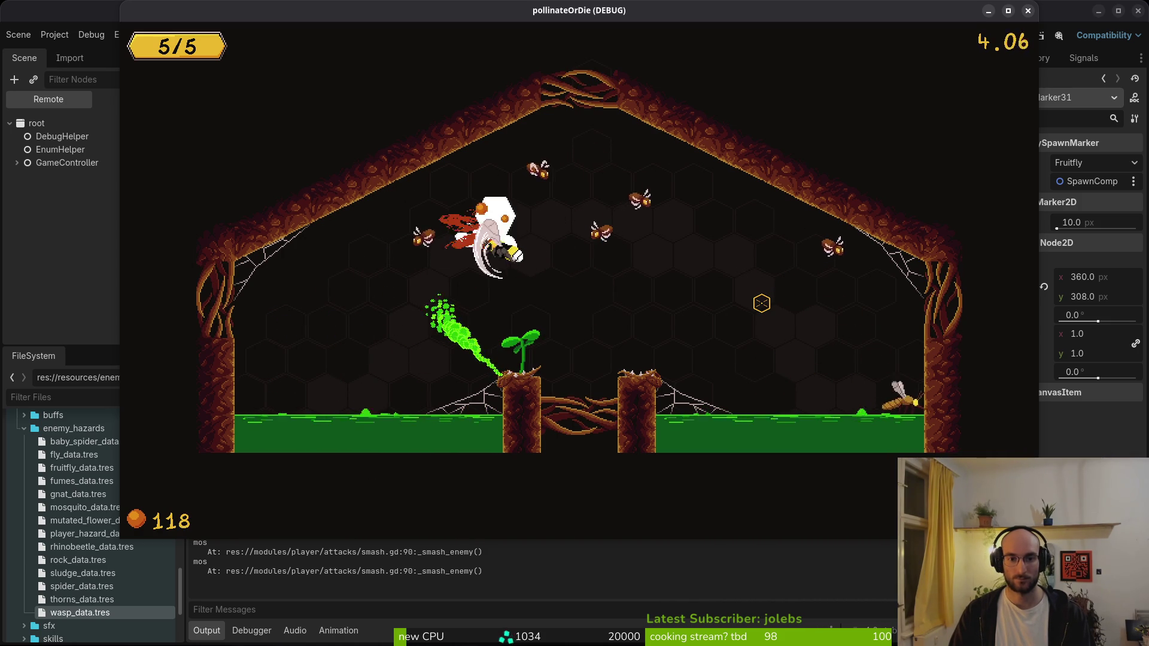
key(d)
key(s)
key(w)
key(a)
key(d)
key(s)
key(d)
key(s)
- Smash nearby flies with burst attacks while flying the bee around level 2-7
key(space)
key(w)
key(space)
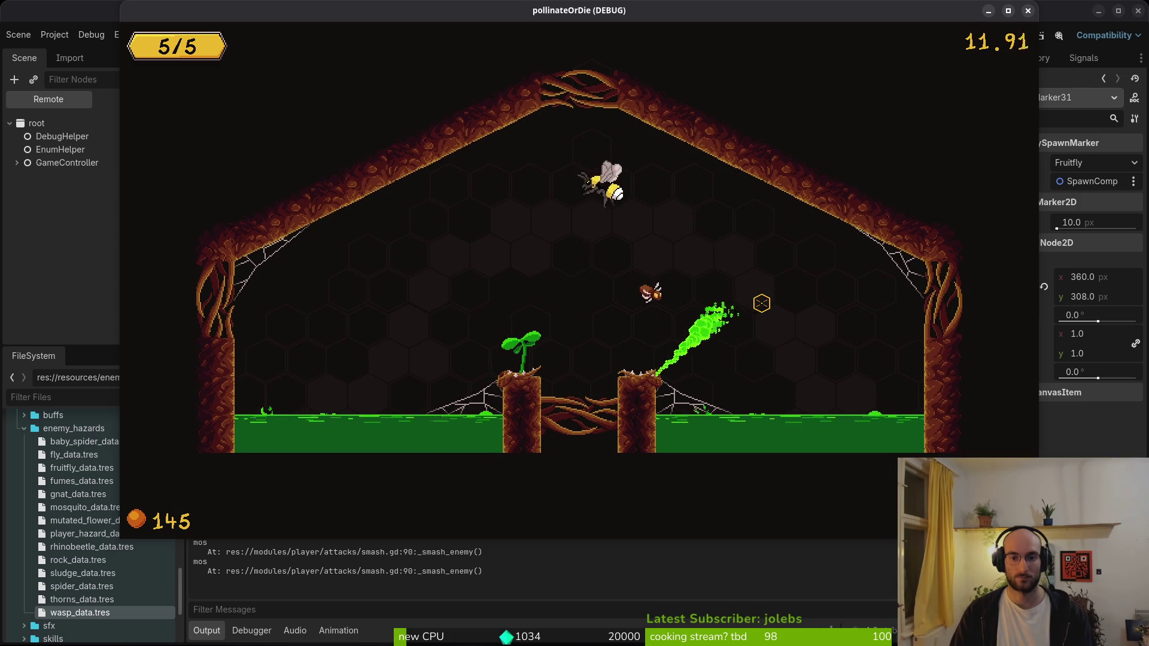
key(space)
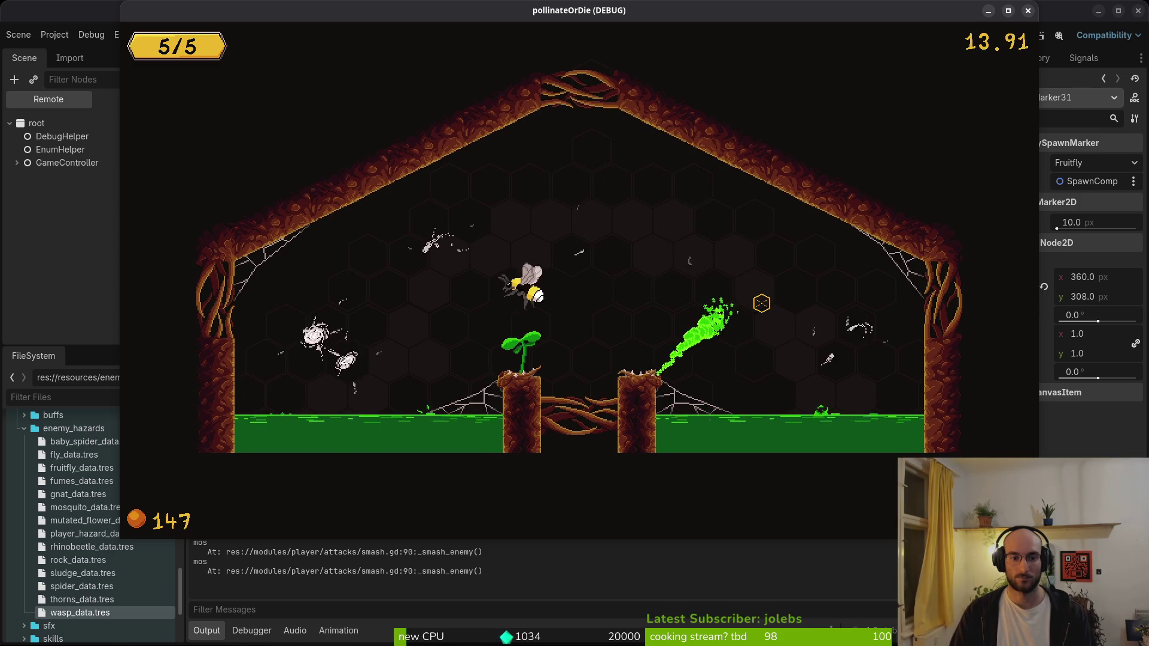
key(d)
key(a)
key(space)
- Dive toward the plant, dodging and burst-attacking enemies around it
key(space)
key(s)
key(d)
key(space)
key(w)
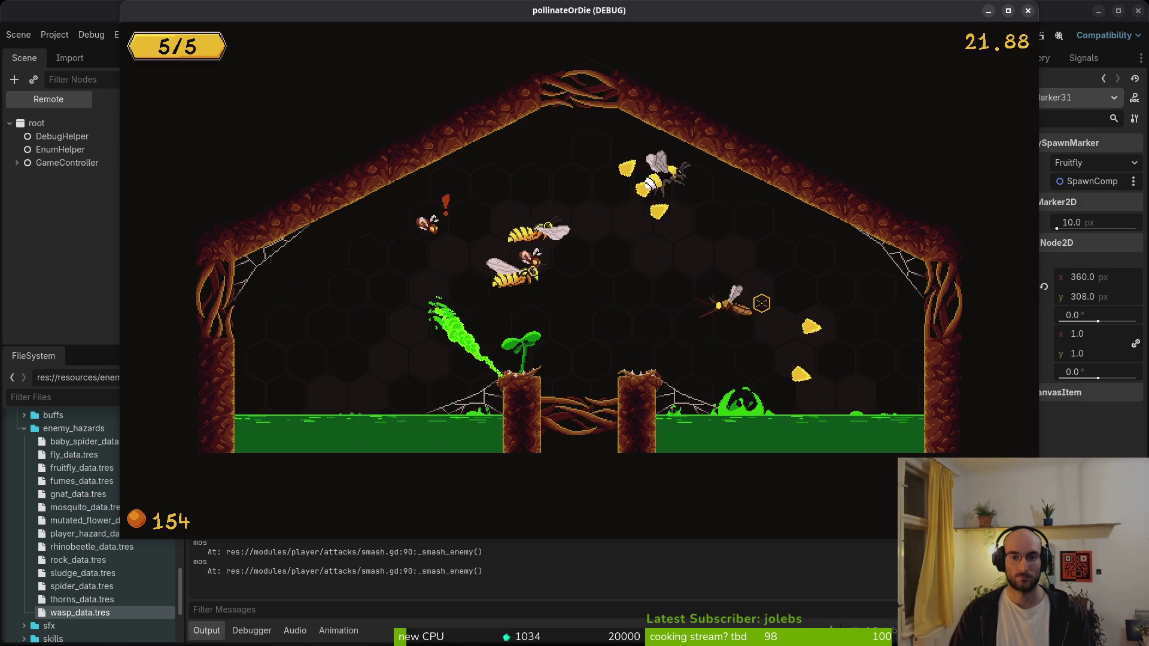
key(s)
key(a)
key(space)
key(w)
key(a)
key(d)
key(space)
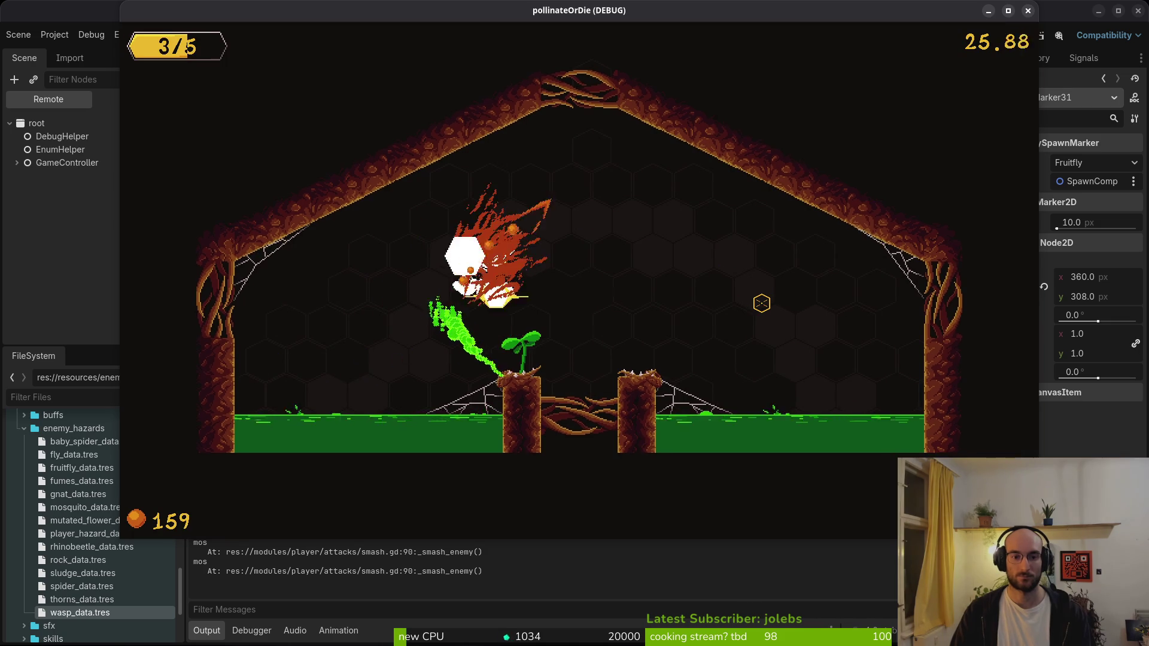
key(s)
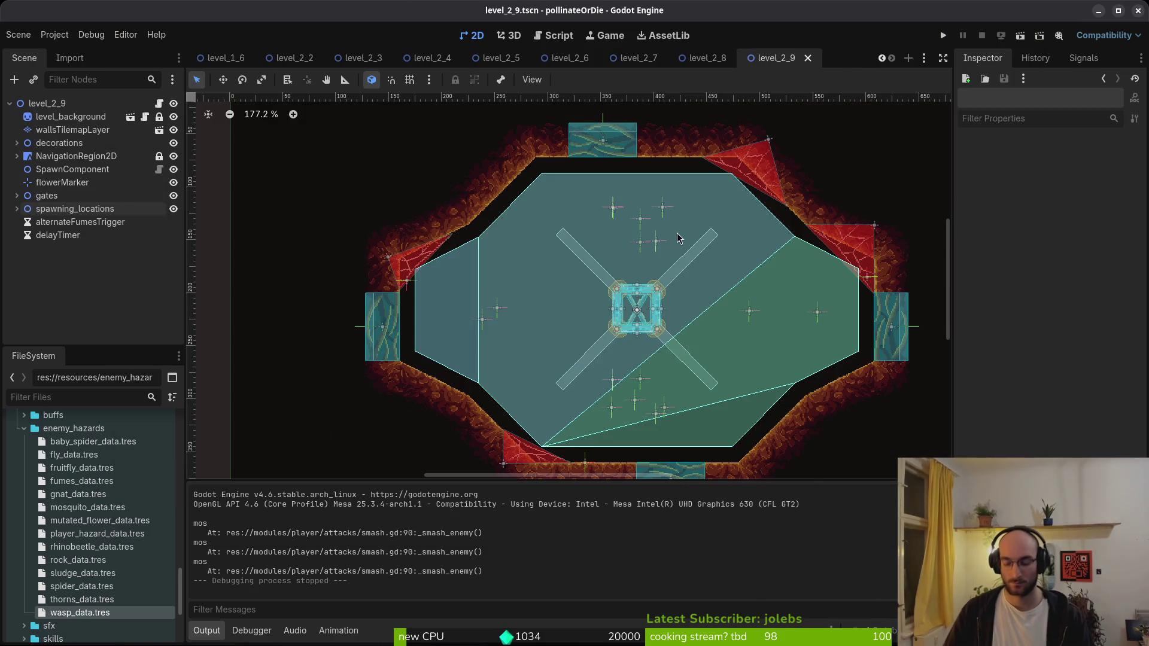
- Open baby_spider.tscn and inspect its root, HurtboxComponent collision layer and CollisionShape2D
key(ctrl+shift+o)
text(babyspid)
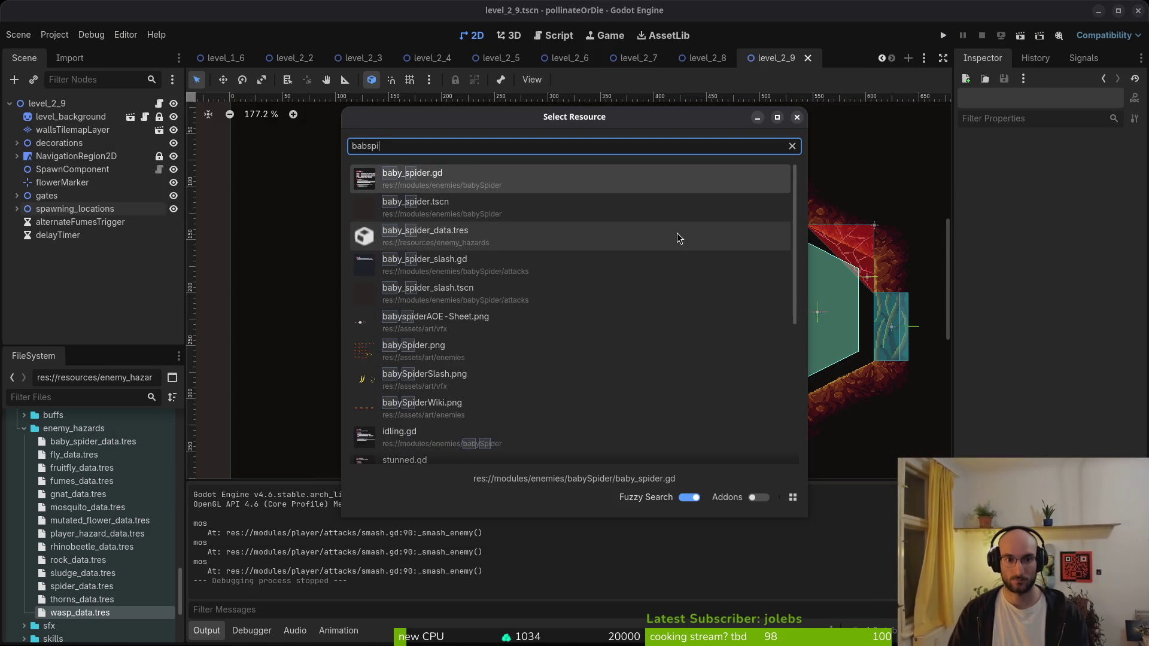
key(Return)
click(51, 102)
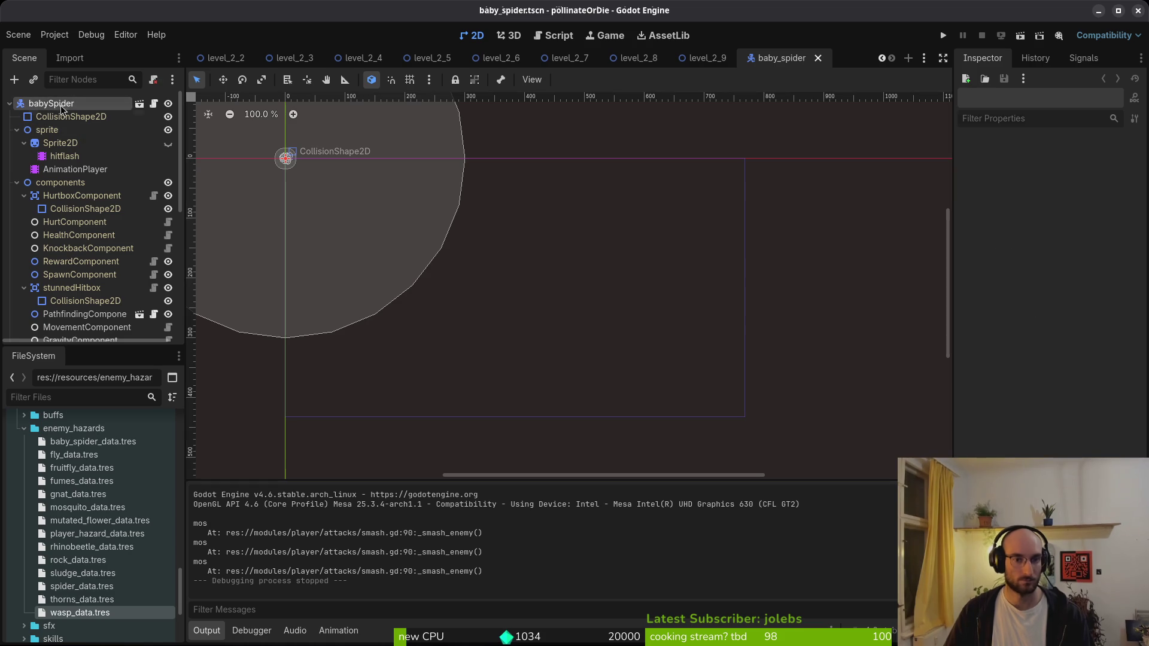
click(23, 143)
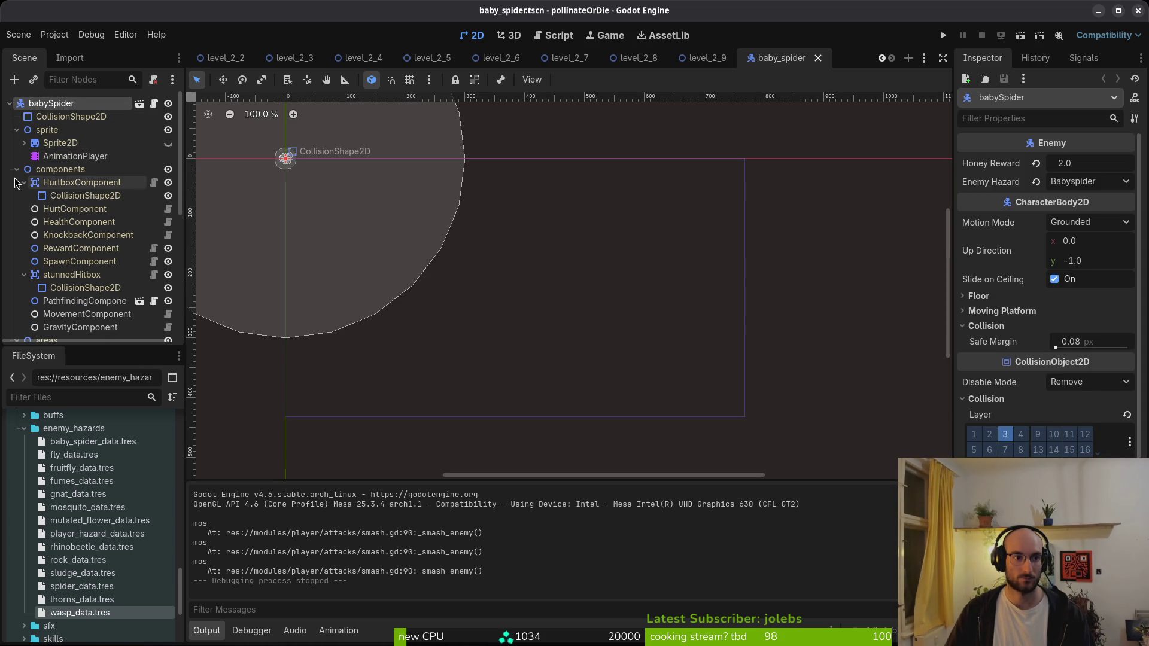
click(72, 182)
click(993, 318)
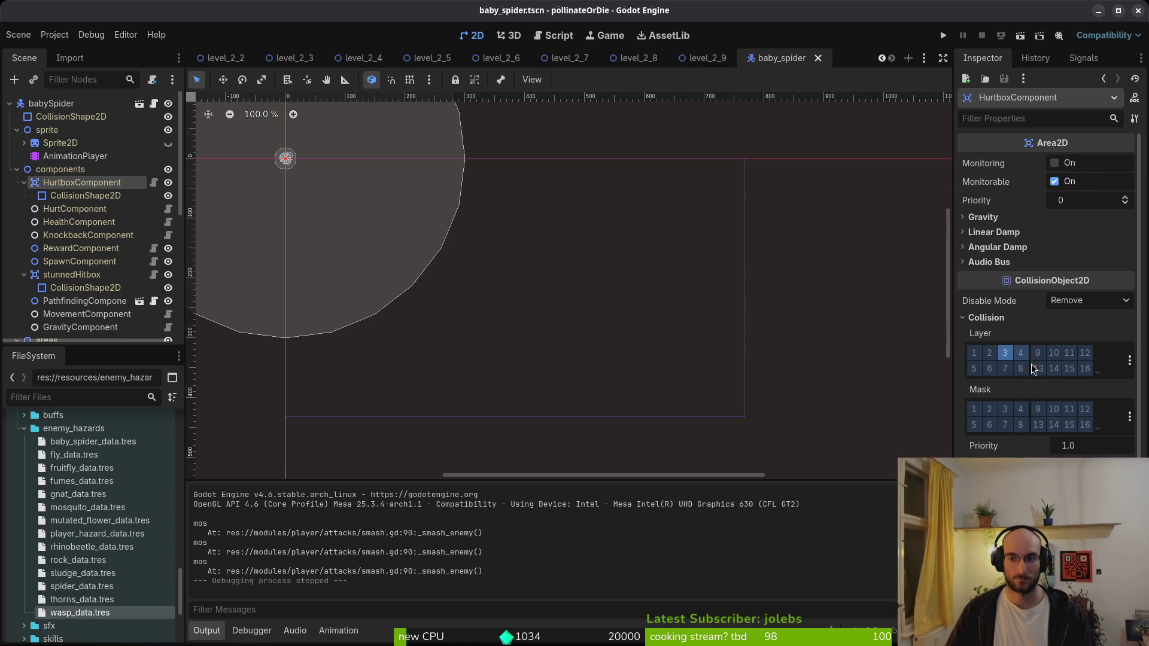
click(53, 117)
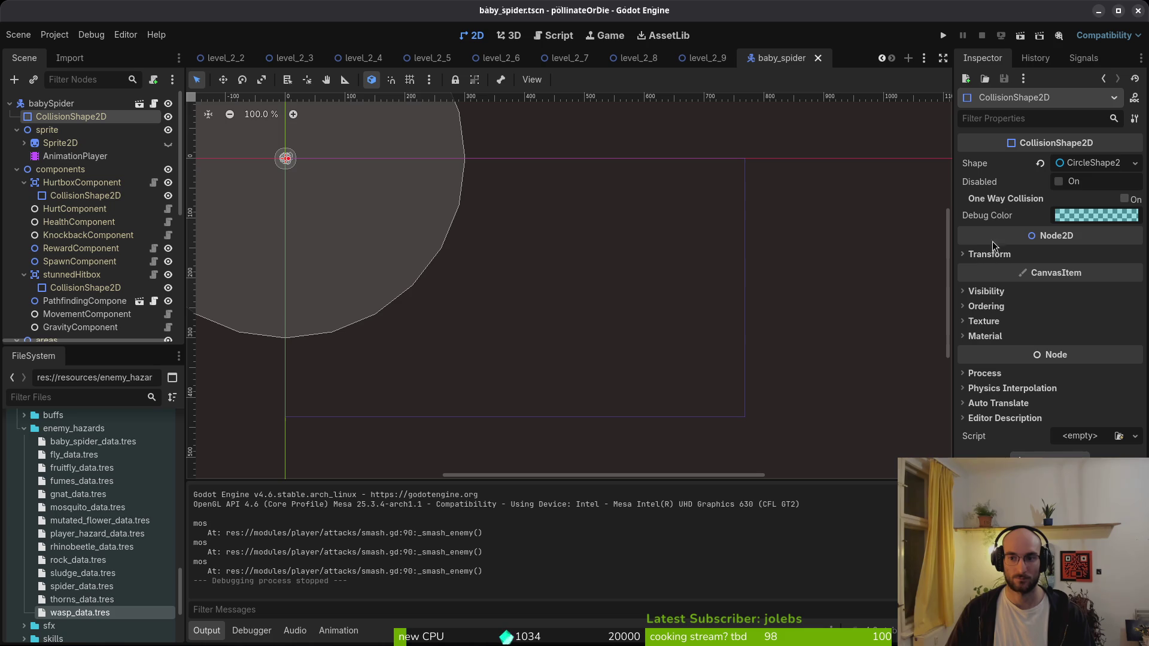
click(40, 105)
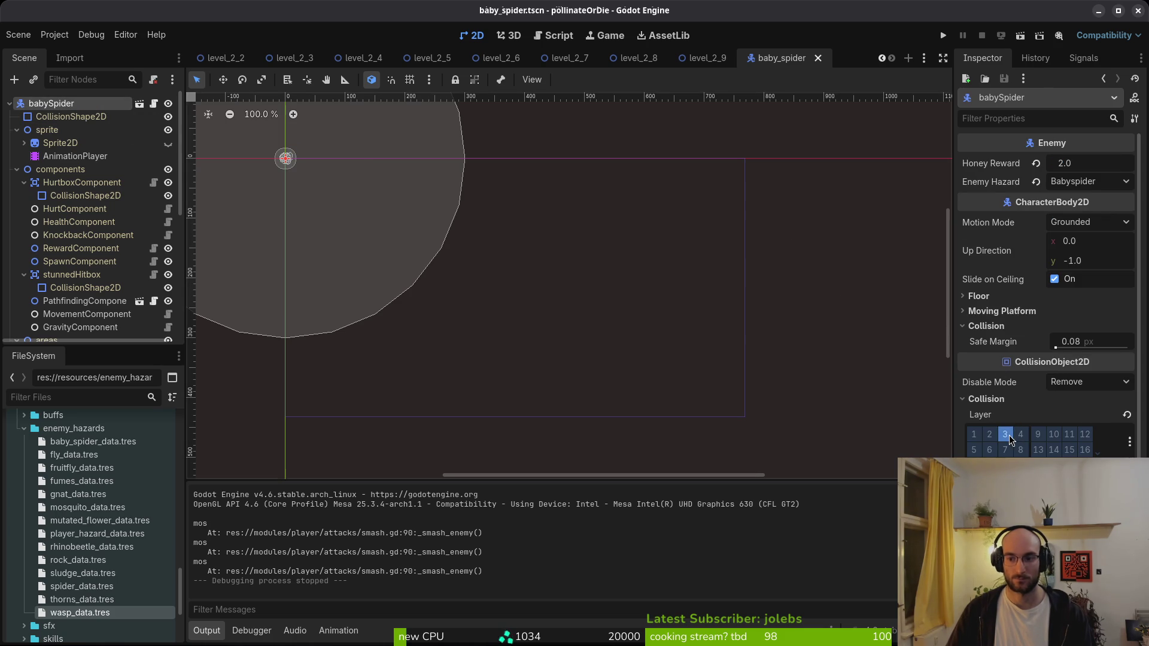
- Open the wasp scene and run the project
key(ctrl+shift+o)
text(wasp)
key(Return)
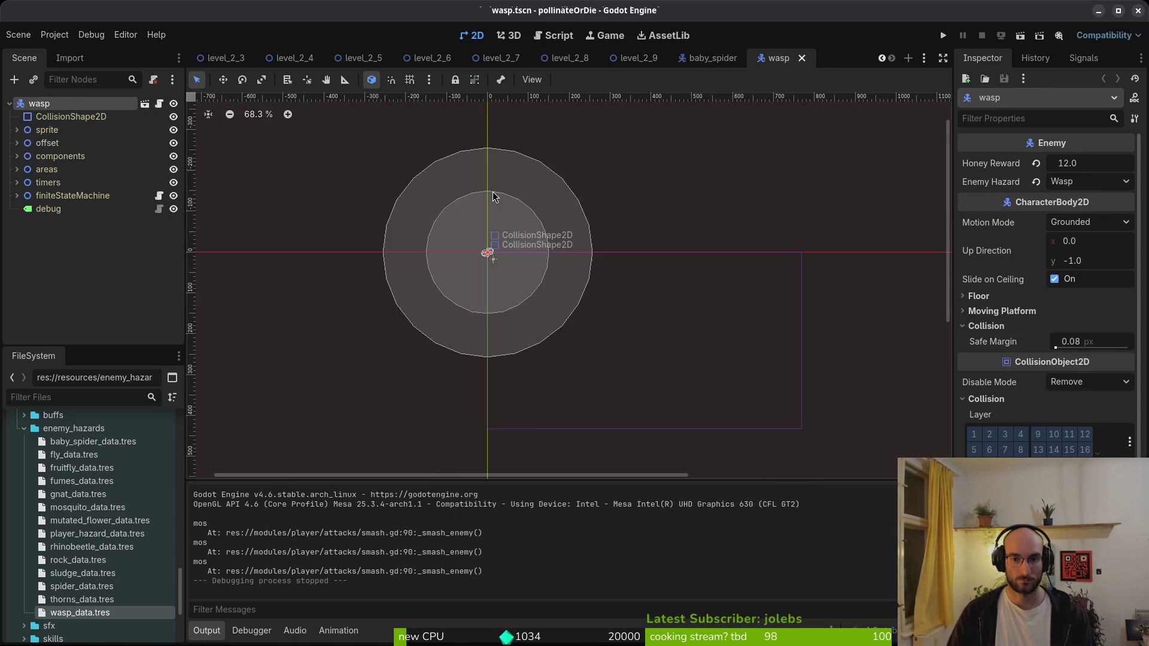
click(942, 36)
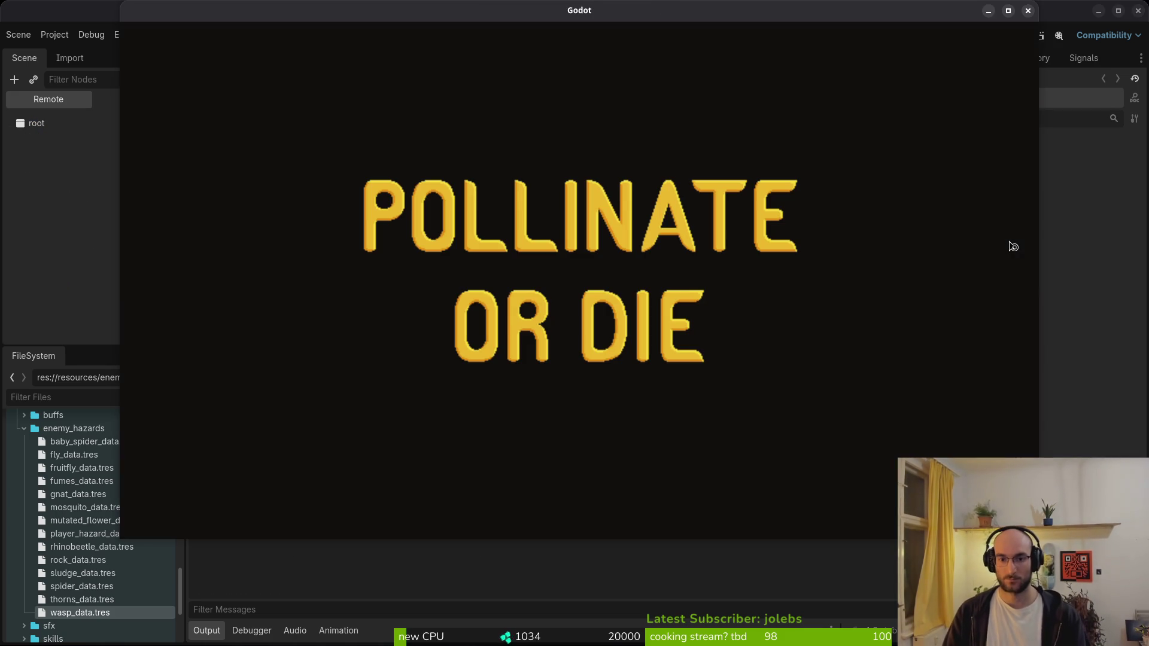
- Get past the title screen and start level 2-8 from the level select
key(Return)
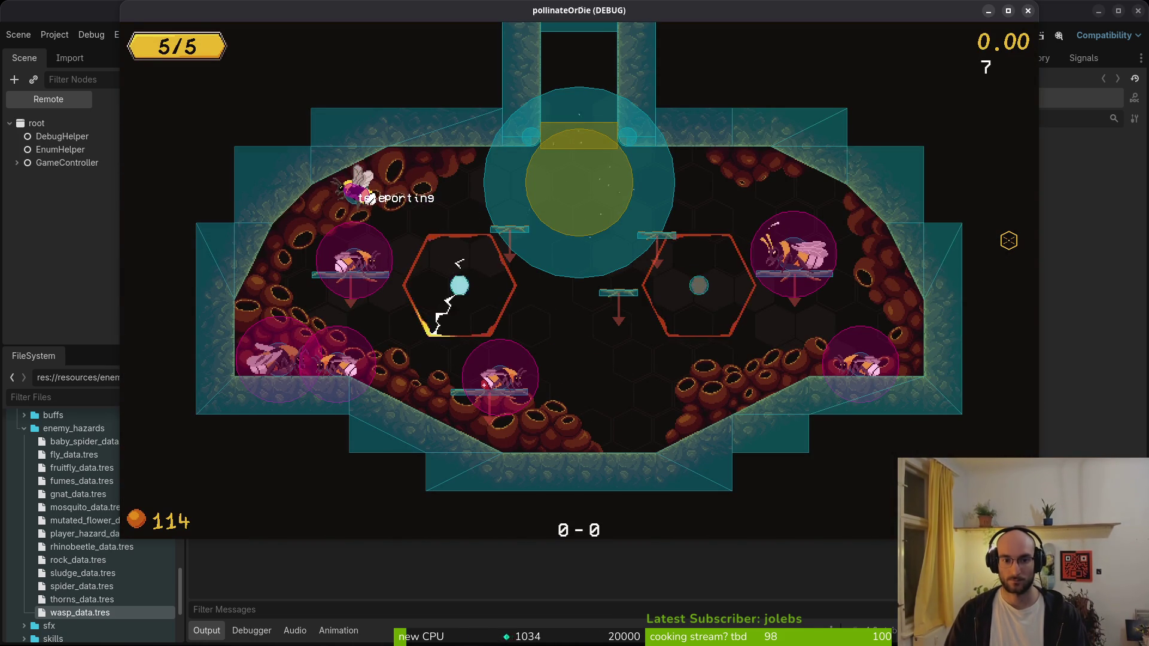
key(Escape)
key(Left)
key(Down)
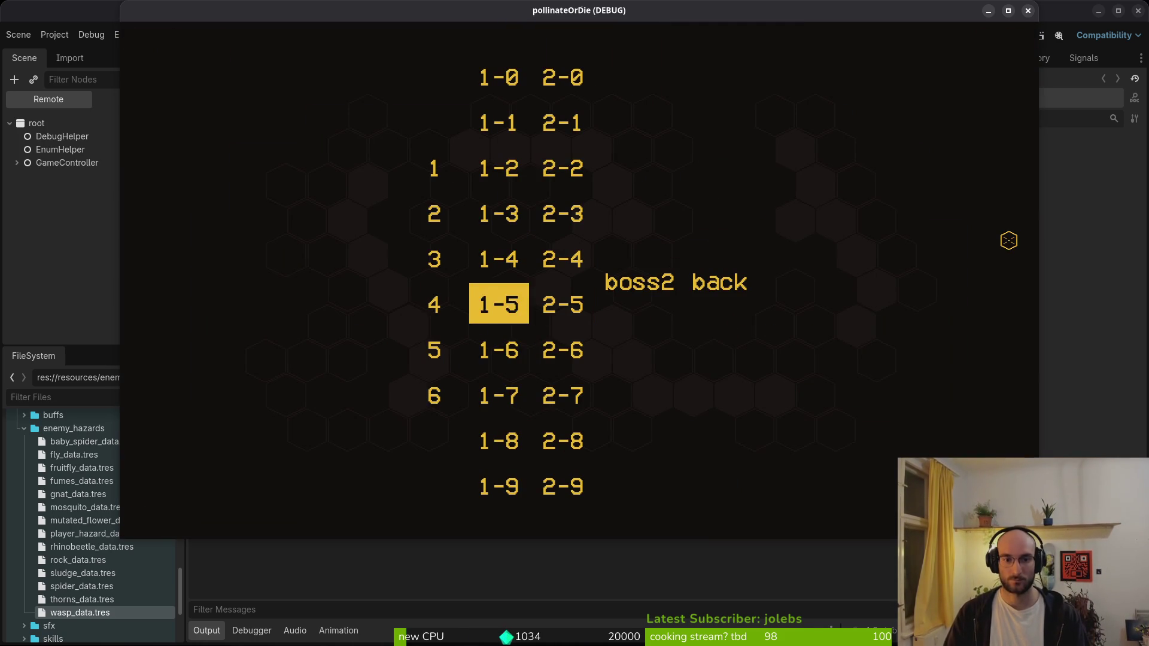
key(Down)
key(Down)
key(Return)
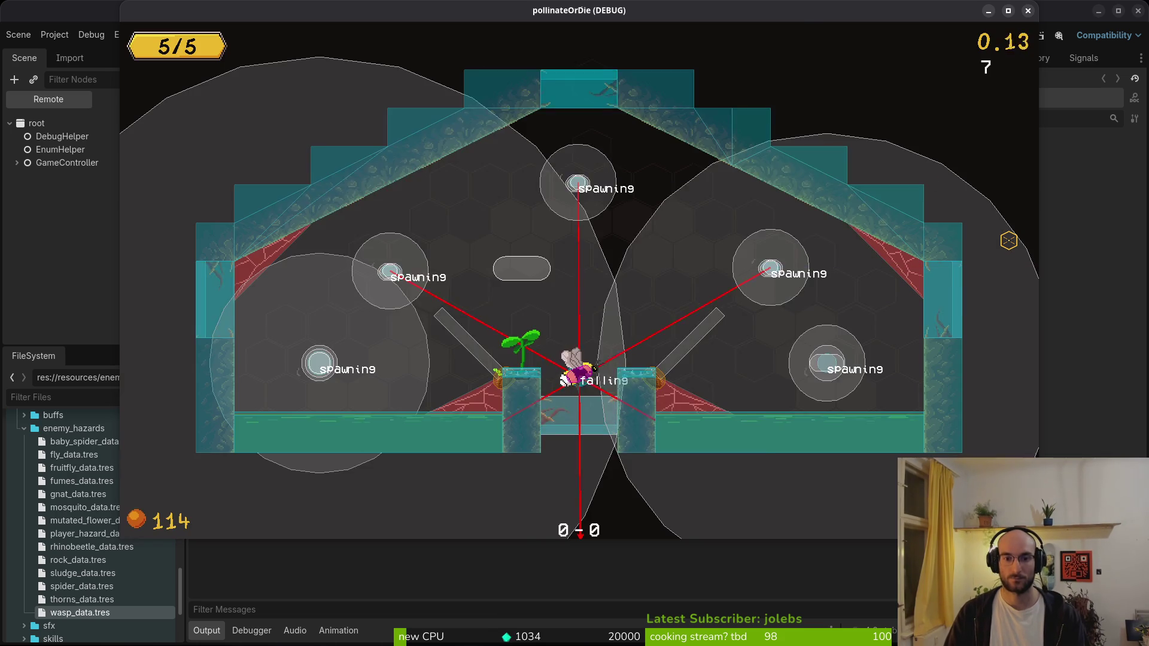
- Look at the pause menu's debugging options, then resume play
key(Escape)
key(Down)
key(Down)
key(Up)
key(Return)
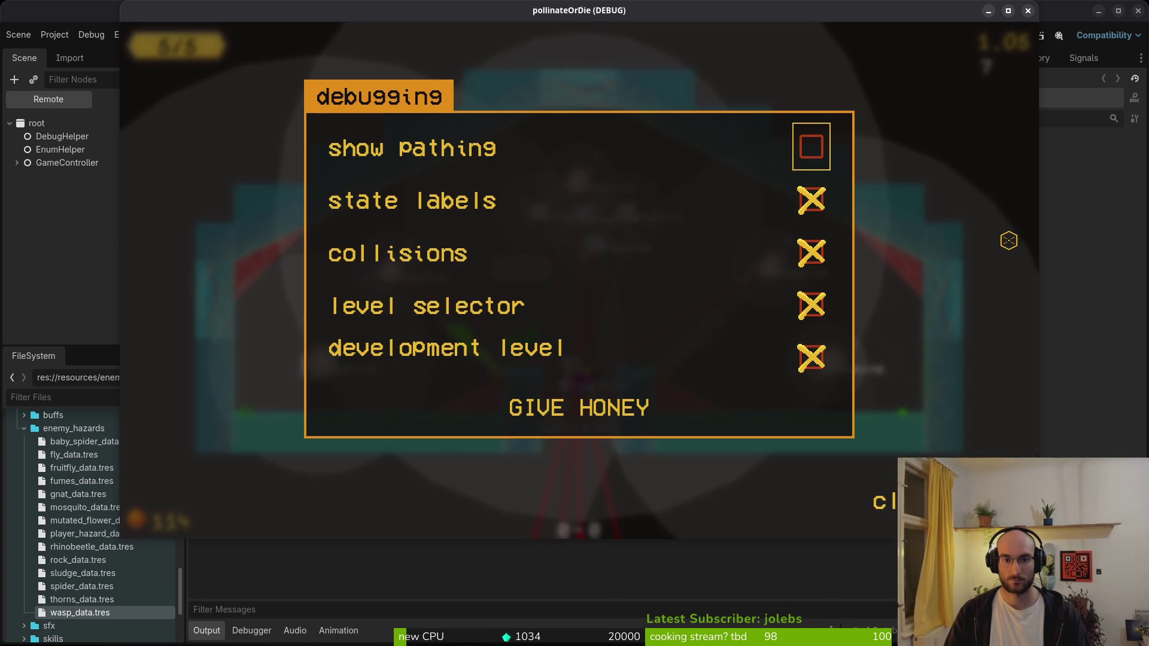
key(Escape)
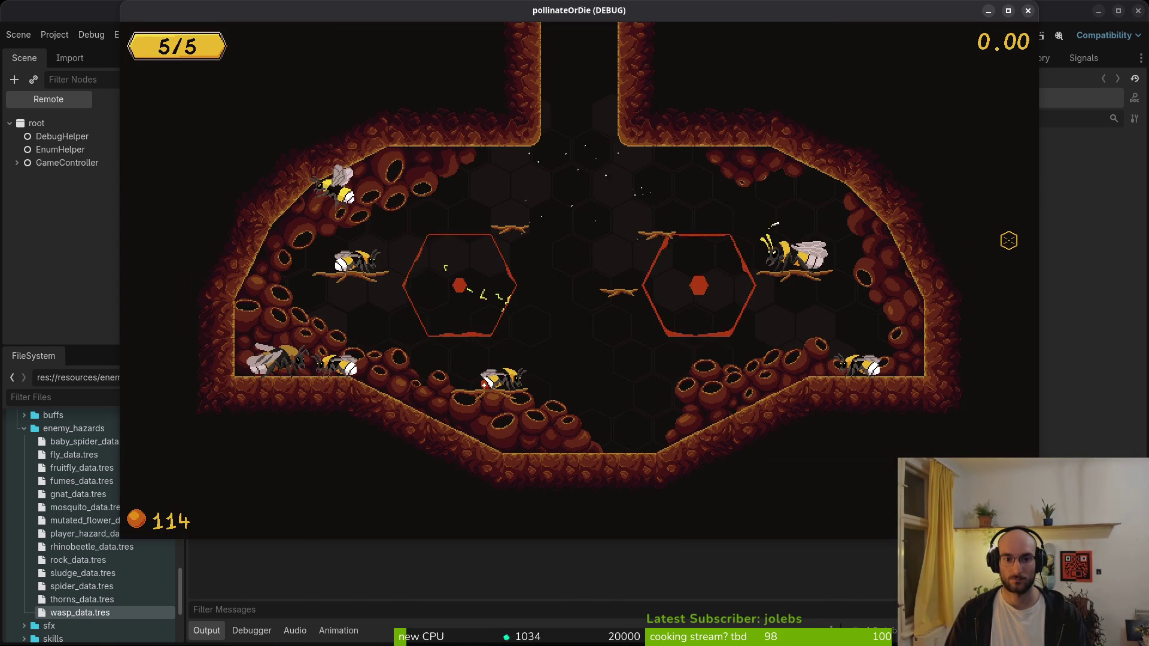
- Restart level 2-8 twice from the level select
key(Left)
key(Left)
key(Down)
key(Down)
key(Right)
key(Down)
key(Down)
key(Return)
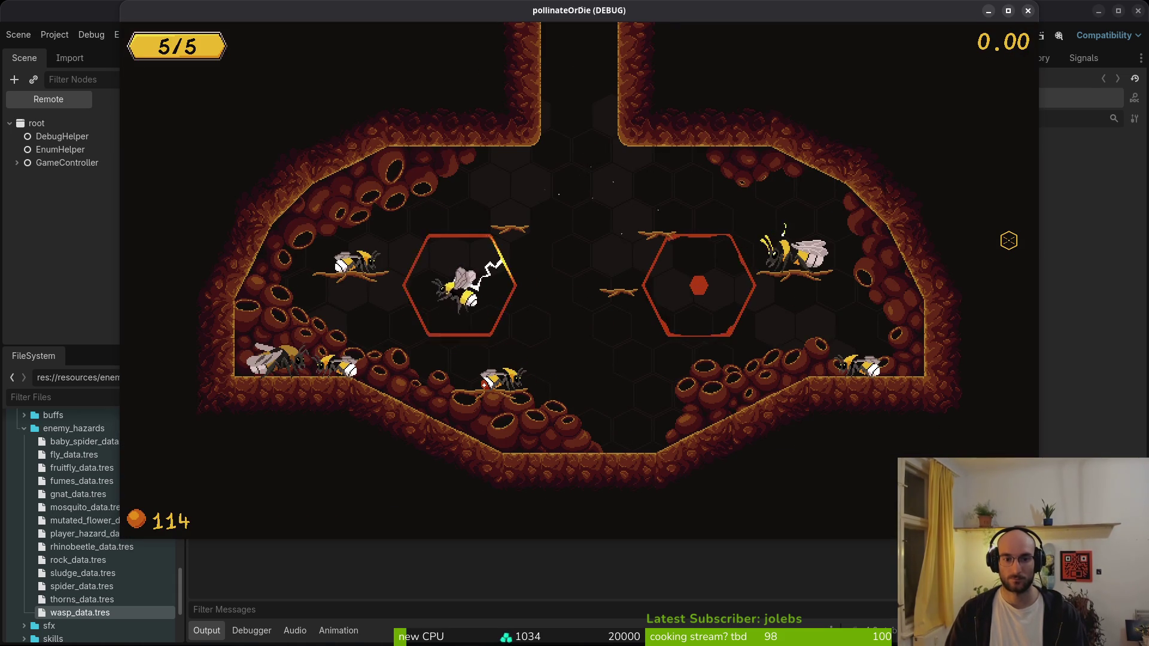
key(Escape)
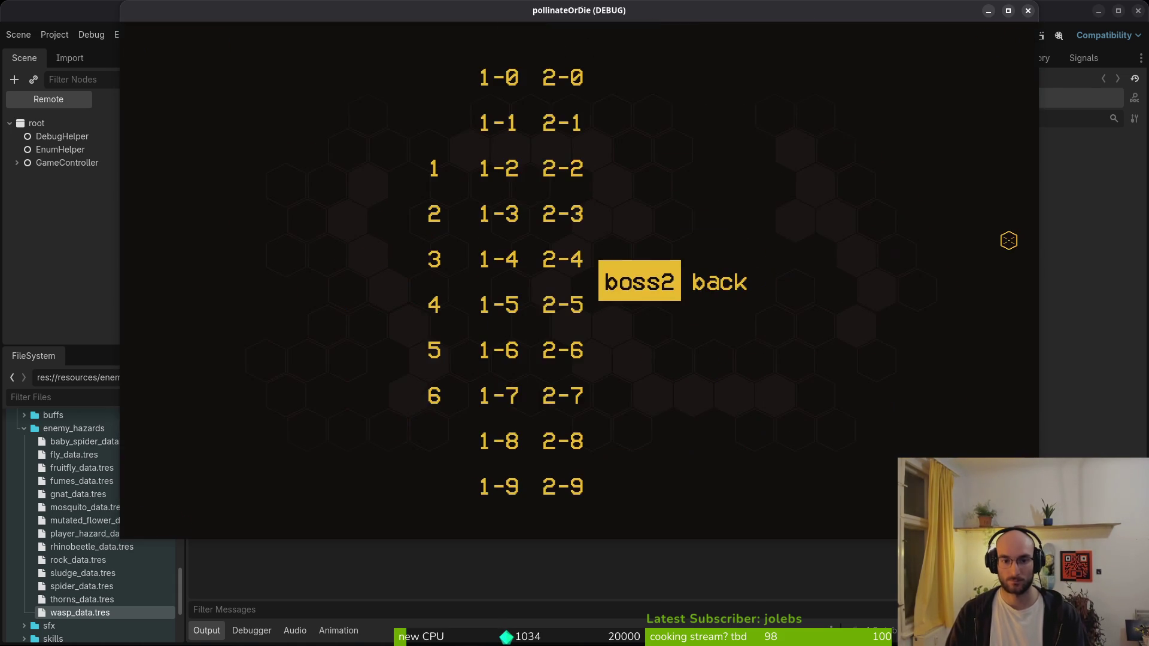
key(Left)
key(Down)
key(Down)
key(Down)
key(Return)
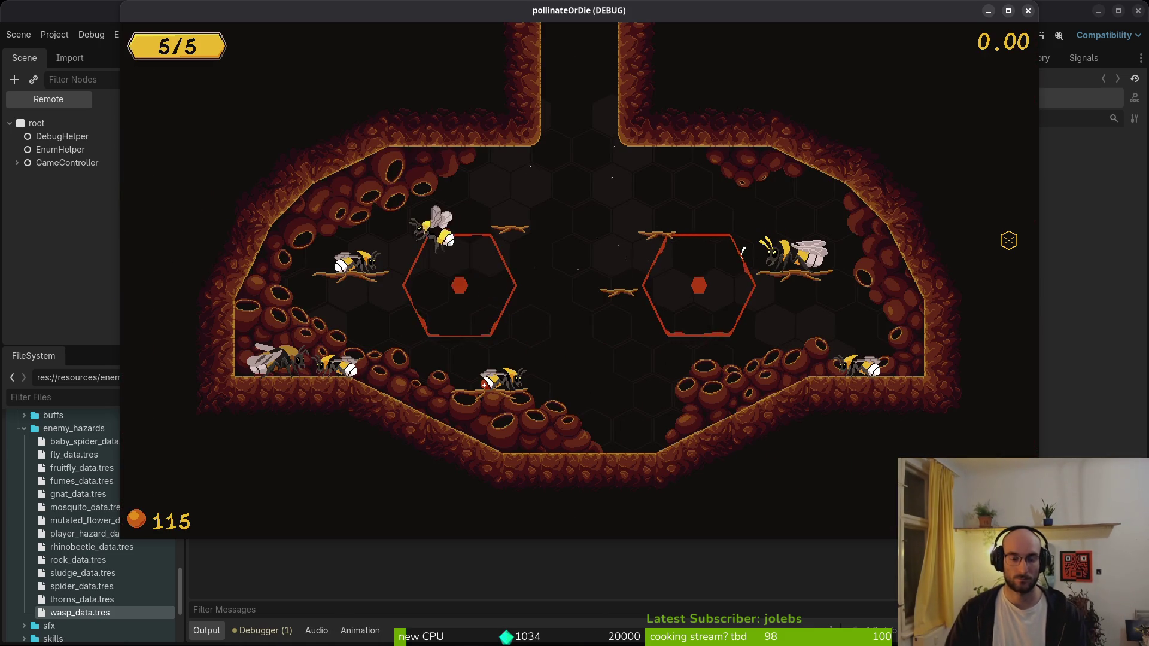
- Replay level 2-8 twice more, then stop the game with F8
key(Escape)
key(Left)
key(Left)
key(Down)
key(Down)
key(Down)
key(Right)
key(Return)
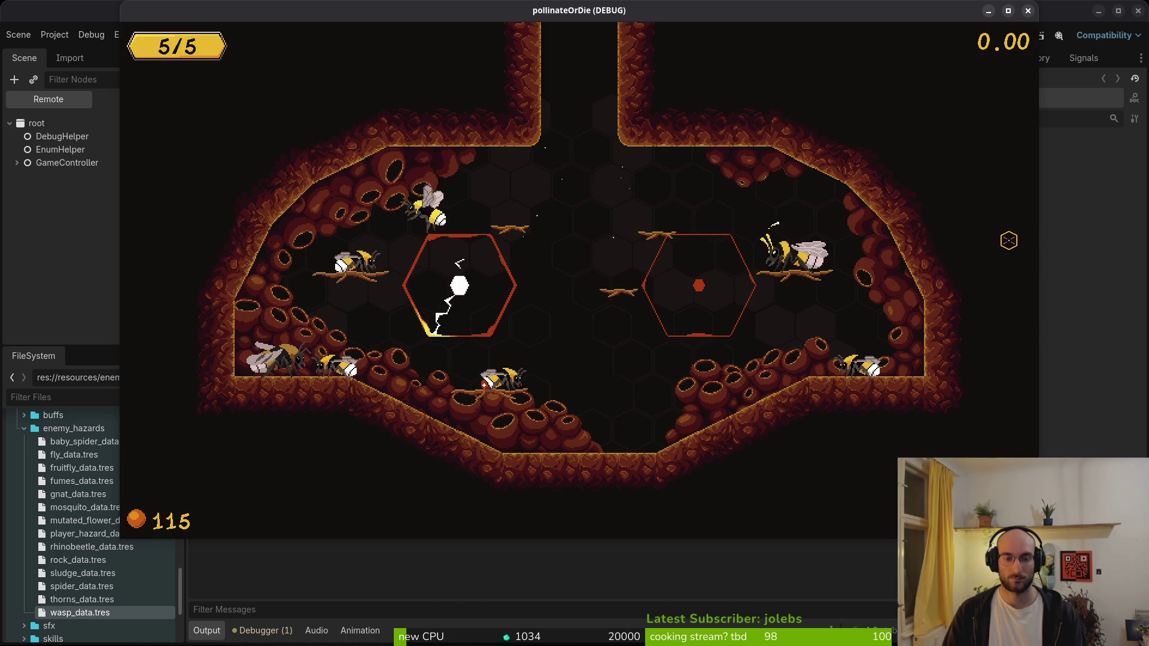
key(Escape)
key(Left)
key(Down)
key(Down)
key(Down)
key(Down)
key(Return)
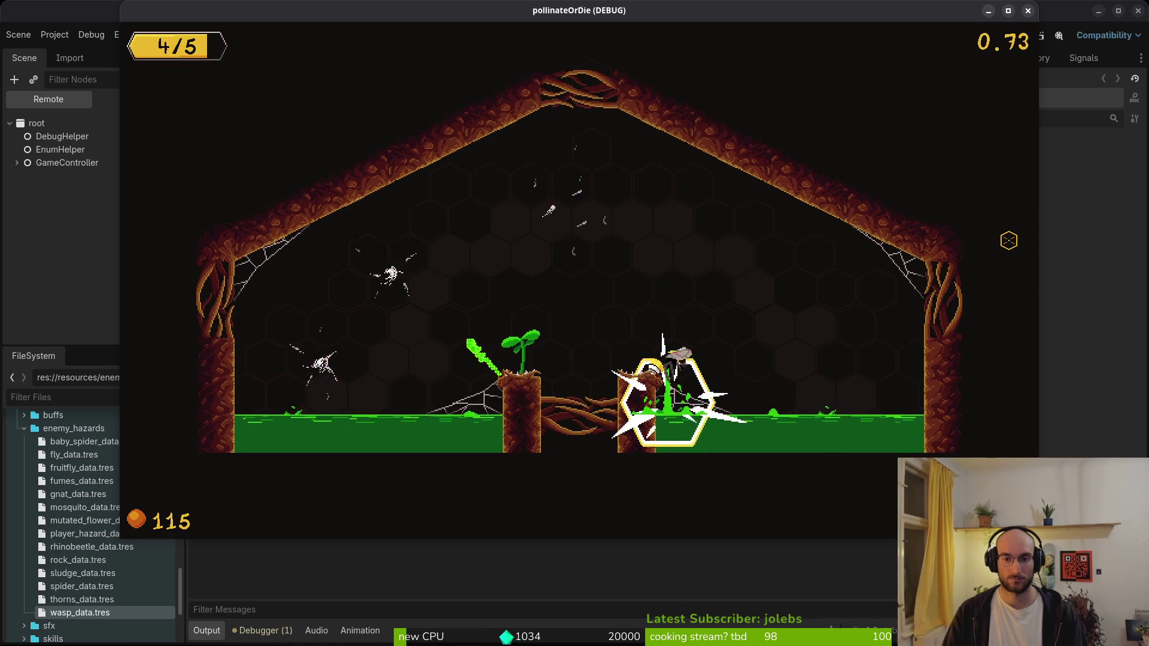
key(F8)
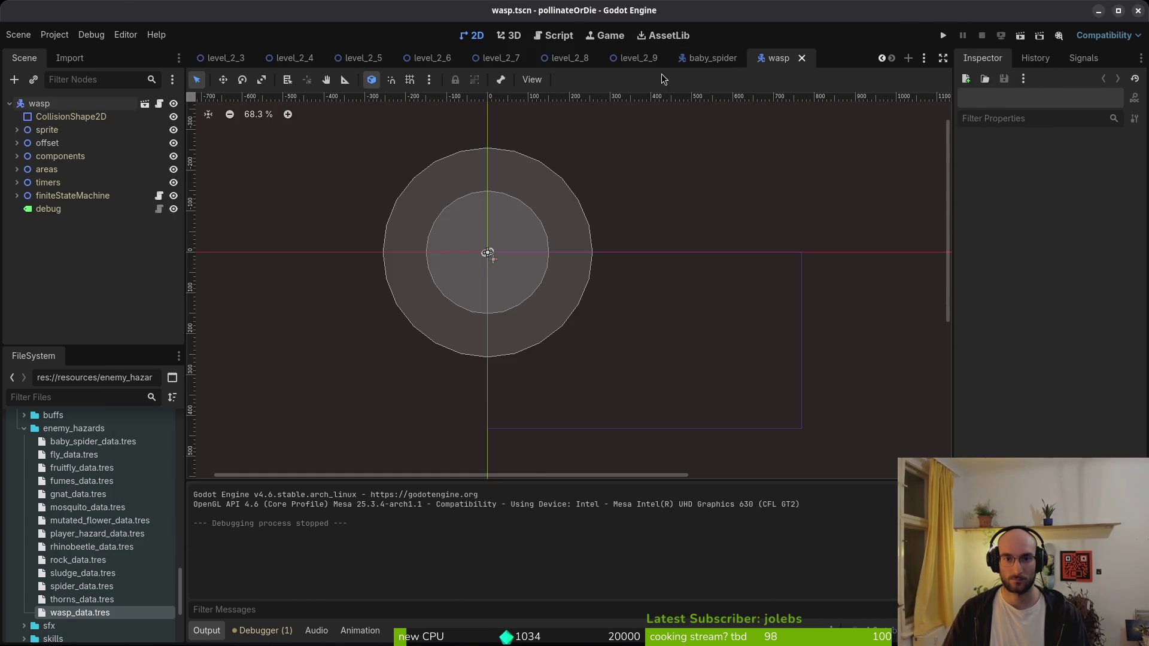
- Set level_2_8's west and east gate Spawning Speed to 800.0, save, and run the game
click(578, 60)
click(315, 320)
text(800)
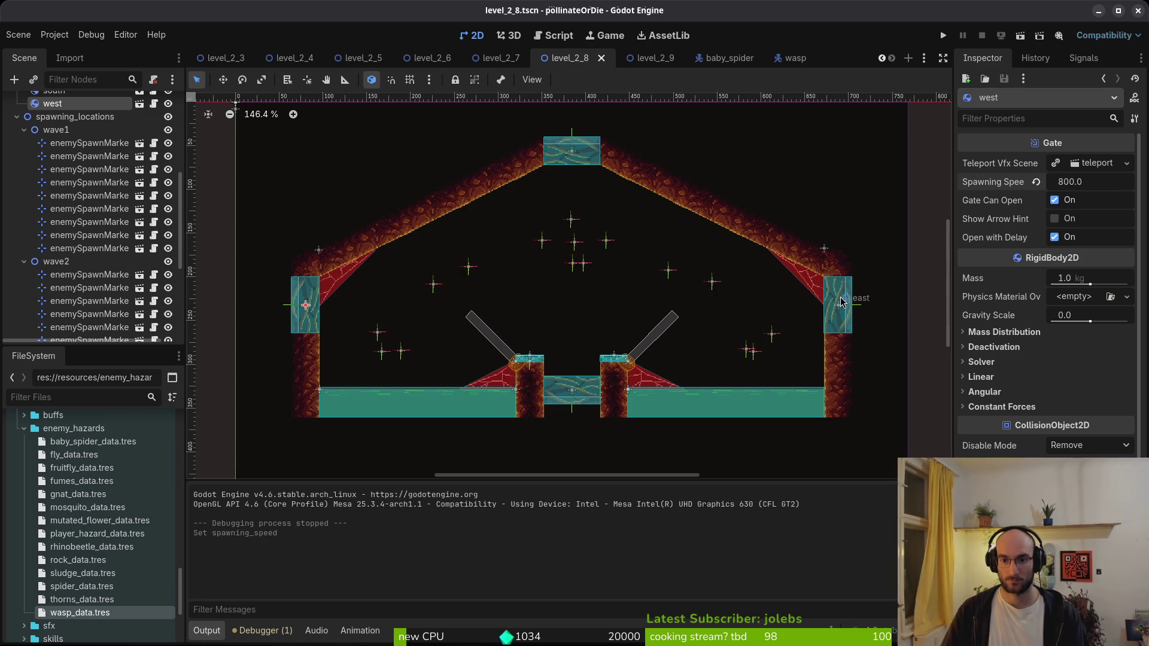
click(841, 302)
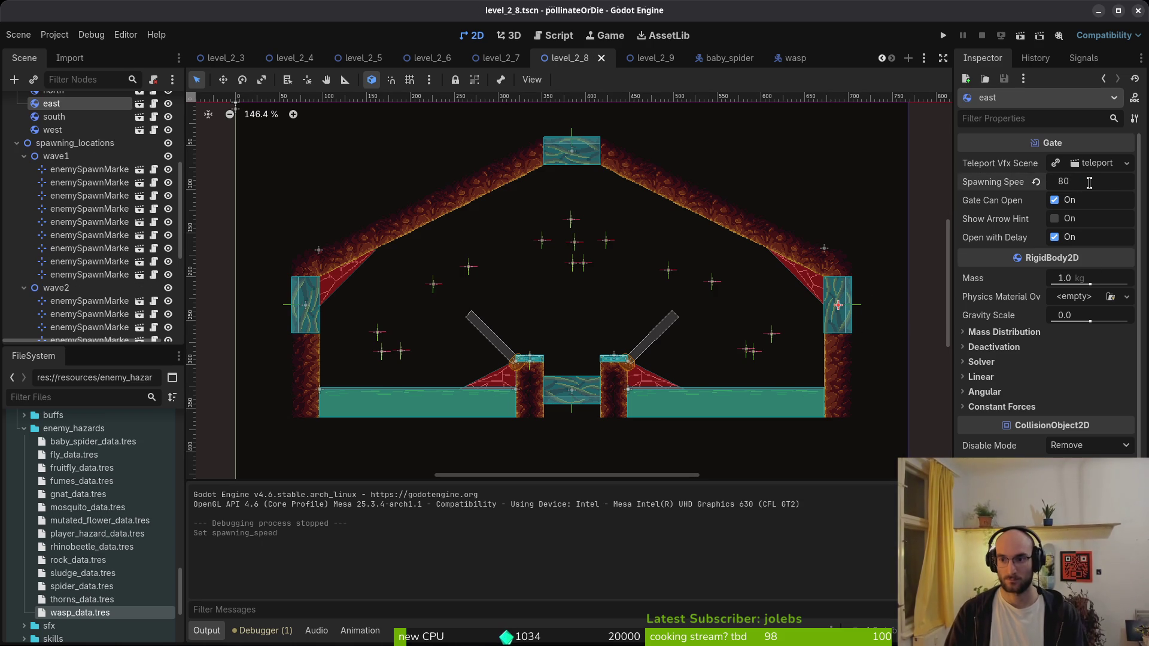
key(ctrl+s)
click(942, 36)
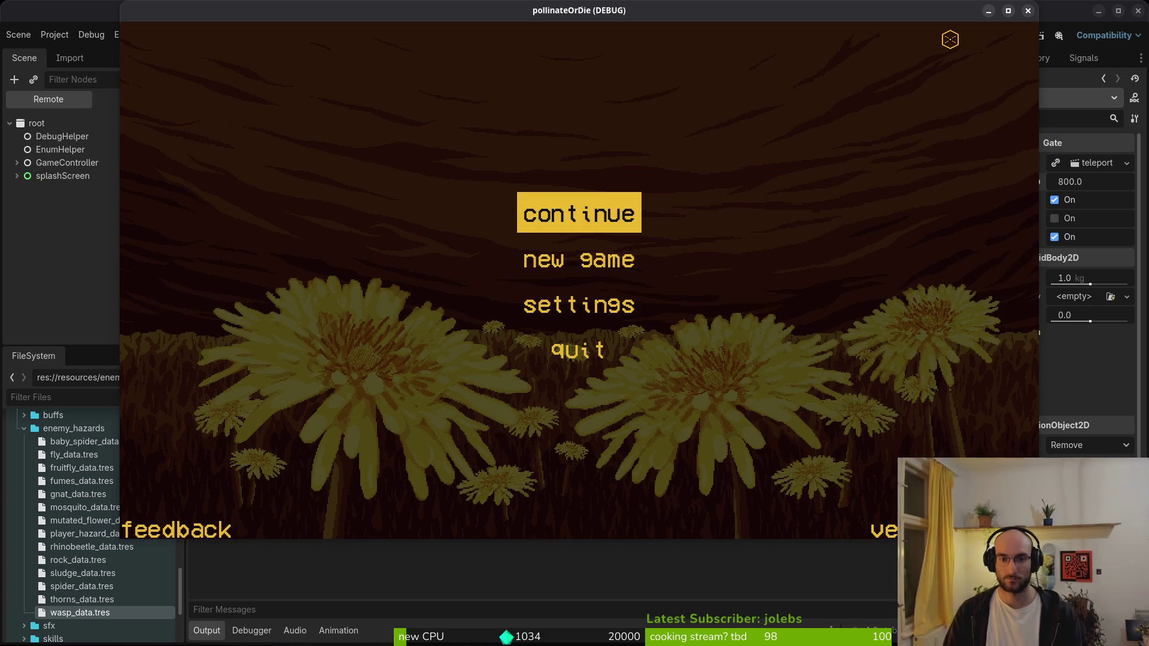
- Continue from the main menu, play level 2-8 three times, then stop with F8
key(Return)
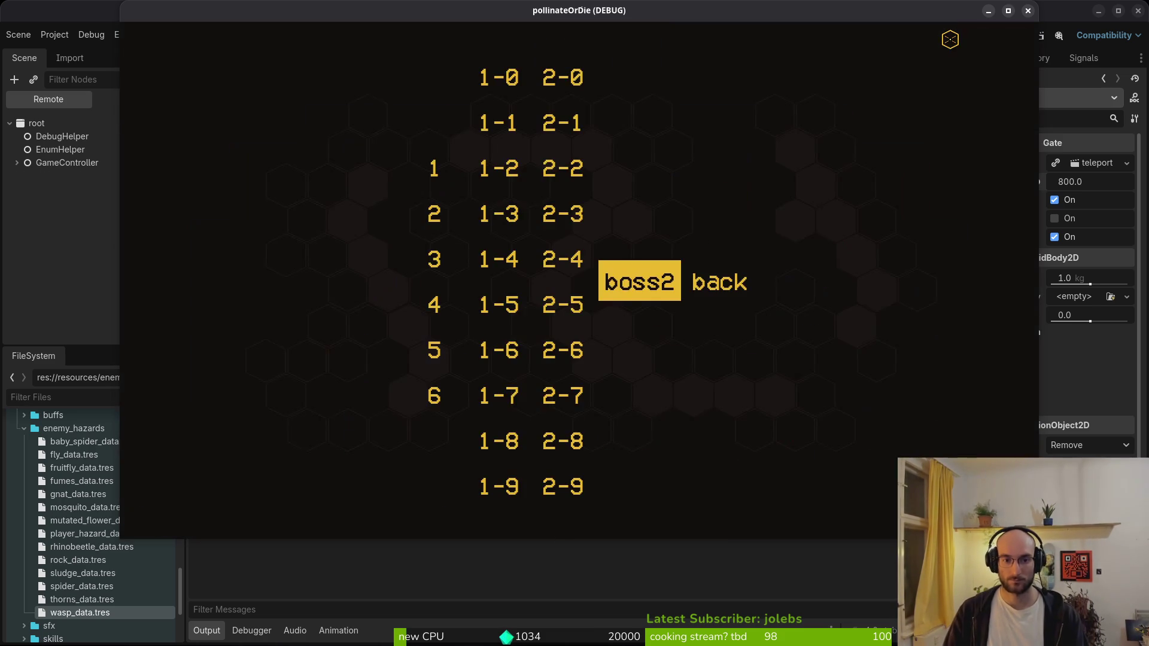
key(Left)
key(Down)
key(Down)
key(Down)
key(Return)
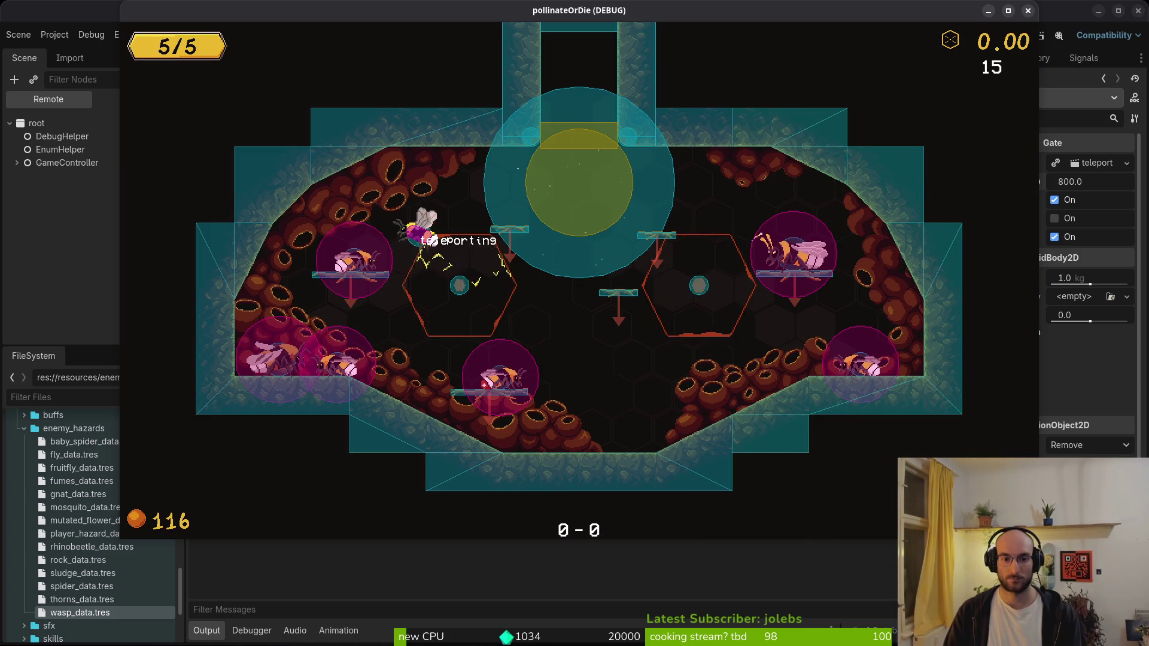
key(Left)
key(Down)
key(Down)
key(Down)
key(Return)
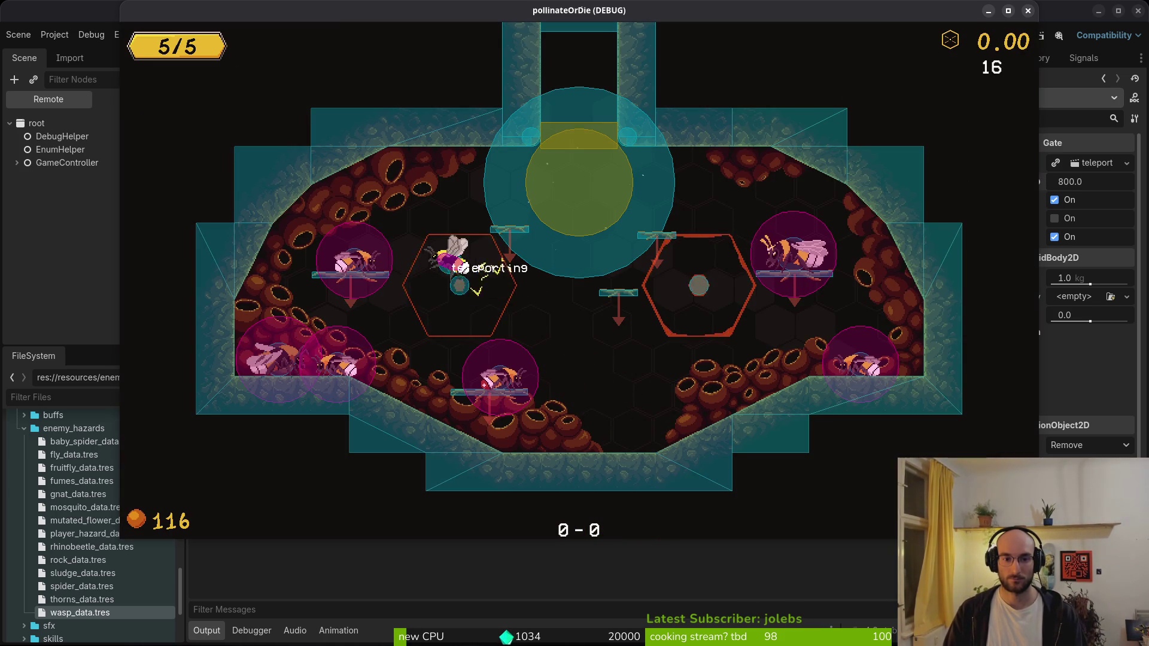
key(Left)
key(Down)
key(Down)
key(Down)
key(Down)
key(Return)
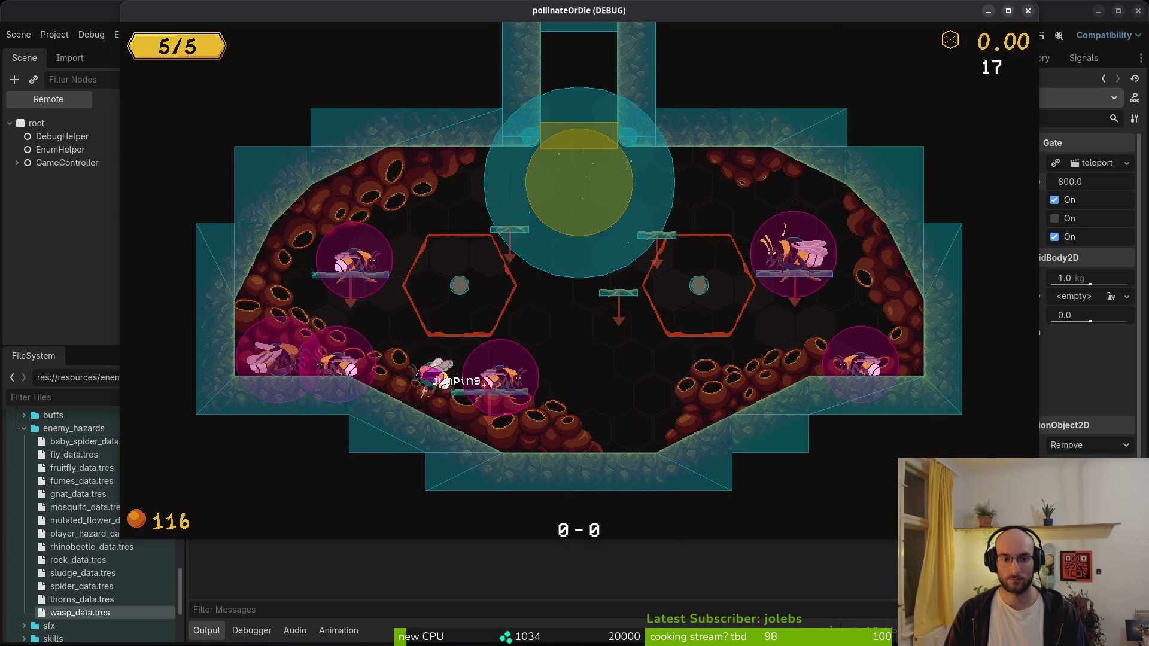
key(F8)
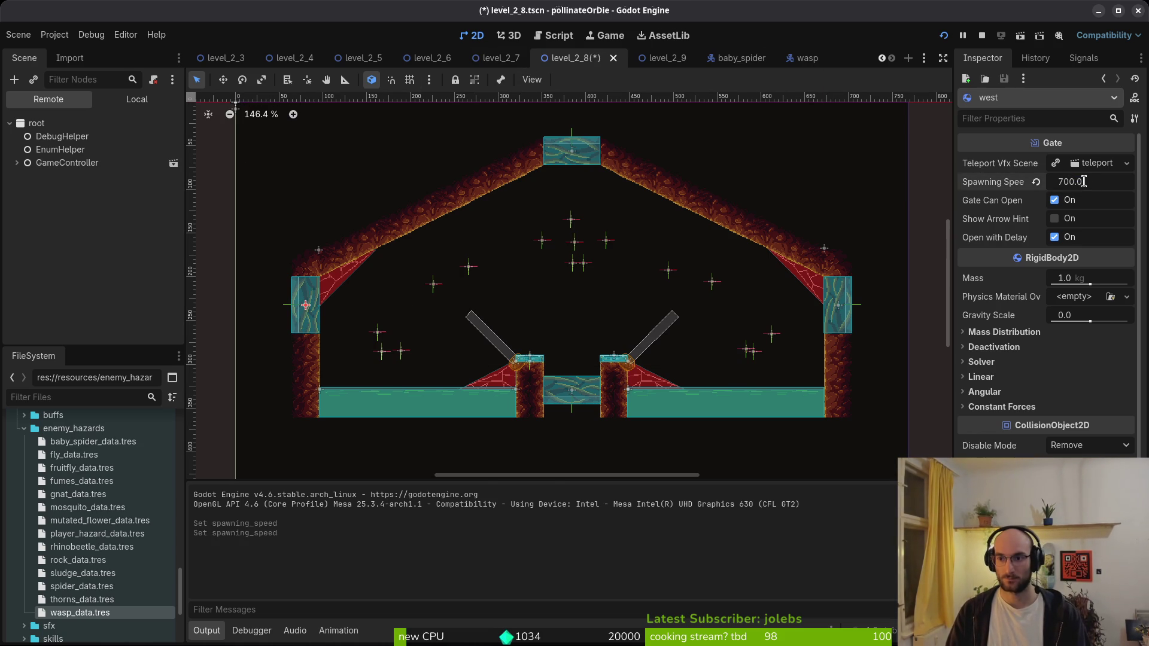
- Relaunch the game with F5 and start level 2-8
key(F5)
key(Down)
key(Down)
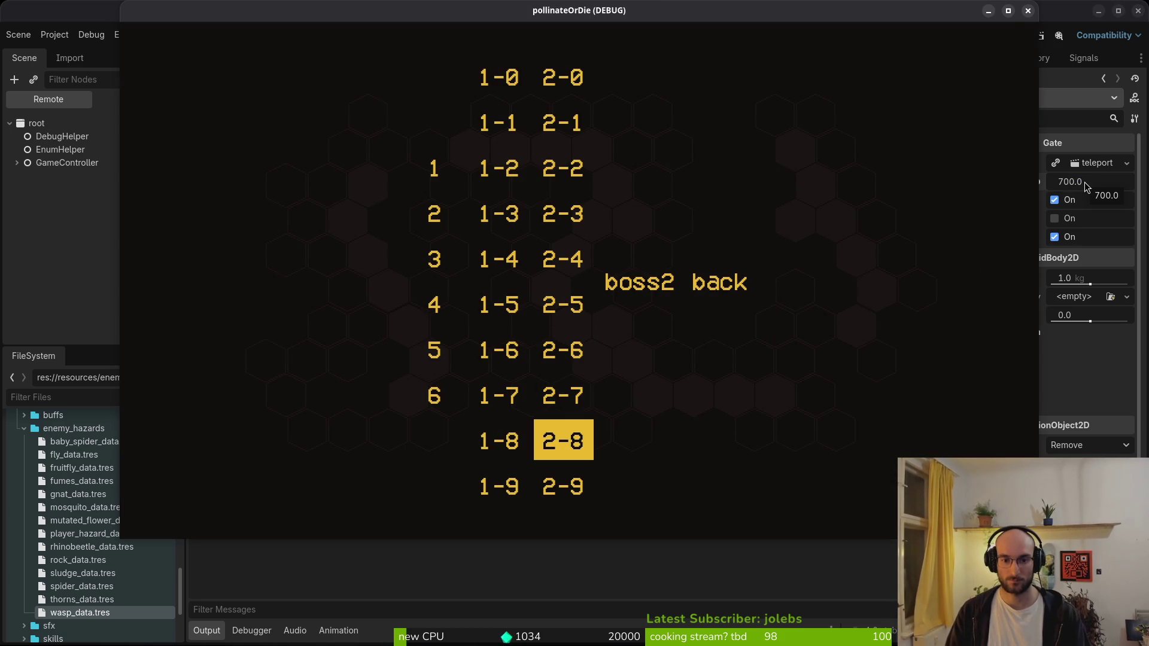
key(Return)
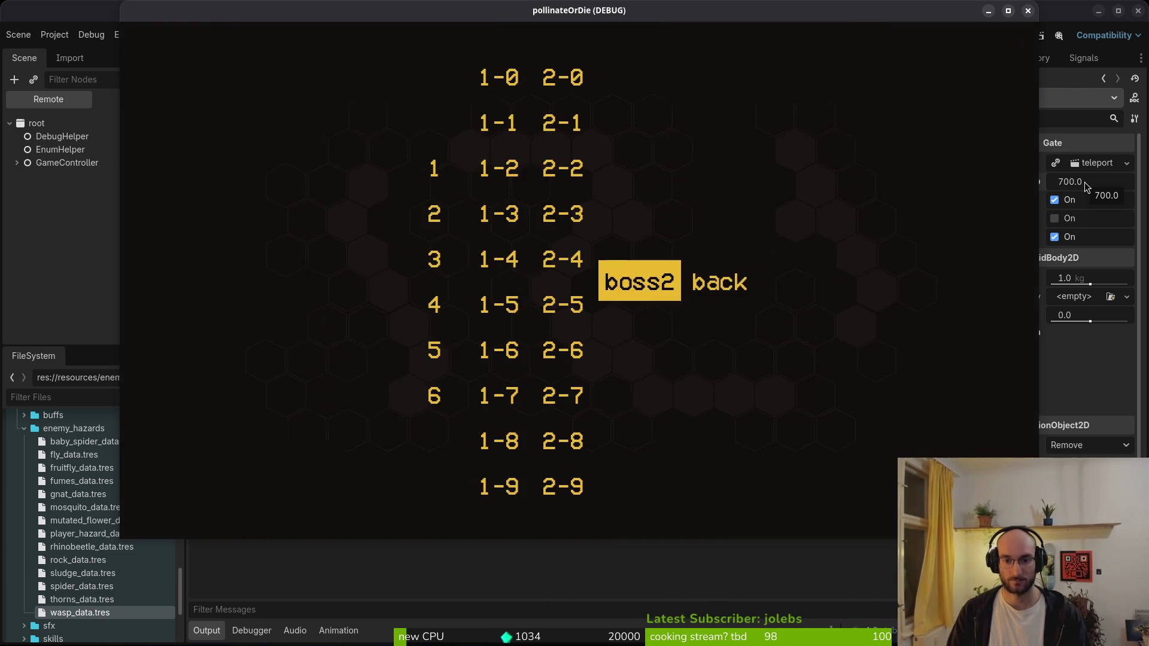
key(Down)
key(Down)
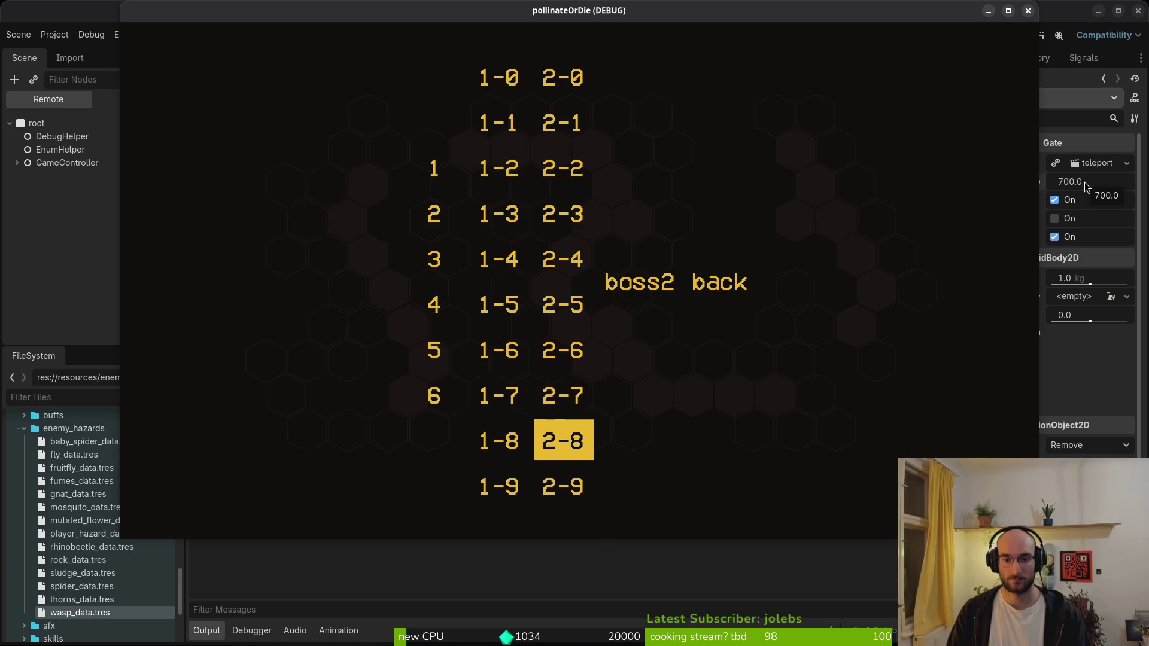
key(Return)
- Turn off the debug state labels and collision overlays in the pause menu's debugging options
key(Escape)
key(Down)
key(Return)
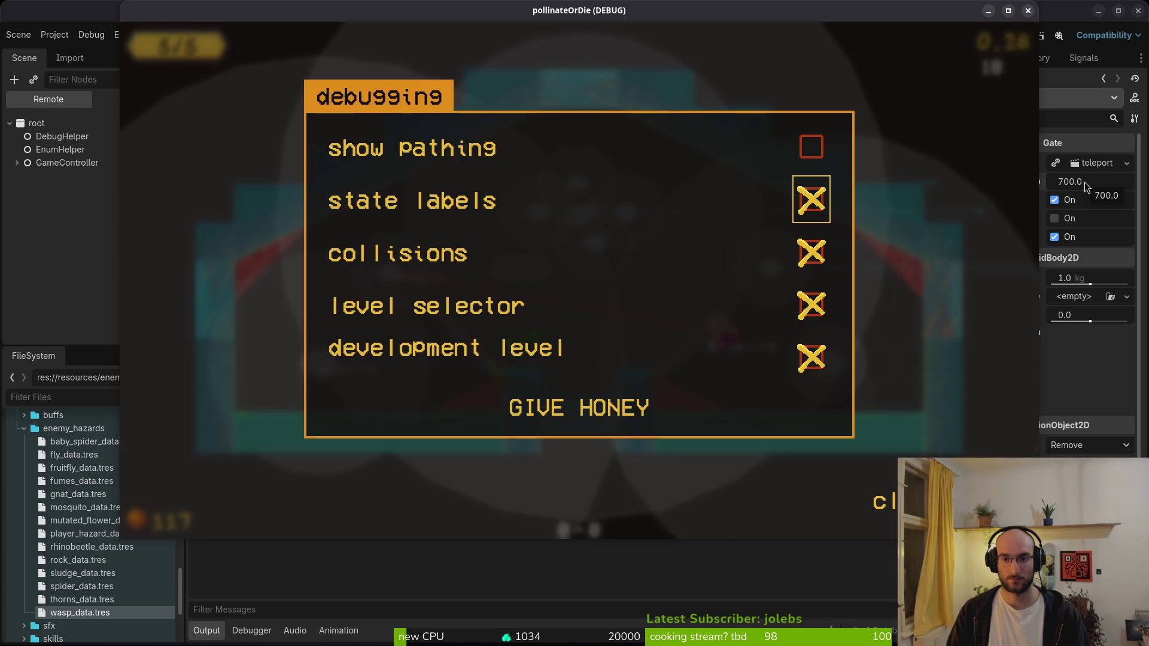
key(Down)
key(Escape)
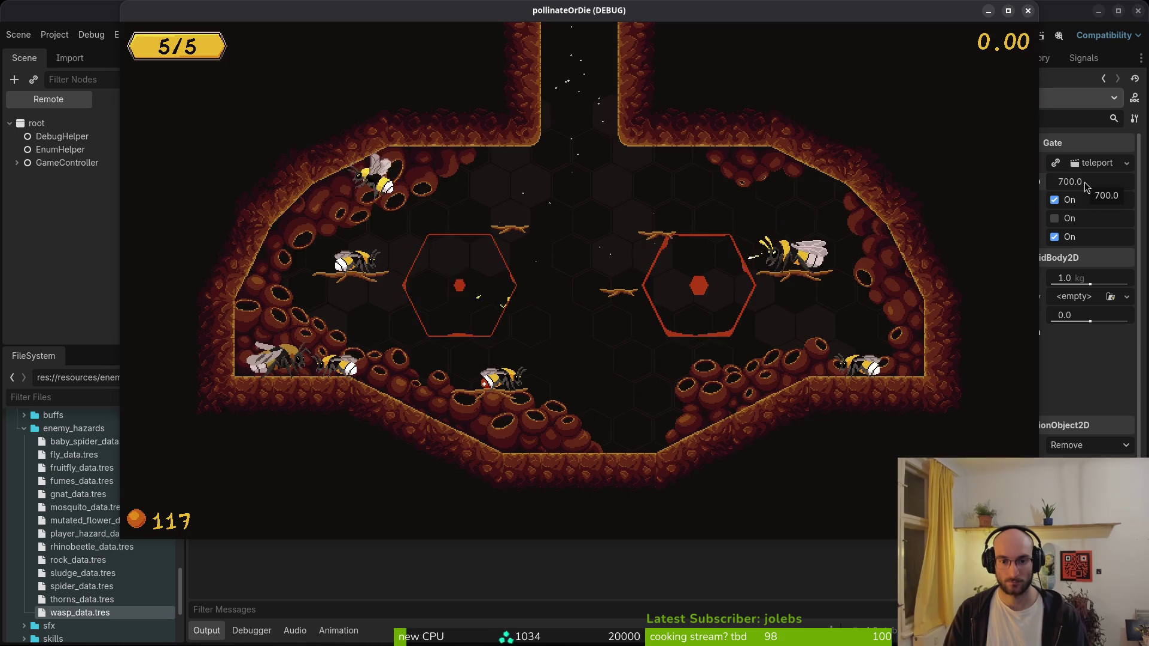
- Restart level 2-8 from the level list and move back toward it afterward
key(Escape)
key(Down)
key(Down)
key(Down)
key(Return)
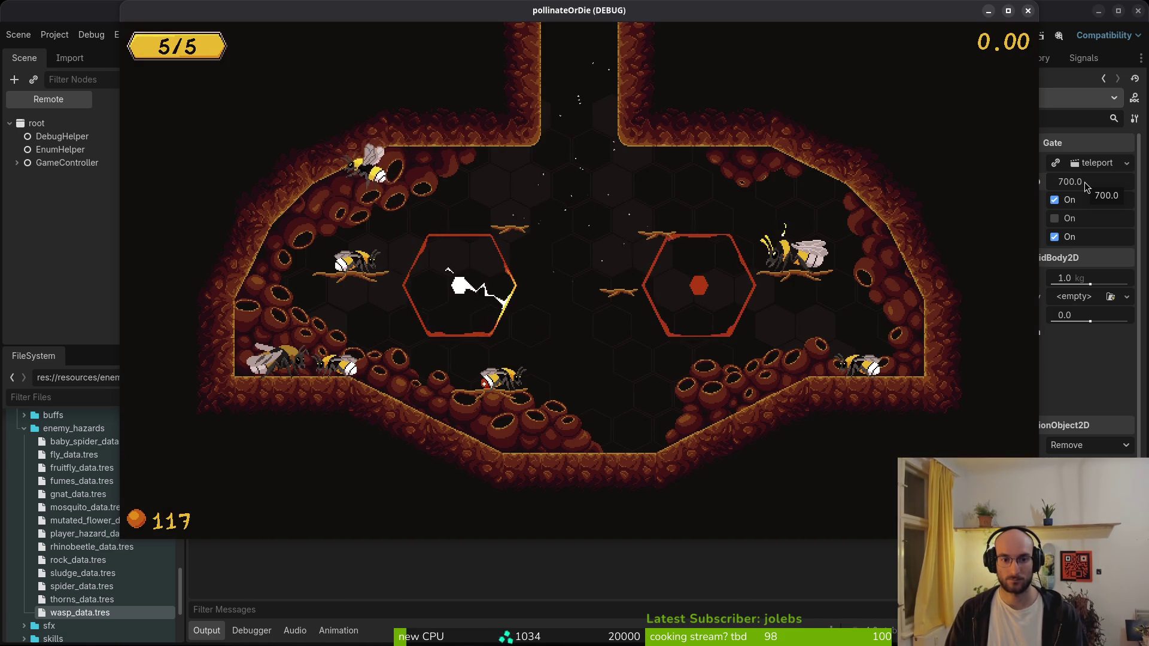
key(Left)
key(Down)
key(Down)
key(Down)
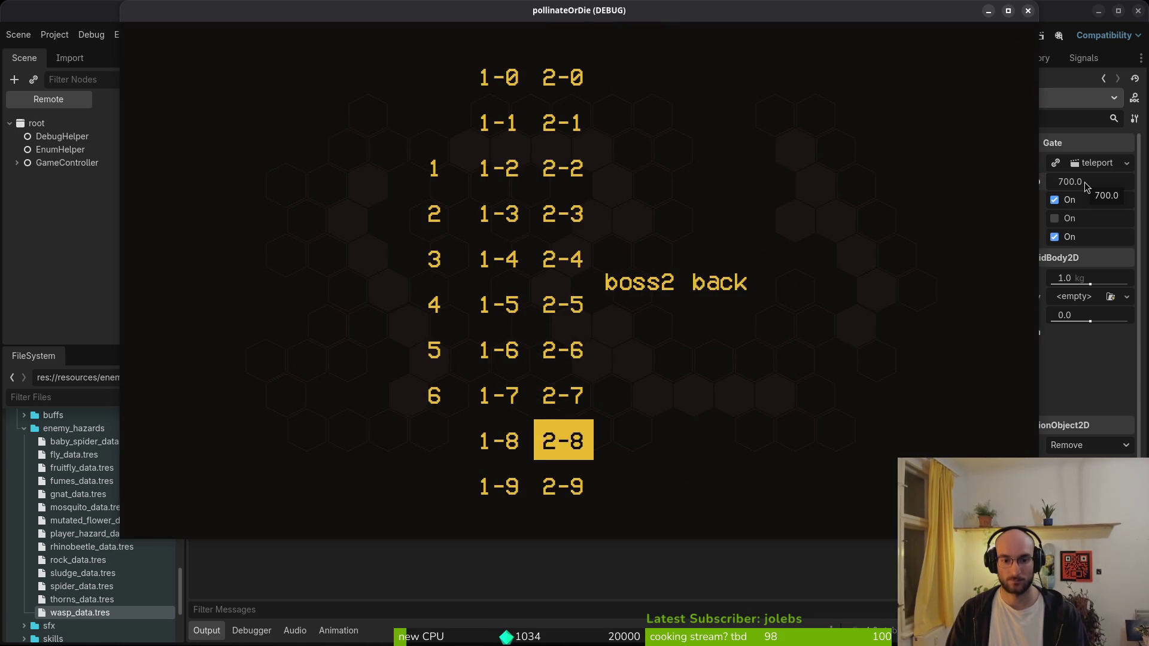
- Replay level 2-8 three more times from the in-game level list
key(Return)
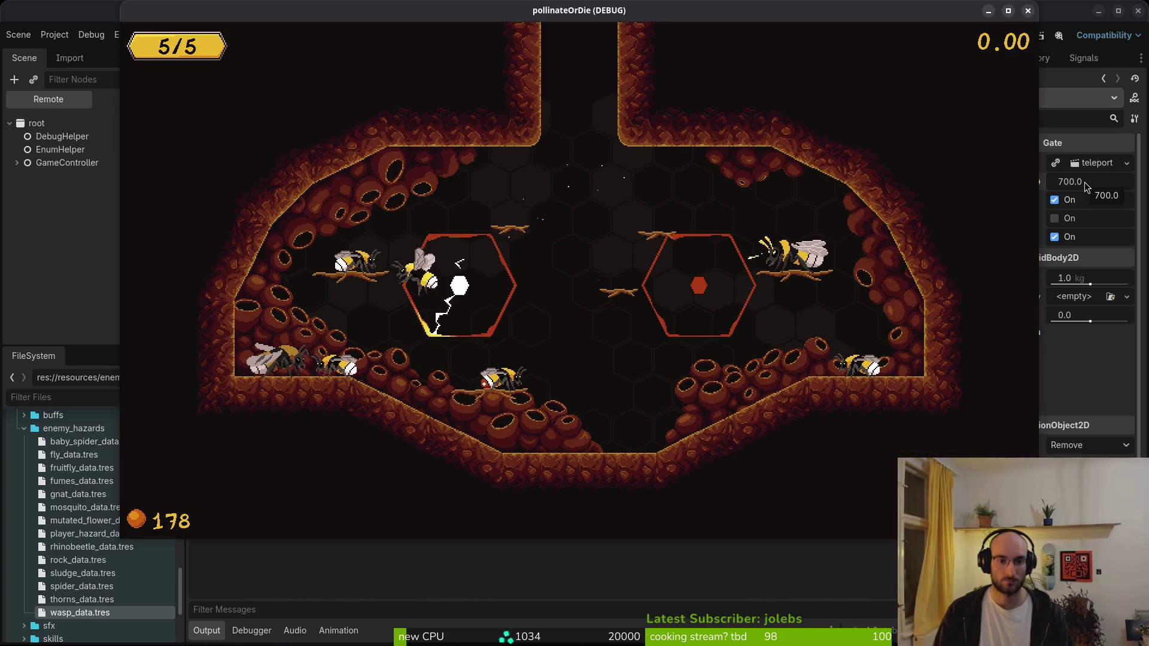
key(Escape)
key(Left)
key(Down)
key(Down)
key(Down)
key(Down)
key(Return)
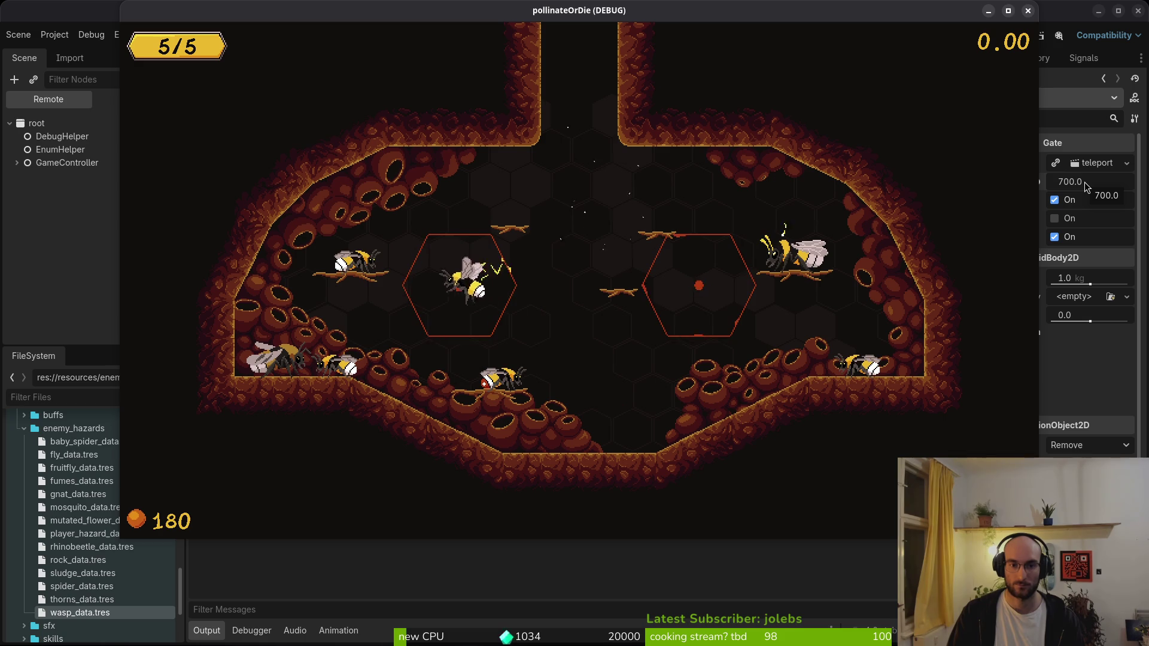
key(Escape)
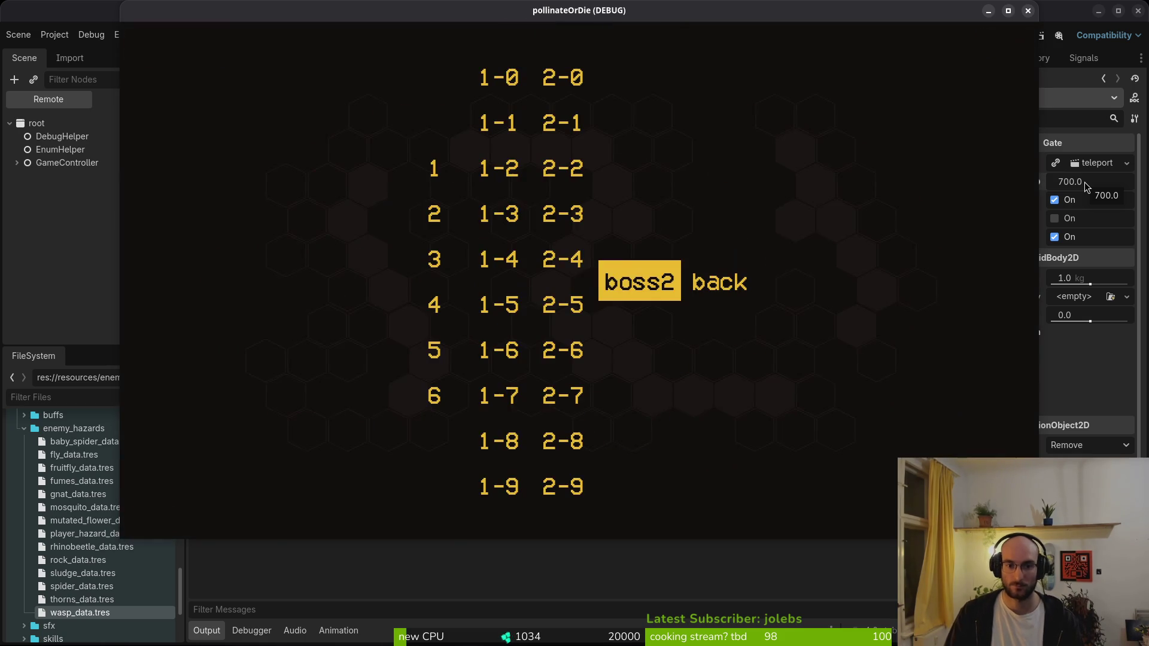
key(Left)
key(Down)
key(Down)
key(Down)
key(Return)
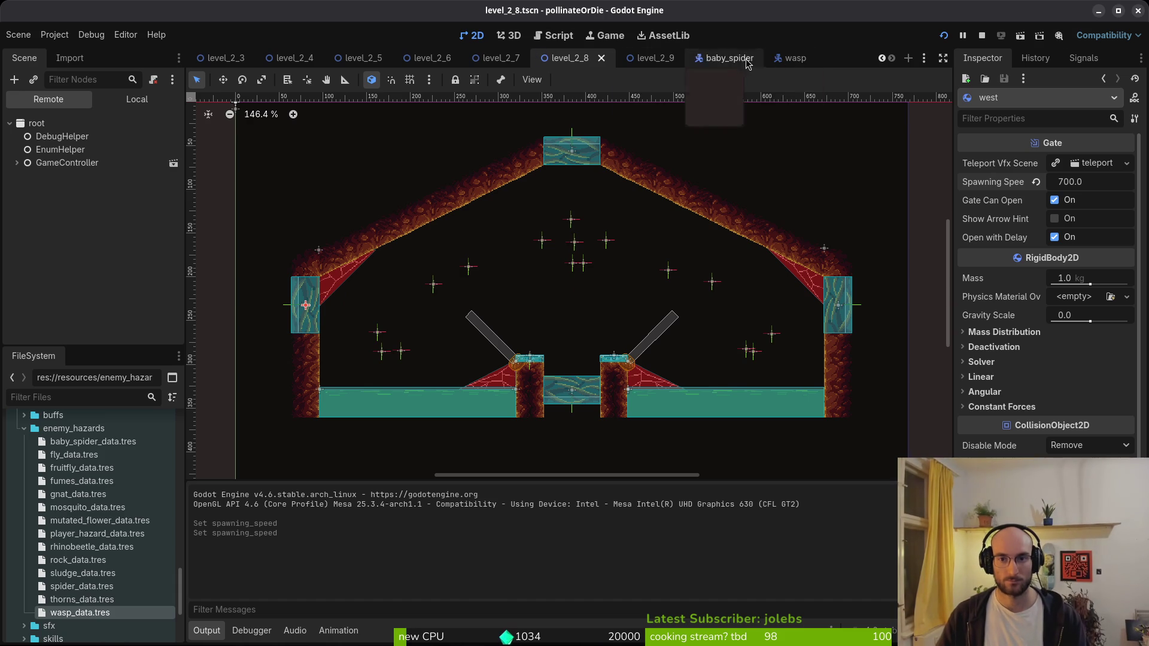
- Zoom in on the wasp scene's collision shapes and save the wasp scene
click(777, 59)
click(131, 103)
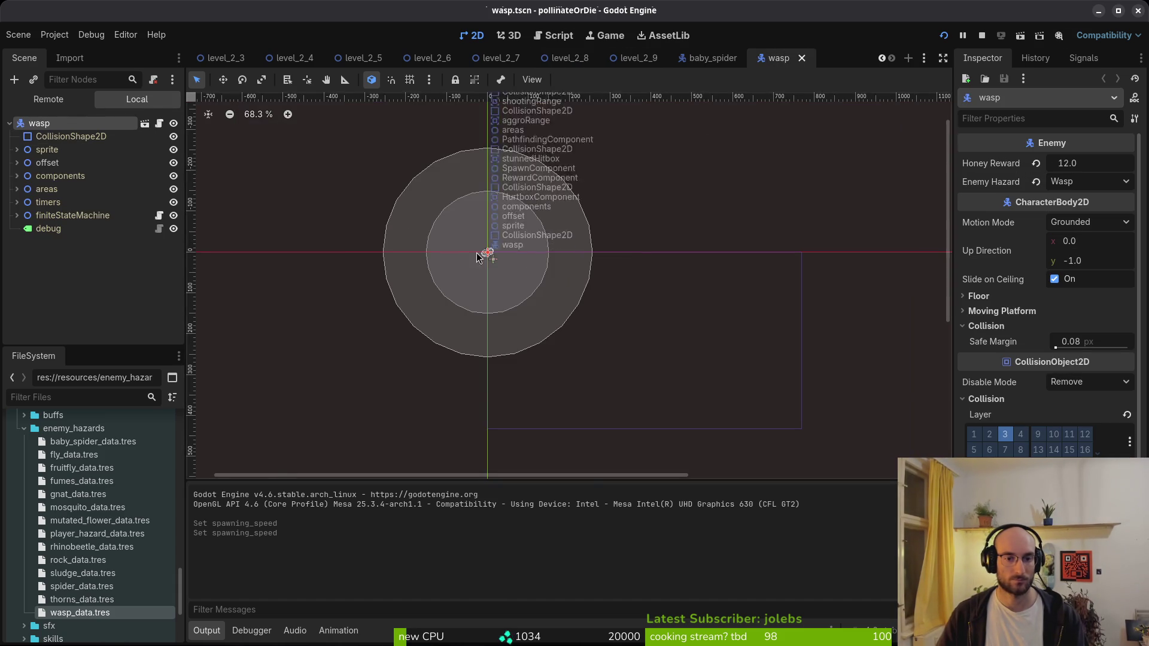
scroll(490, 267, up, 6)
scroll(489, 267, up, 8)
drag(513, 244, 531, 366)
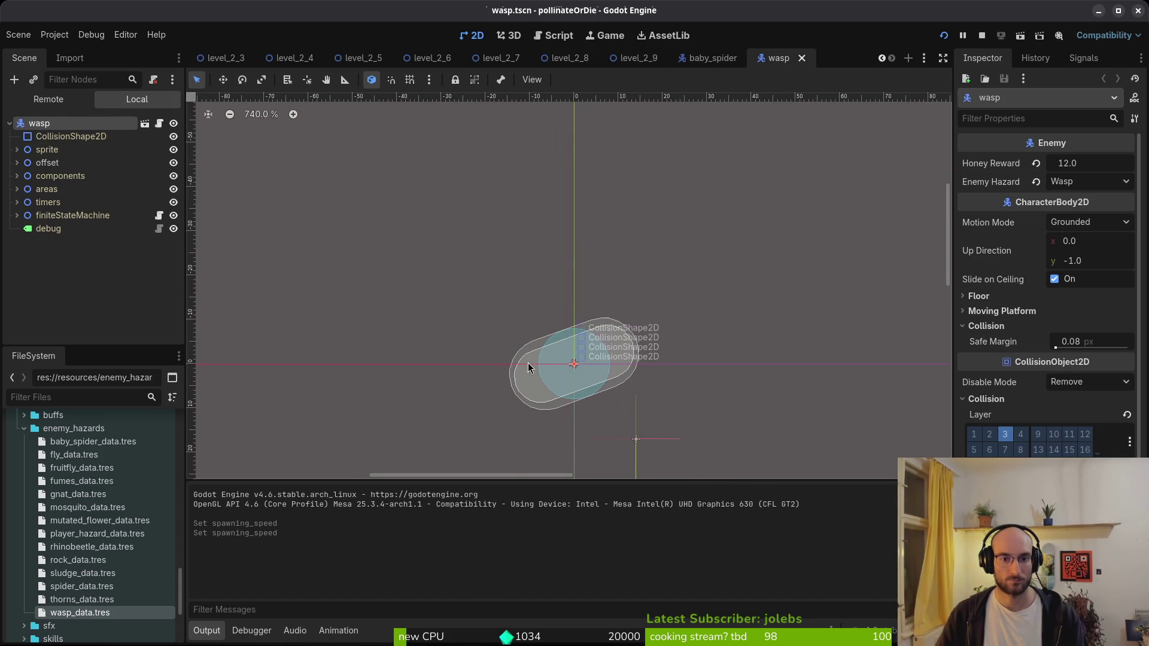
click(54, 137)
click(39, 123)
key(ctrl+s)
- Check the wasp CollisionShape2D's radius, test-run the game, then switch to the Neovim terminal
click(71, 137)
click(1089, 164)
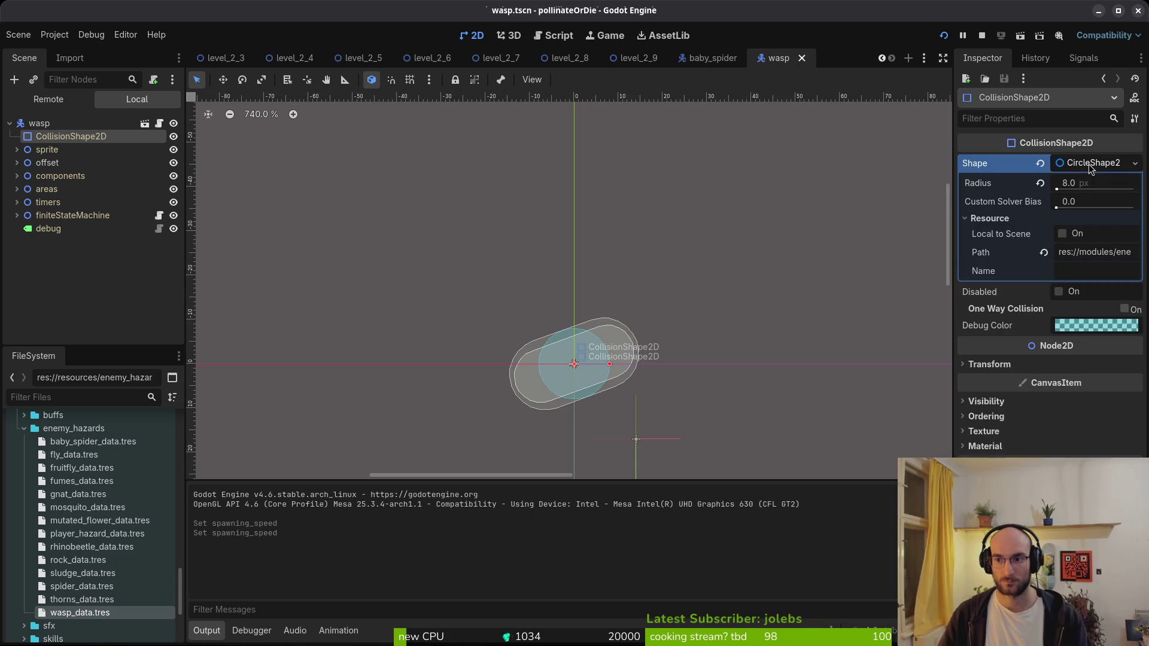
click(1089, 164)
key(F5)
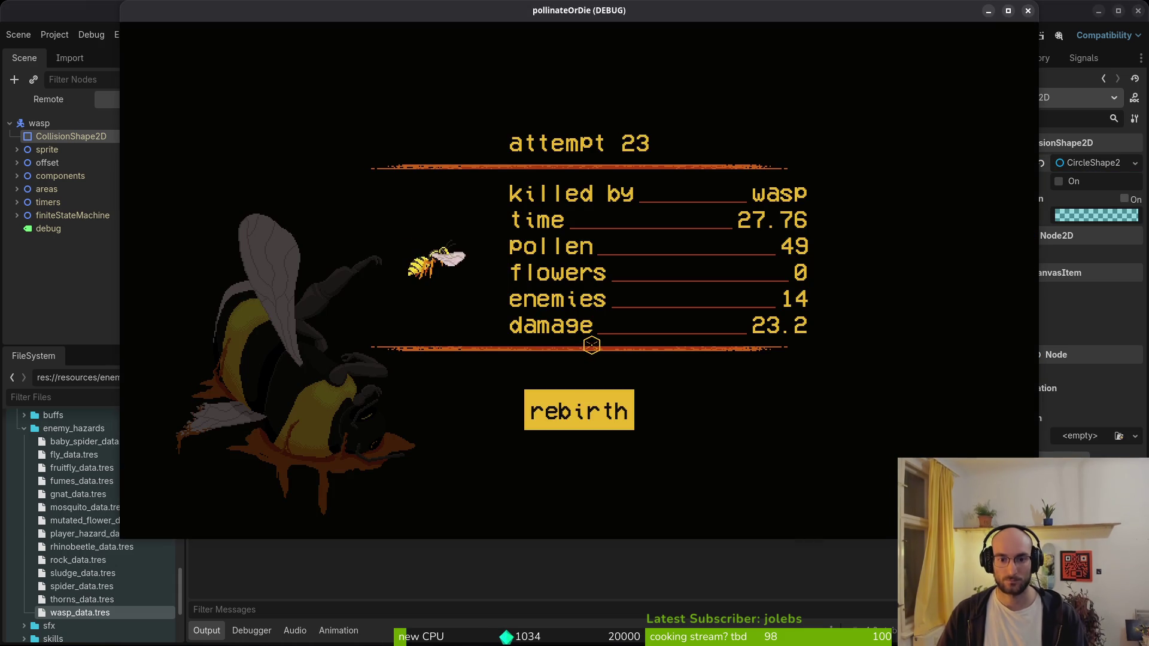
key(F8)
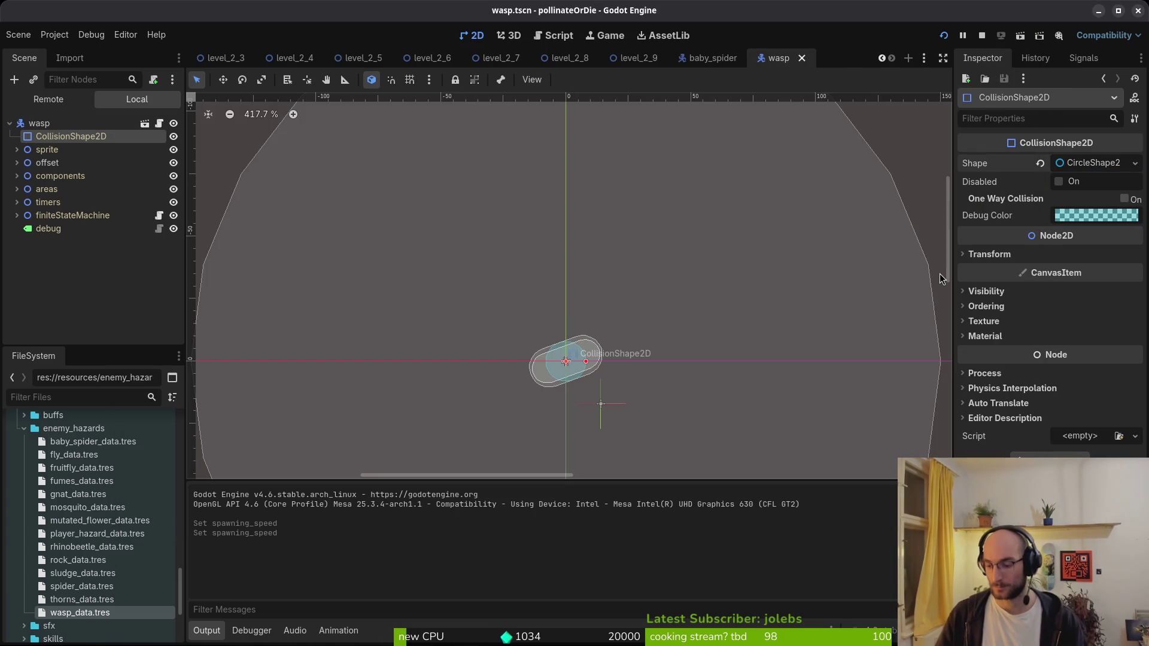
key(alt+Tab)
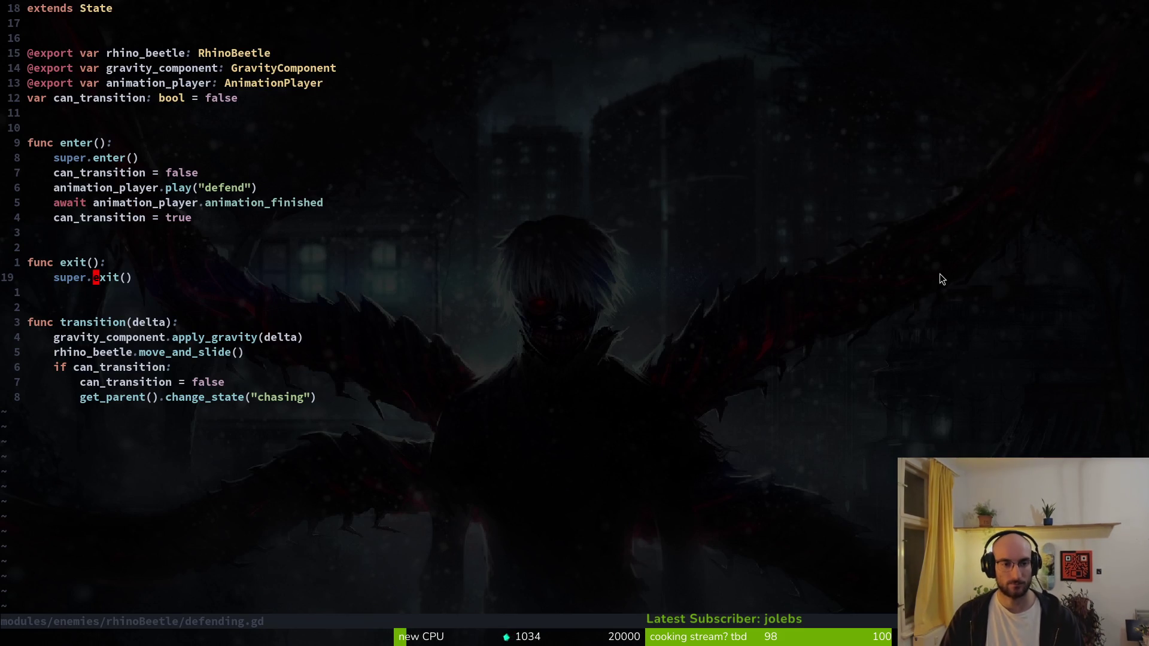
- Review the wasp.gd diff in tig's changed-files list and stage it
key(Return)
key(Down)
key(Down)
key(Down)
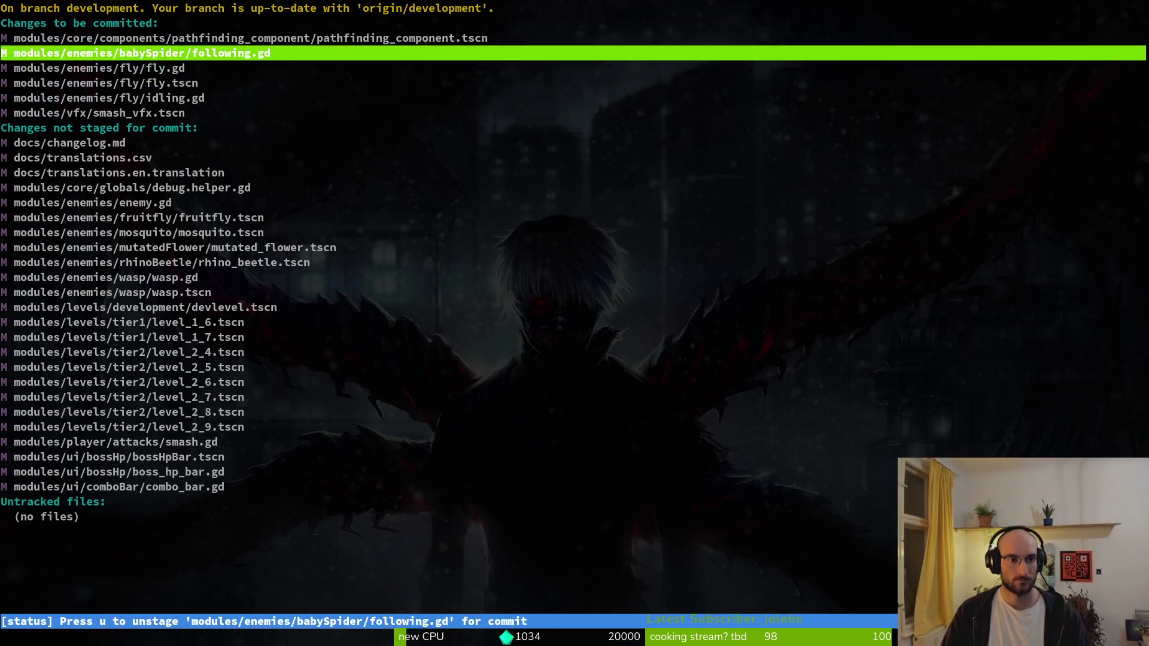
key(Up)
key(Up)
key(Down)
key(Up)
key(Up)
key(Down)
key(Down)
key(Down)
key(Down)
key(Down)
key(Down)
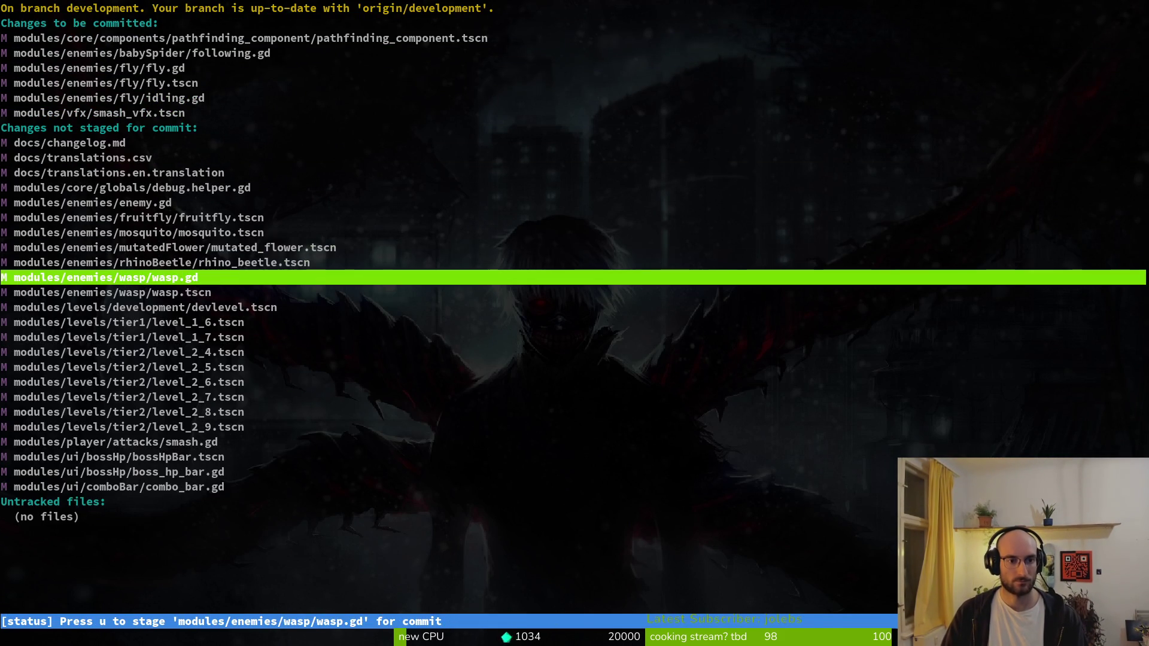
key(Return)
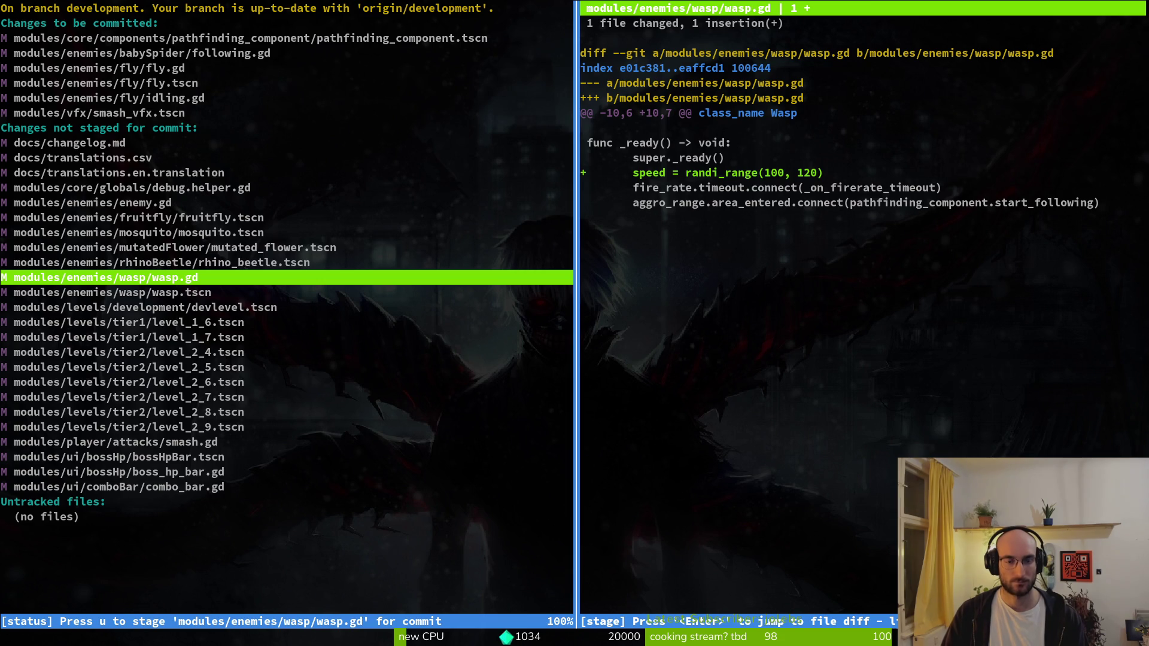
key(u)
- Stage the wasp, rhino beetle, mutated flower and fruitfly scenes plus enemy.gd
key(Down)
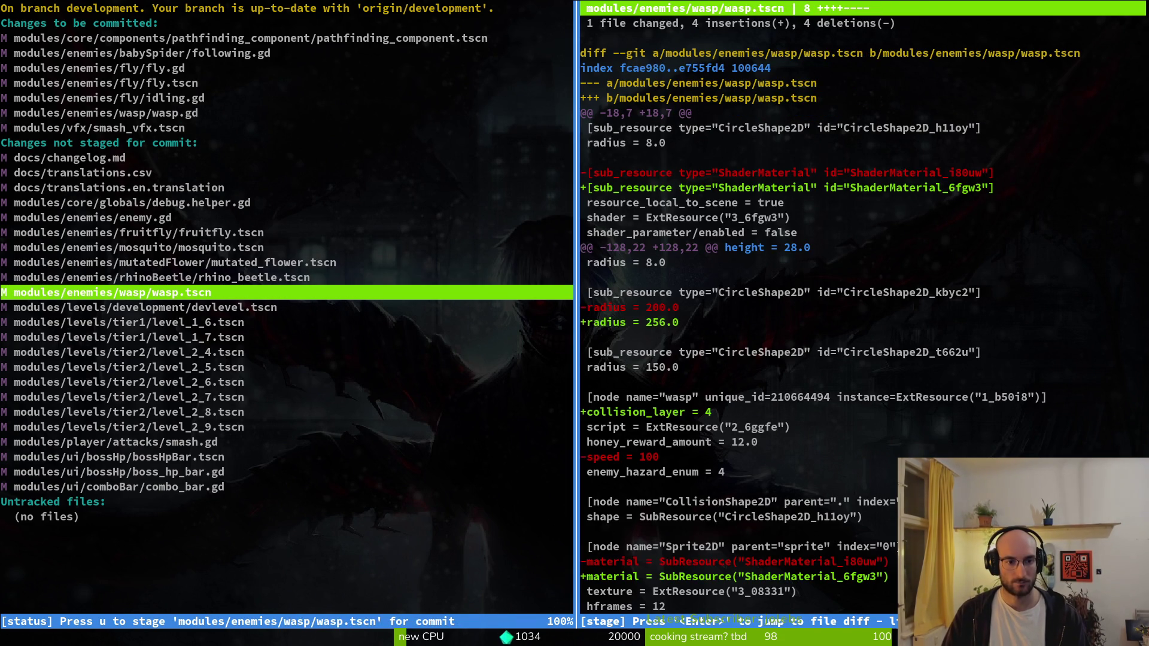
key(u)
key(u)
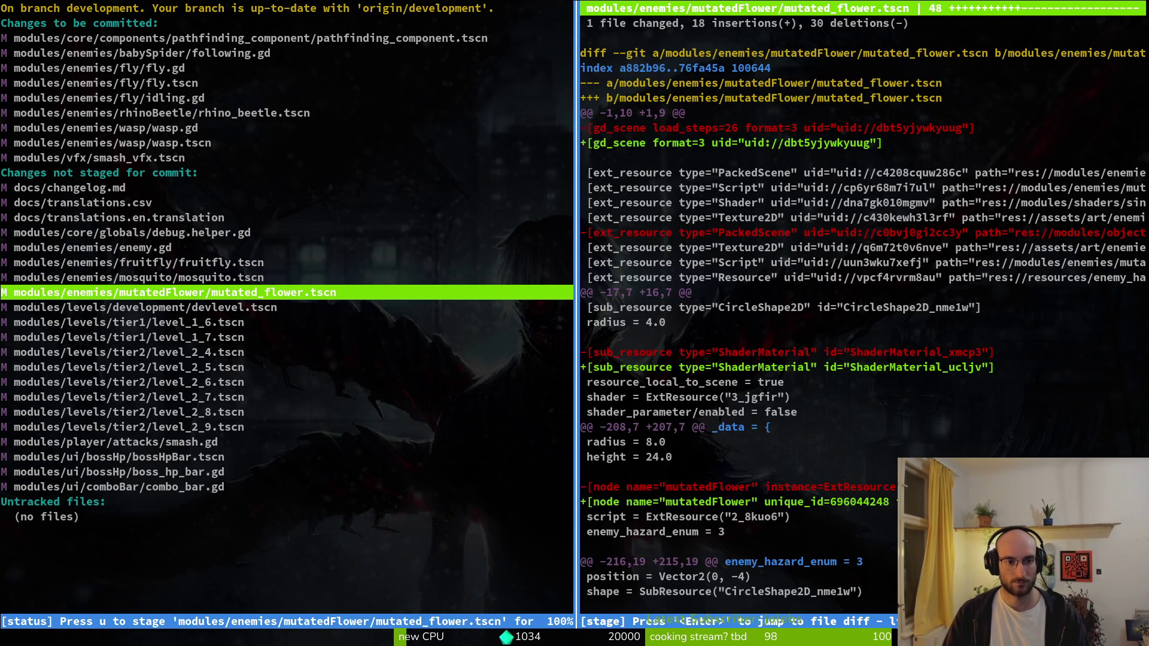
key(u)
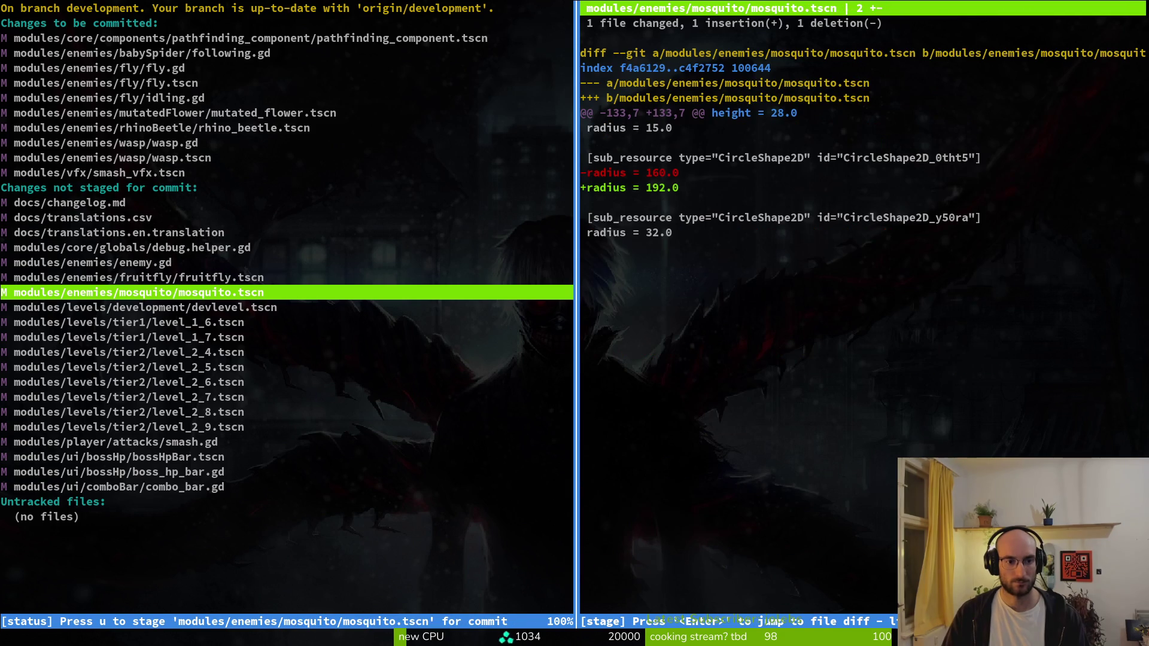
key(u)
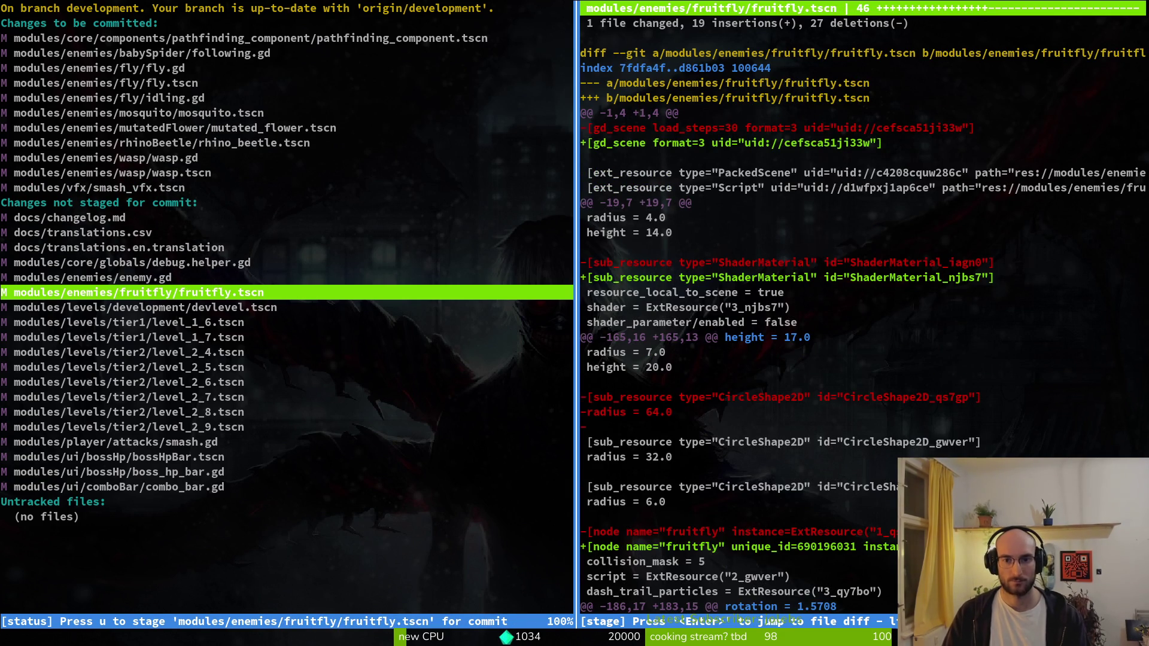
key(u)
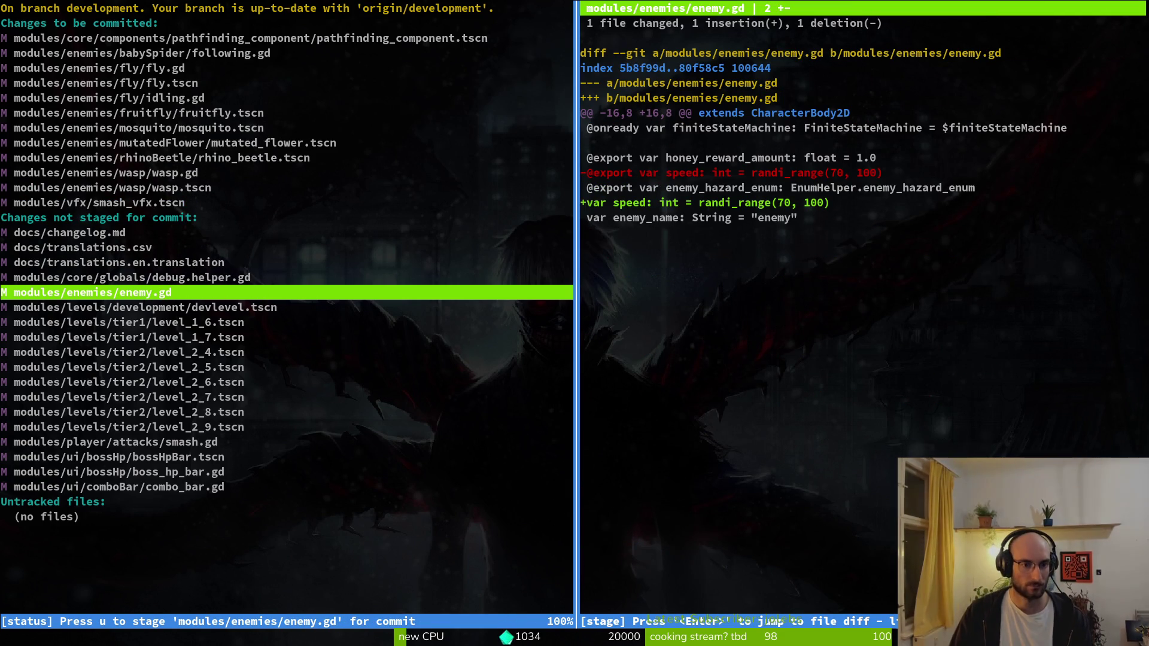
key(u)
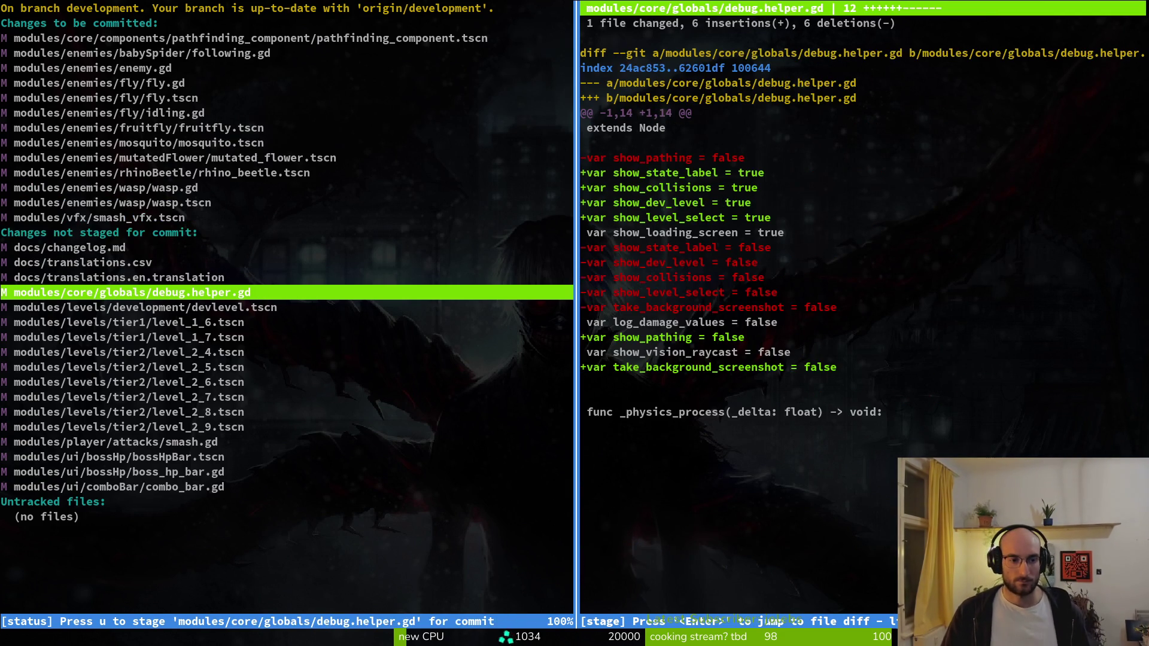
- Review and stage the smash.gd changes, then return to the shell to start a commit
key(Down)
key(q)
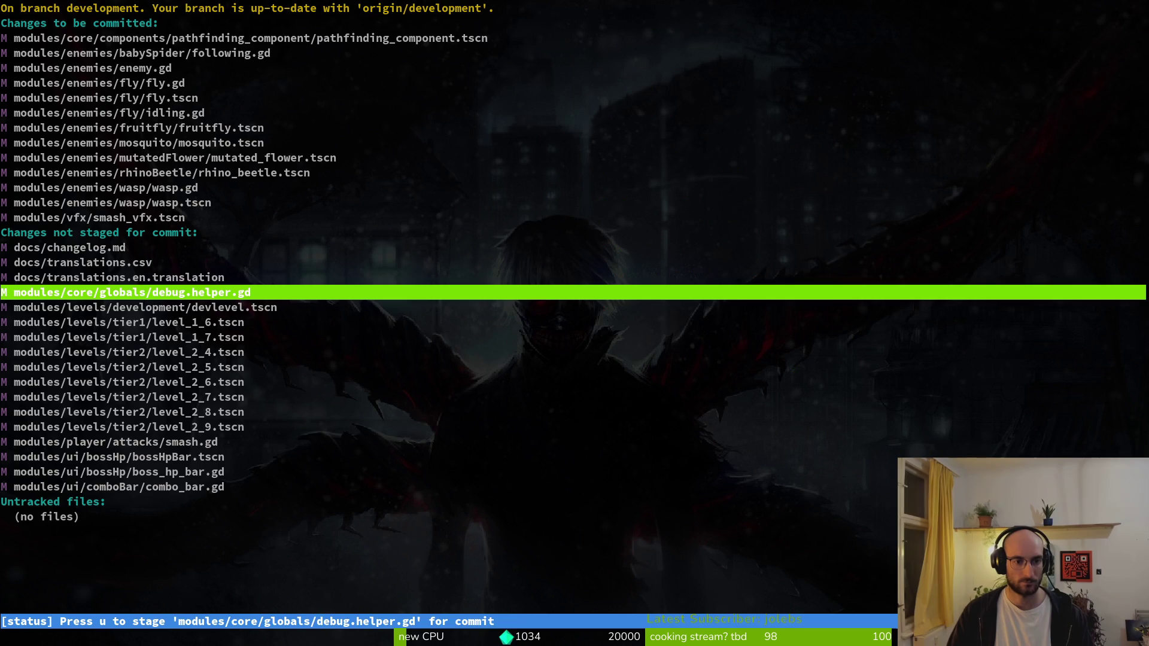
key(Down)
key(Down)
key(Down)
key(Return)
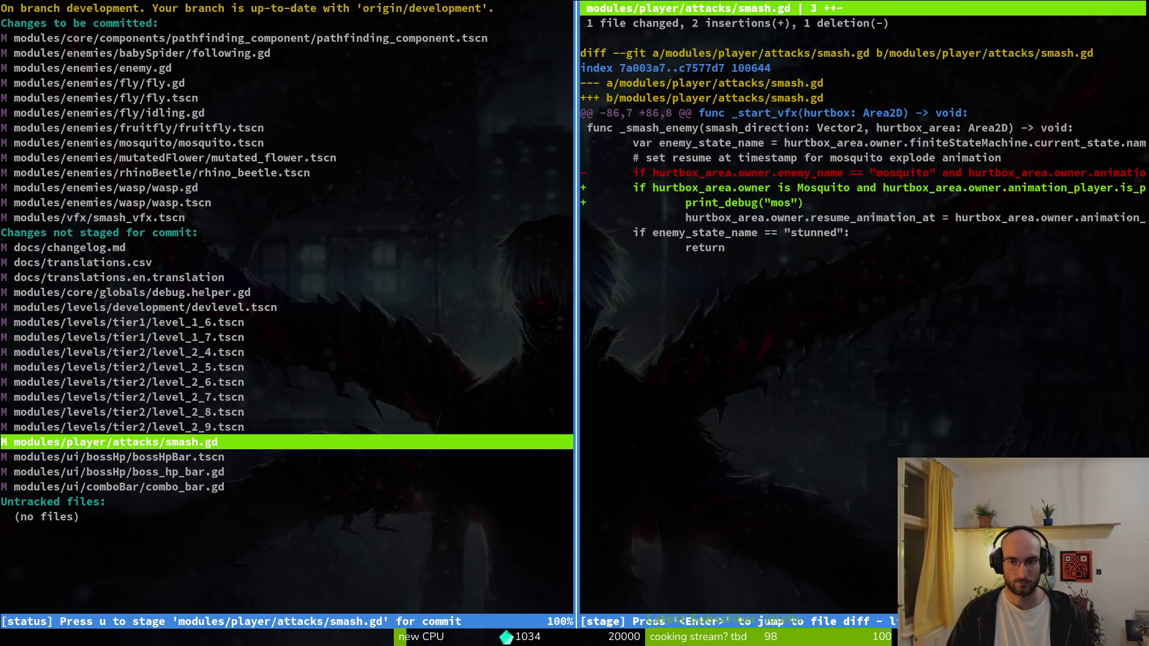
key(u)
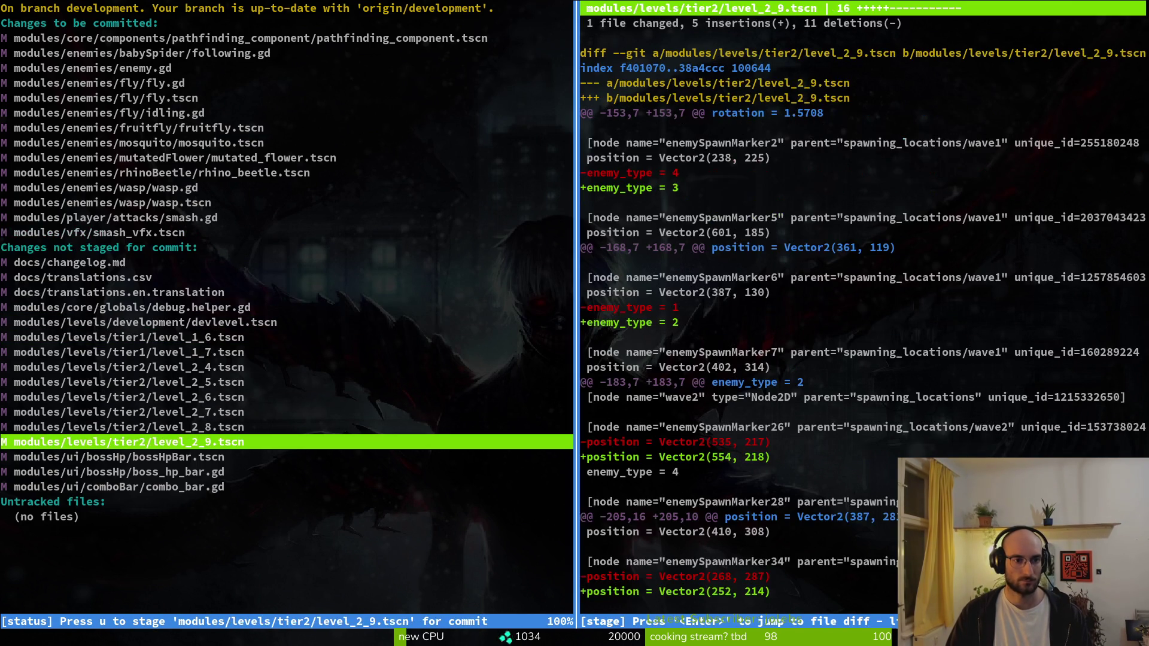
key(q)
key(q)
text(git commit -m)
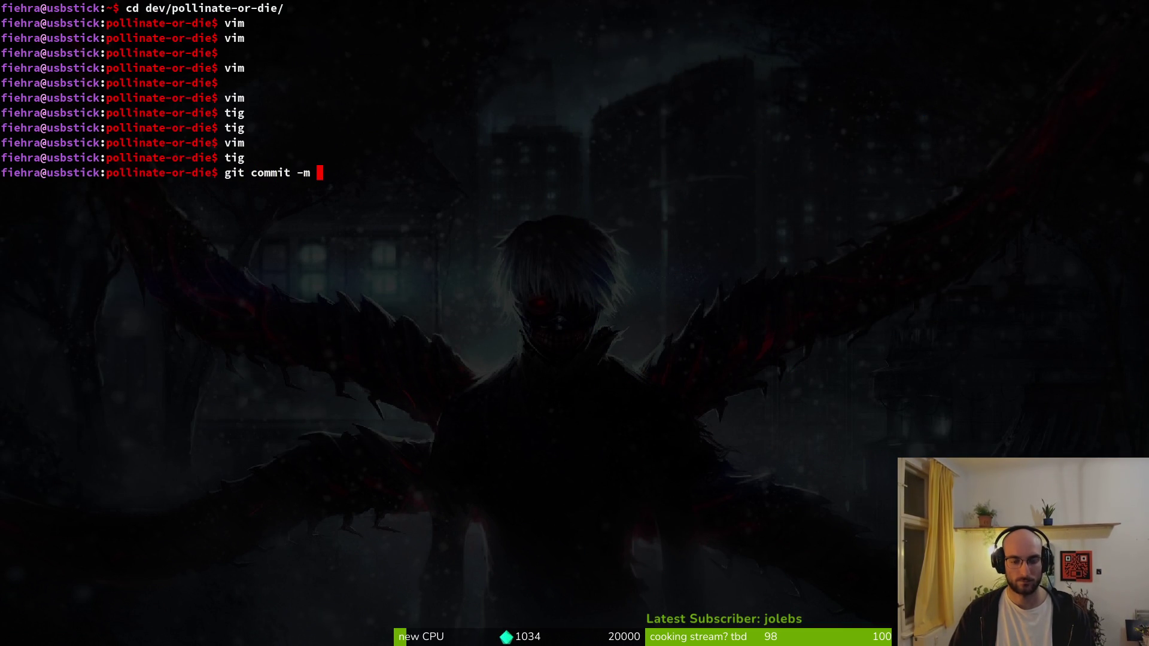
- Verify the staged file list and create the enemy AI improvements commit
key(ctrl+shift+e)
key(s)
key(Down)
key(Down)
key(Down)
key(Down)
key(Down)
key(Down)
key(q)
key(q)
key(ctrl+d)
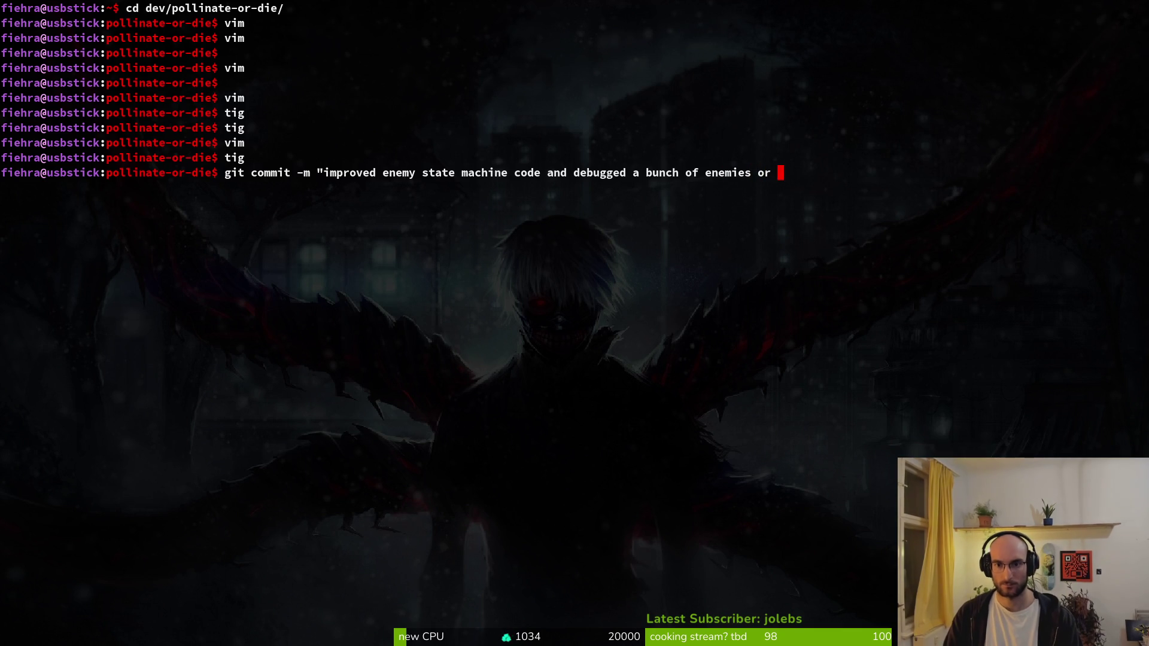
text(AI)
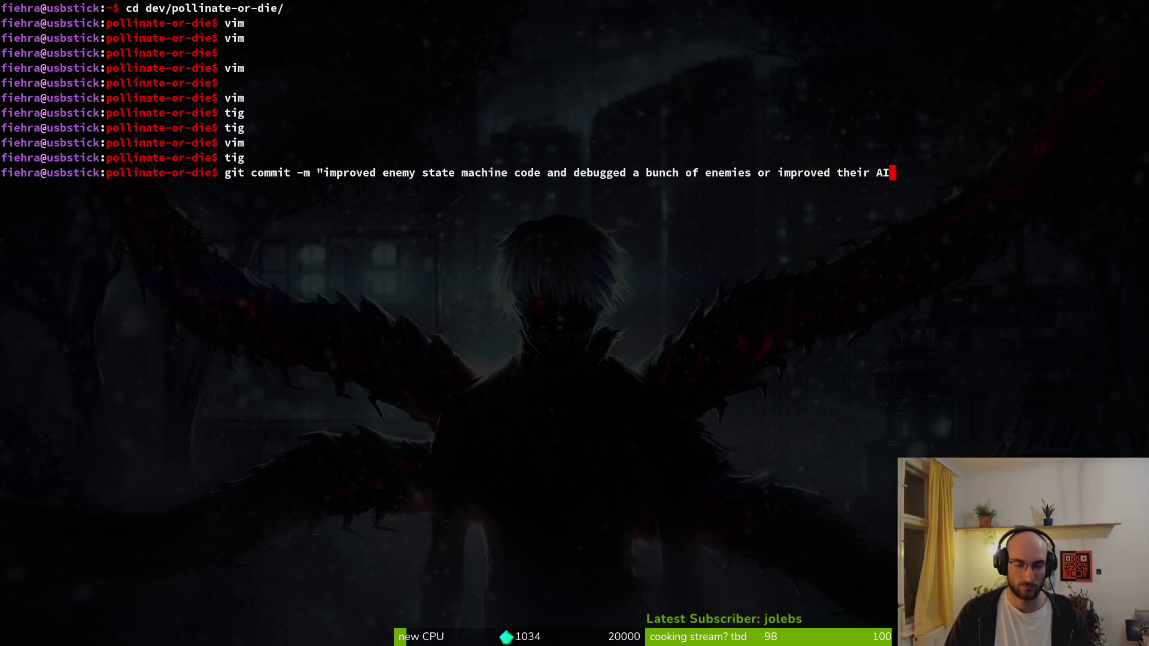
key(Return)
- Stage the eight tier level scenes in tig
text(tig)
key(Return)
key(s)
key(Down)
key(Down)
key(Down)
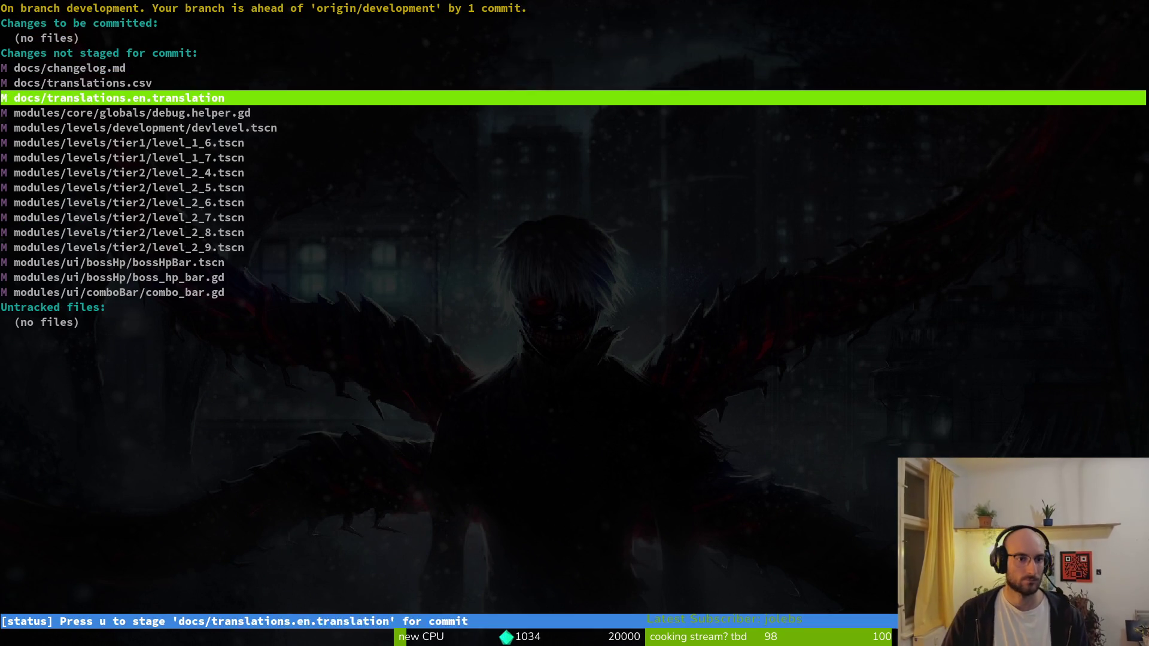
key(Down)
key(Down)
key(Down)
key(u)
key(u)
key(u)
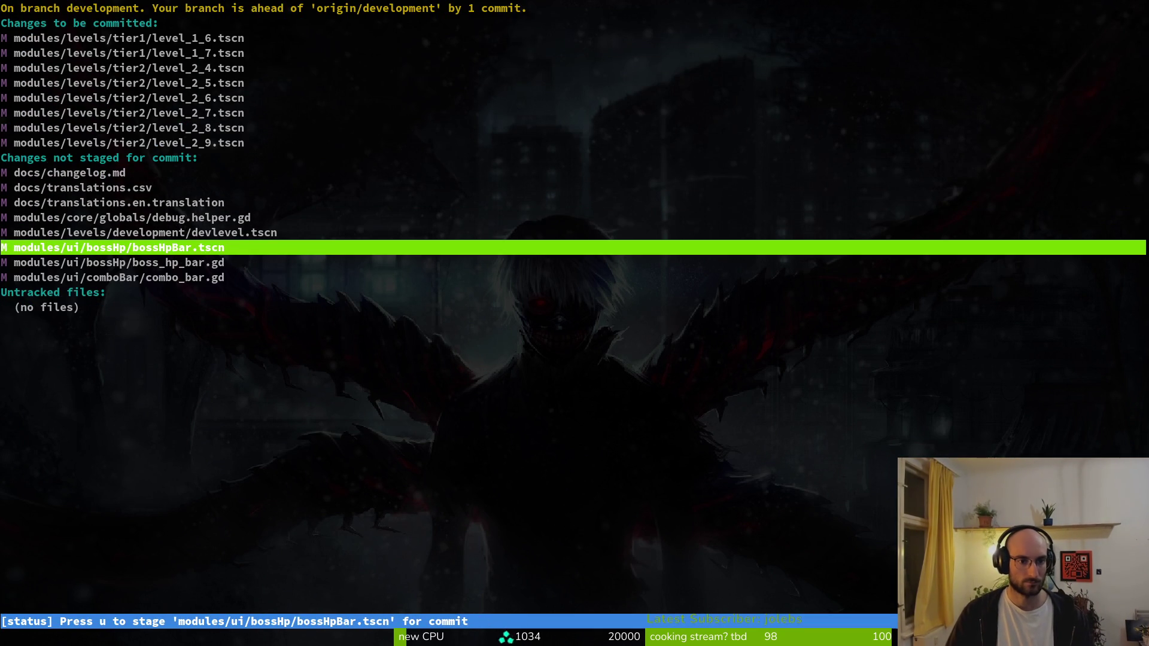
- Stage devlevel.tscn after reviewing diffs and create the level balancing commit
key(Down)
key(Down)
key(Return)
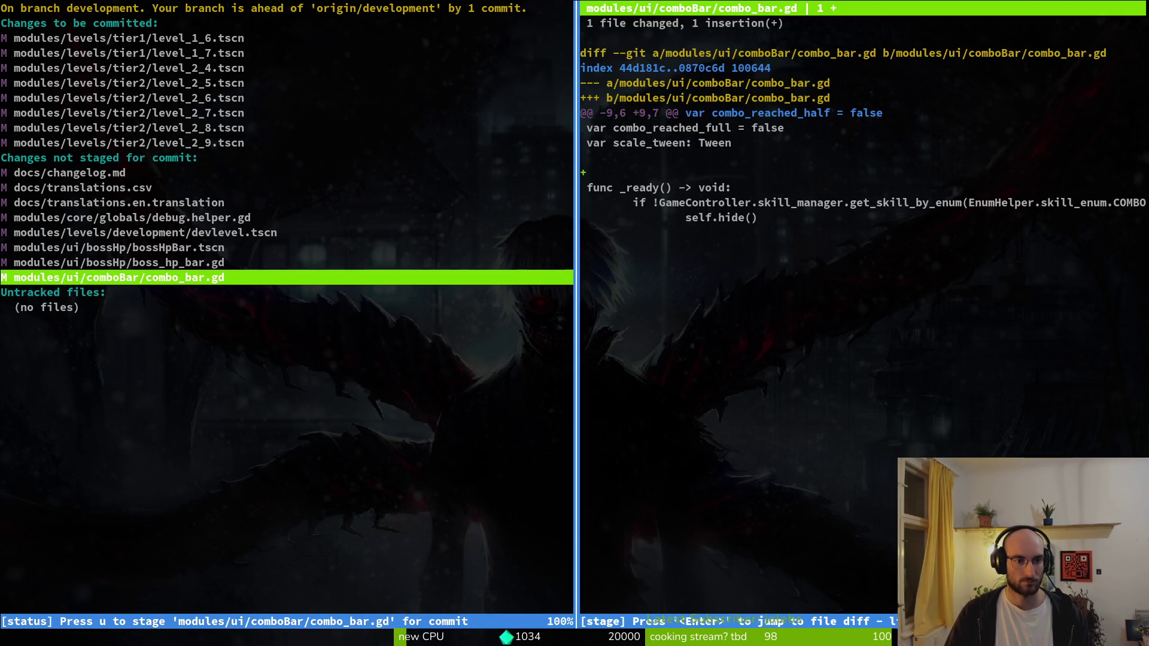
key(Up)
key(Up)
key(Up)
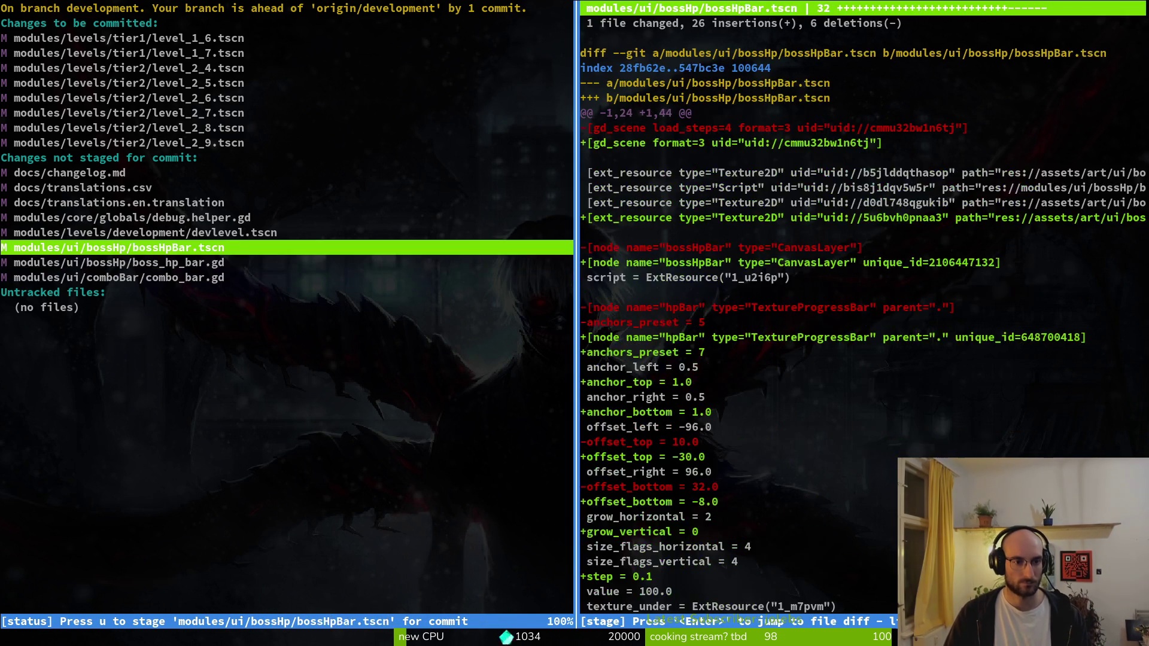
key(u)
key(Down)
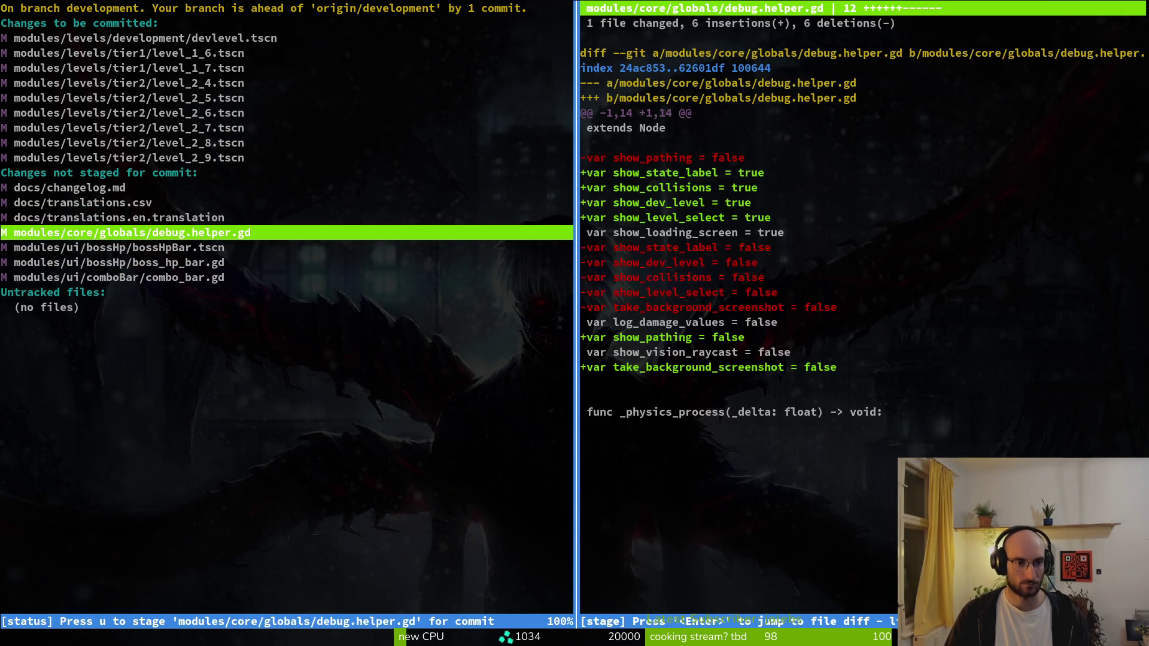
text(Qgit)
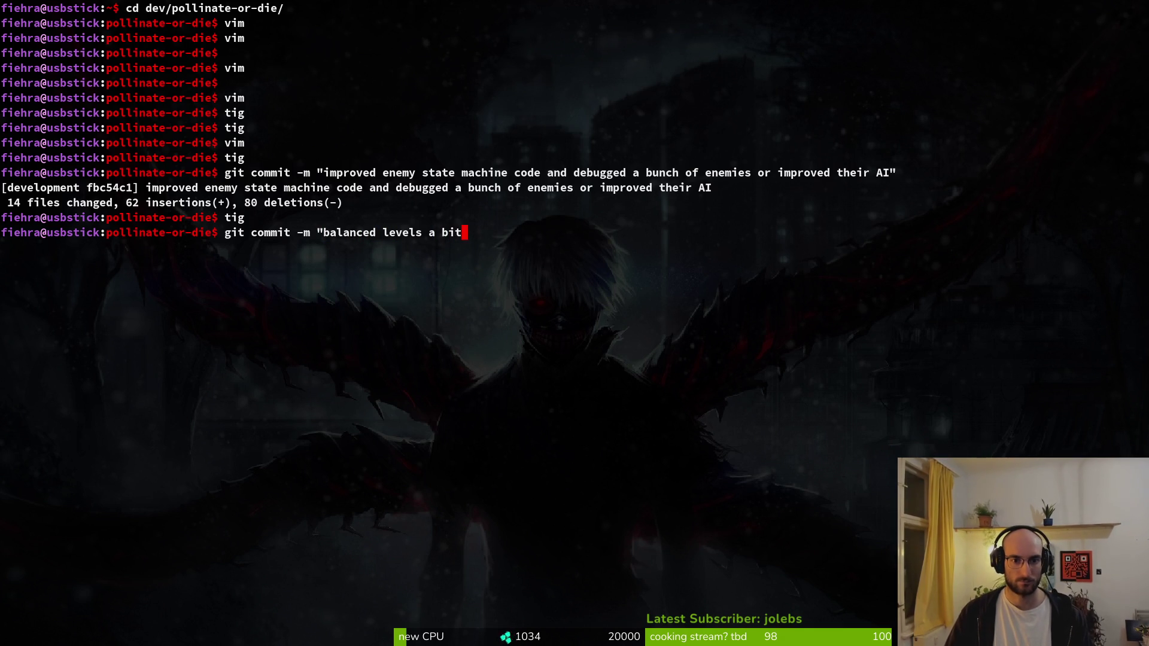
text(")
key(Return)
- Push both commits to origin development and stage bossHpBar.tscn and boss_hp_bar.gd
text(g)
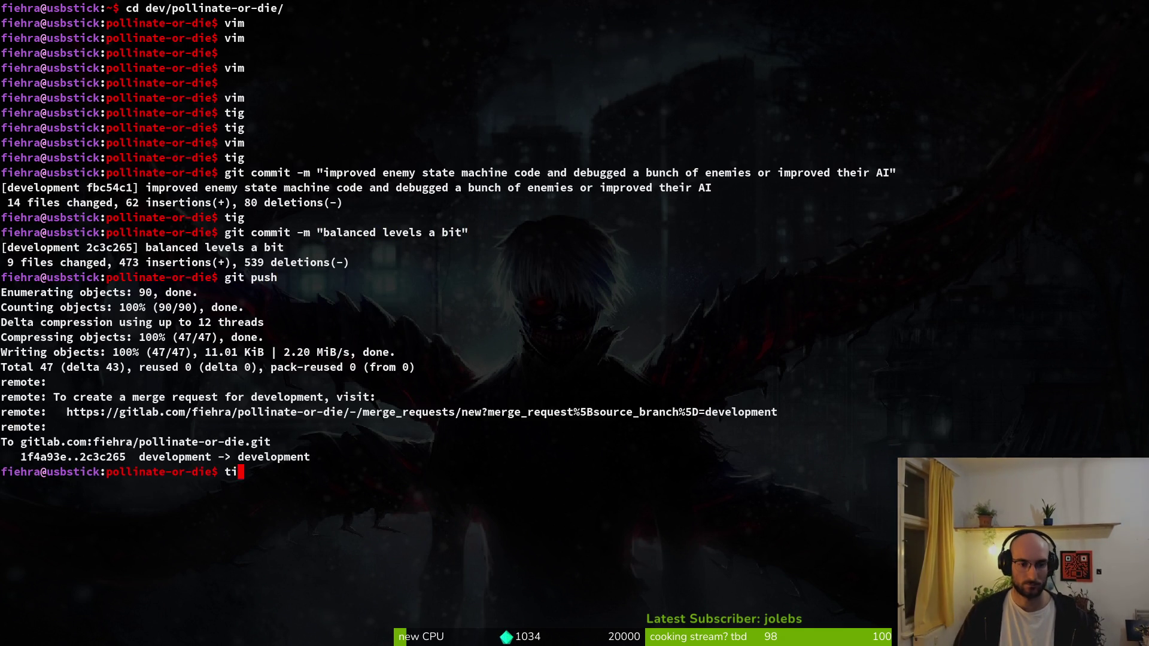
text(tig)
key(Return)
key(s)
key(Down)
key(Down)
key(Down)
key(u)
key(Return)
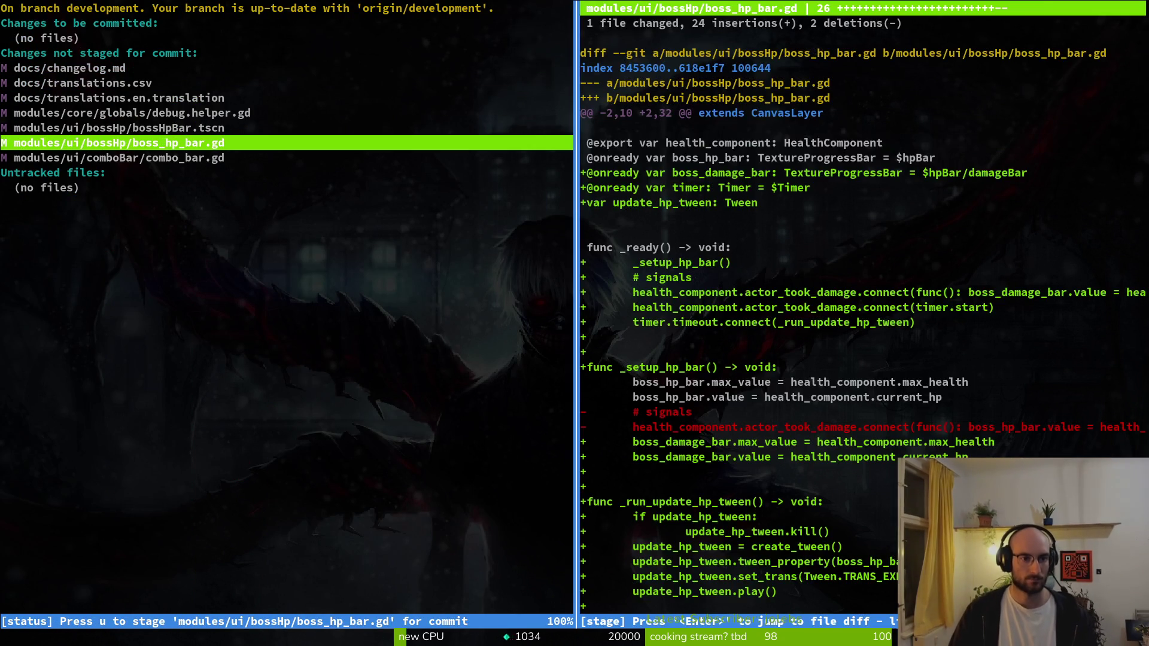
- Stage combo_bar.gd in tig after reviewing the remaining diffs
key(u)
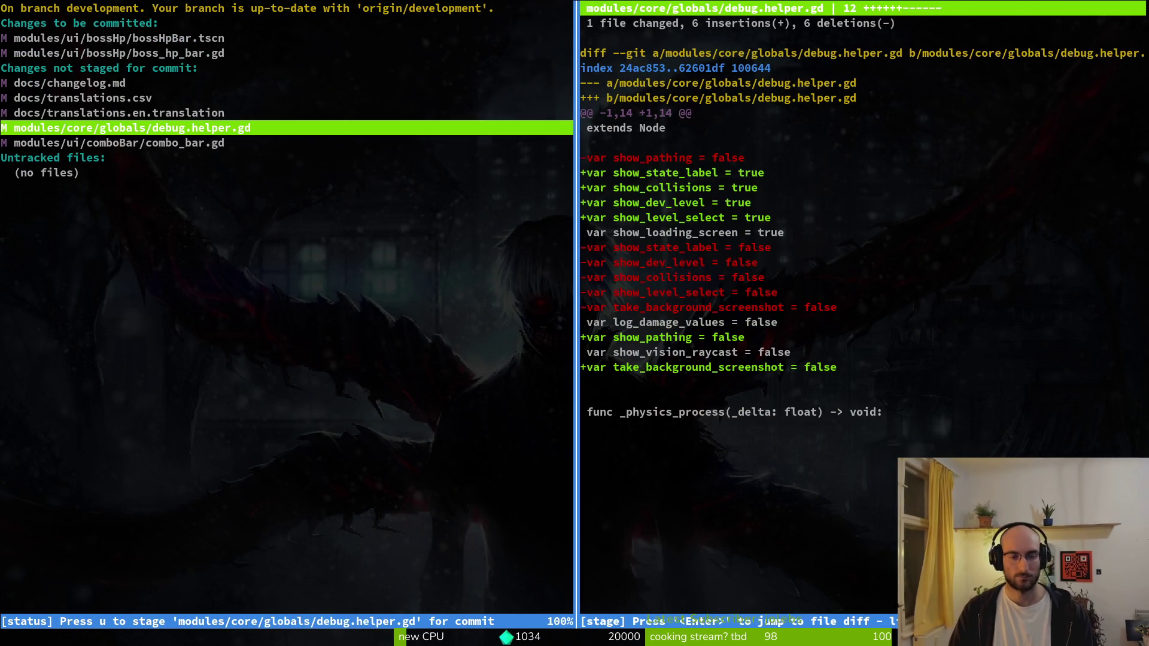
key(Q)
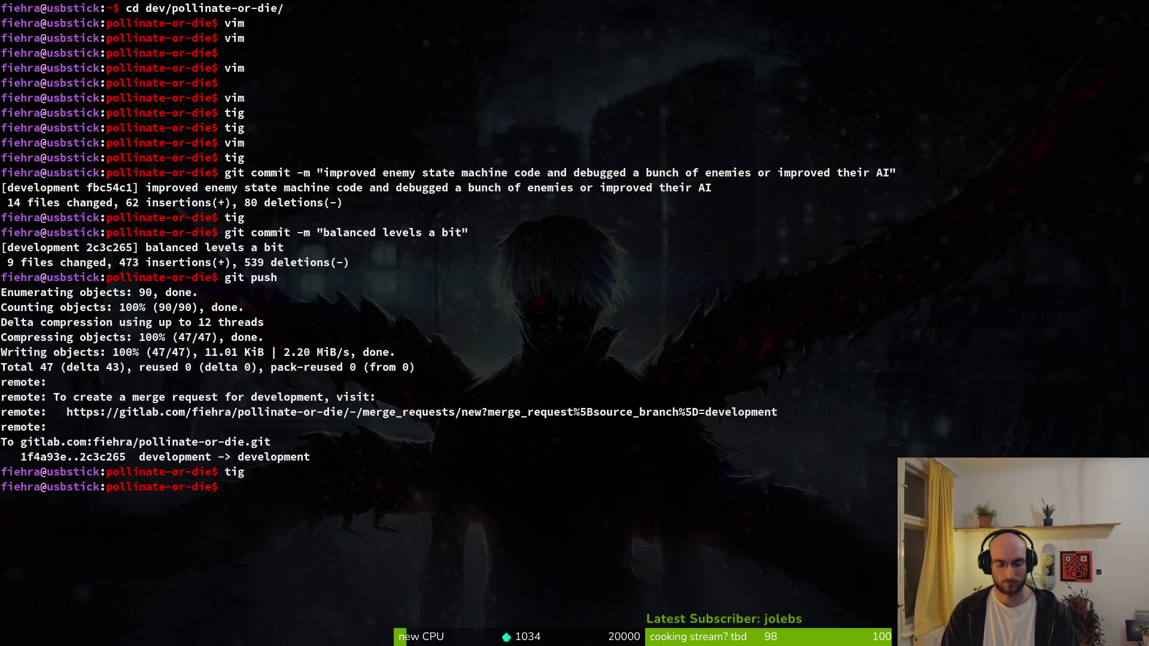
text(tig)
key(Return)
key(Down)
key(Down)
key(Down)
key(Return)
key(u)
key(Q)
- Back in Godot, close the open level, baby_spider and wasp scene tabs
key(alt+Tab)
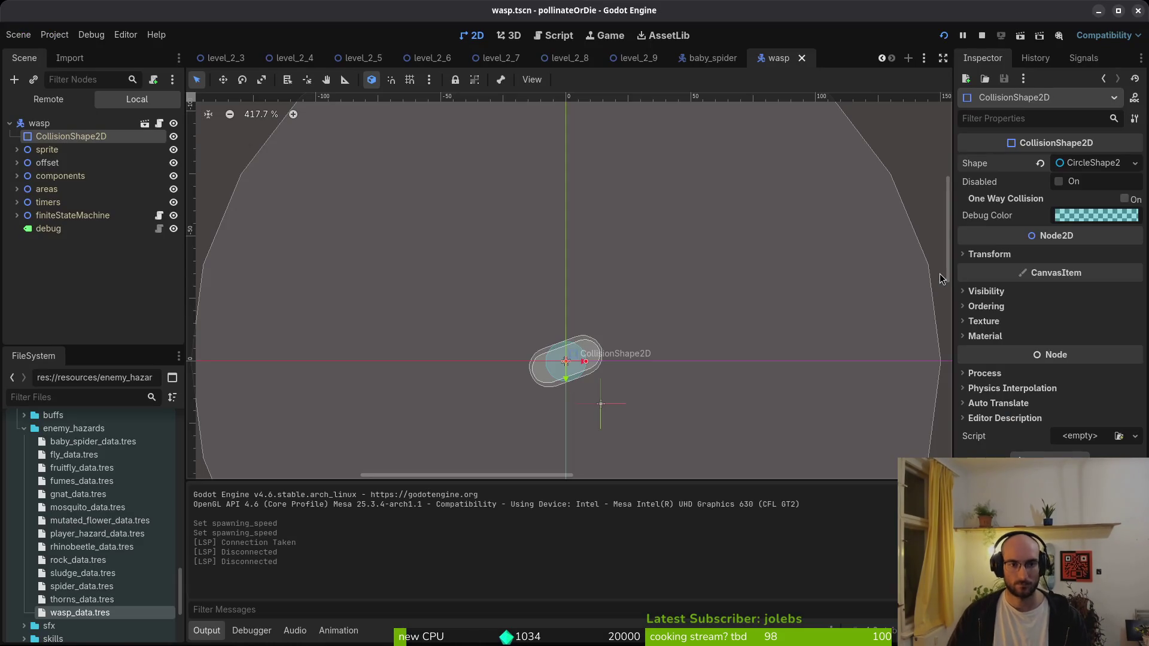
middle_click(360, 56)
middle_click(361, 57)
middle_click(361, 57)
middle_click(362, 57)
middle_click(365, 58)
middle_click(366, 59)
middle_click(363, 60)
middle_click(361, 60)
middle_click(361, 60)
middle_click(305, 60)
- Open the bossHpBar scene and toggle damageBar's visibility to compare it with hpBar
key(shift+alt+o)
text(boshpbar)
key(Return)
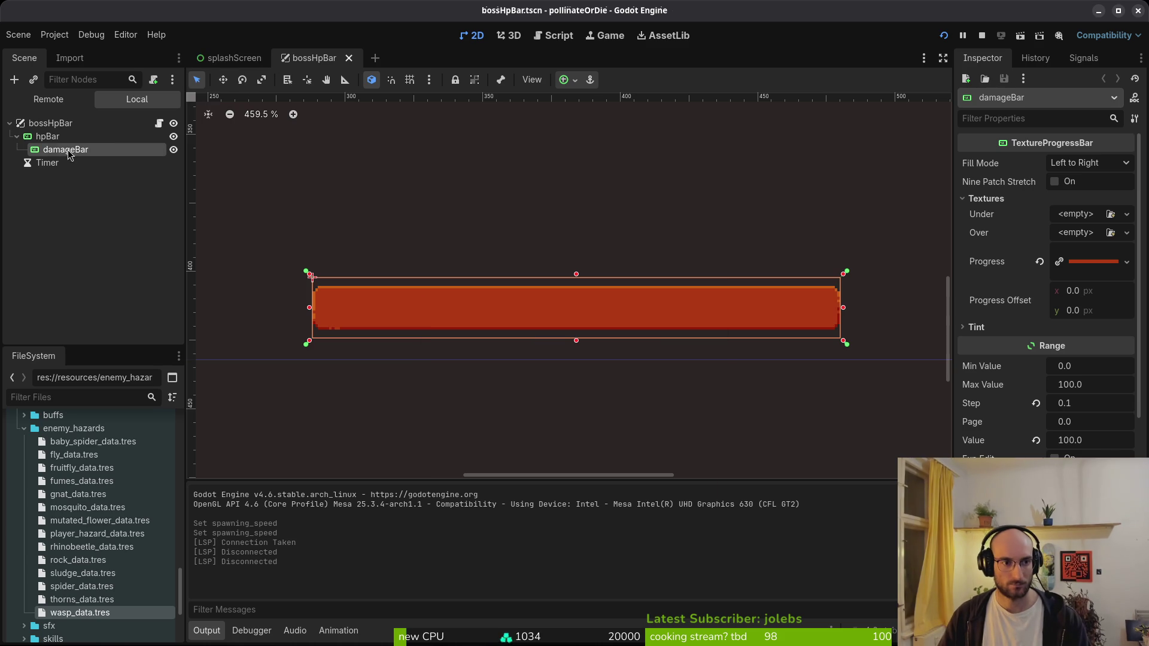
click(53, 138)
click(54, 150)
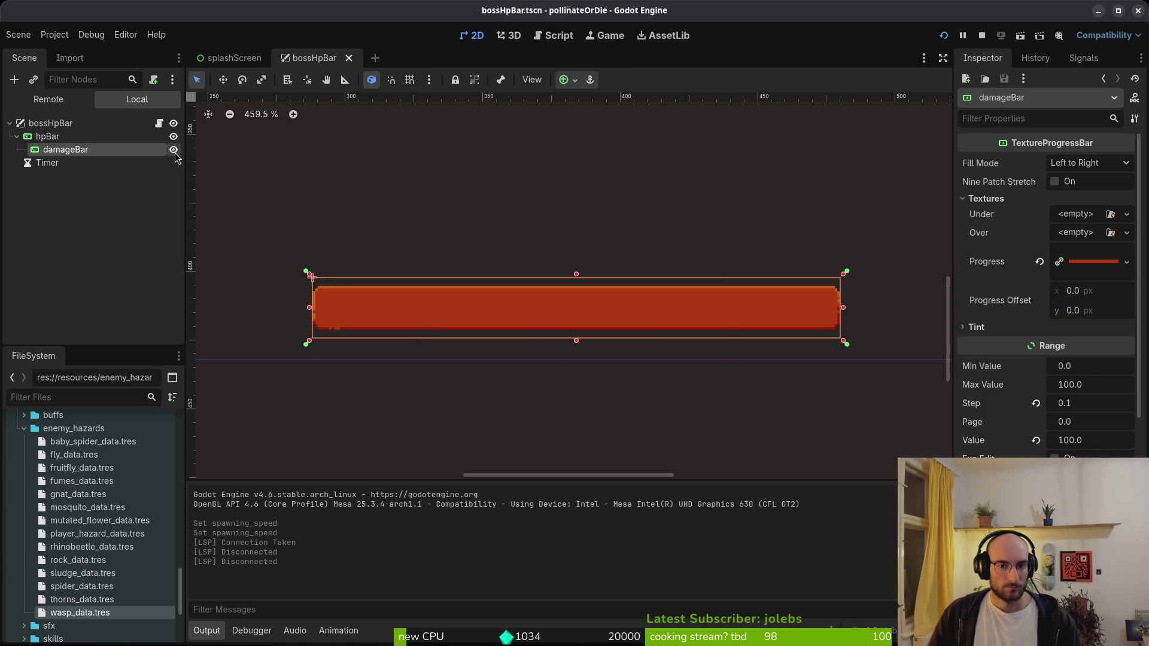
click(173, 150)
click(174, 149)
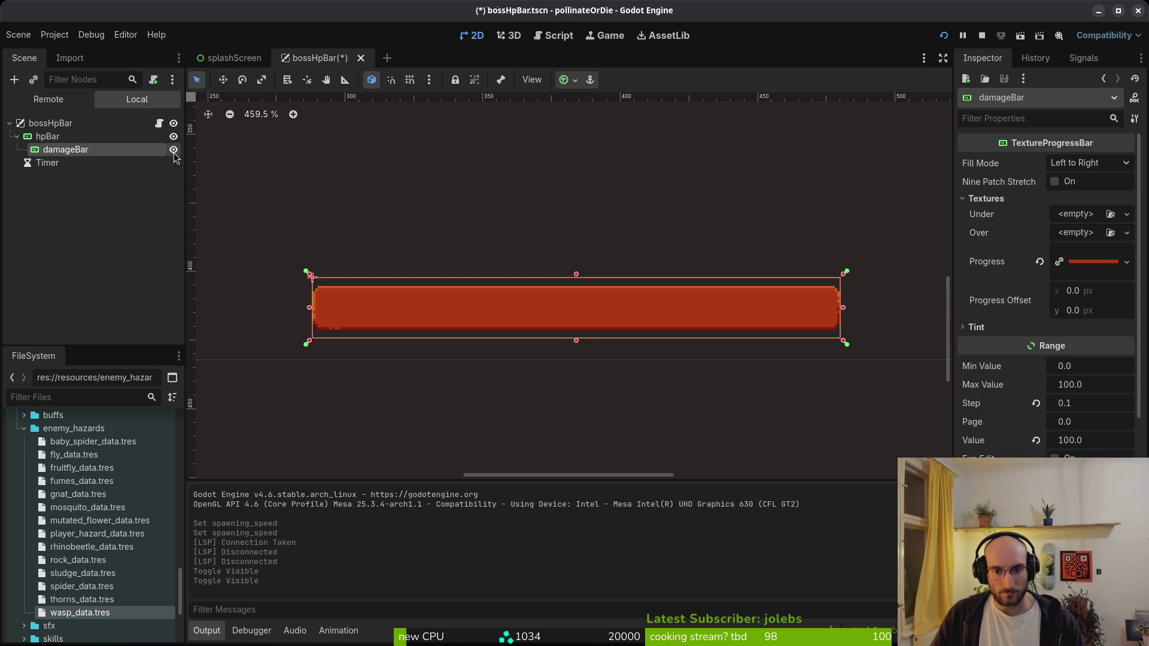
click(174, 150)
click(173, 149)
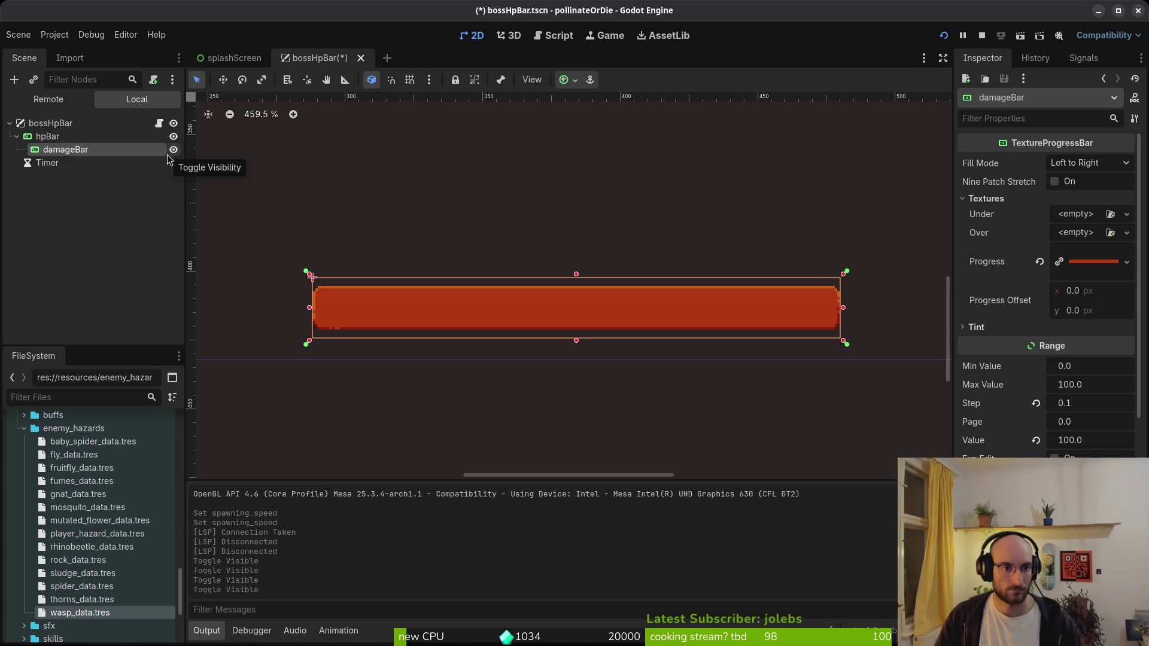
click(173, 149)
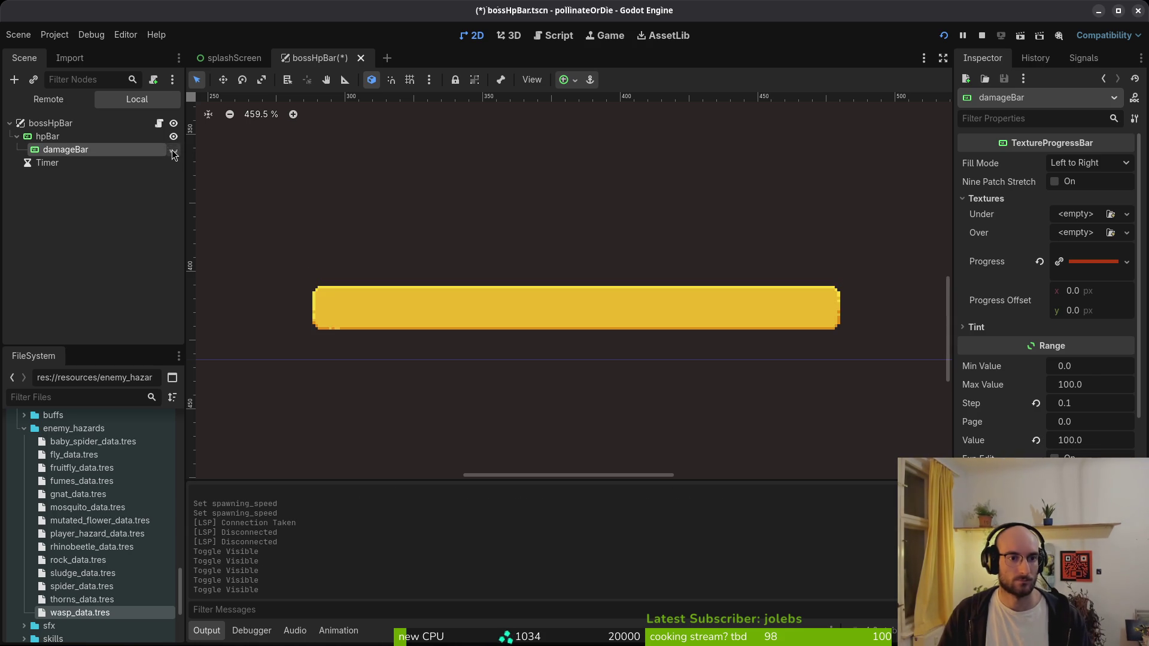
click(174, 150)
- Assign the singleColorChange shader to hpBar's material and check the Debugger error
click(96, 139)
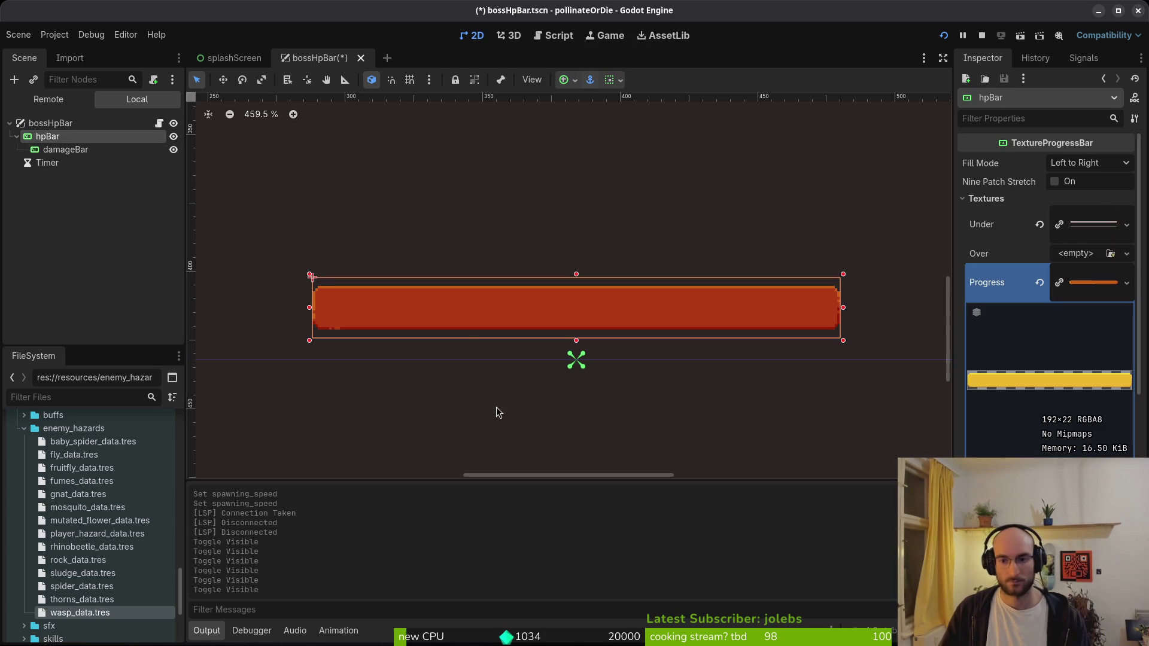
scroll(1047, 299, down, 6)
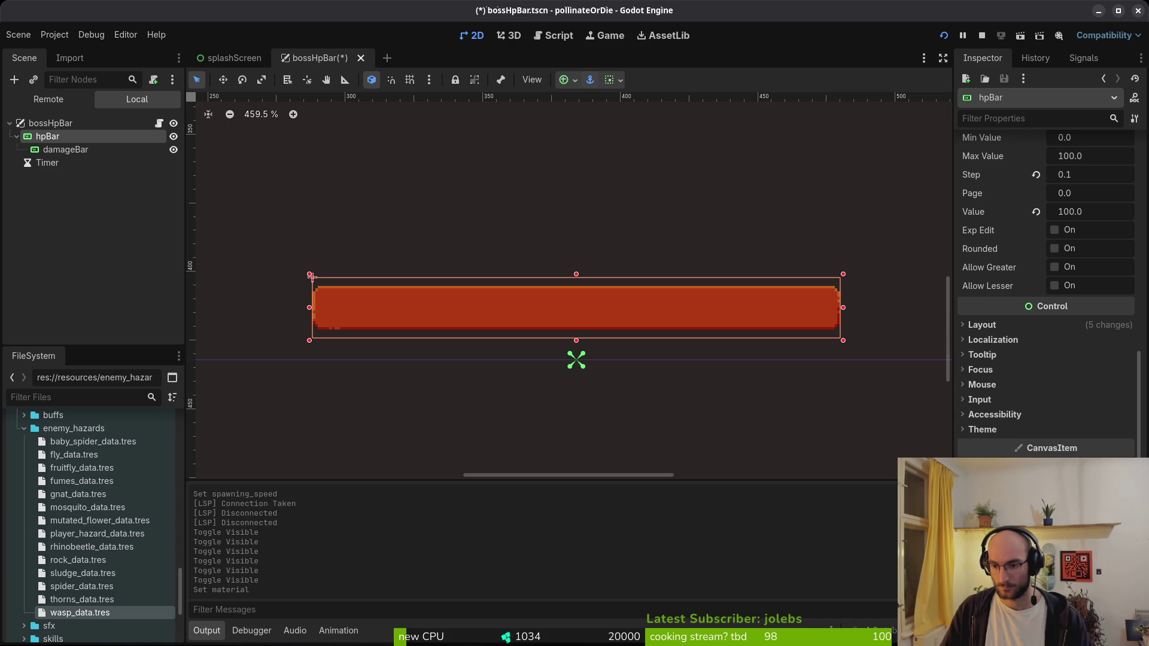
scroll(1047, 347, down, 5)
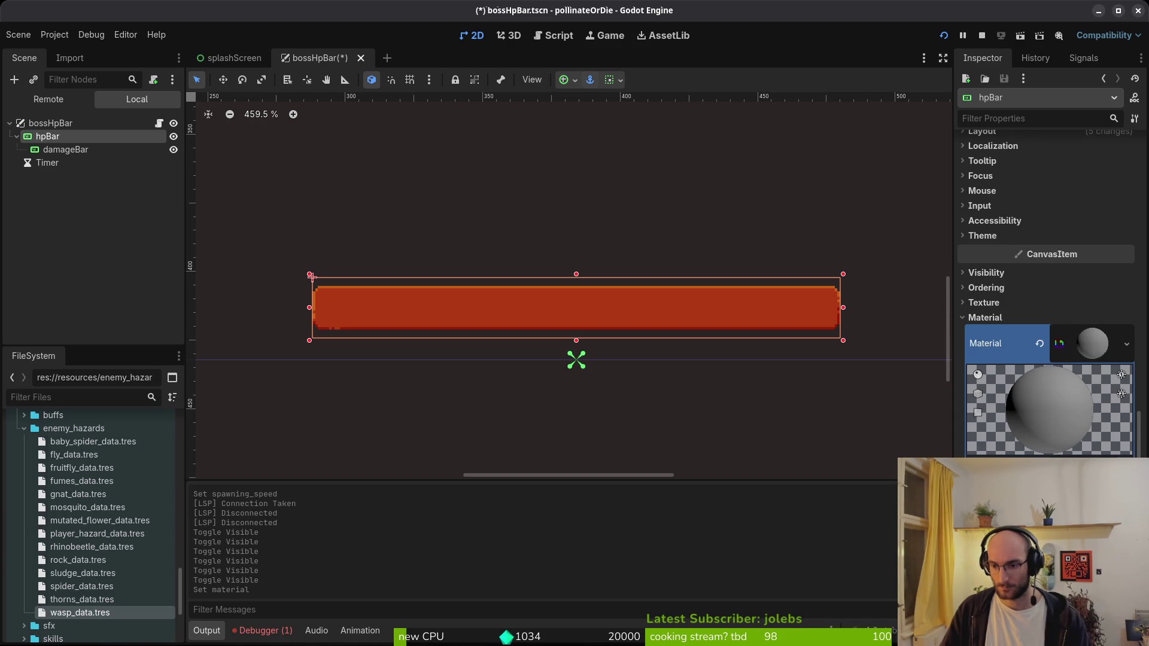
click(1053, 473)
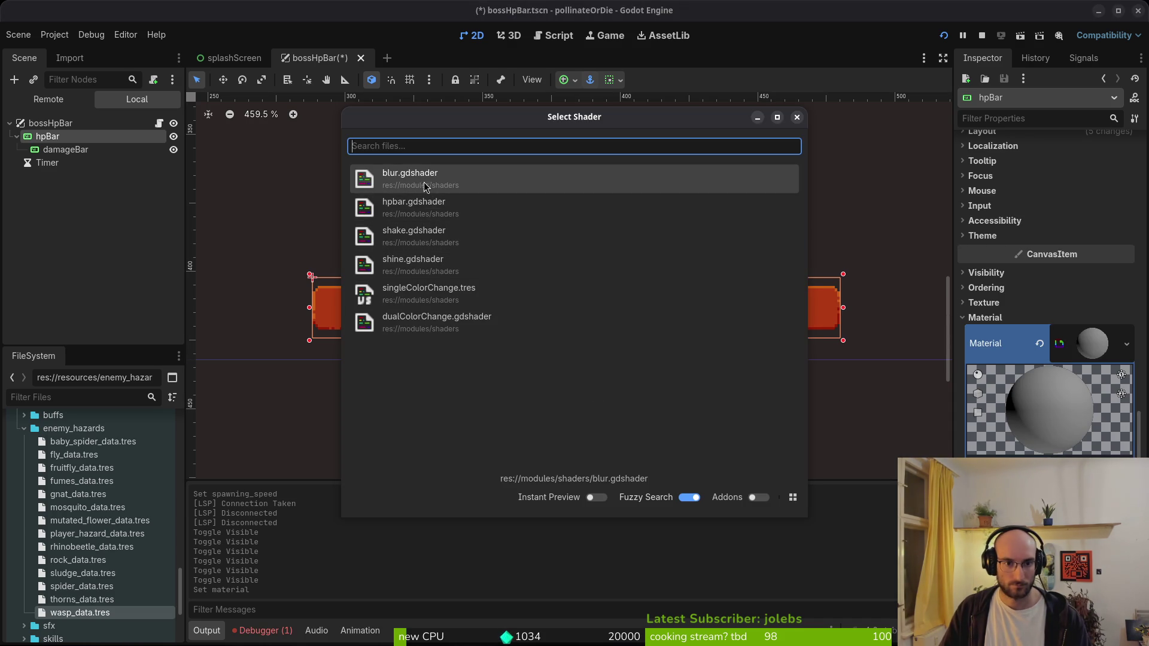
click(440, 293)
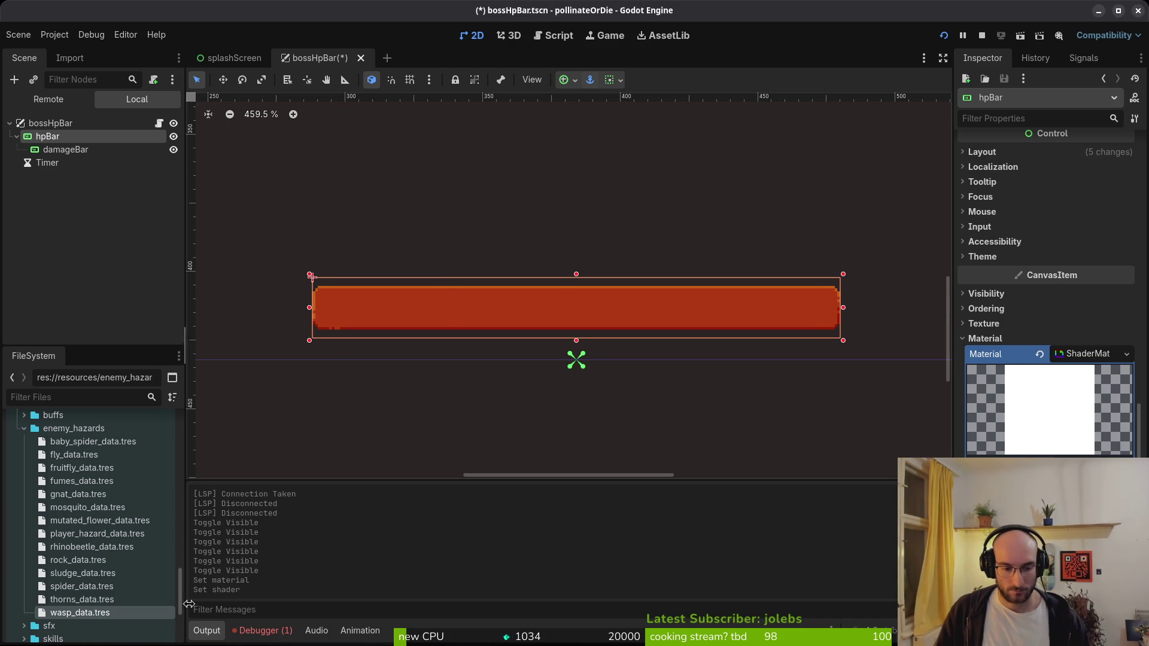
click(266, 631)
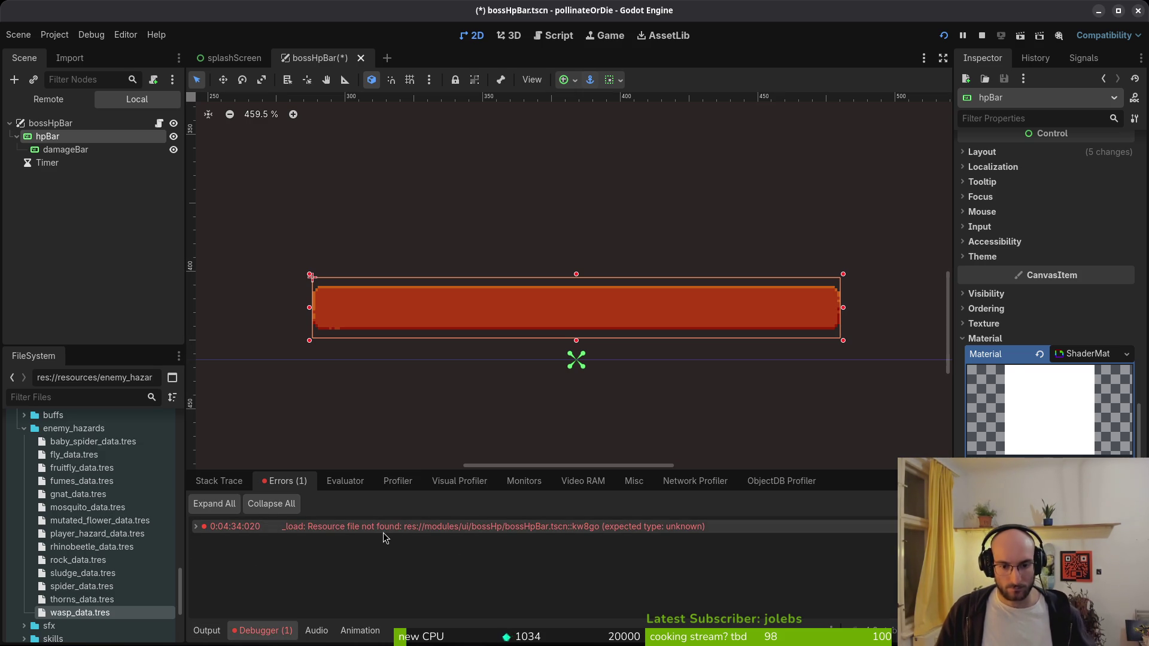
click(207, 632)
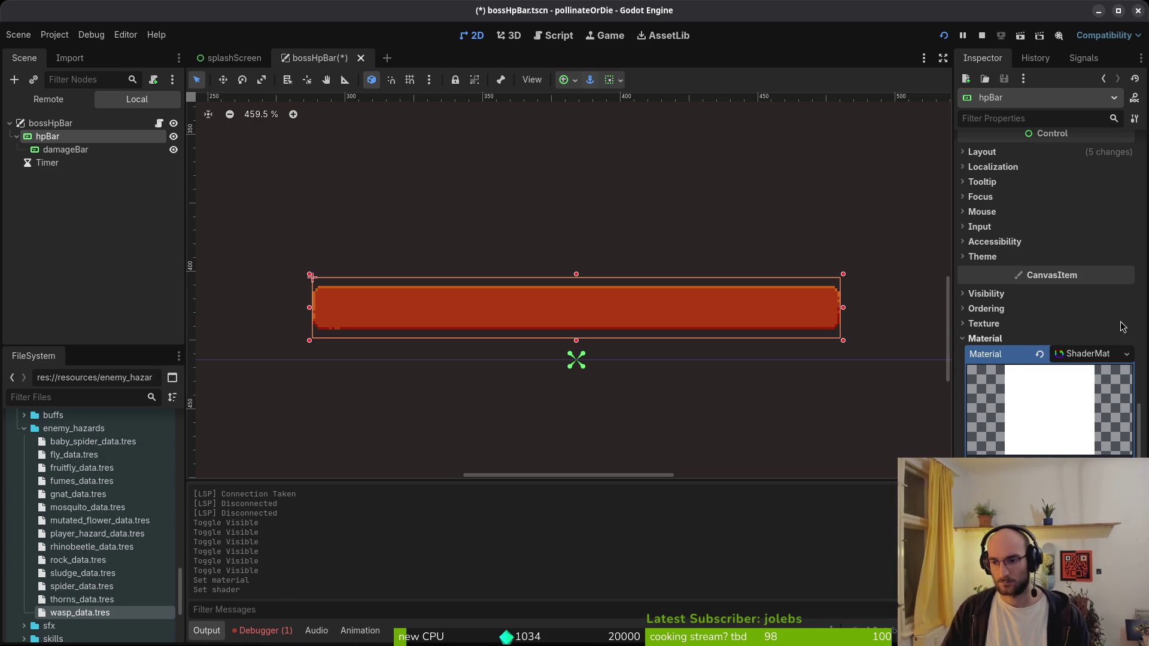
- Save the scene and add an AnimationPlayer as a sibling of hpBar
key(ctrl+s)
key(ctrl+a)
text(animationp)
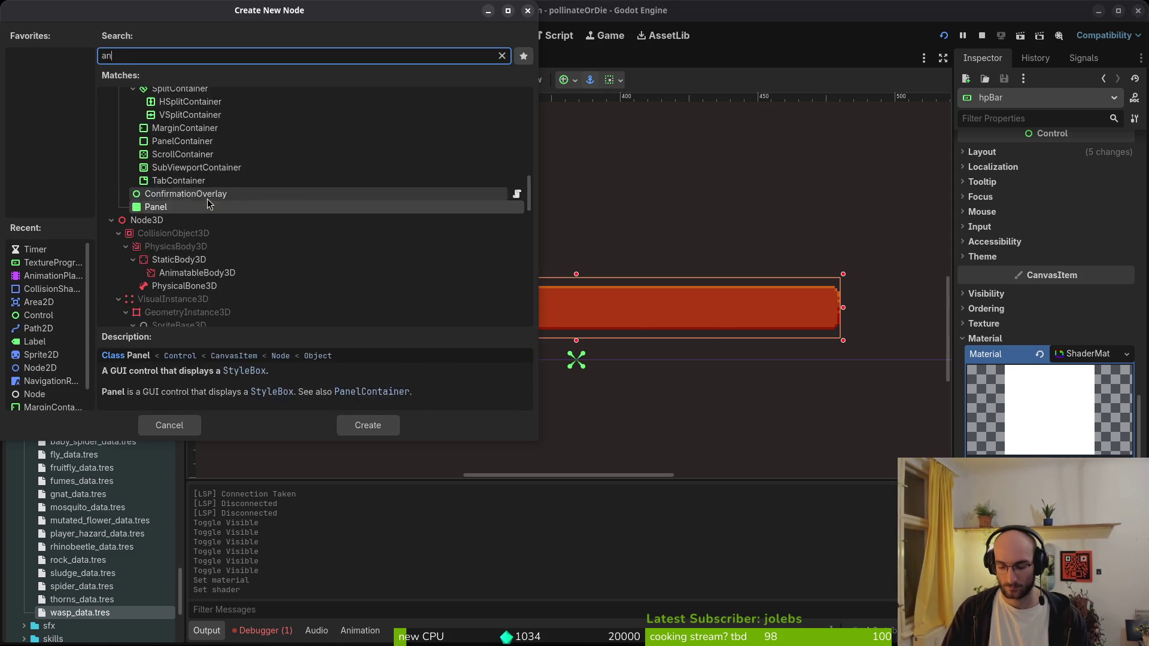
key(Return)
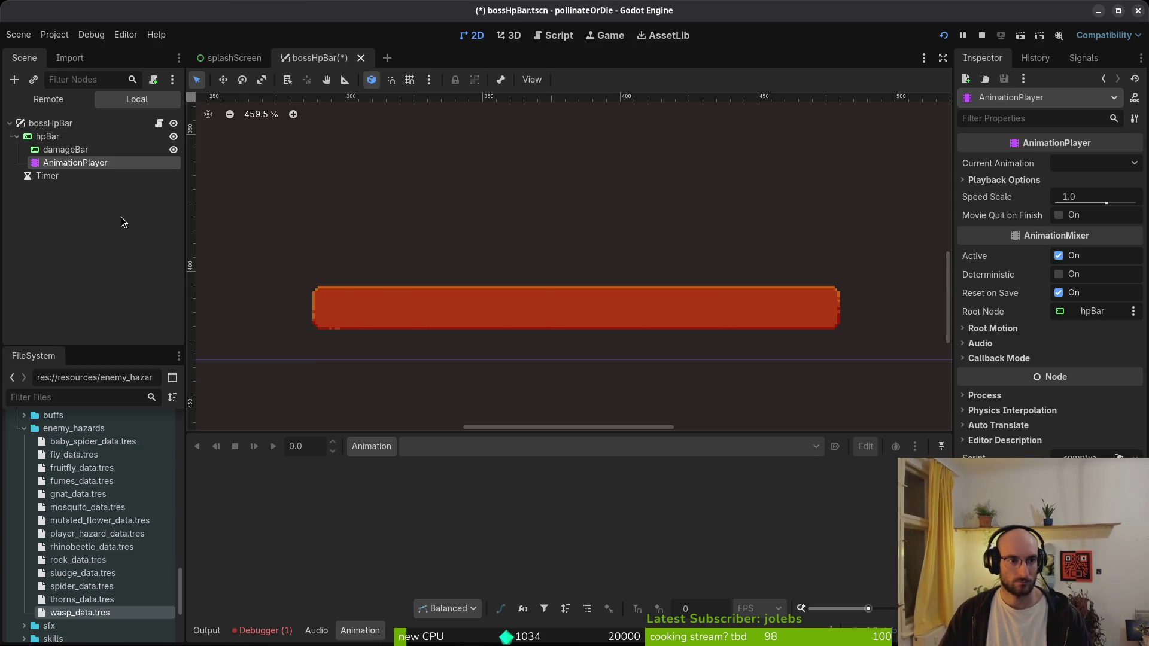
mouse_move(72, 162)
mouse_down()
mouse_move(79, 150)
mouse_move(43, 187)
mouse_move(41, 168)
mouse_up()
- Create a new animation named 'flash' at 12 FPS and save the scene
click(372, 446)
click(379, 466)
text(flash)
key(Return)
click(712, 606)
key(Return)
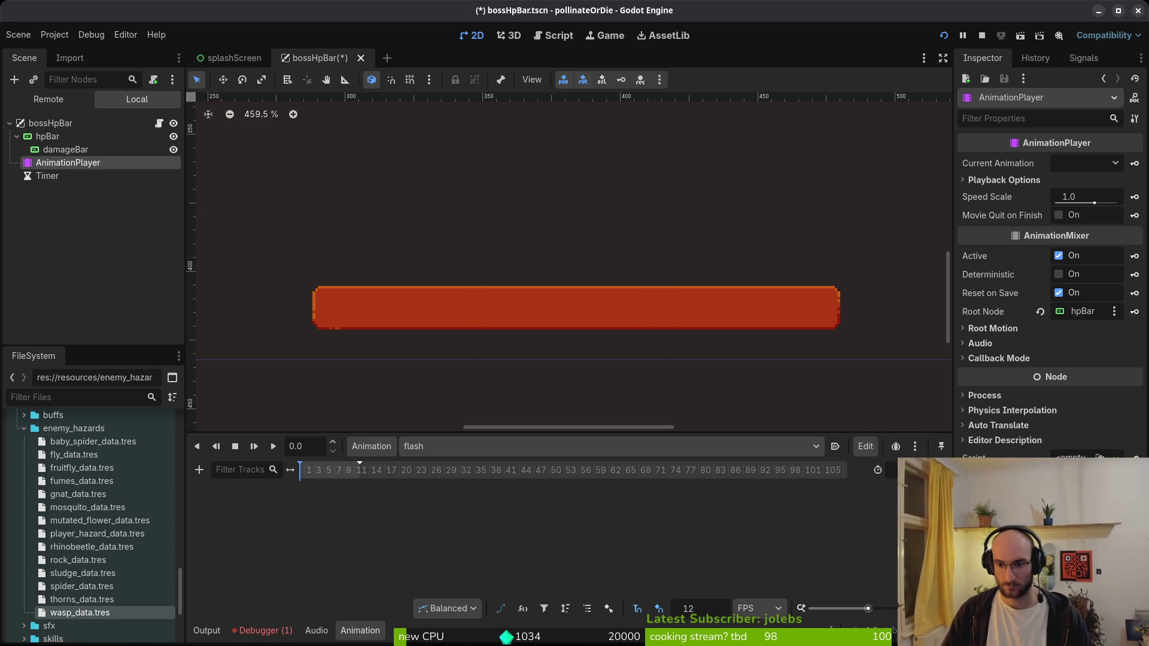
key(ctrl+s)
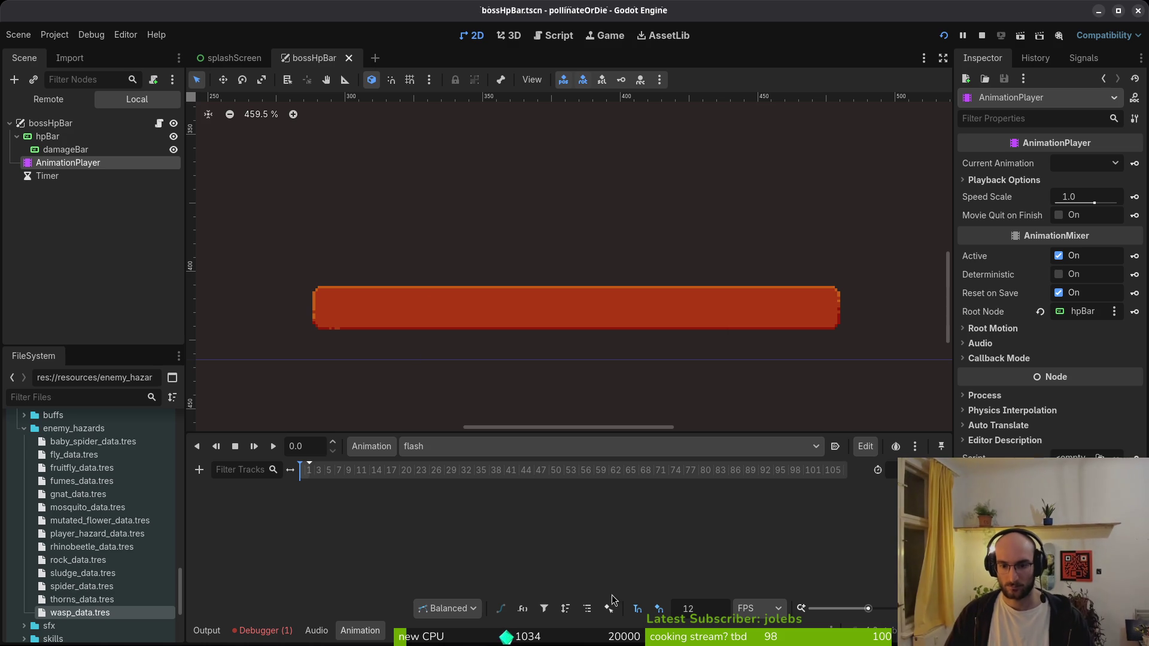
- Inspect hpBar's Progress texture size and material, then hide the damage bar
ctrl+scroll(311, 486, up, 3)
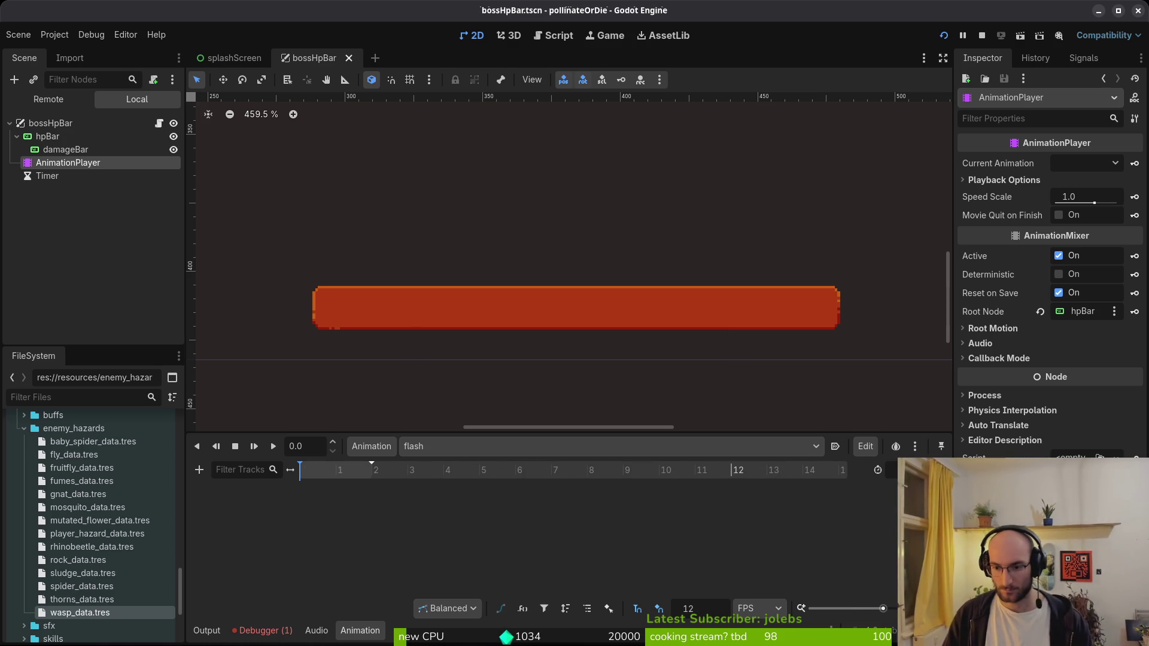
click(52, 137)
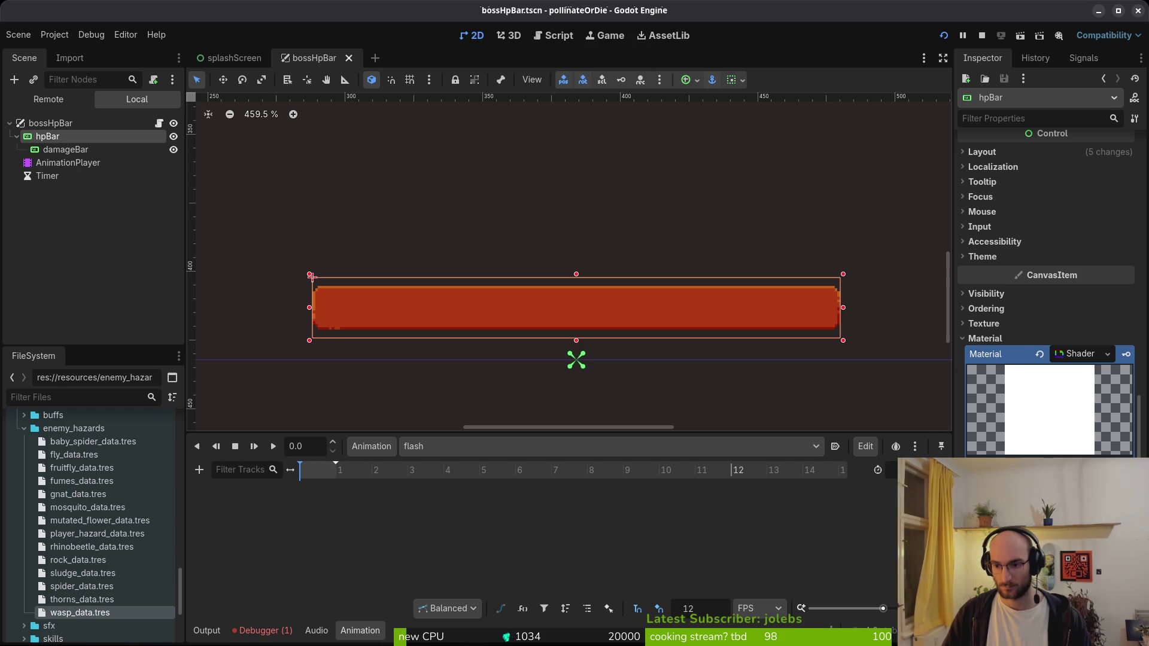
click(311, 277)
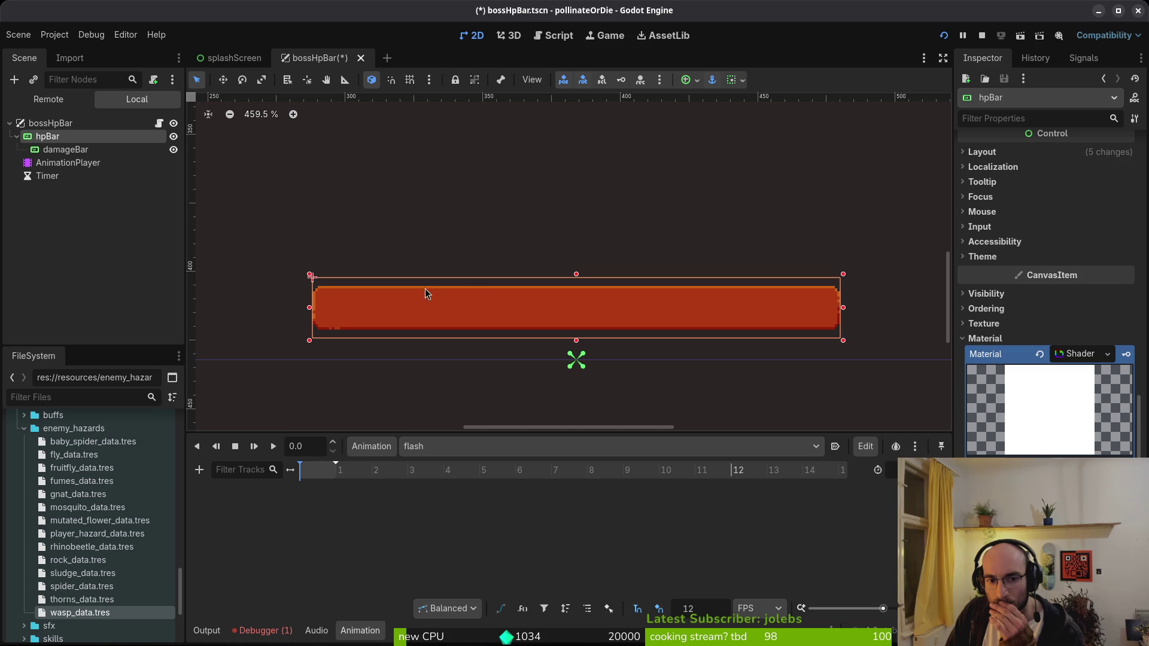
scroll(1027, 339, up, 5)
scroll(1027, 335, up, 5)
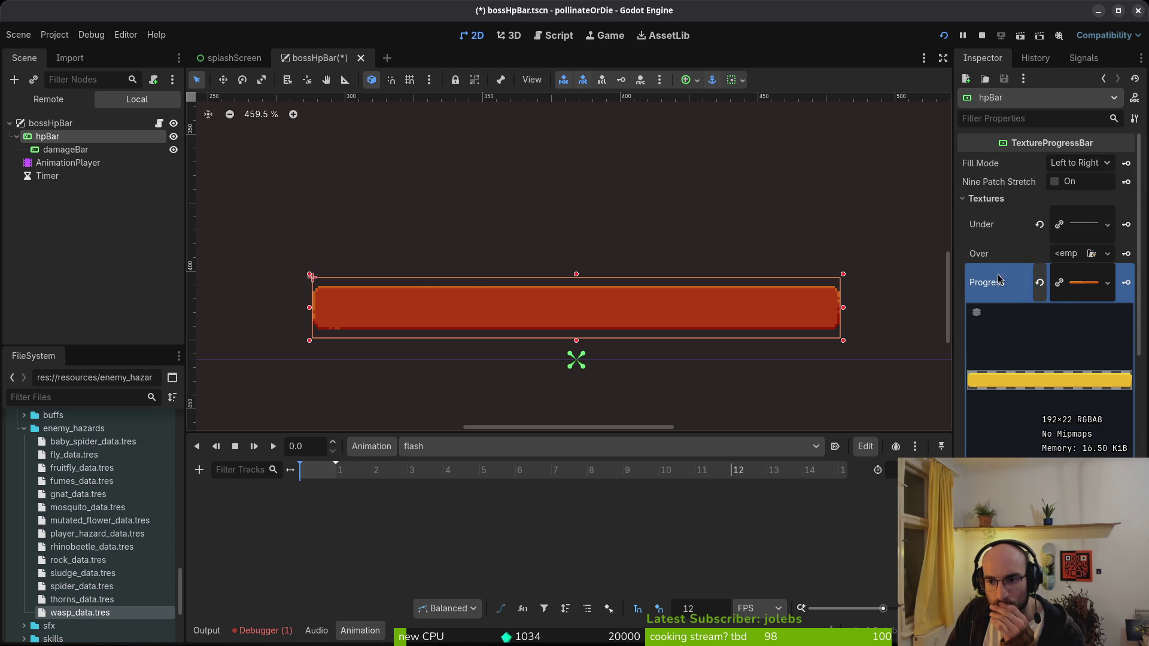
click(1080, 289)
click(1080, 289)
click(1066, 294)
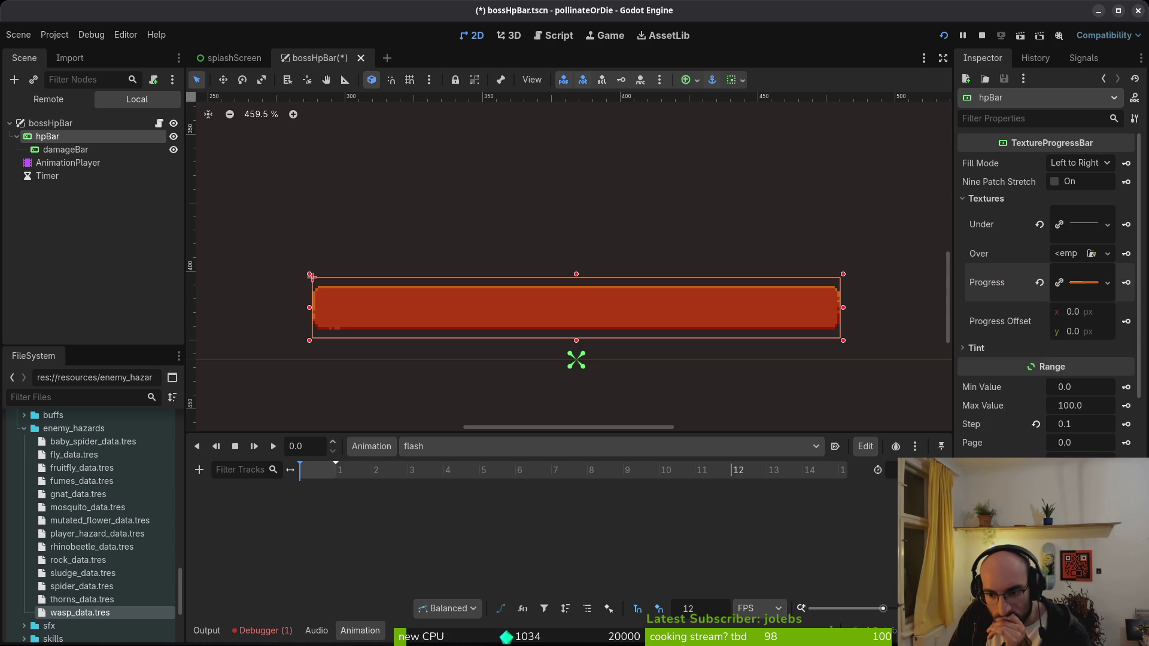
scroll(996, 447, down, 5)
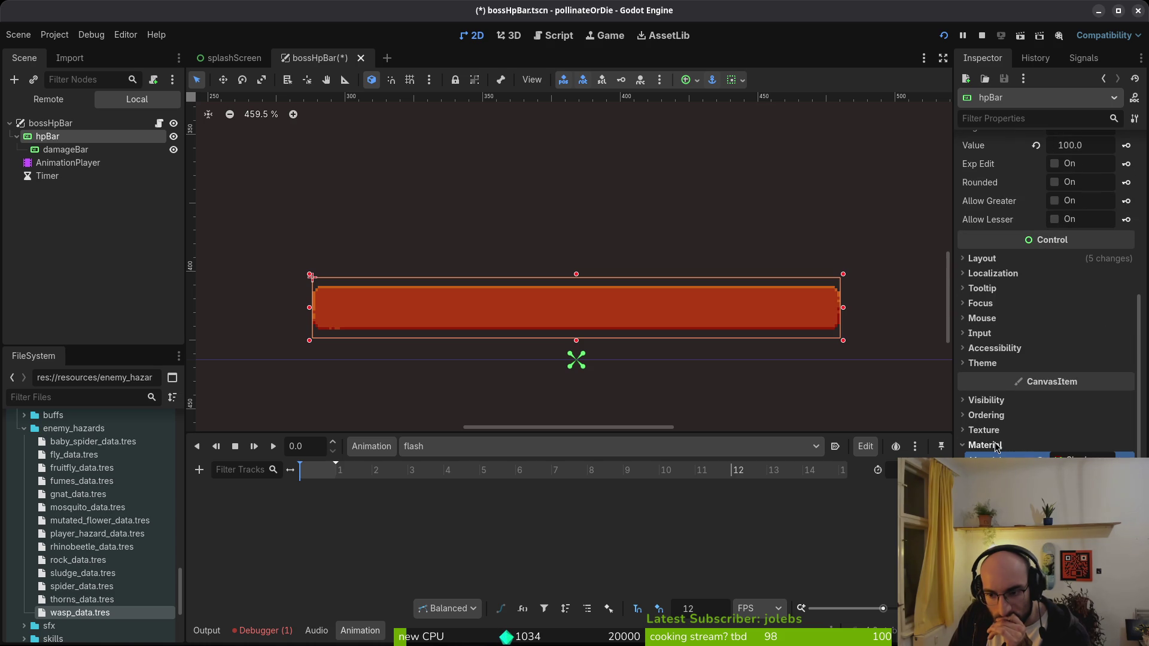
scroll(1046, 287, down, 3)
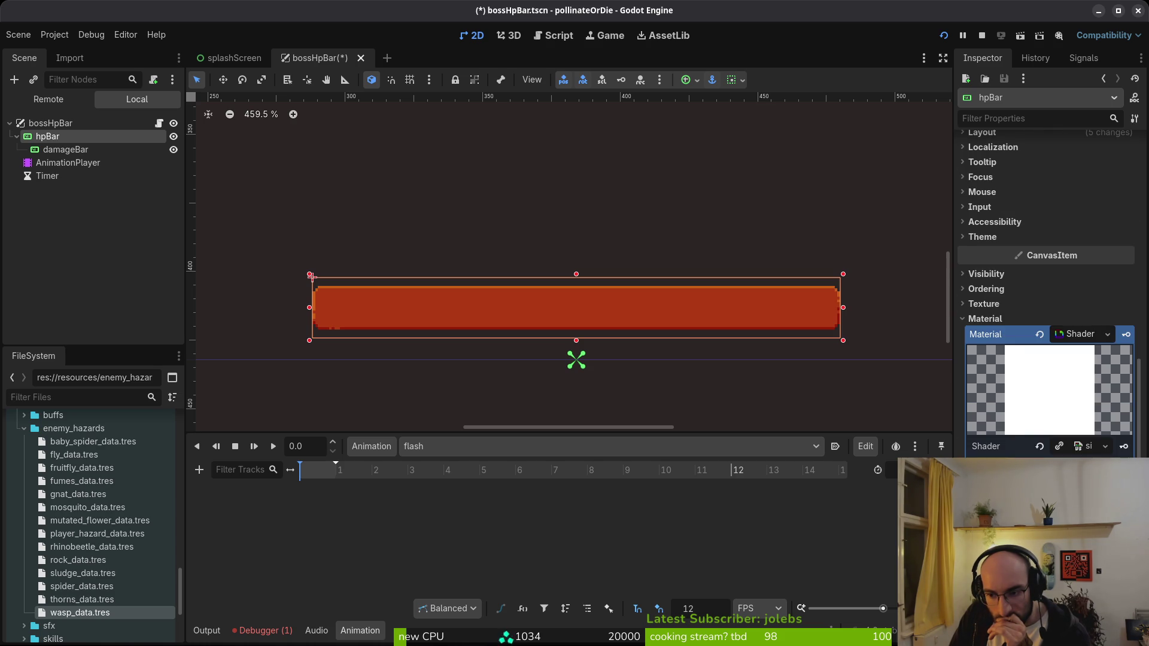
click(174, 150)
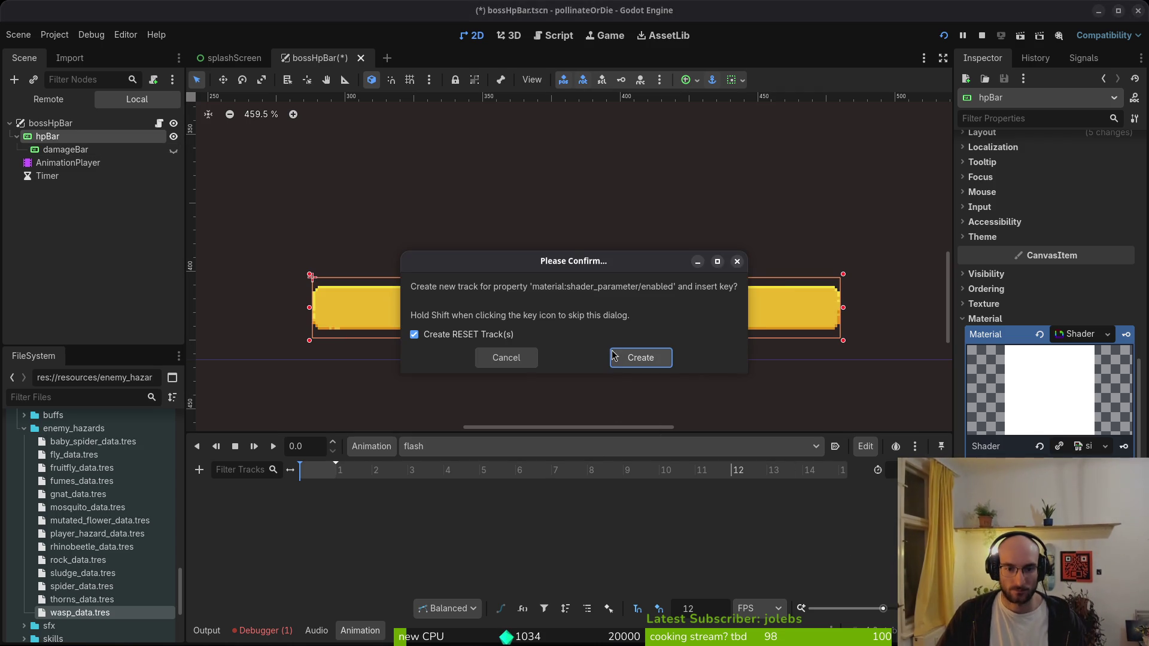
- Add a flash track keying hpBar's shader enabled parameter, with keyframes at frames 0 and 1
click(640, 358)
click(337, 472)
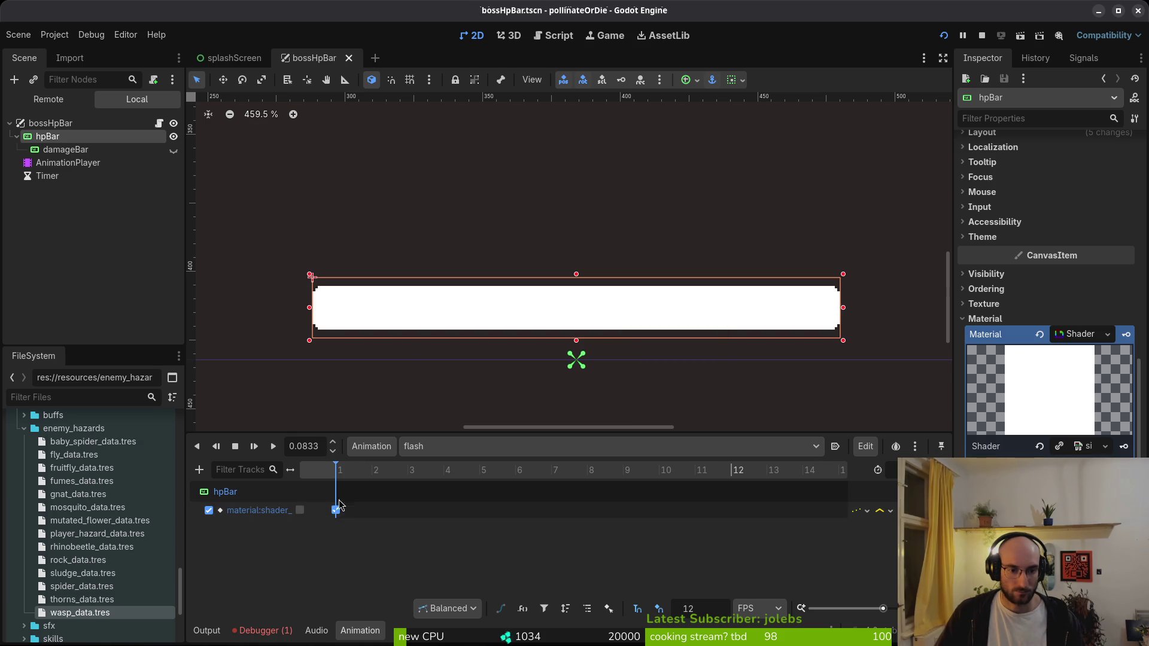
double_click(406, 509)
drag(336, 509, 299, 516)
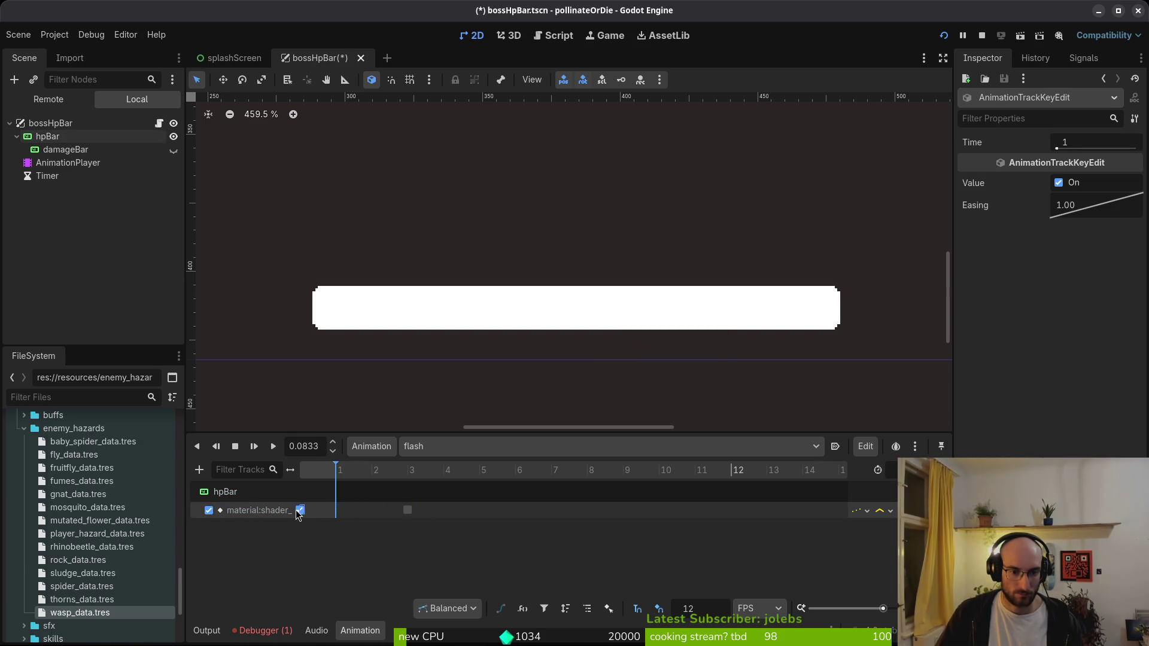
drag(407, 509, 335, 510)
key(ctrl+s)
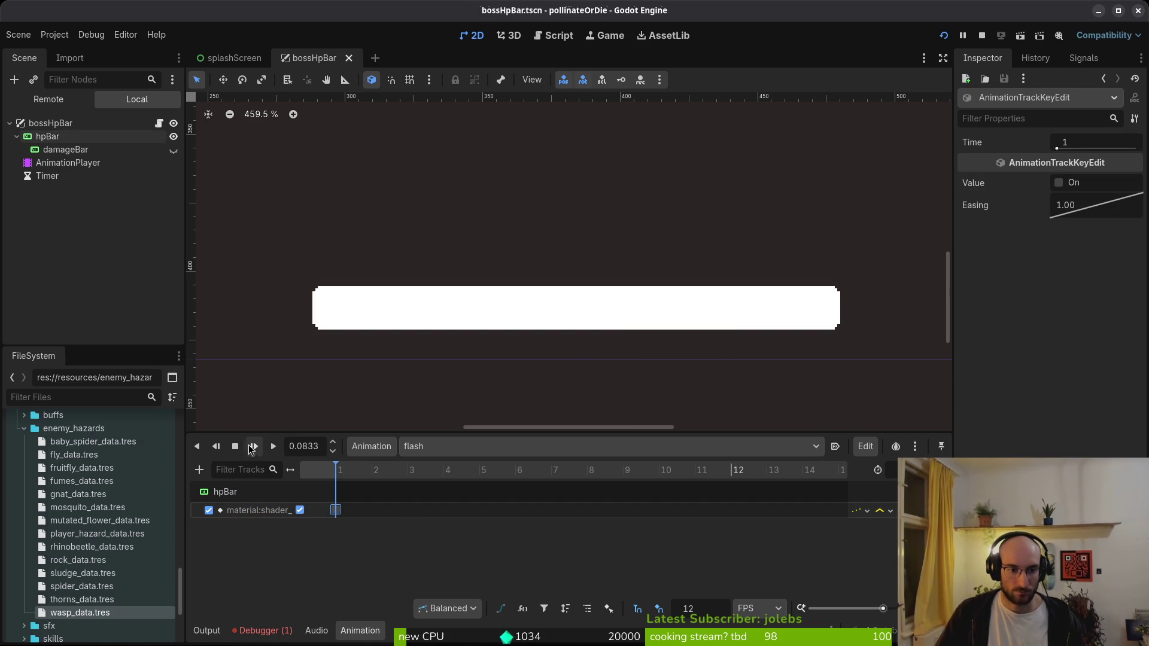
- Test-play the flash animation, save the RESET animation, and return to flash
click(273, 447)
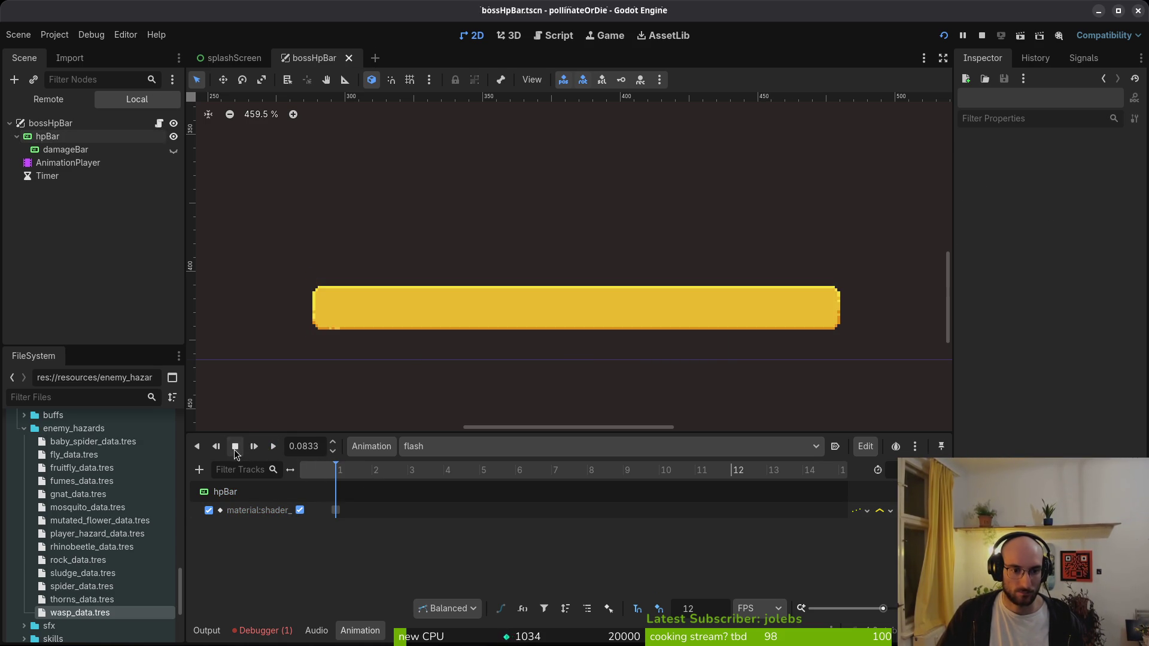
click(235, 447)
click(273, 448)
click(460, 447)
click(450, 469)
key(ctrl+s)
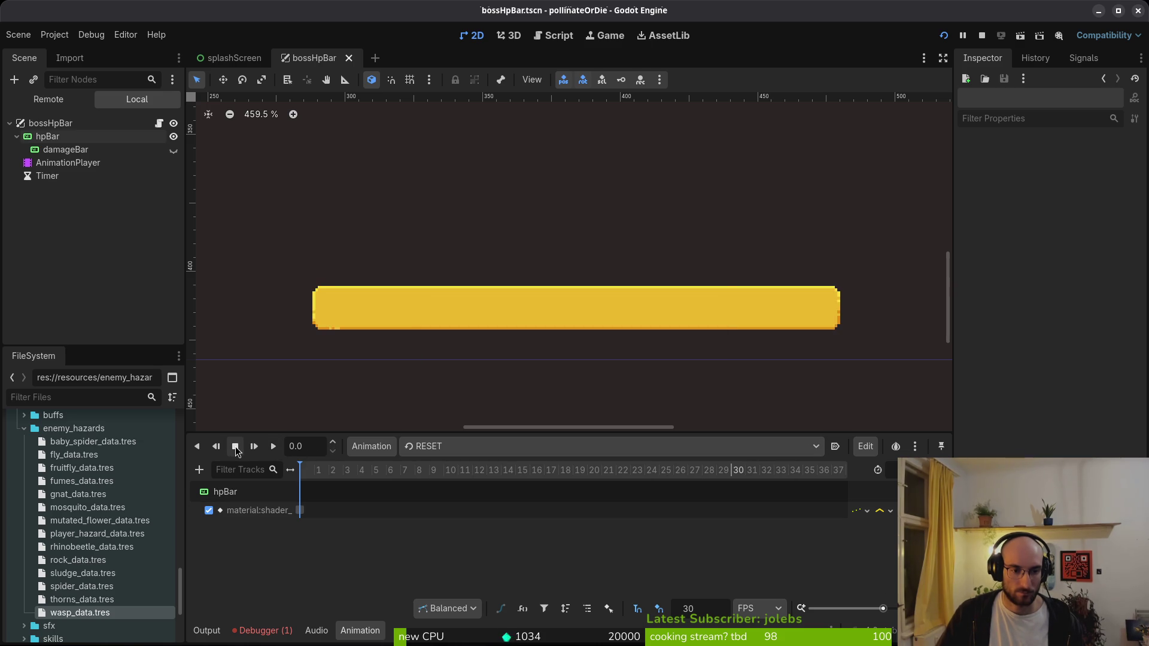
click(423, 449)
click(440, 489)
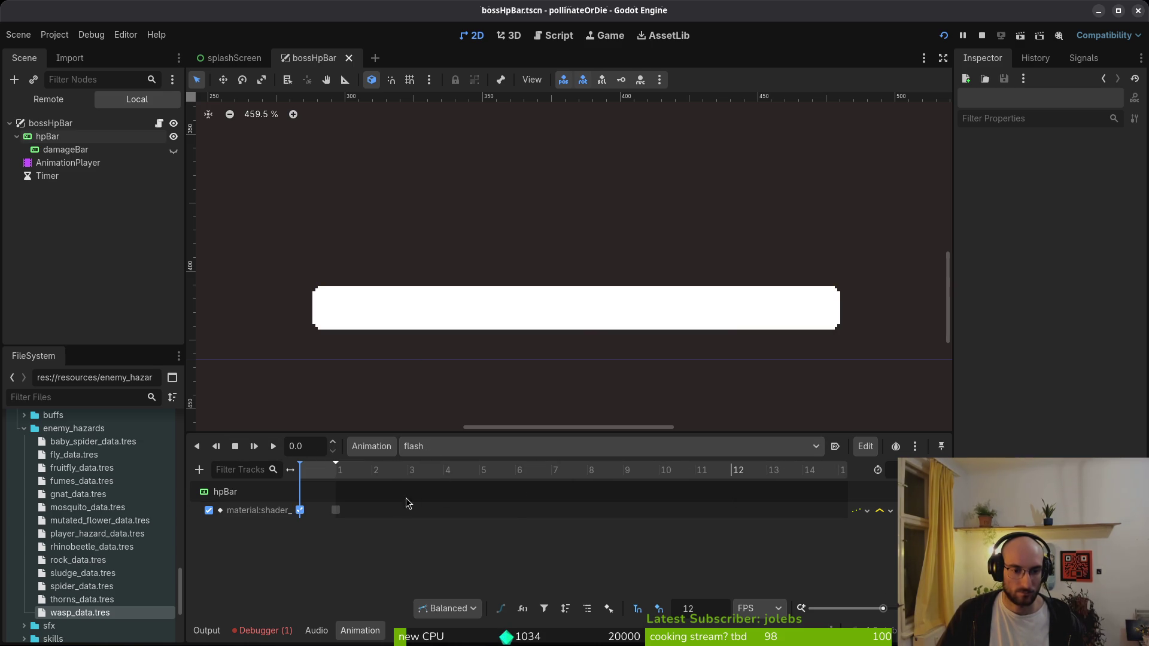
- Check the keyframes at frames 0–2, save, replay the flash, and show damageBar again
click(333, 511)
click(371, 511)
click(301, 512)
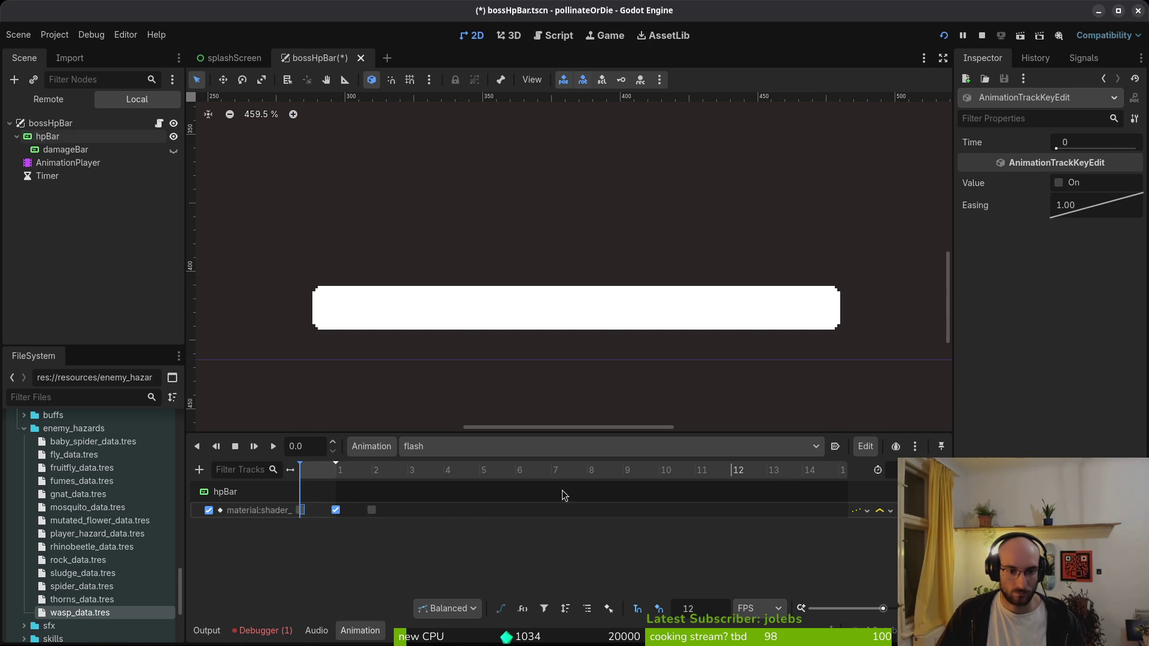
key(ctrl+s)
click(272, 446)
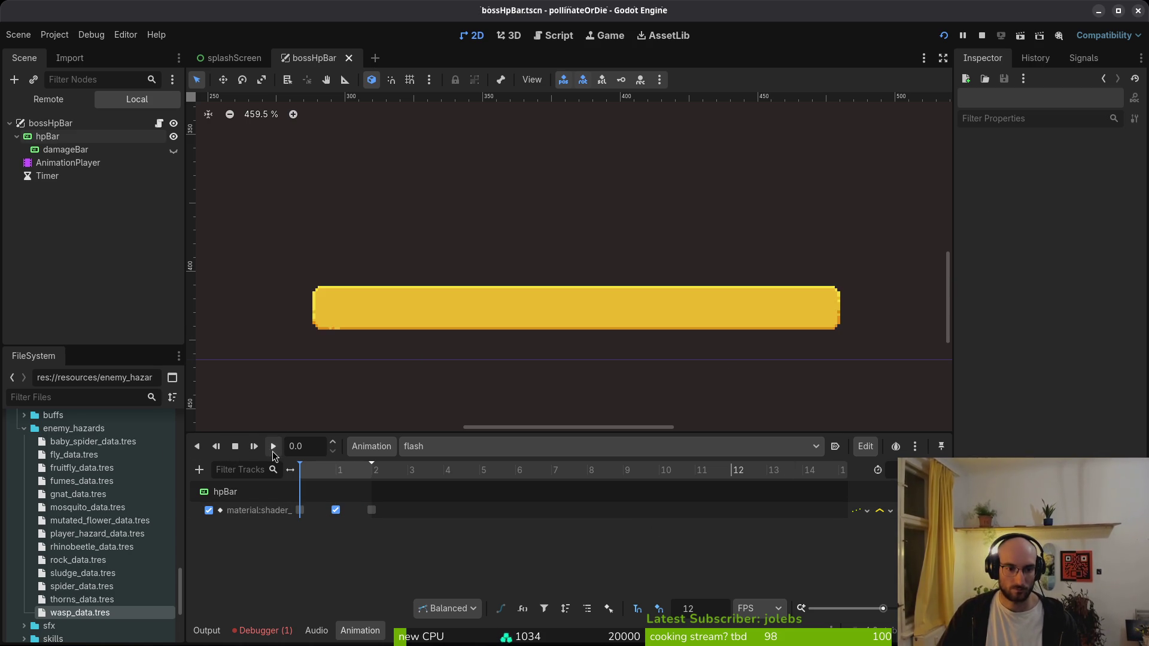
click(235, 449)
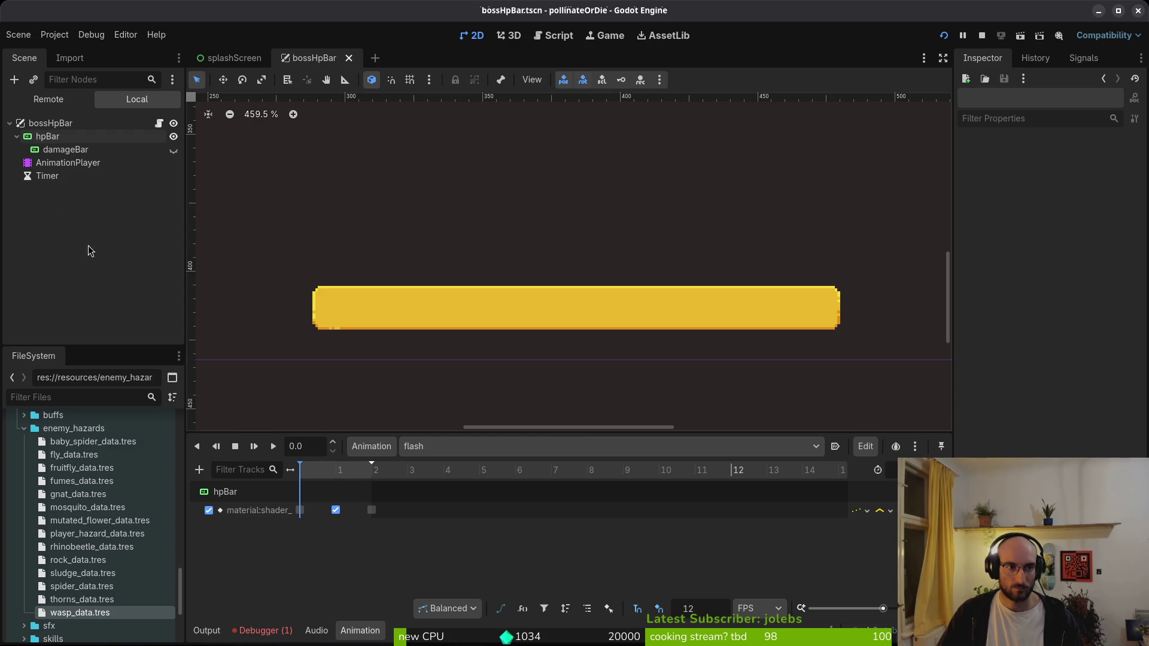
click(173, 150)
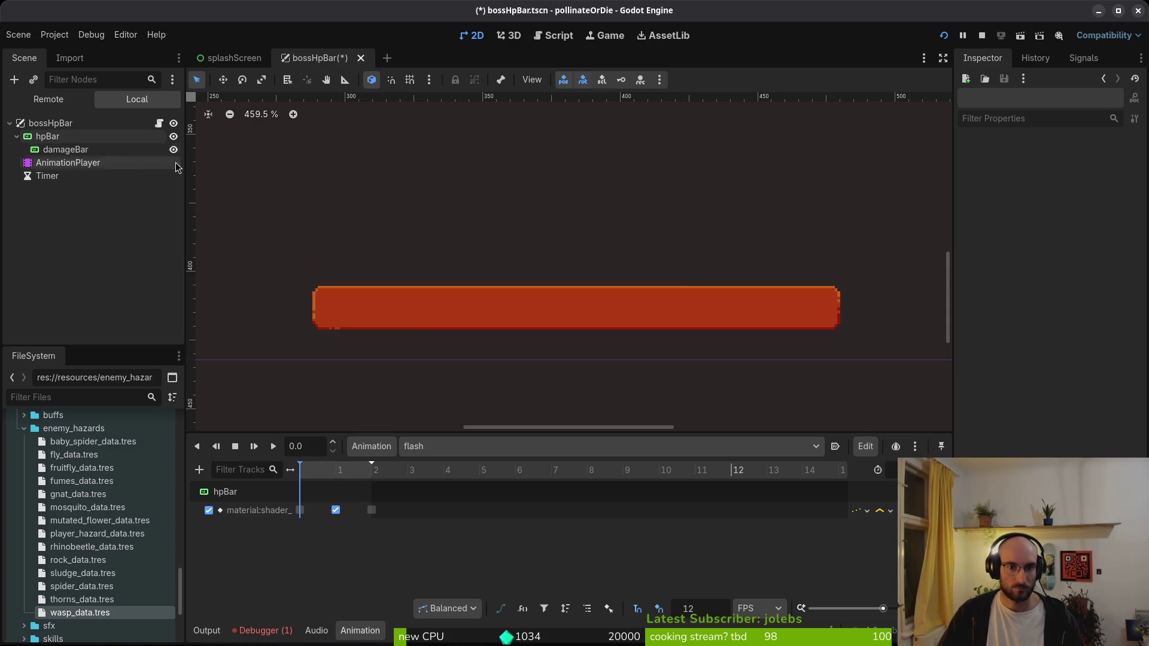
key(super+1)
- Launch vim and open boss_hp_bar.gd from the file finder
text(vim)
key(Return)
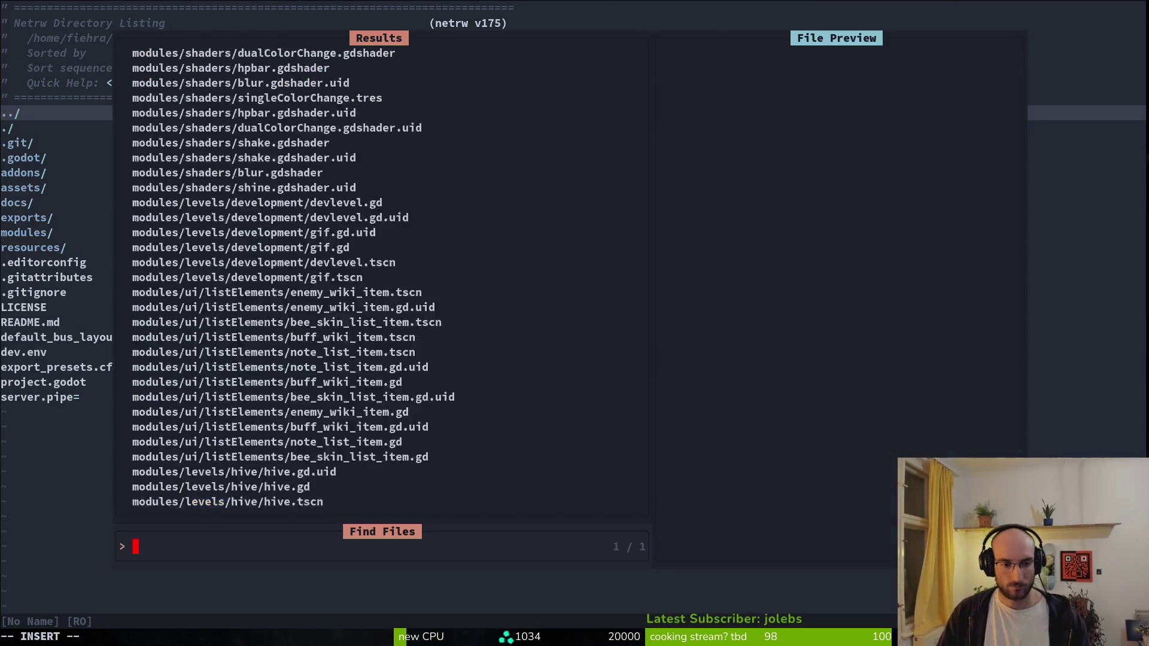
text(bosh)
key(Return)
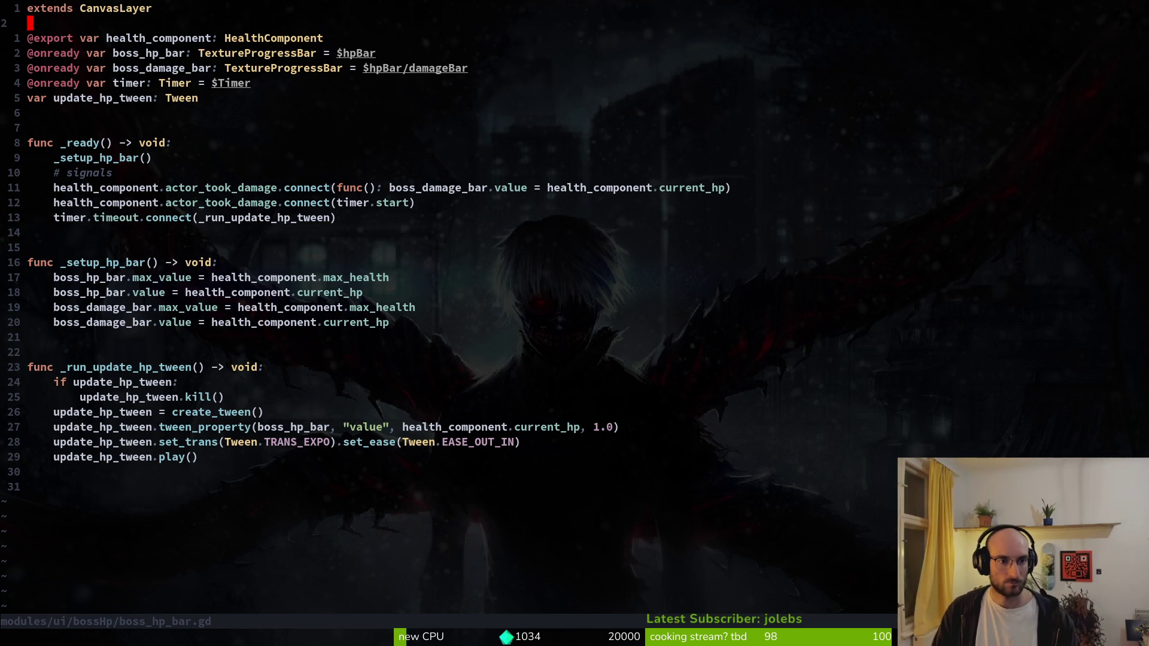
- Duplicate the boss_damage_bar declaration and rename the copy flash_animation_player
key(j)
key(j)
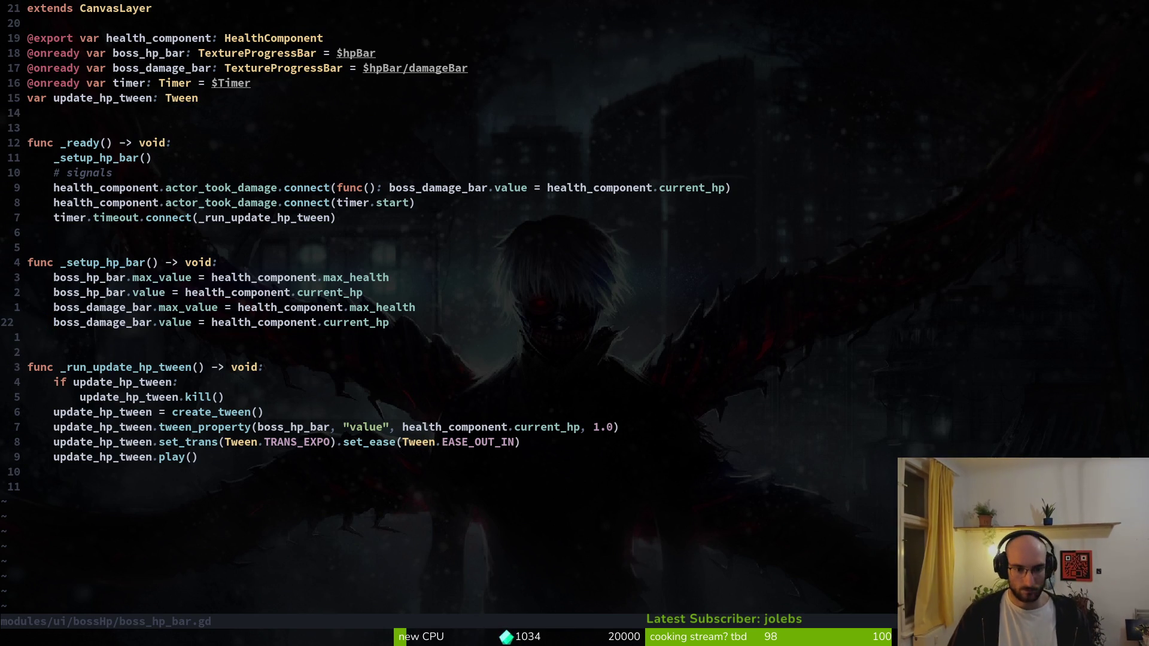
key(k)
key(k)
key(k)
key(k)
key(k)
key(k)
key(j)
key(k)
key(k)
key(k)
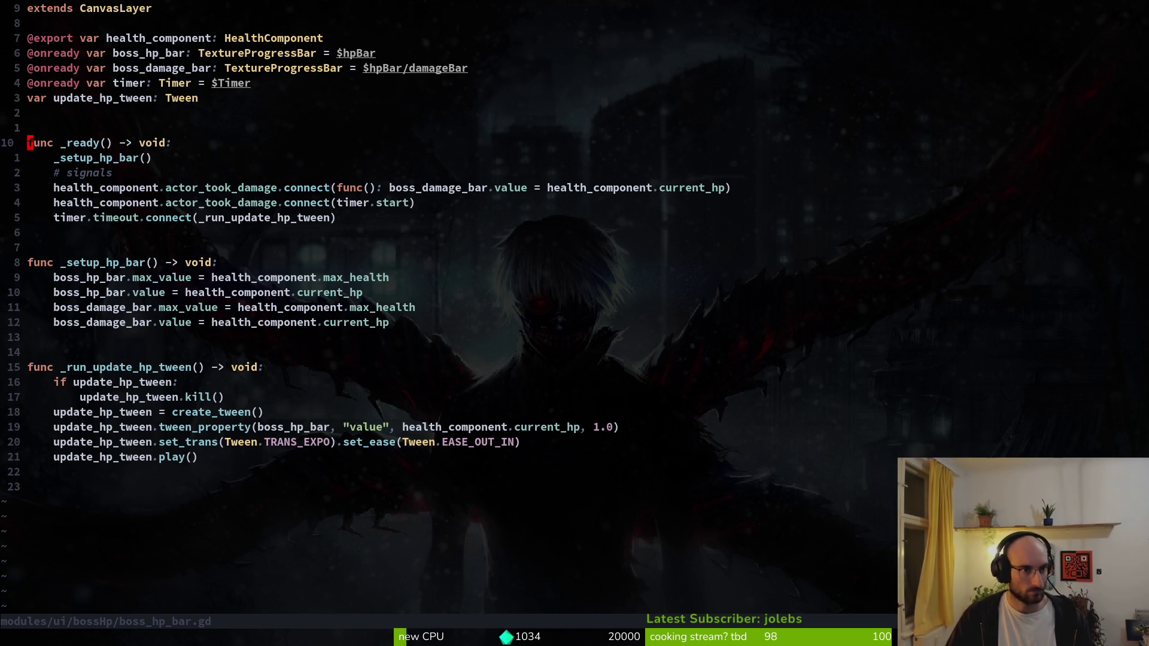
key(y)
key(y)
key(p)
key(w)
key(w)
key(w)
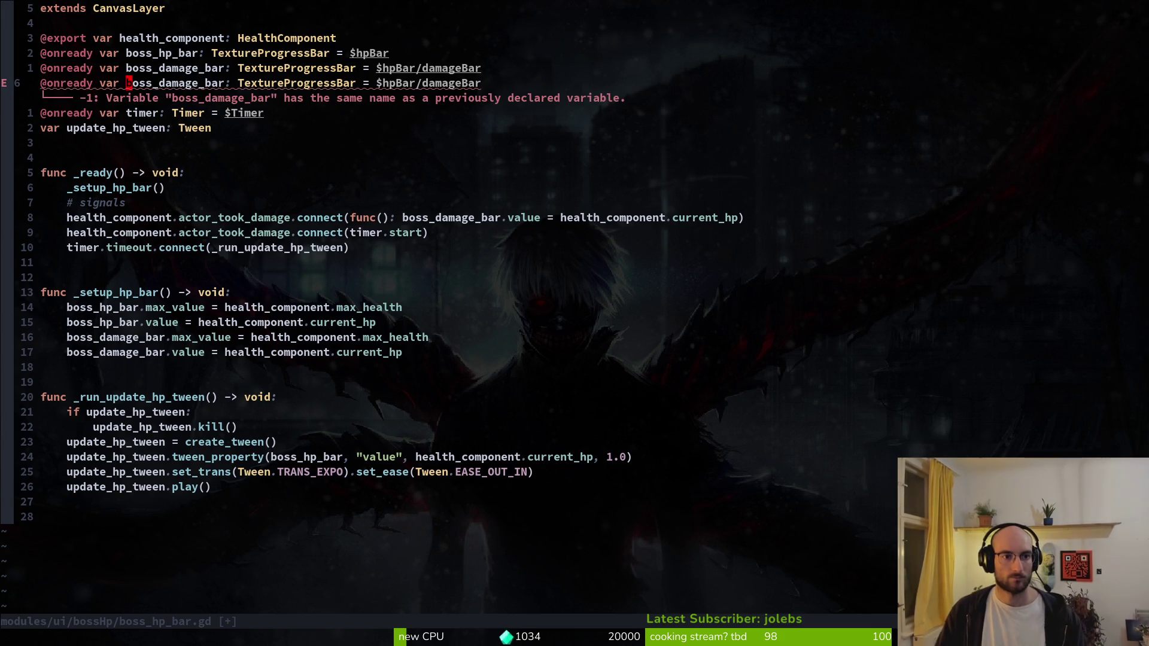
text(ciwflash)
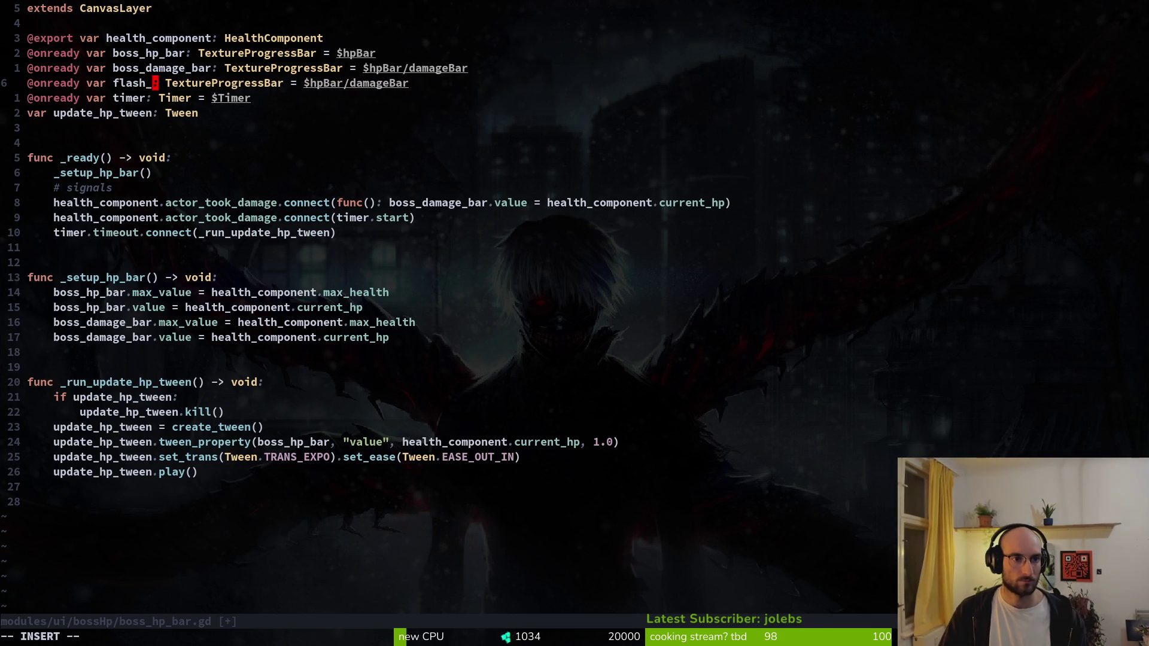
text(_animation)
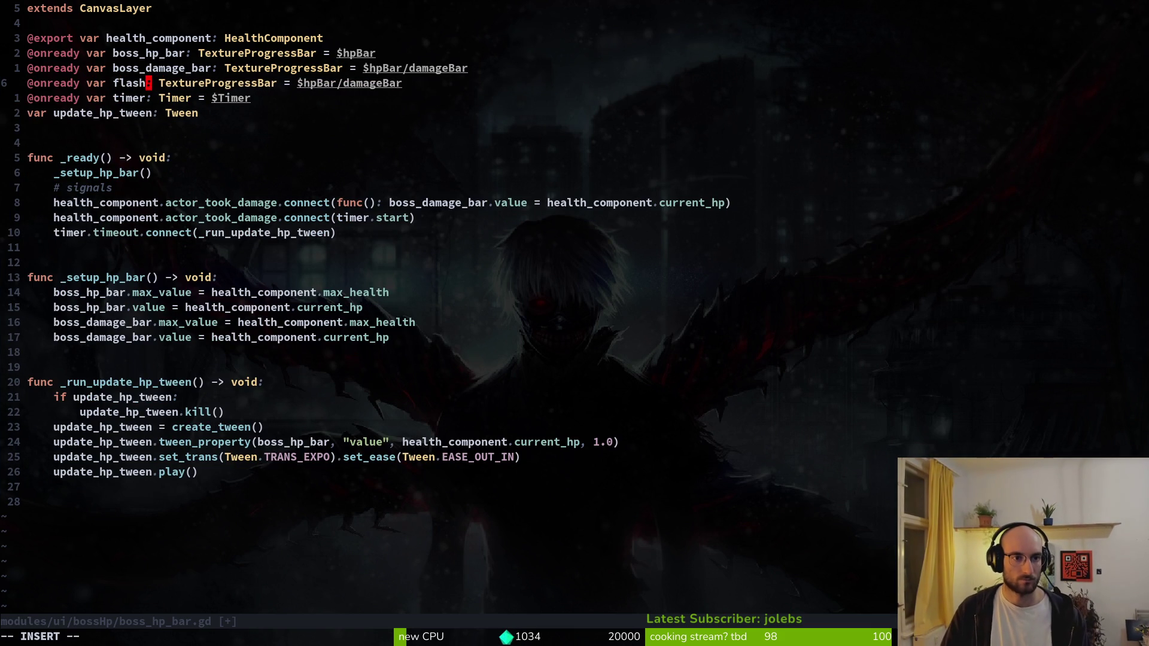
text(_player)
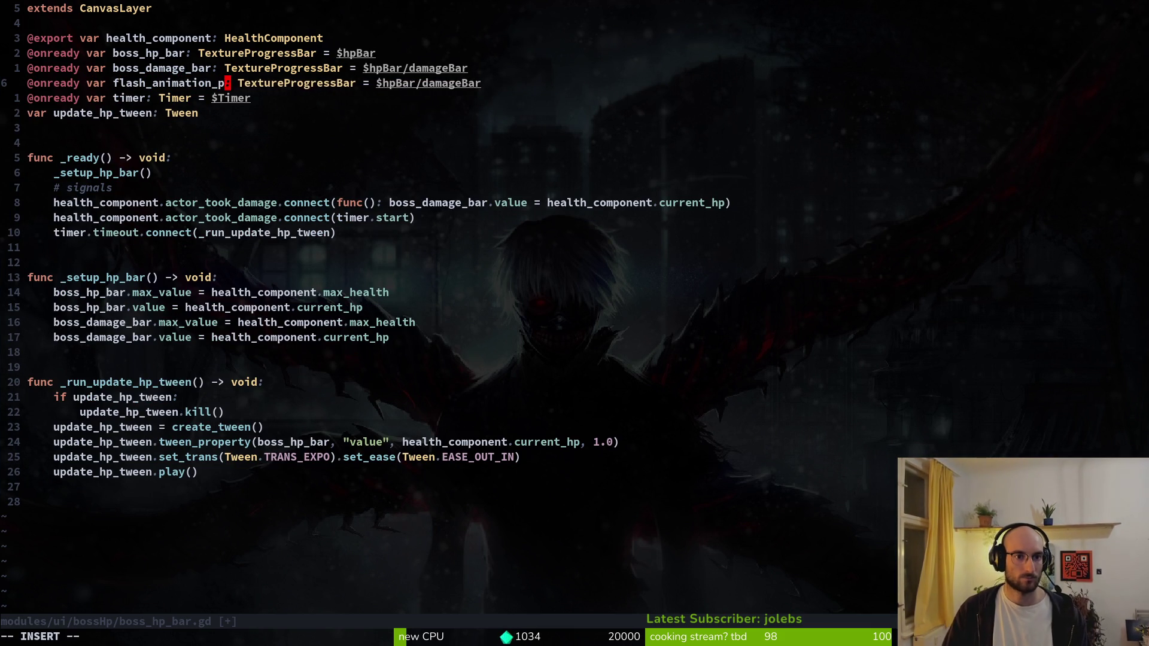
key(Escape)
- Change the new variable's type to AnimationPlayer and save the script
key(w)
key(w)
text(cwA)
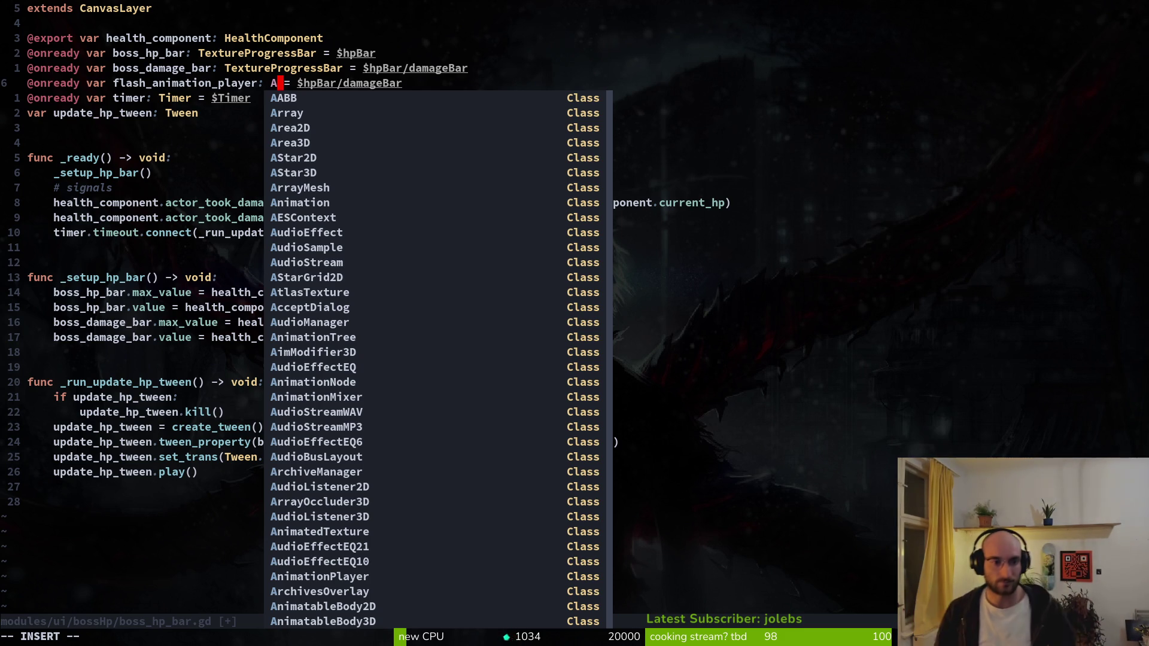
text(nimation)
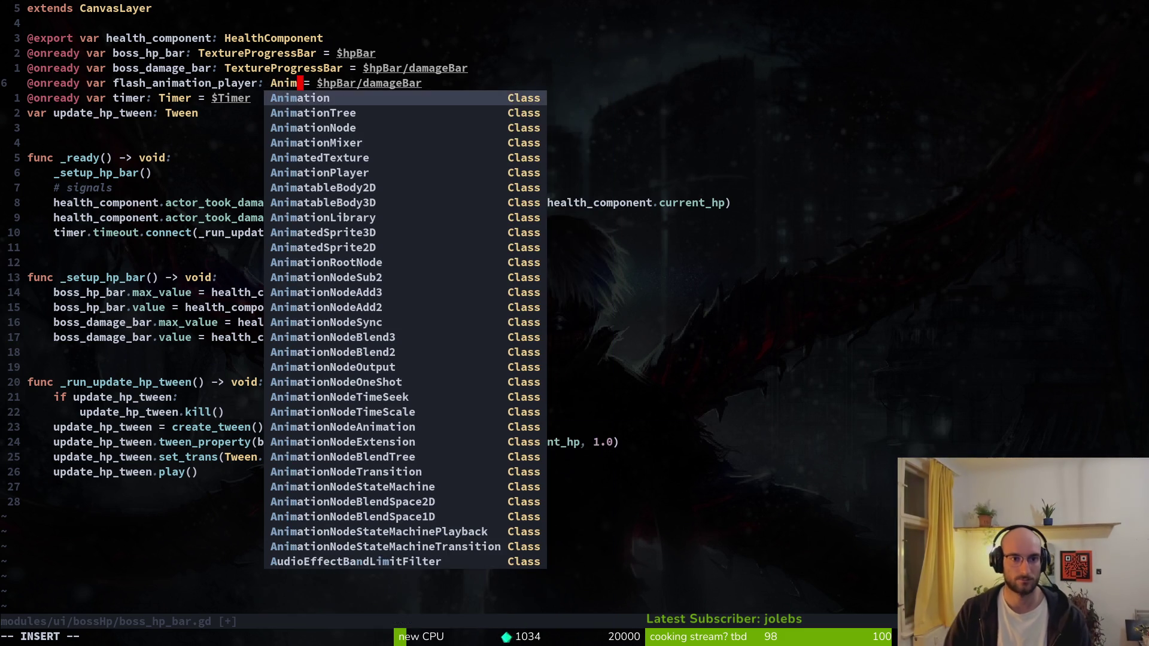
text(Pl)
key(Return)
key(Escape)
text(:w)
key(Return)
key(w)
key(w)
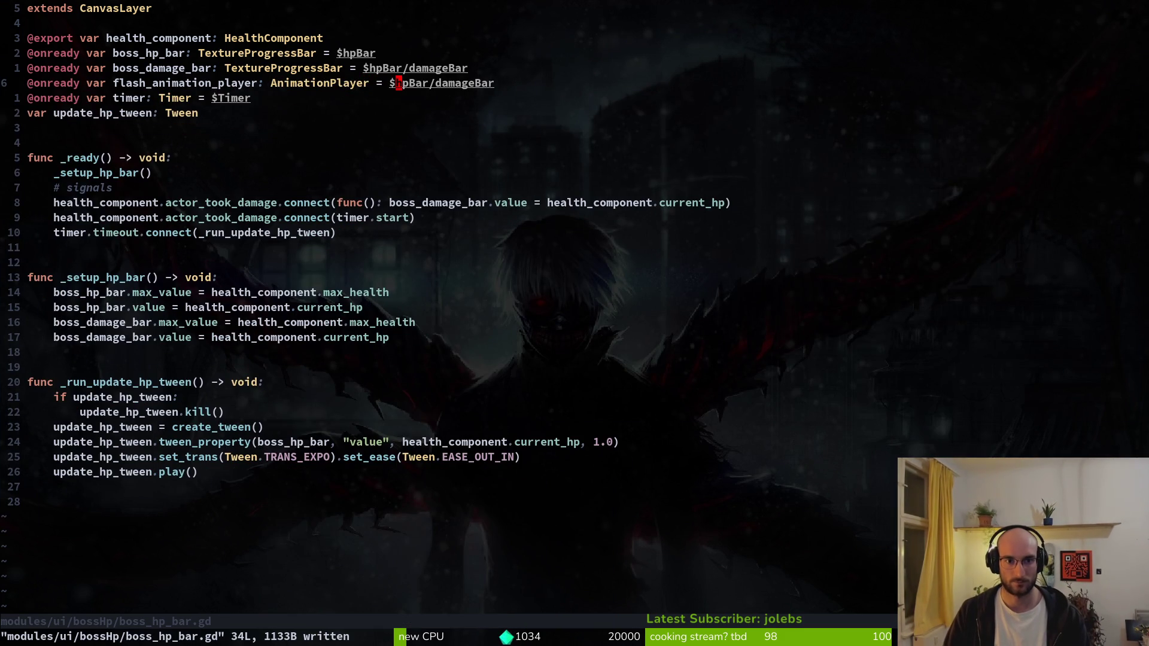
- Replace the $hpBar/damageBar node path with $AnimationPlayer and save
key(v)
key(j)
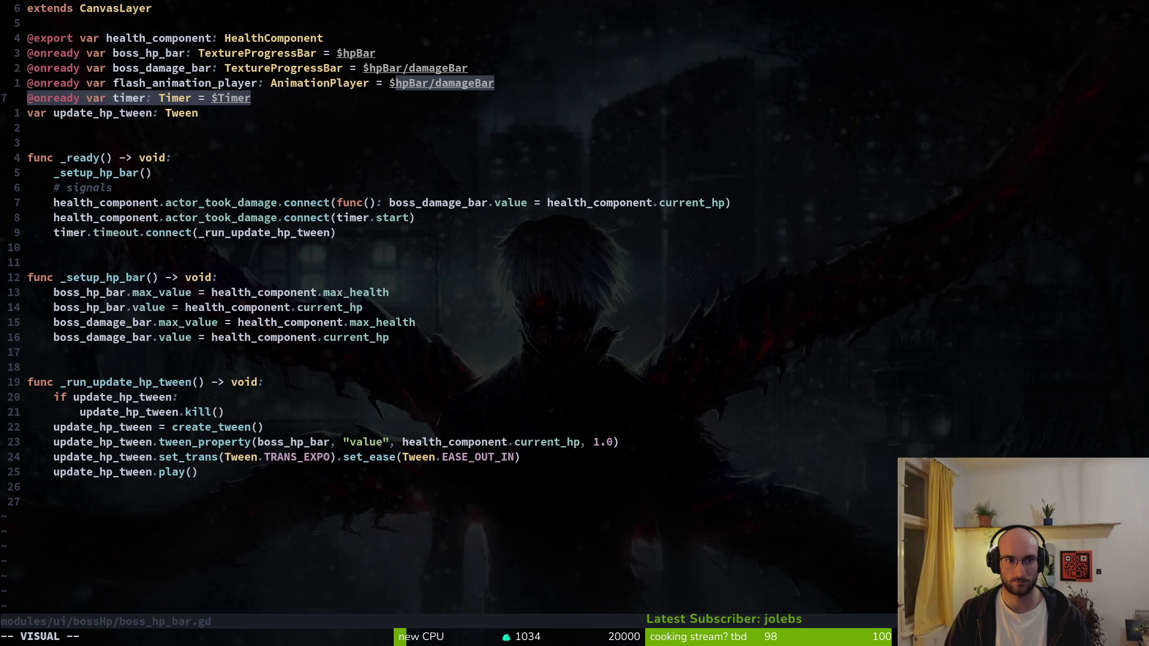
key(Escape)
key(k)
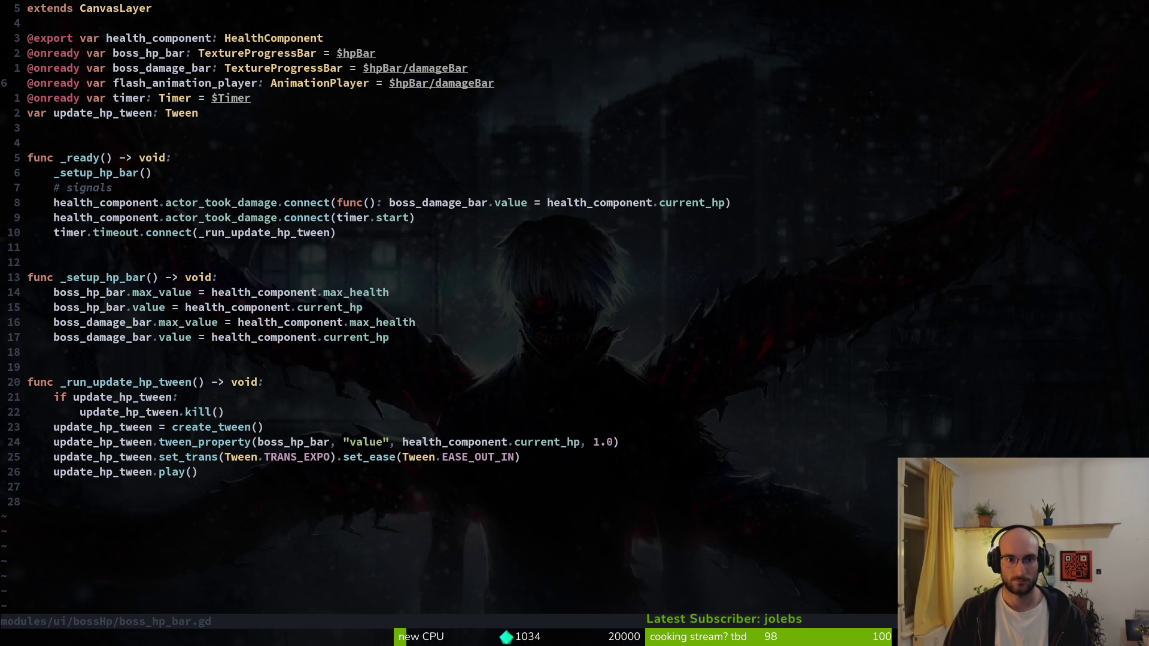
key(v)
key(dollar)
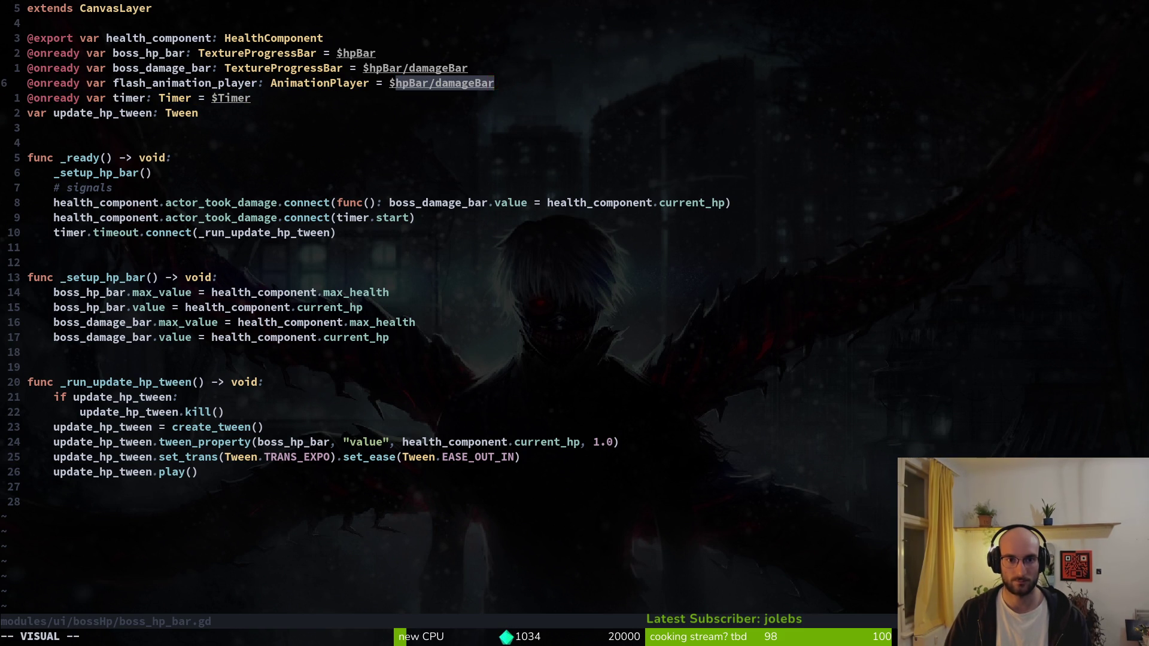
text(c$AnimationPlayer)
key(Escape)
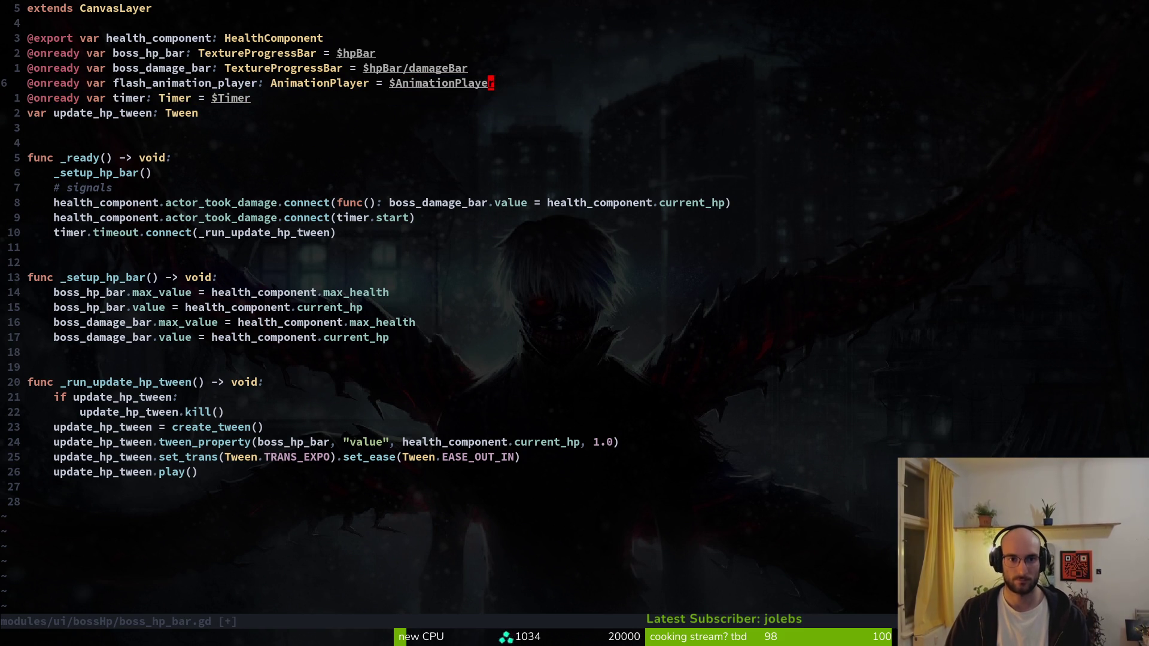
text(:w)
key(Return)
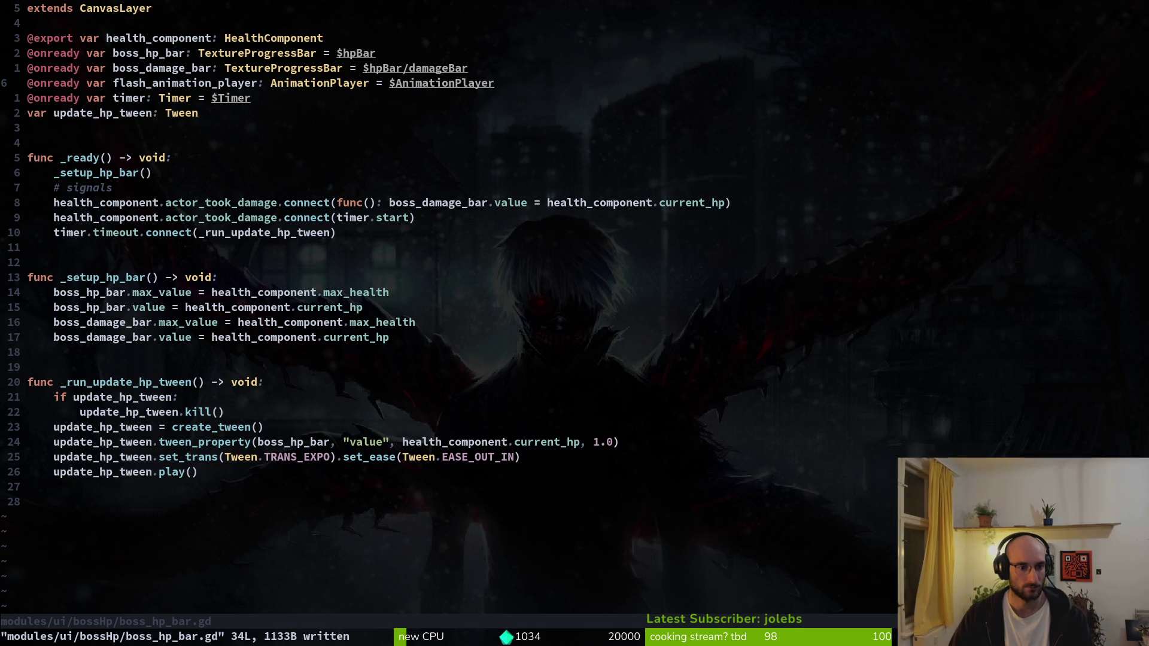
- Duplicate the func _setup_hp_bar header and rename the copy _take_damage_vfx
key(j)
key(j)
key(j)
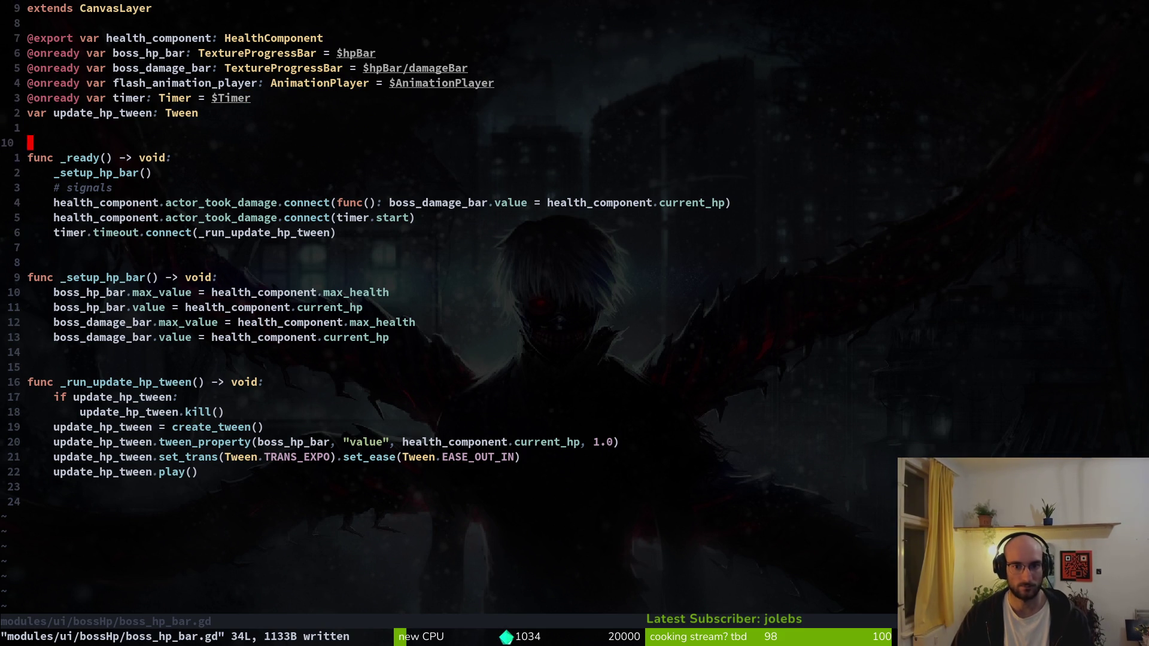
key(k)
key(j)
key(j)
key(j)
key(j)
key(j)
key(V)
key(Escape)
key(k)
key(V)
key(y)
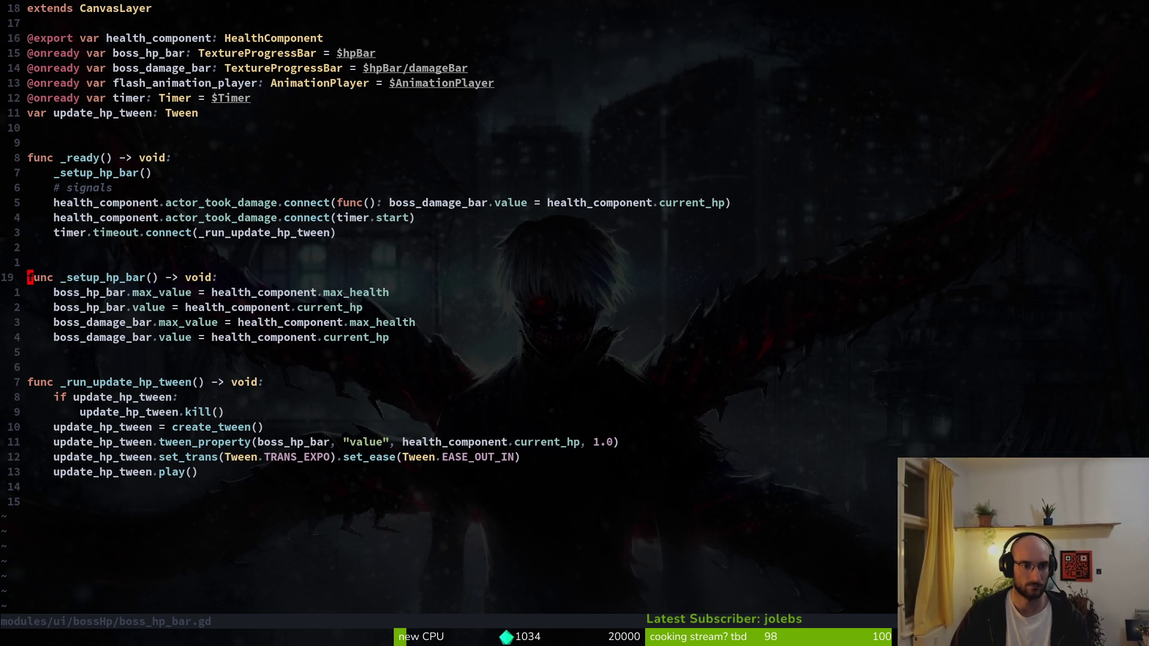
key(P)
text(jwcw_)
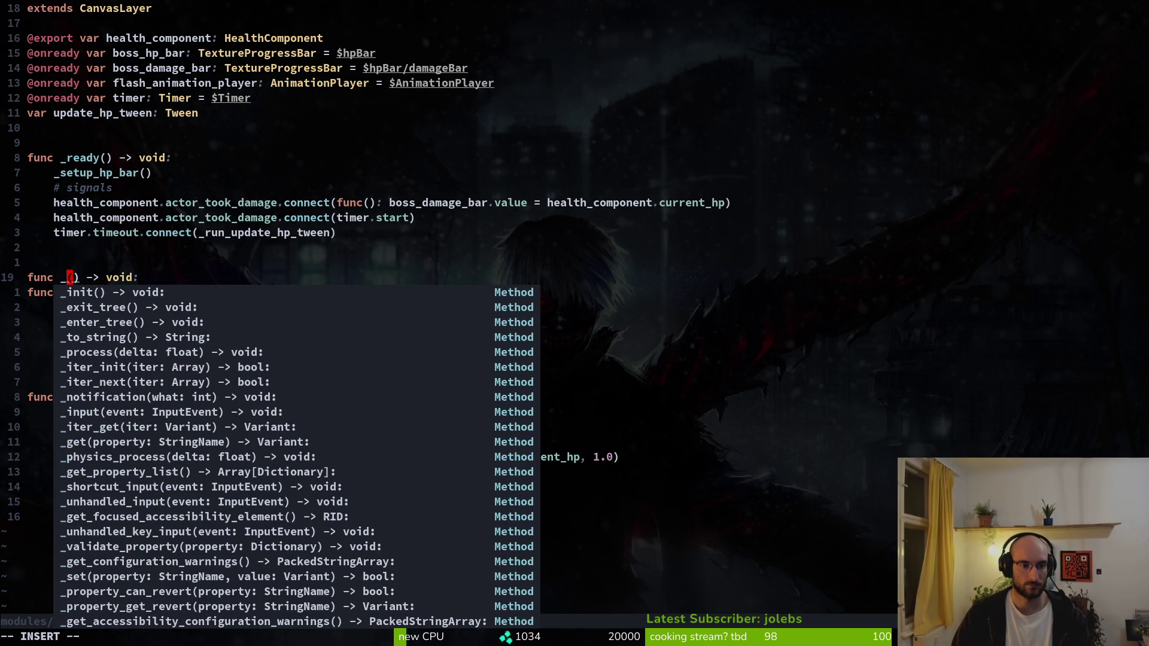
text(ta)
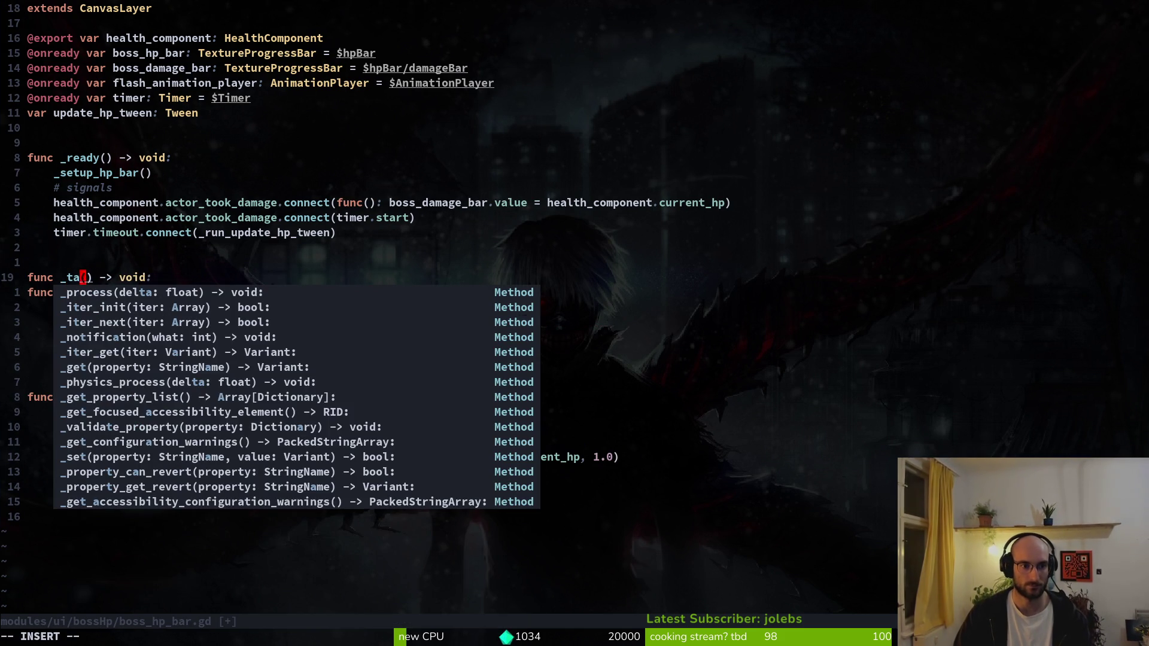
text(ke_dama)
text(ge_vfx)
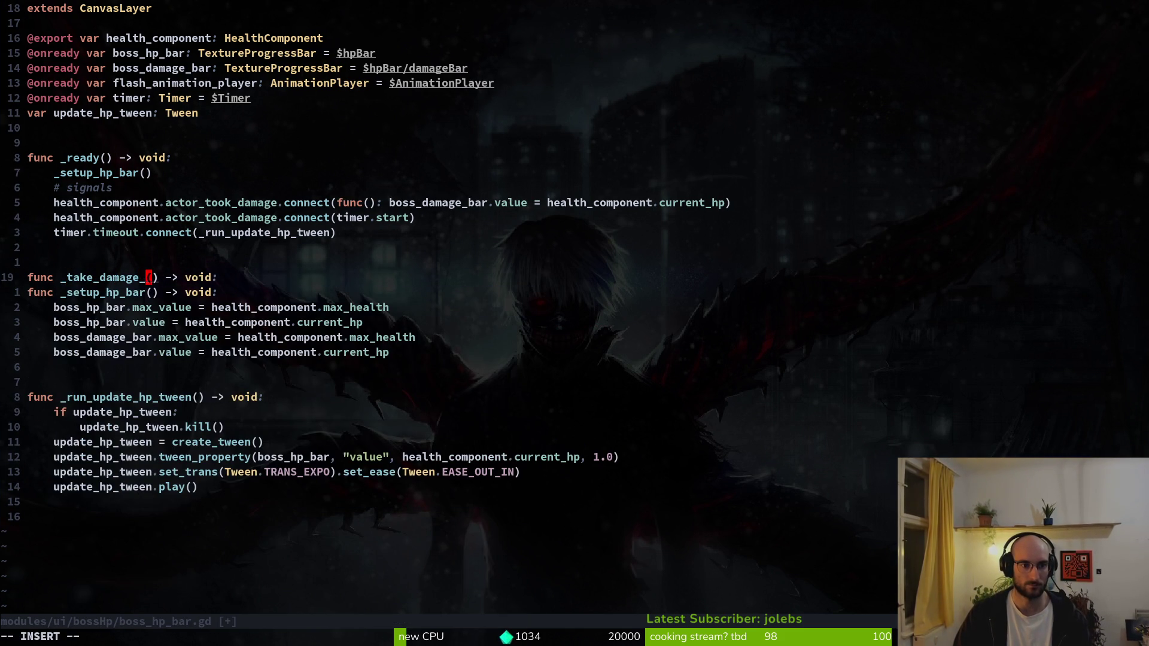
- Copy the damage signal connection line into the _take_damage_vfx body
key(Escape)
key(k)
key(k)
key(k)
key(j)
key(j)
key(k)
key(k)
key(k)
key(k)
key(y)
key(y)
key(j)
key(j)
key(j)
key(j)
key(j)
key(p)
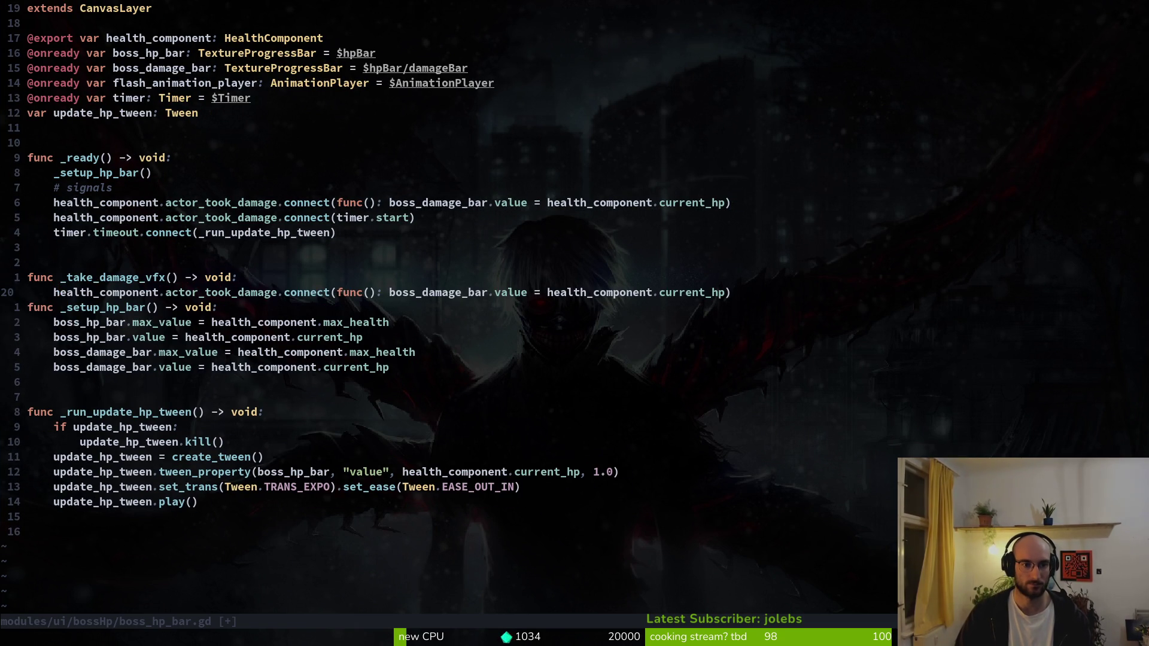
- Strip the connect() wrapper so the line just sets boss_damage_bar.value to current_hp
key(shift+v)
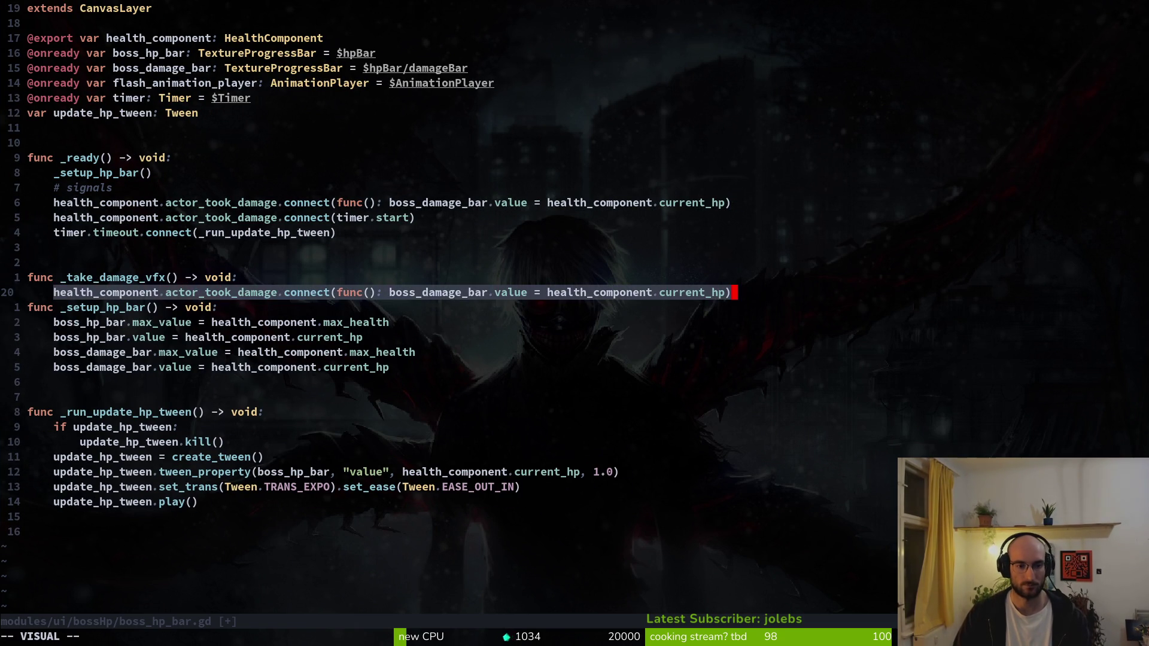
key(y)
key(l)
key(v)
key($)
key(Escape)
key(0)
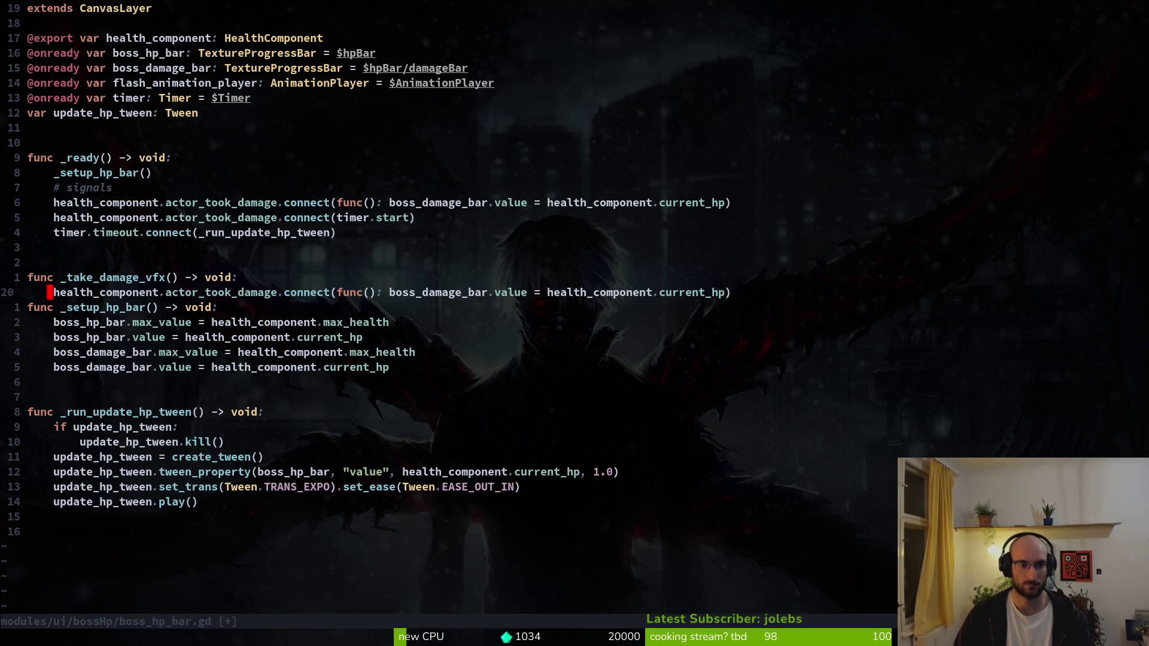
key(l)
key(v)
key(f)
key(parenleft)
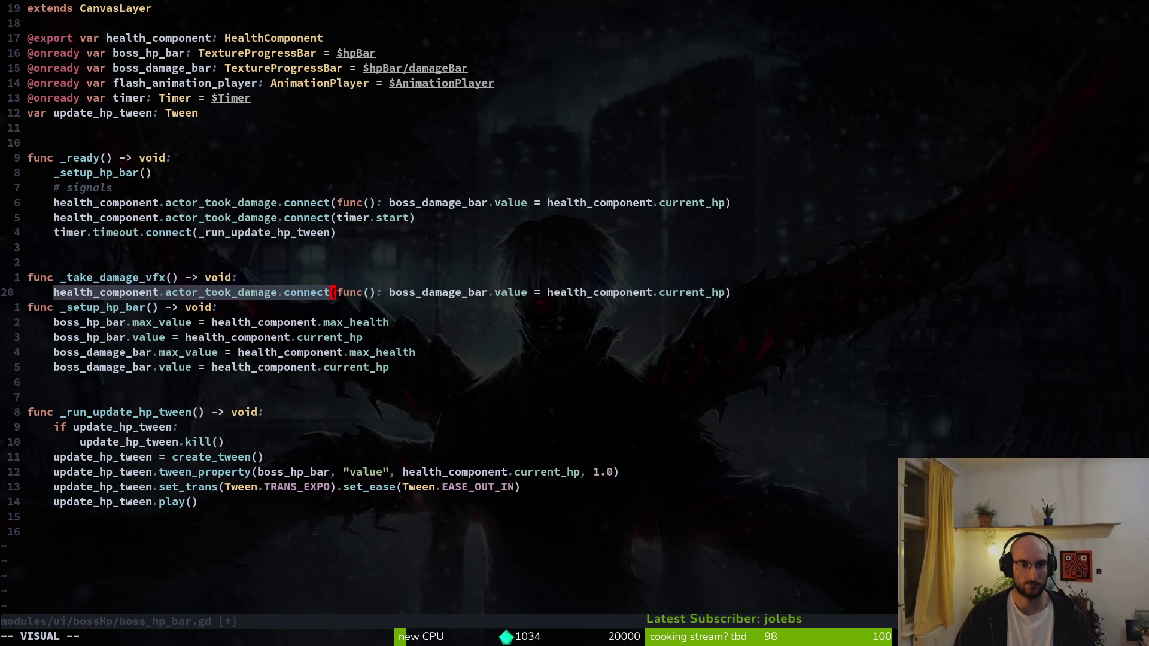
key(l)
key(l)
key(l)
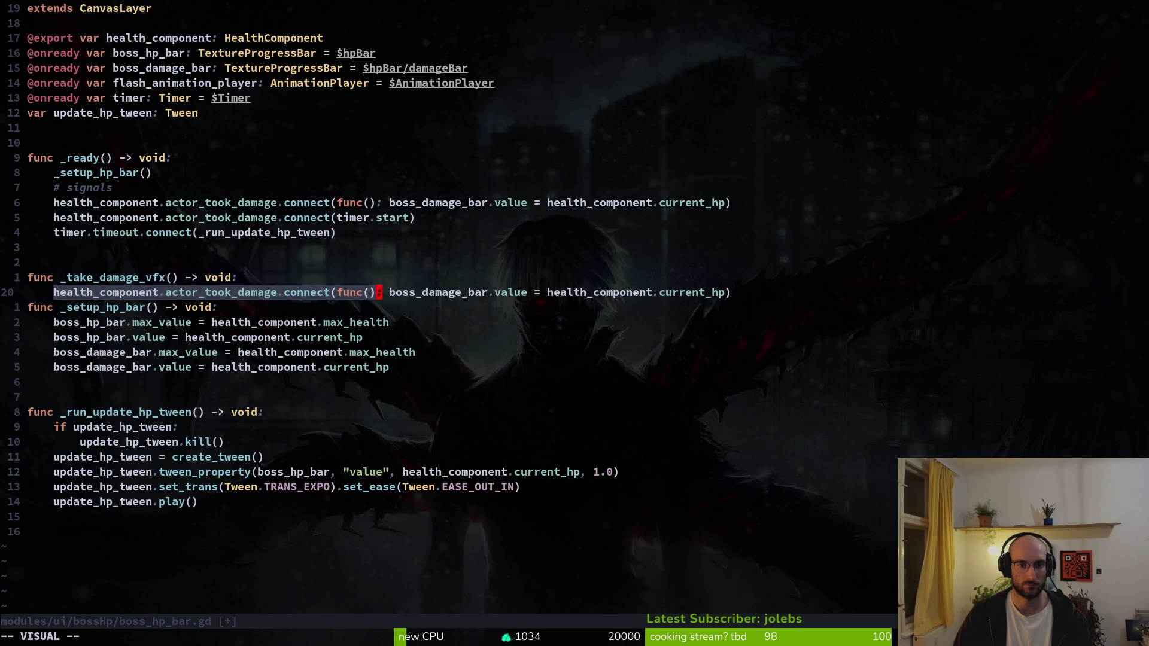
key(d)
key(dollar)
key(x)
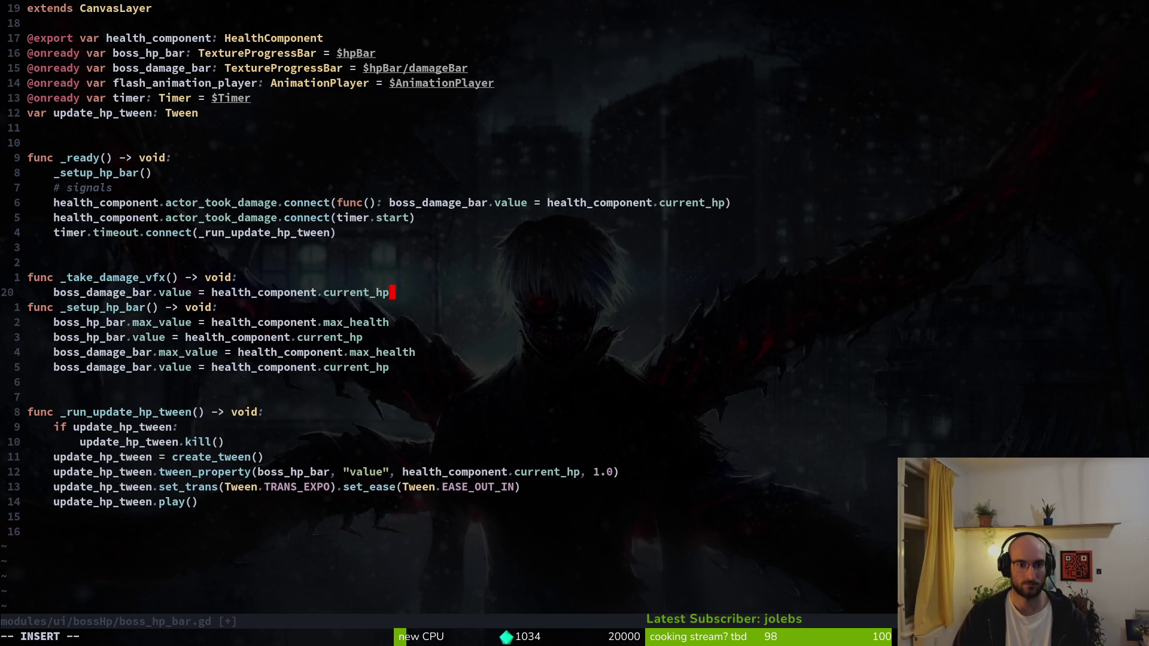
- Add a new line below the assignment starting with flash_animation_player
key(o)
key(Return)
key(Return)
key(Escape)
key(k)
key(k)
key(k)
key(j)
key(d)
key(d)
text(Ofla)
key(Return)
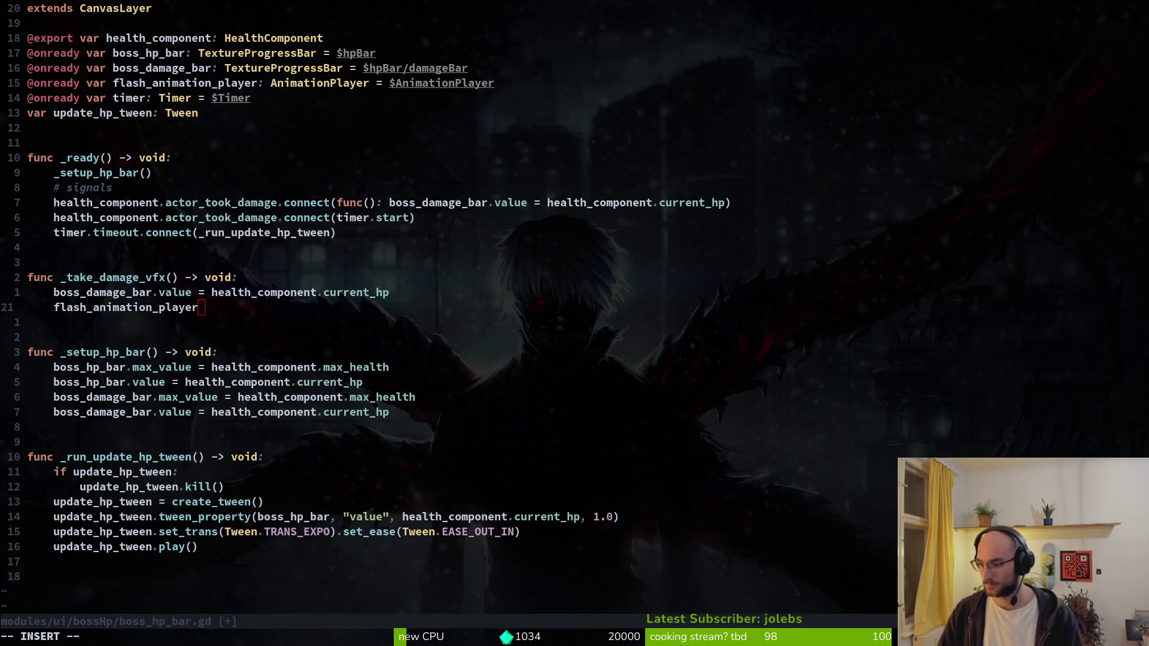
- Close the running game and finish the line as flash_animation_player.play("flash")
key(alt+Tab)
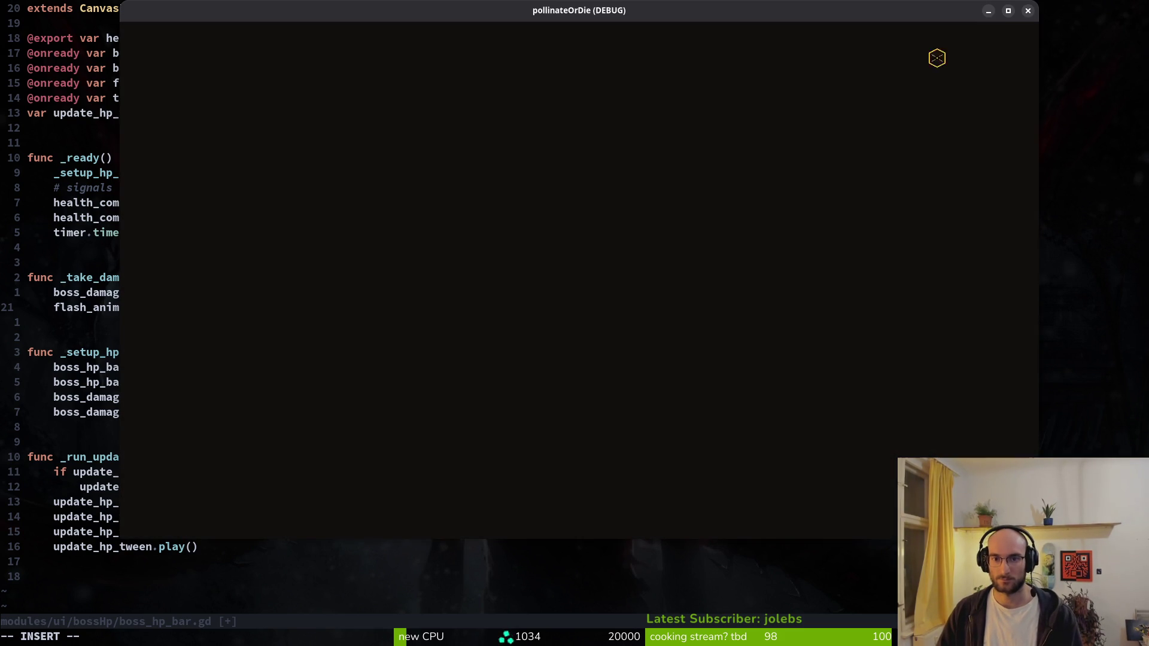
click(1028, 10)
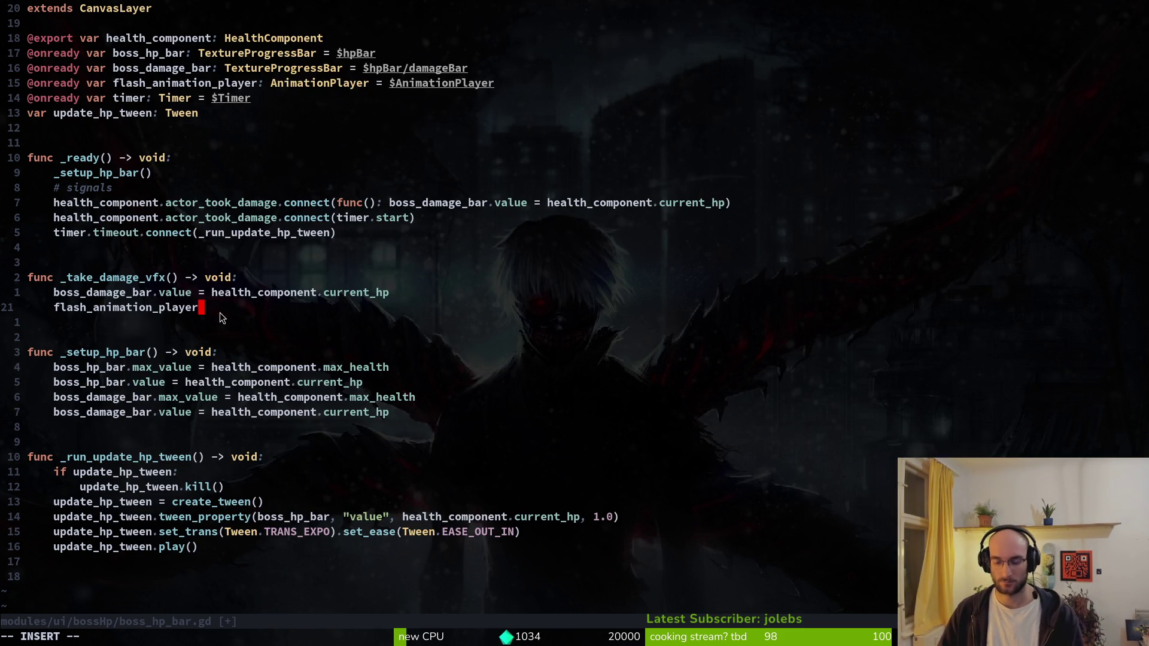
text(.play()
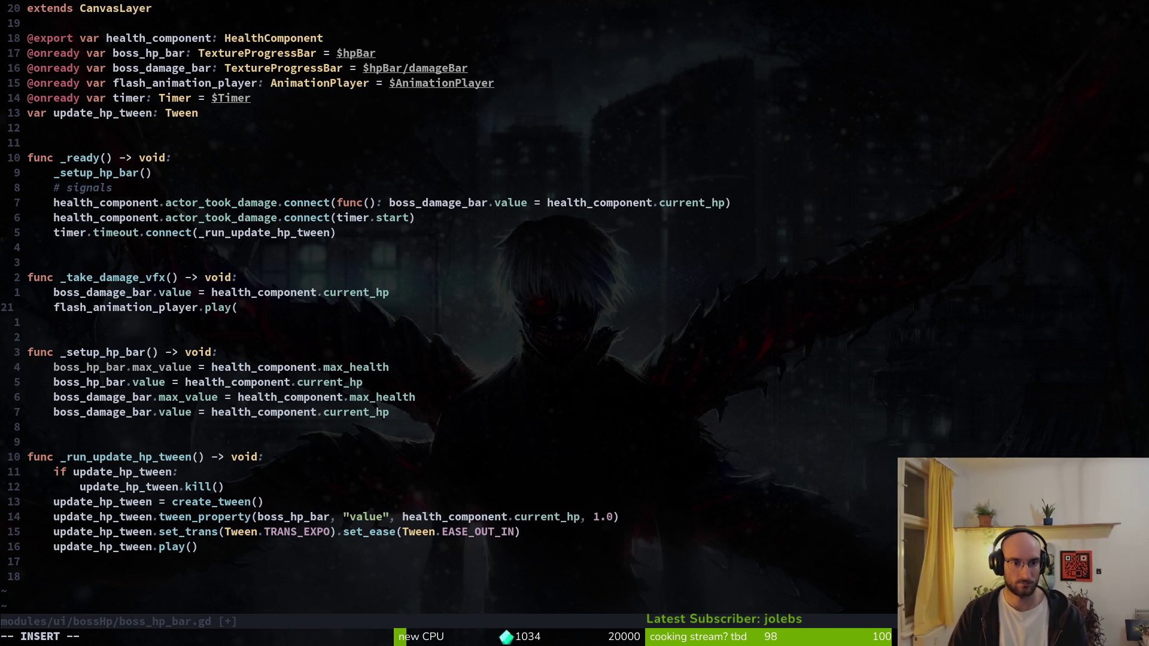
text("flash"))
key(Escape)
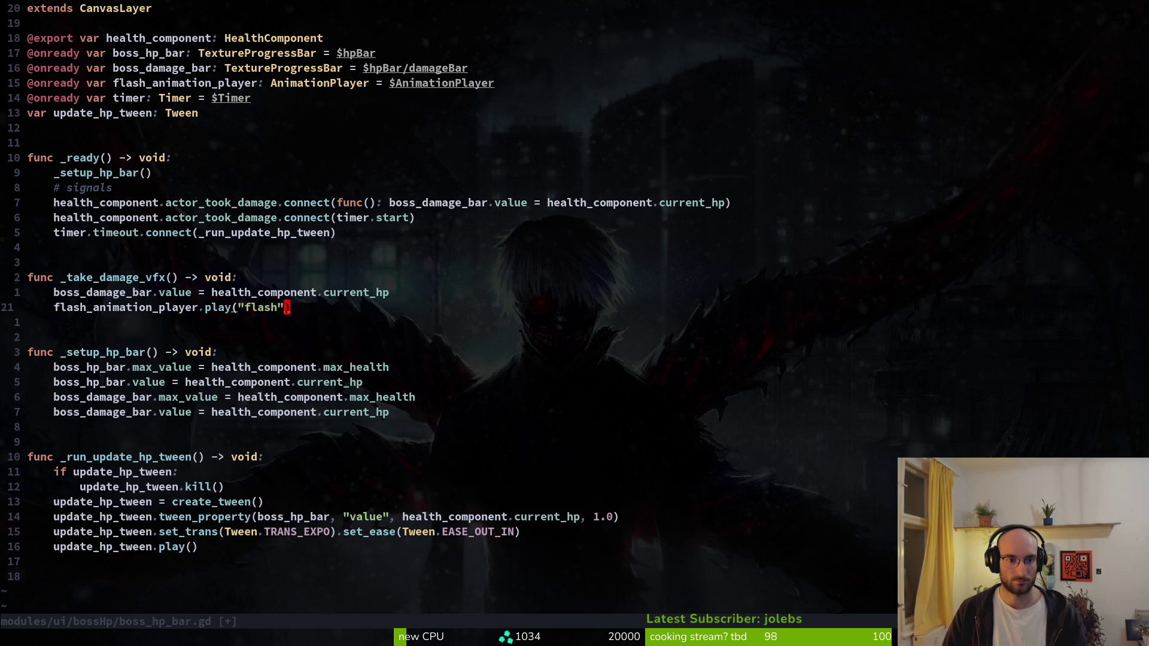
text(:w)
key(Return)
- Connect actor_took_damage to _take_damage_vfx instead of the lambda, save, and quit vim
key(k)
key(k)
key(k)
key(w)
key(w)
key(v)
key(i)
key(parenleft)
text(ct()
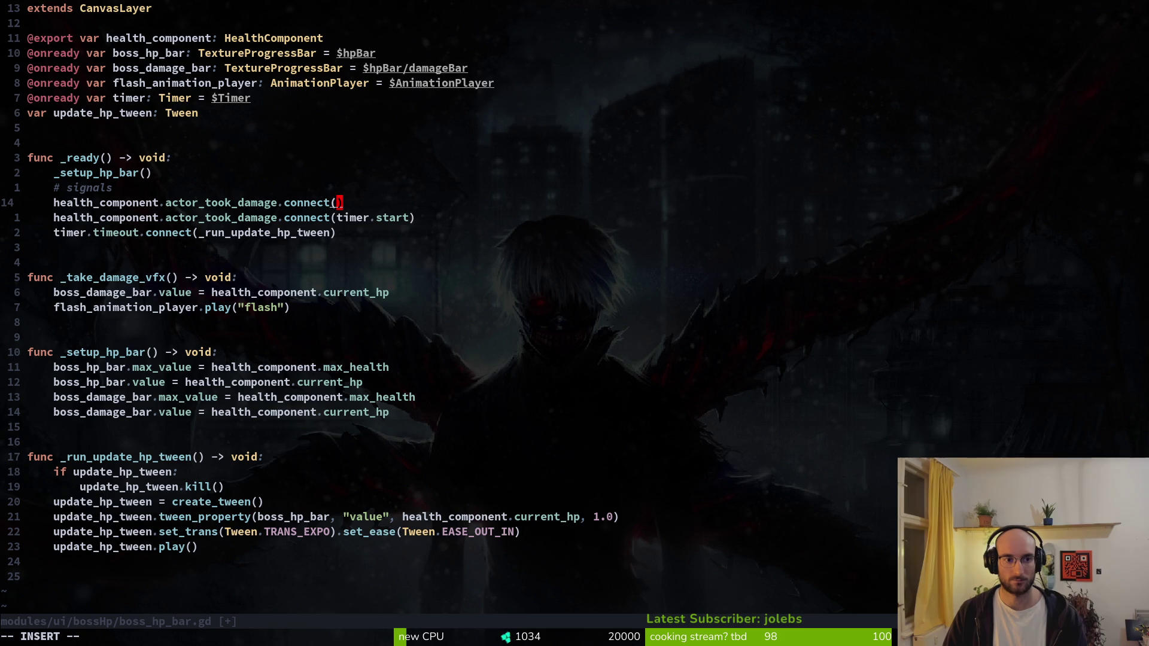
text(_ta)
key(Return)
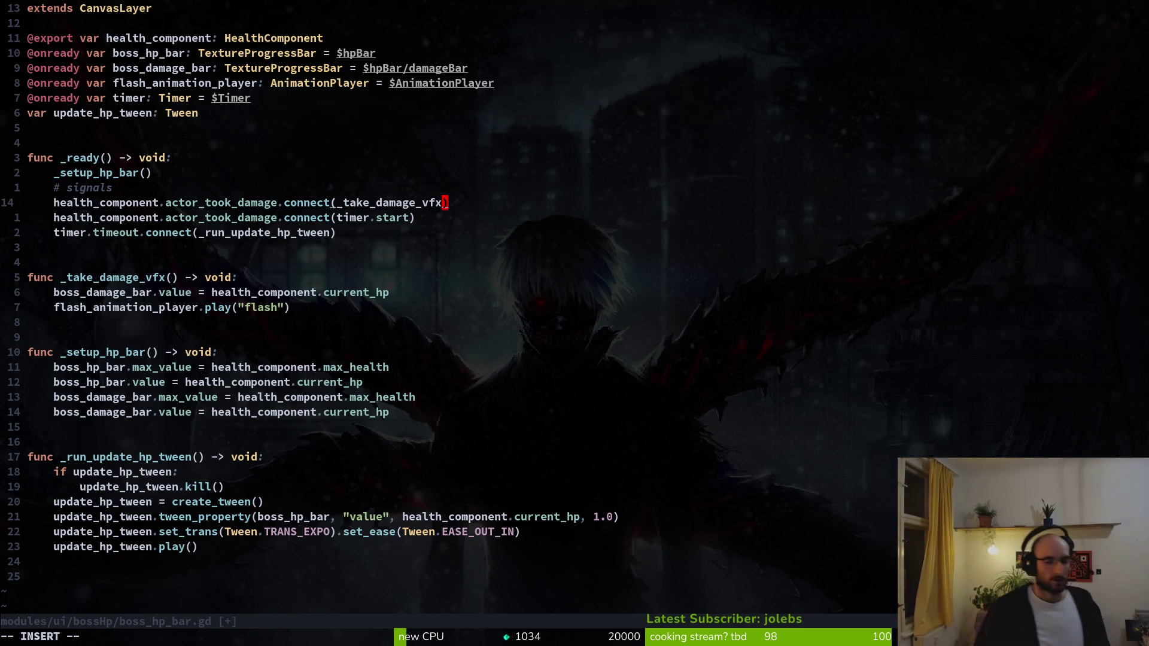
key(Escape)
text(:wq)
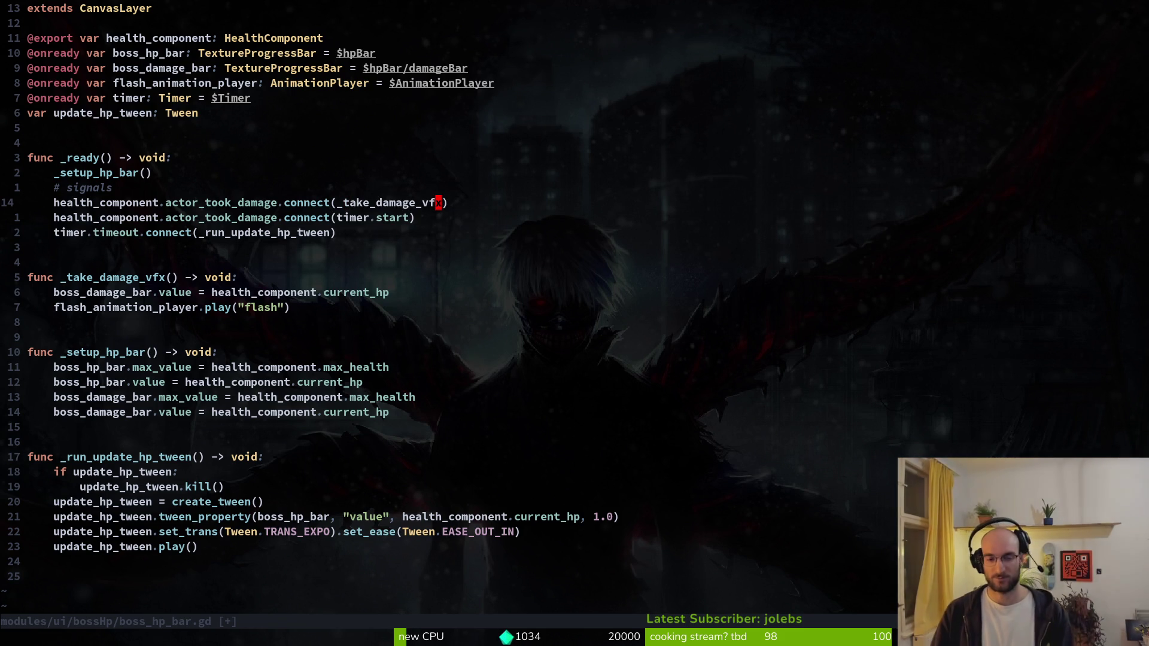
key(Return)
text(:q)
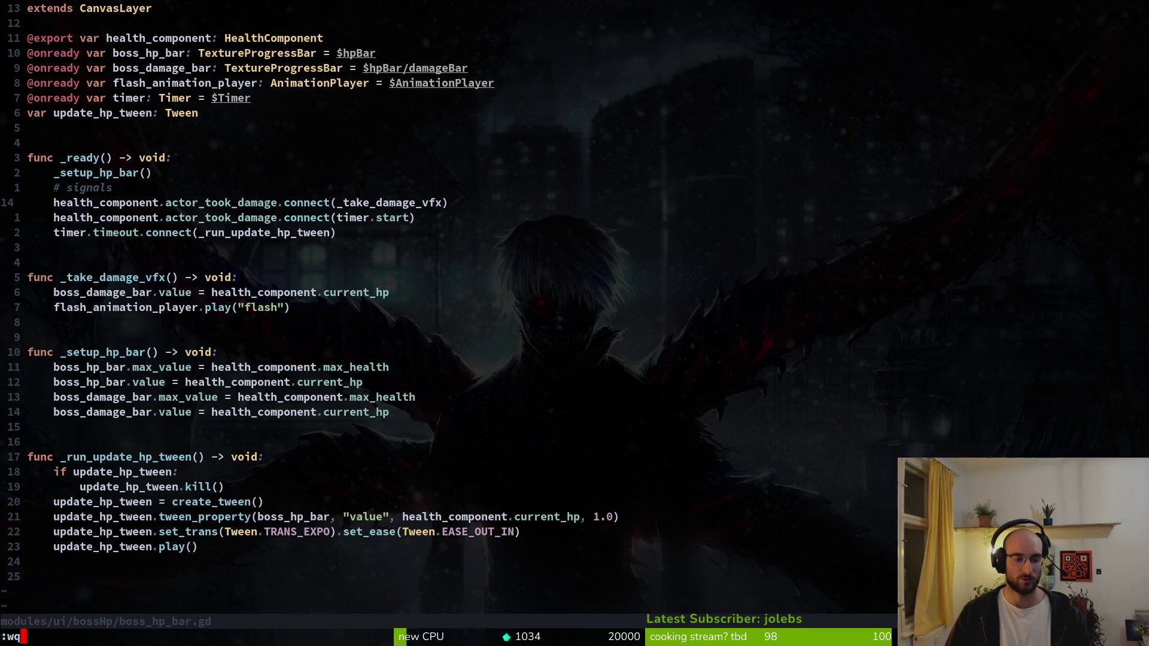
key(Return)
- Clear the terminal, reopen and resave boss_hp_bar.gd in vim, then return to Godot
text(clear)
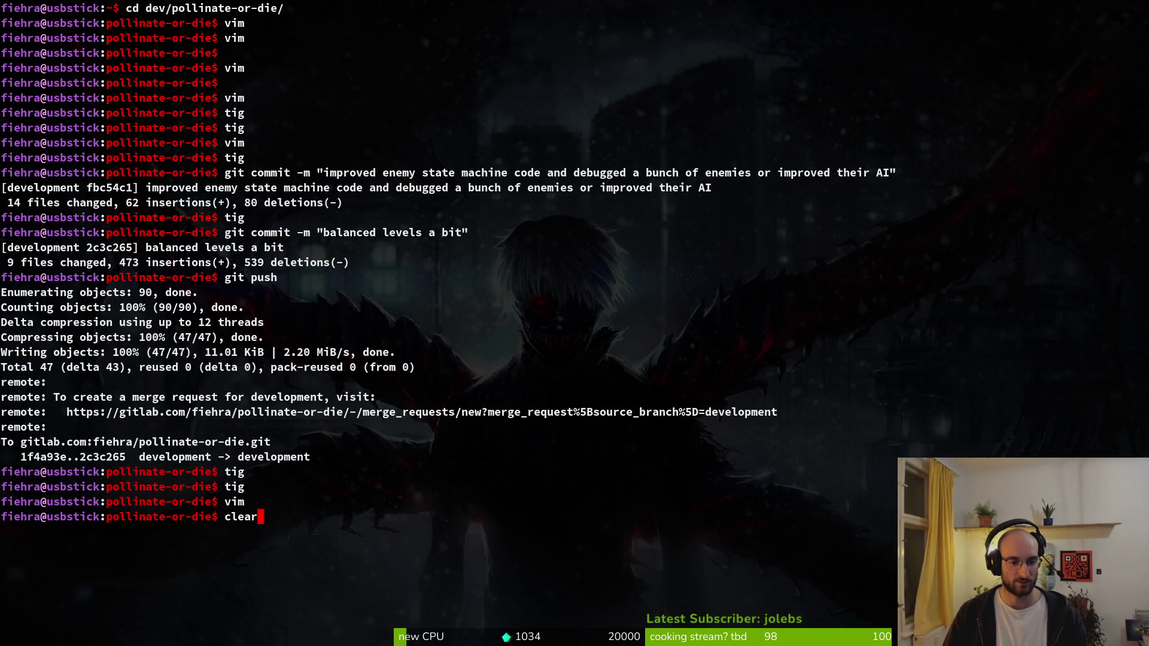
key(Return)
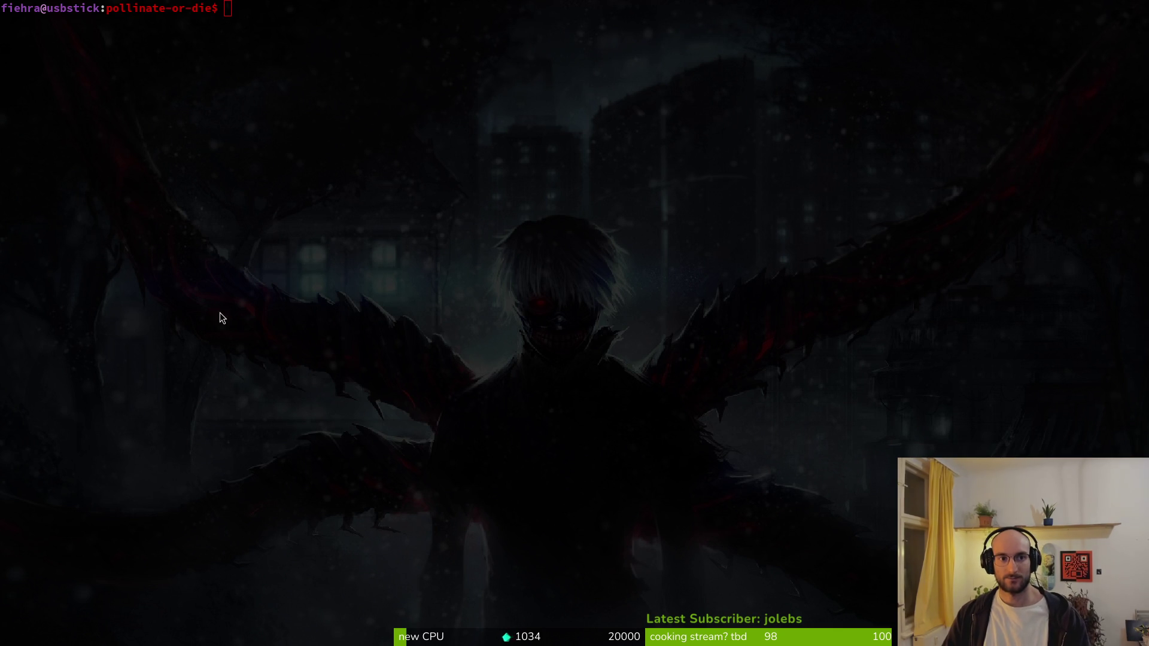
text(v)
key(Return)
text(boshp)
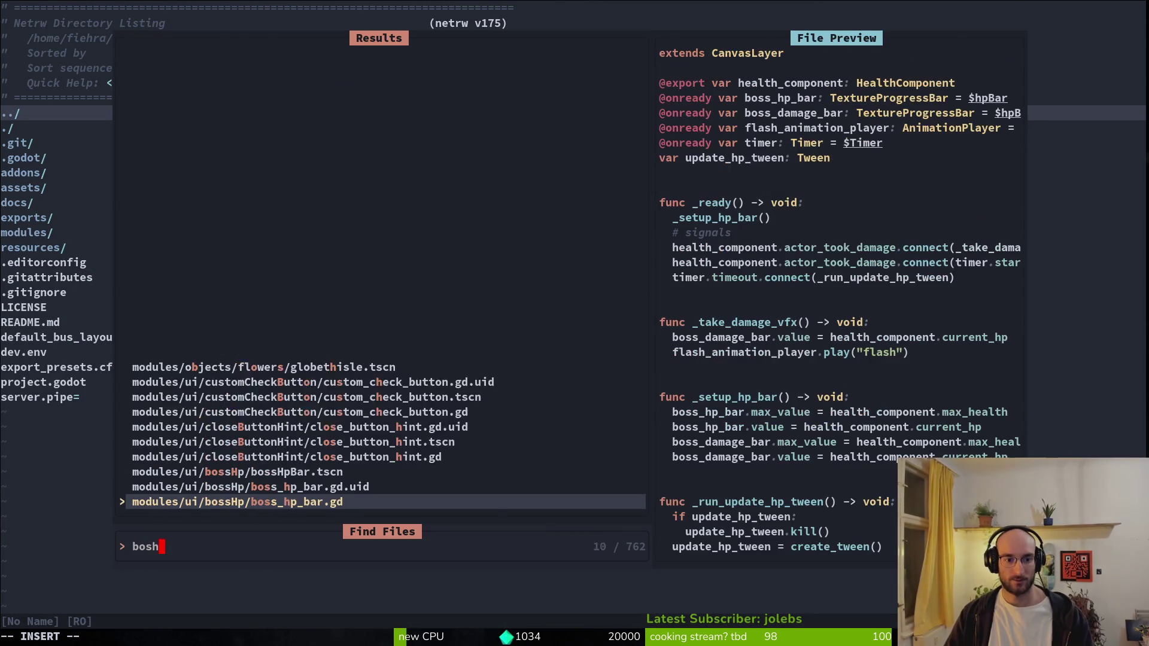
key(Return)
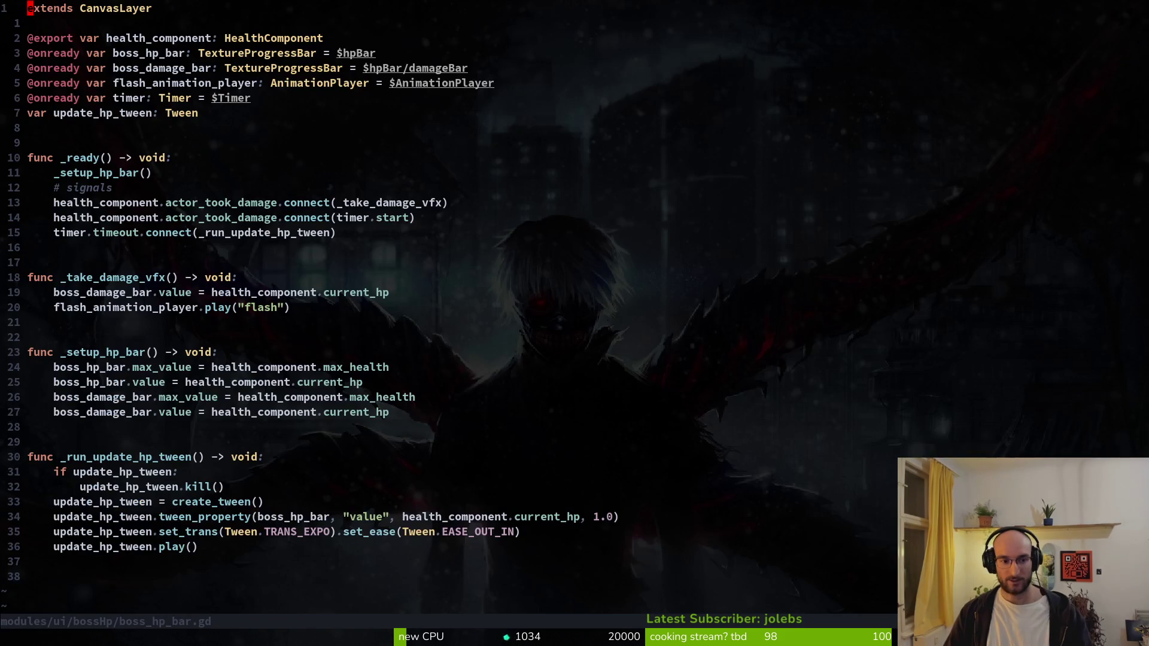
click(181, 307)
text(:w)
key(Return)
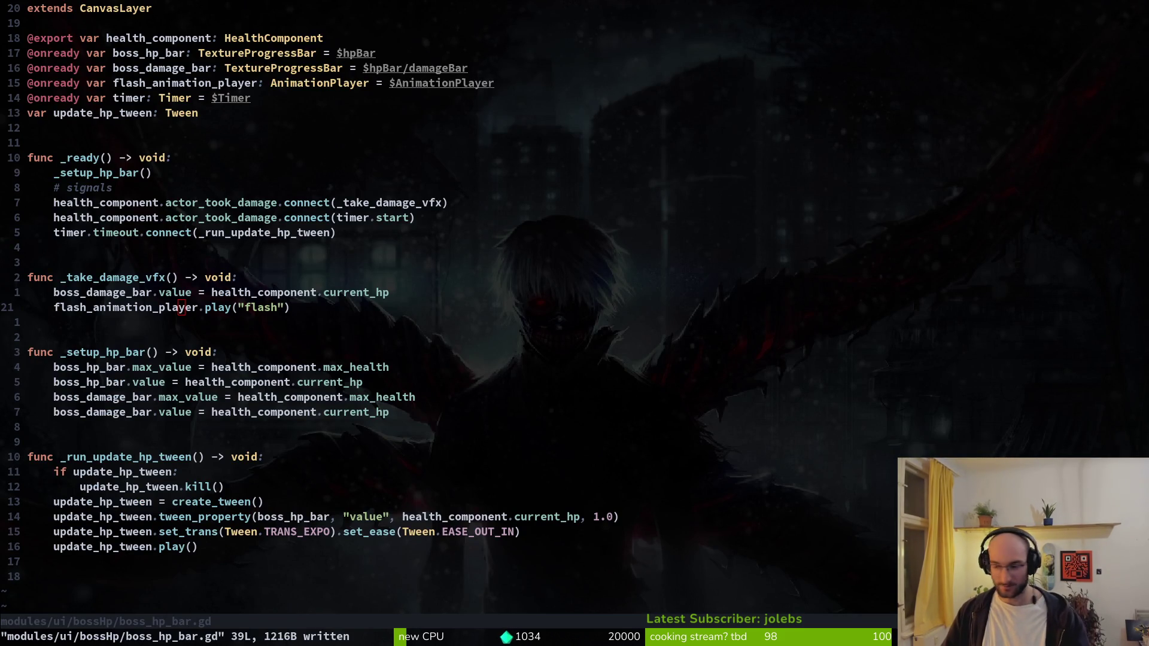
key(alt+Tab)
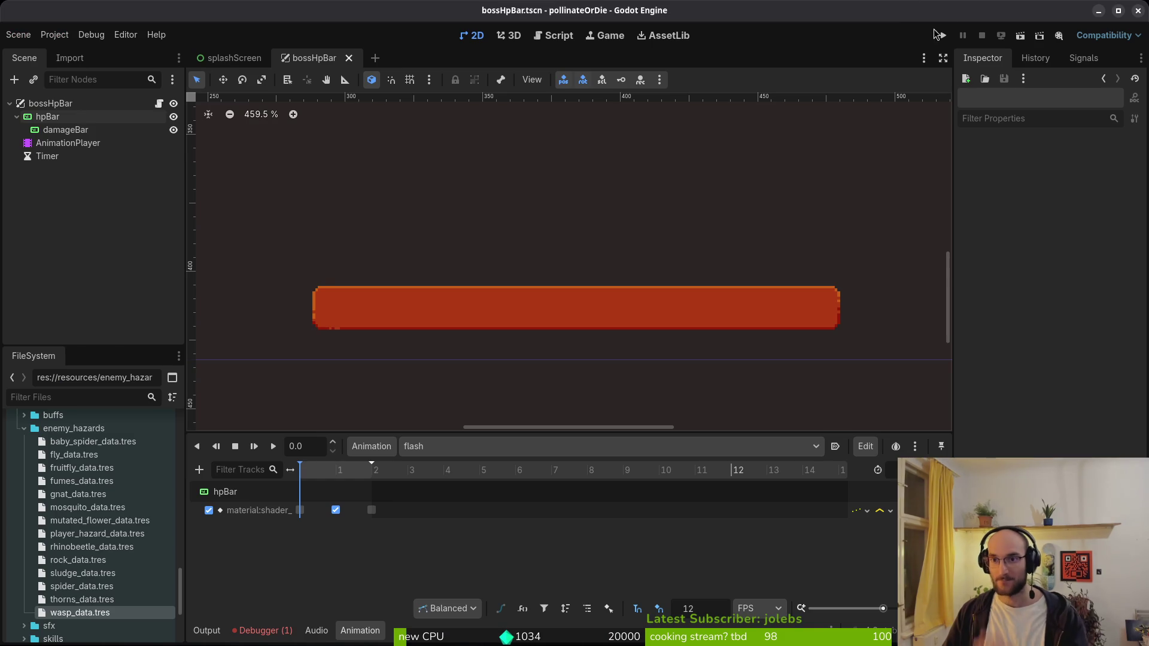
- Run the game and turn off state labels in the in-game debugging options
click(940, 36)
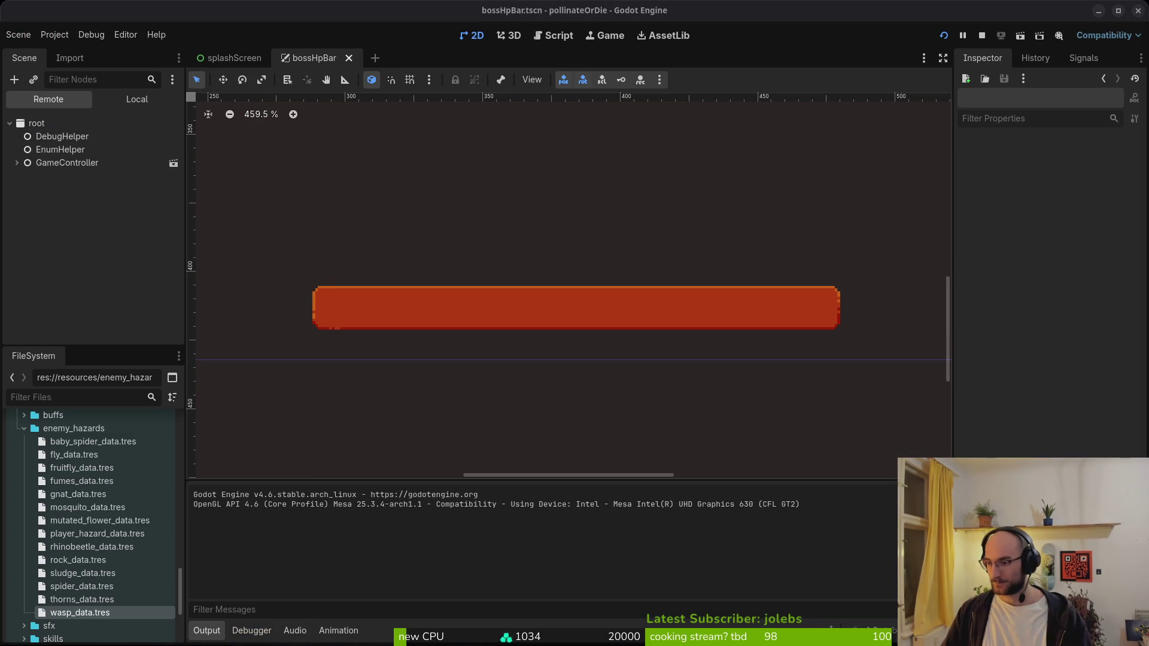
key(Return)
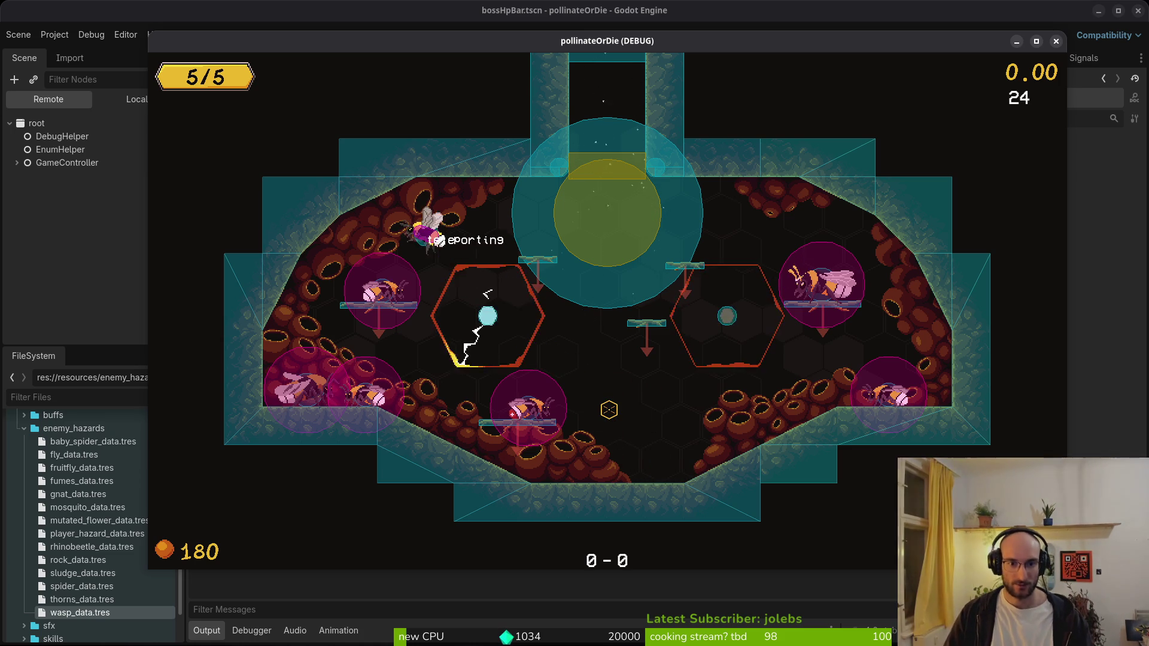
key(Escape)
key(Return)
key(Return)
key(Down)
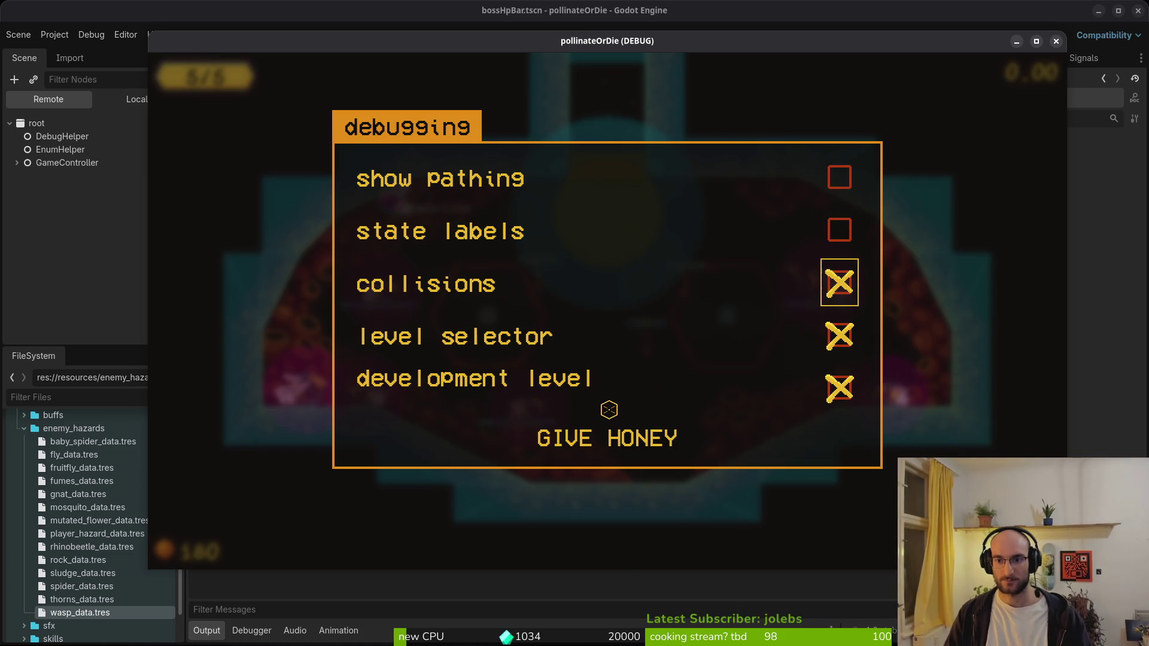
key(Escape)
- Load level 5, start the beetle boss fight, then close the game and select hpBar
key(l)
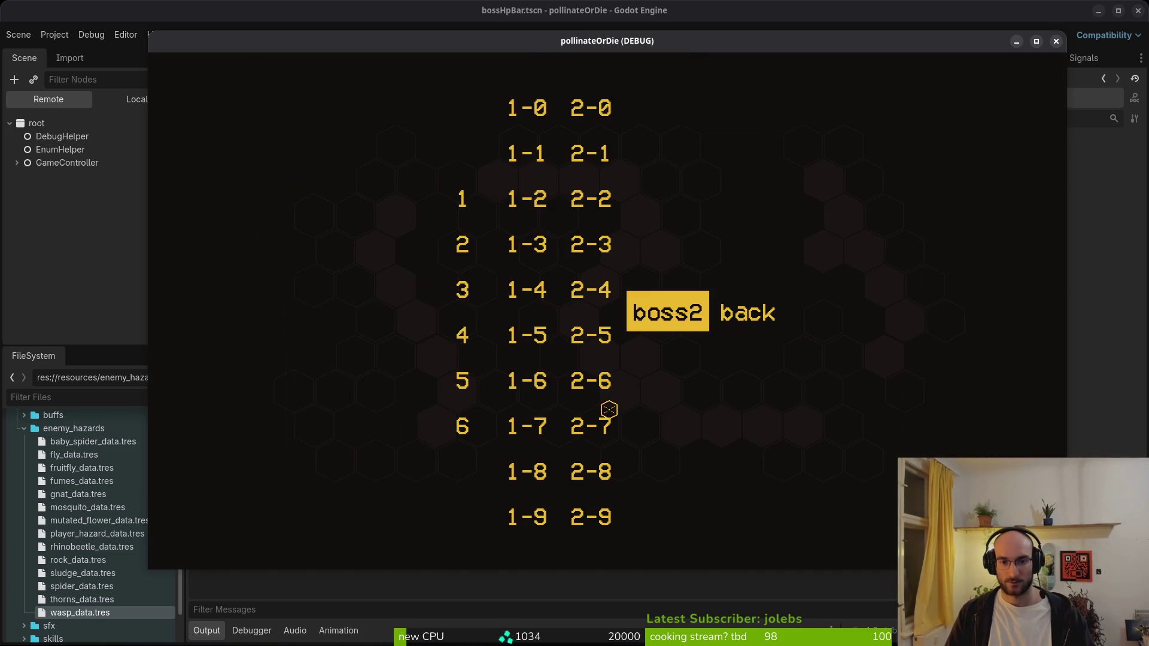
key(Left)
key(Left)
key(Left)
key(Down)
key(Return)
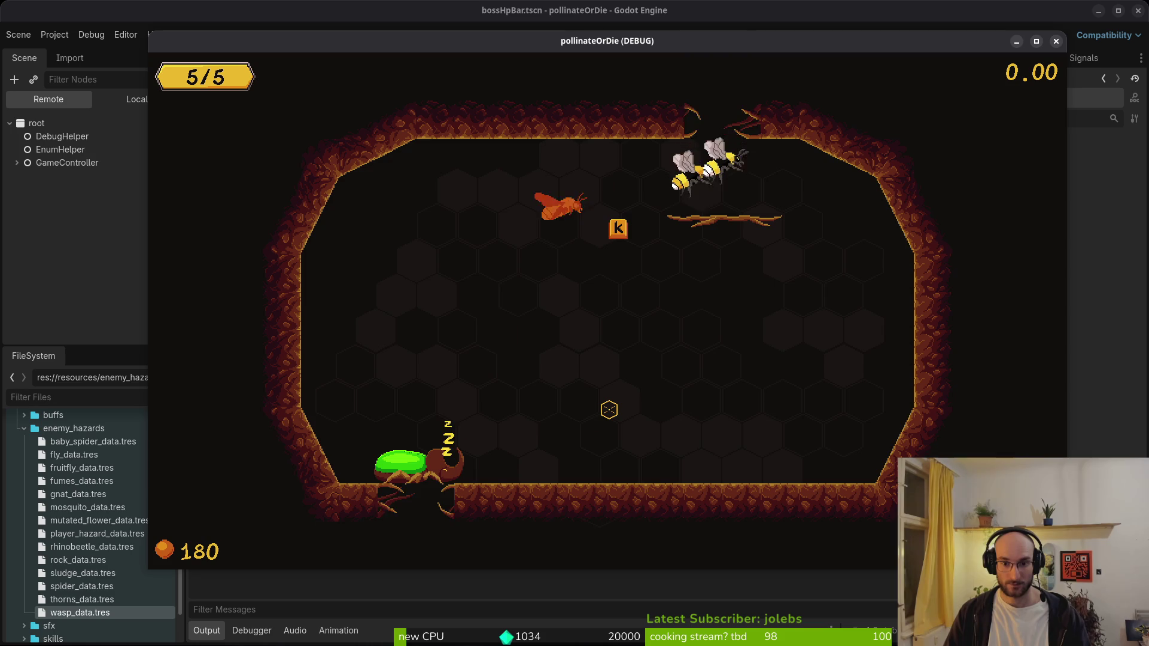
key(j)
key(j)
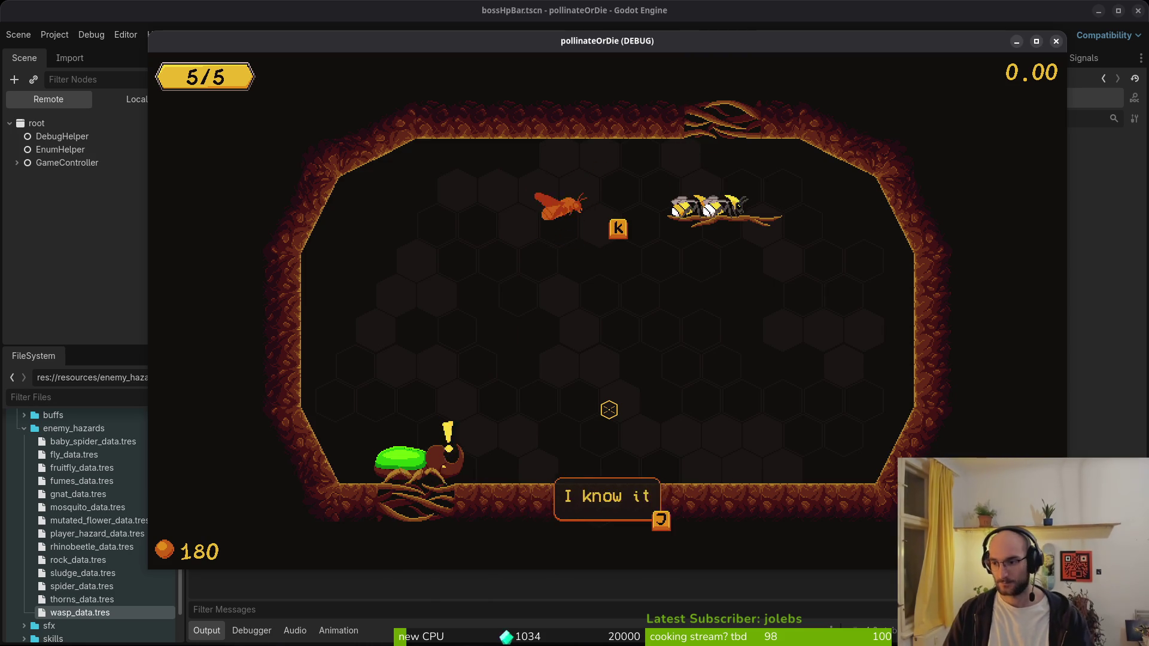
key(j)
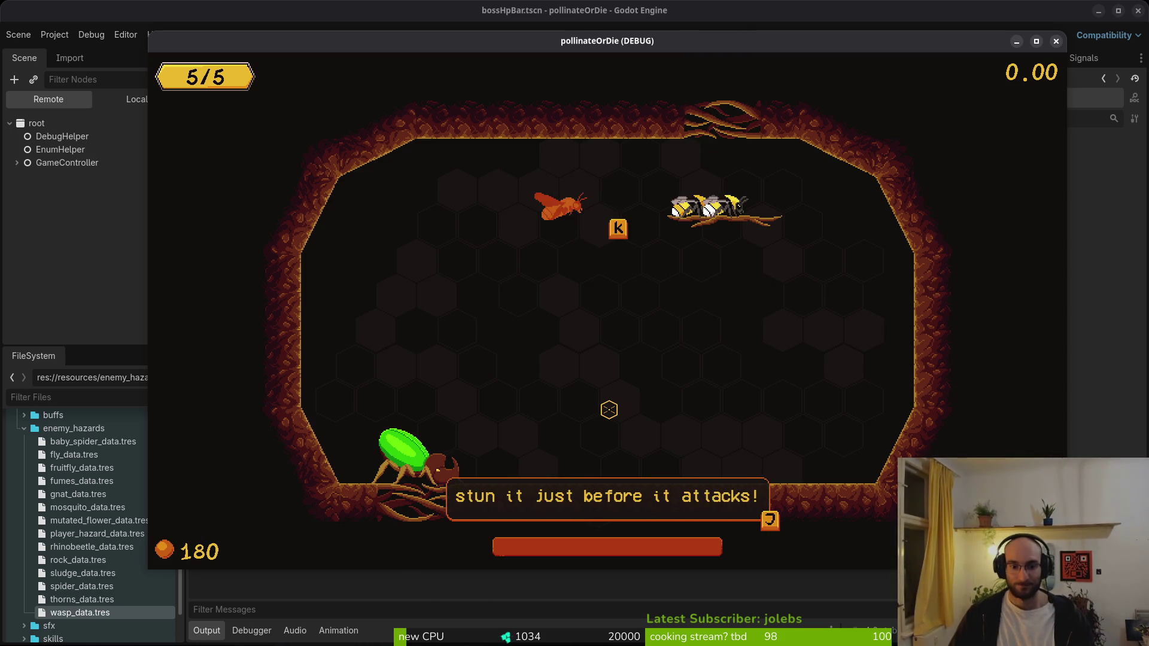
key(j)
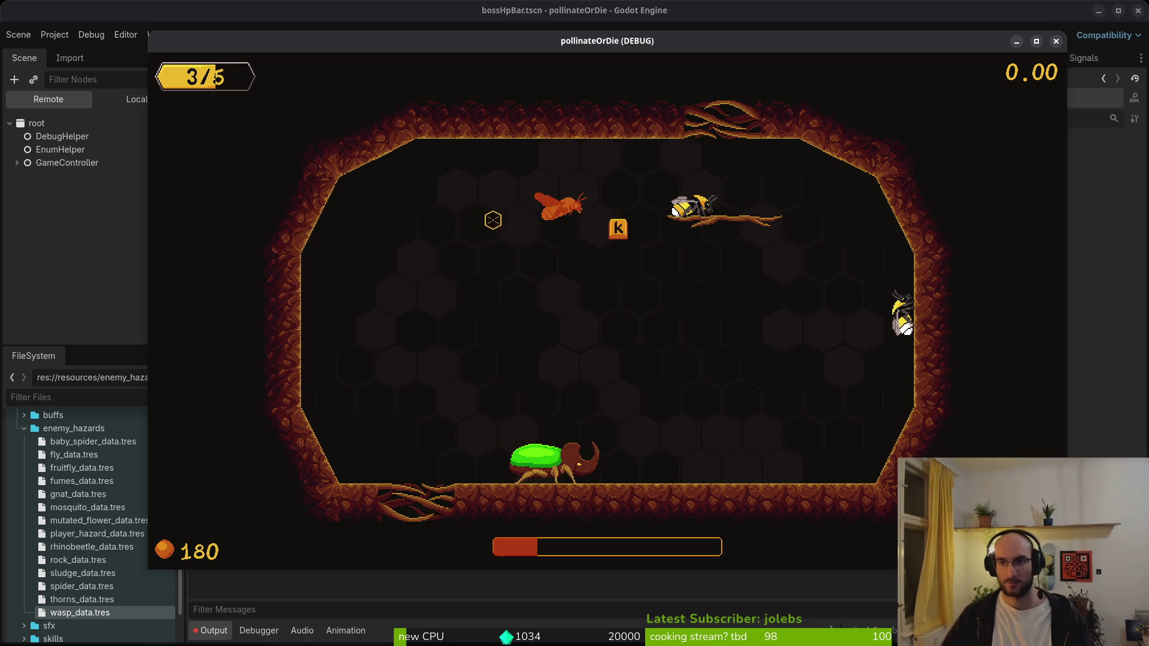
click(1056, 41)
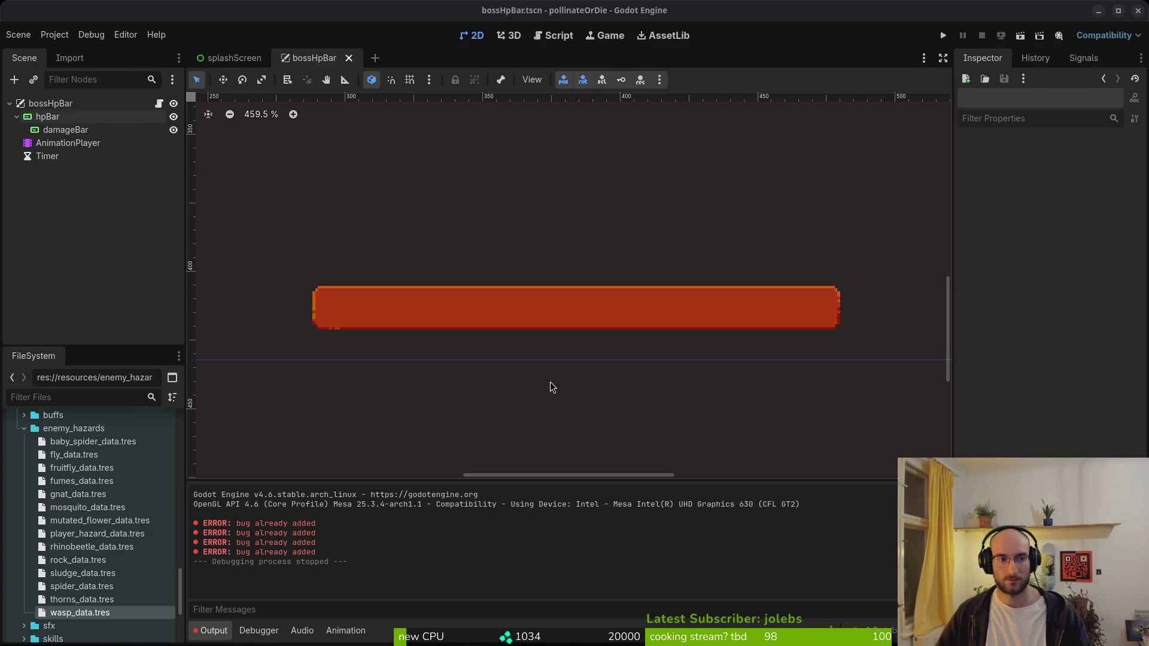
click(44, 118)
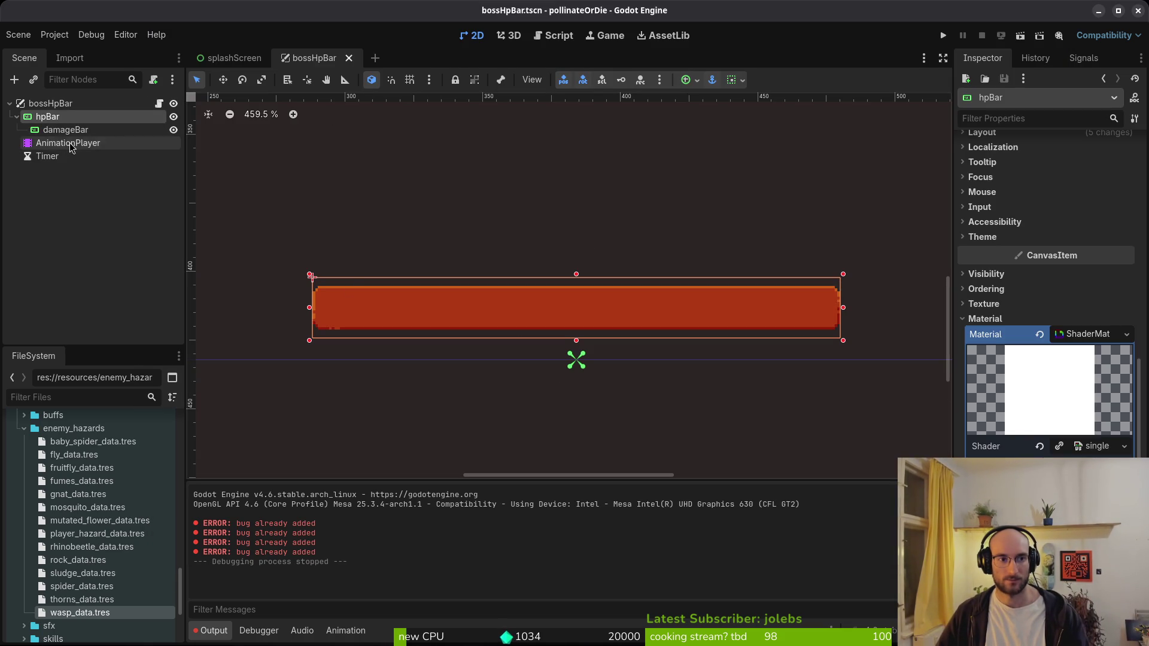
key(Down)
scroll(1051, 451, down, 5)
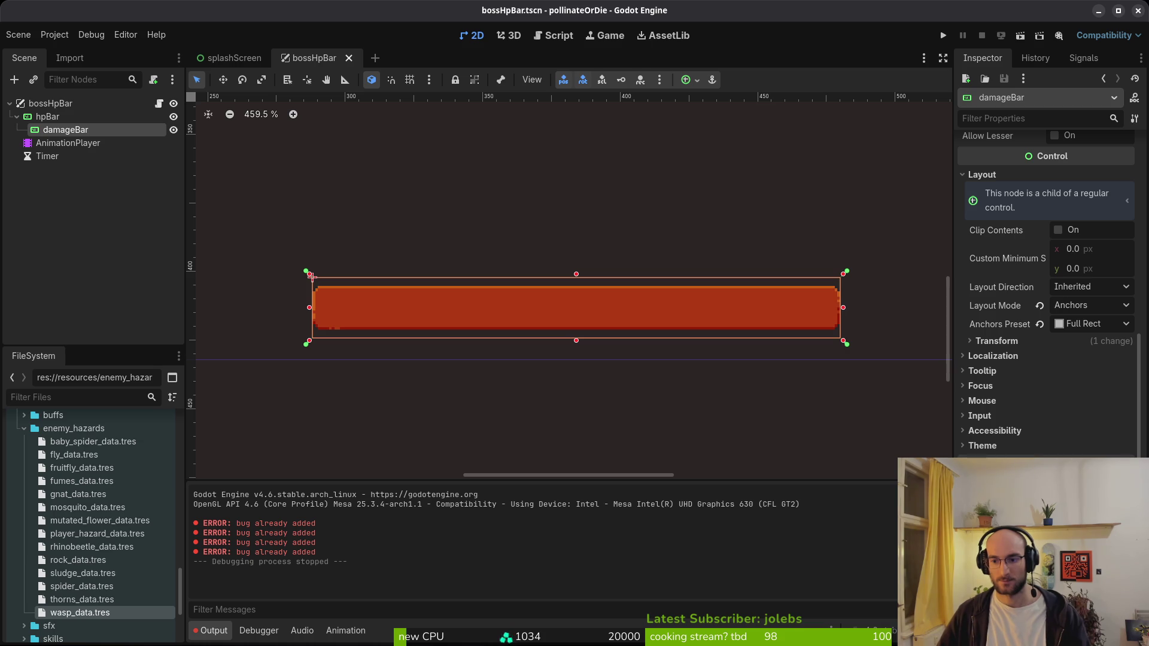
click(27, 119)
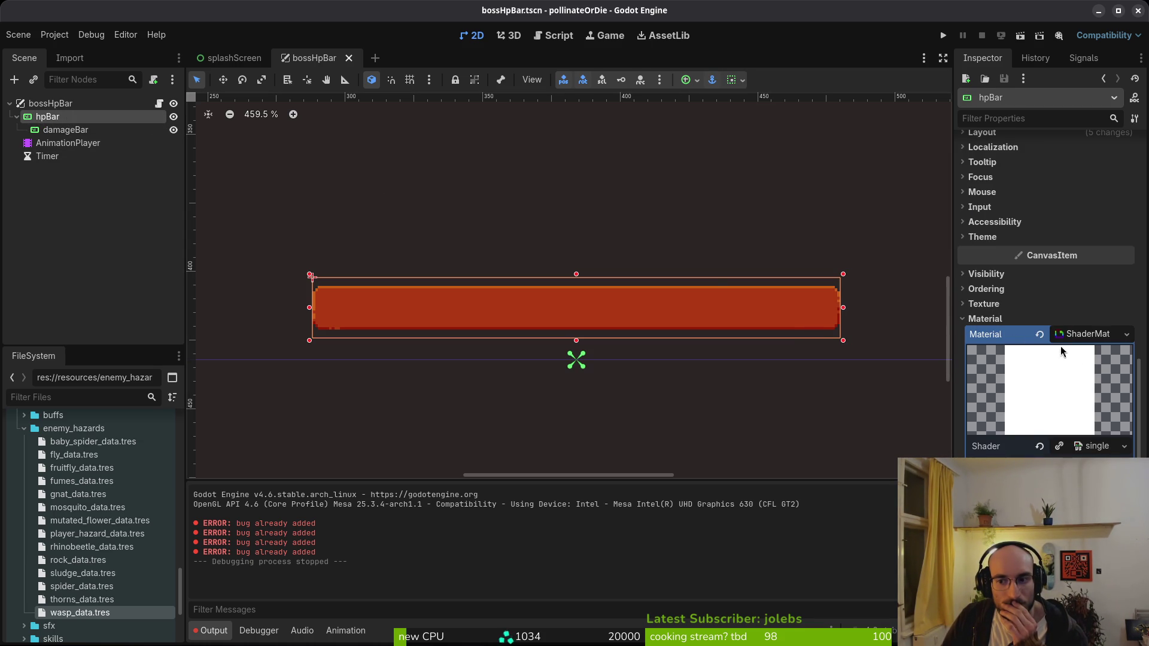
click(986, 321)
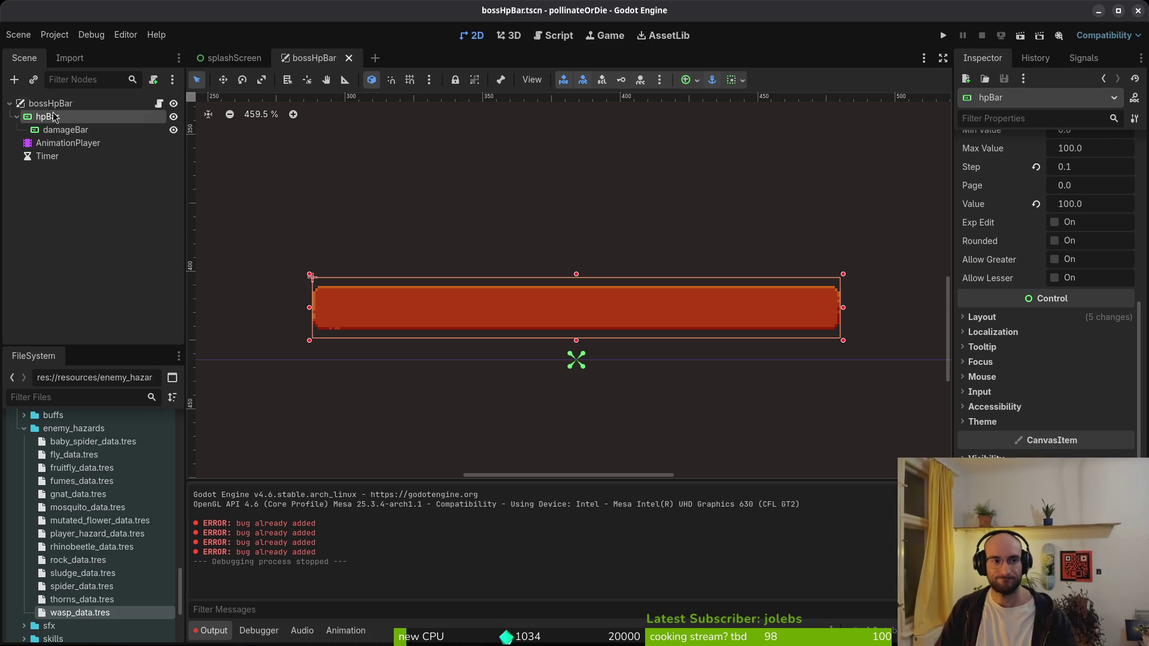
scroll(1089, 269, up, 5)
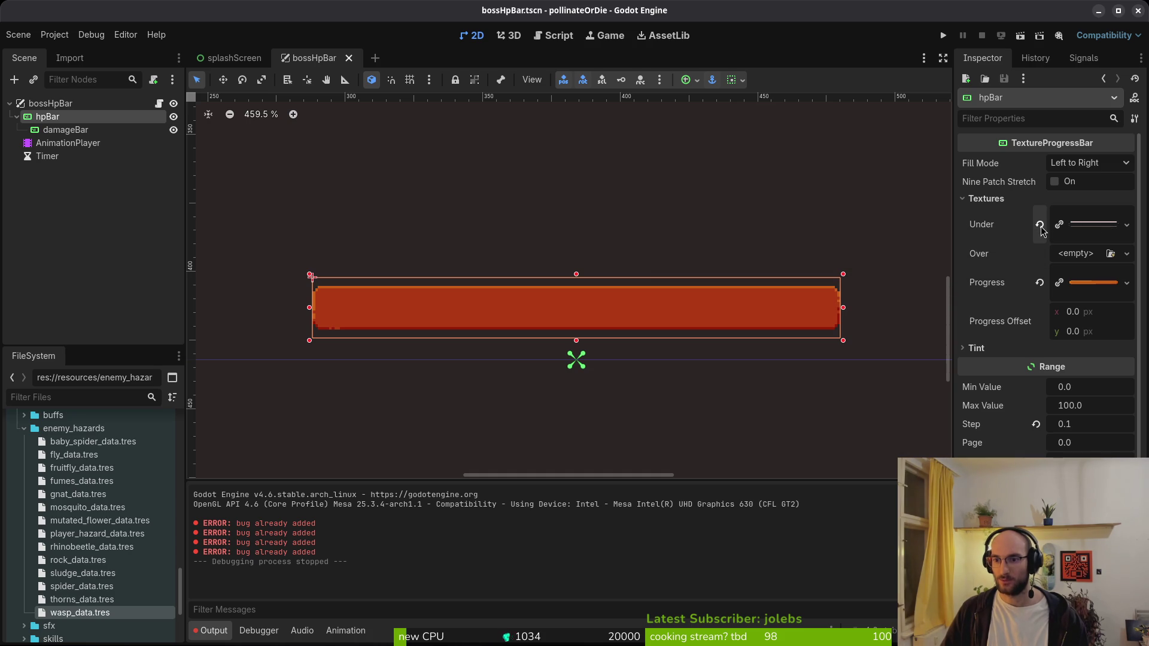
click(49, 105)
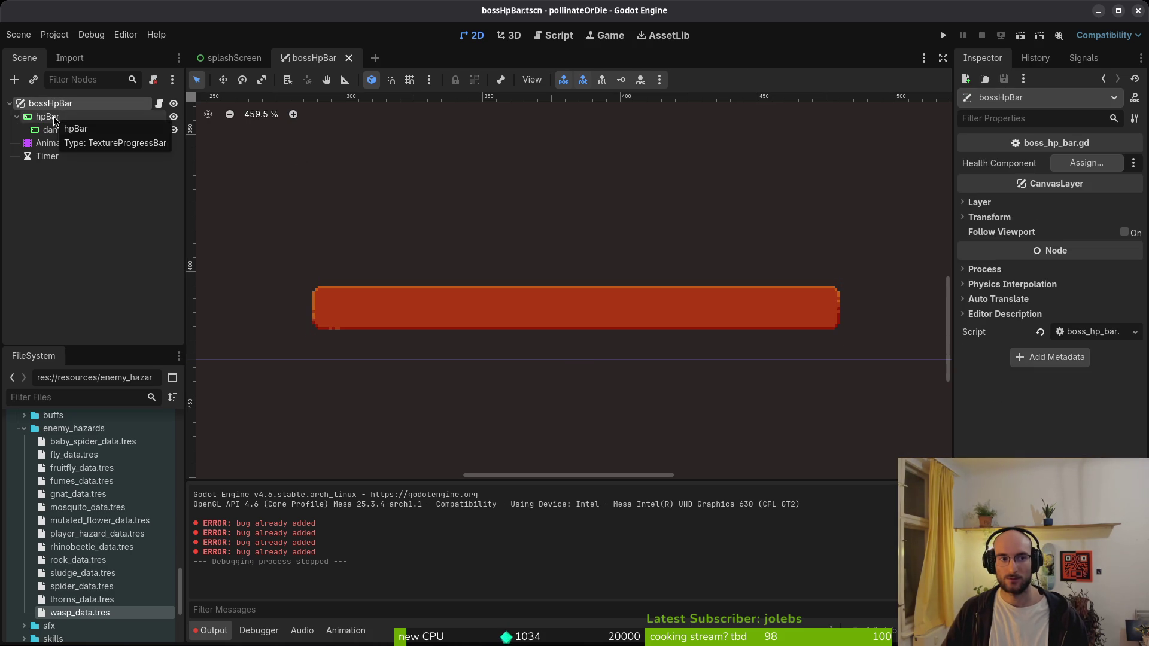
click(45, 117)
click(46, 106)
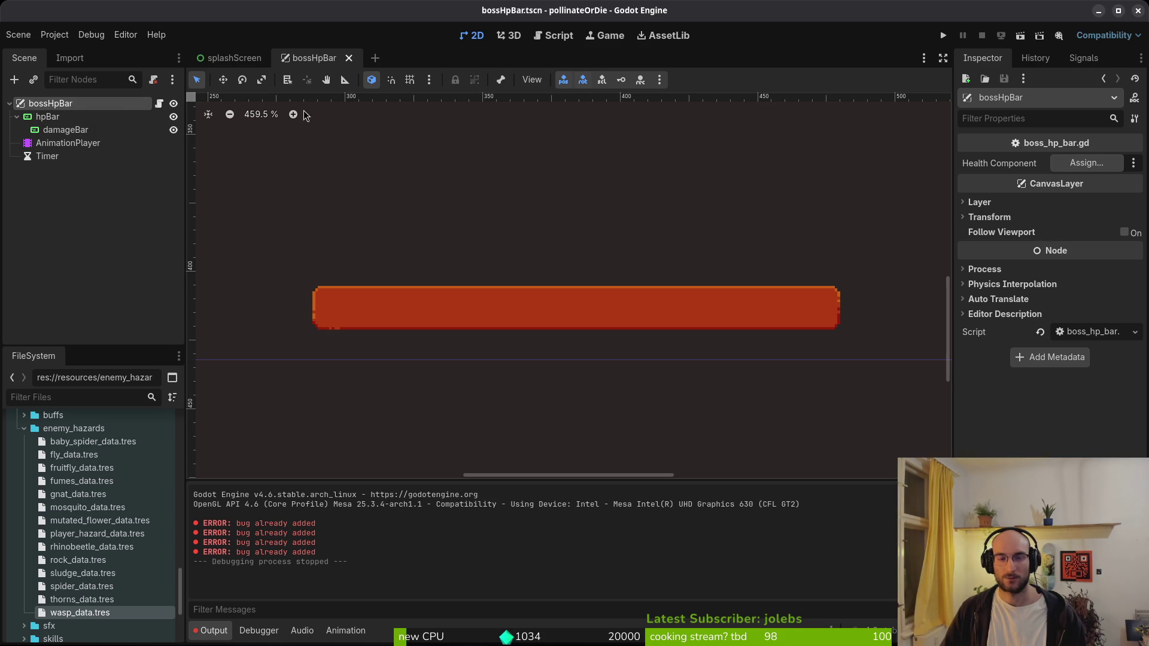
click(51, 117)
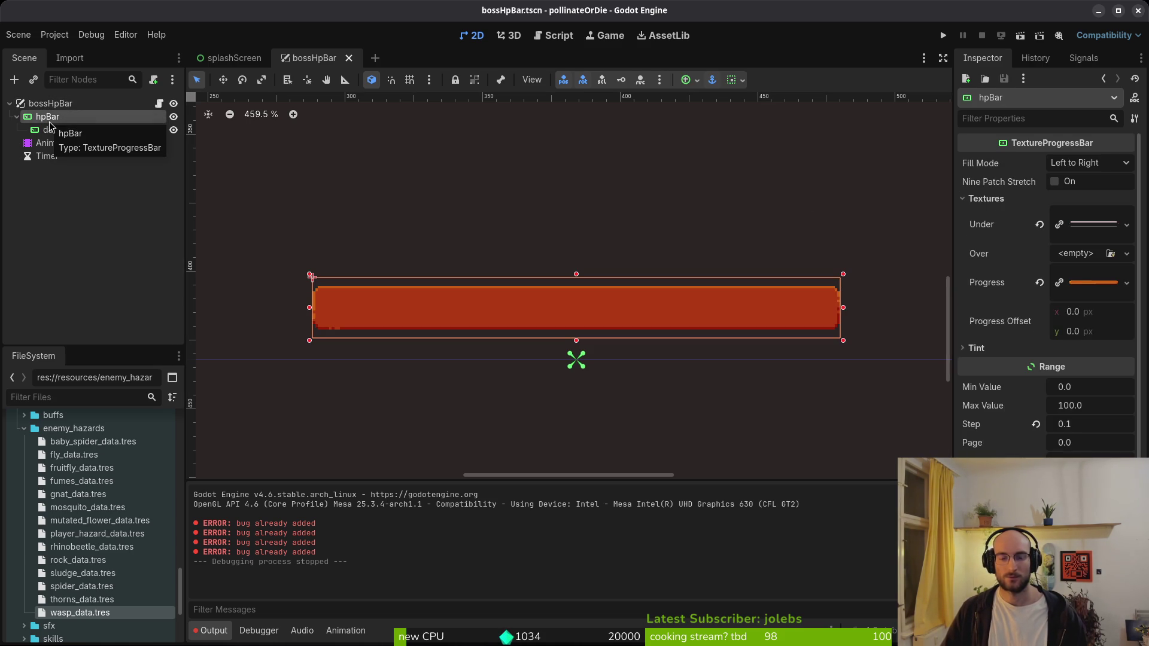
click(51, 103)
- Add a TextureRect node to the bossHpBar scene and place it above hpBar
key(ctrl+a)
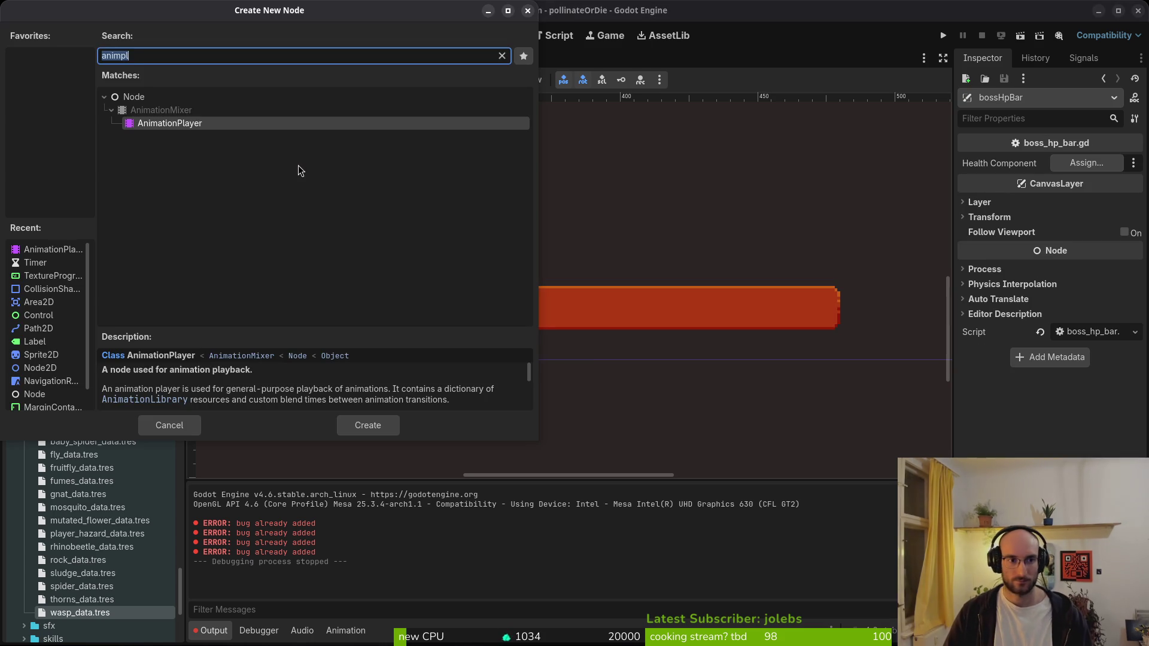
text(text)
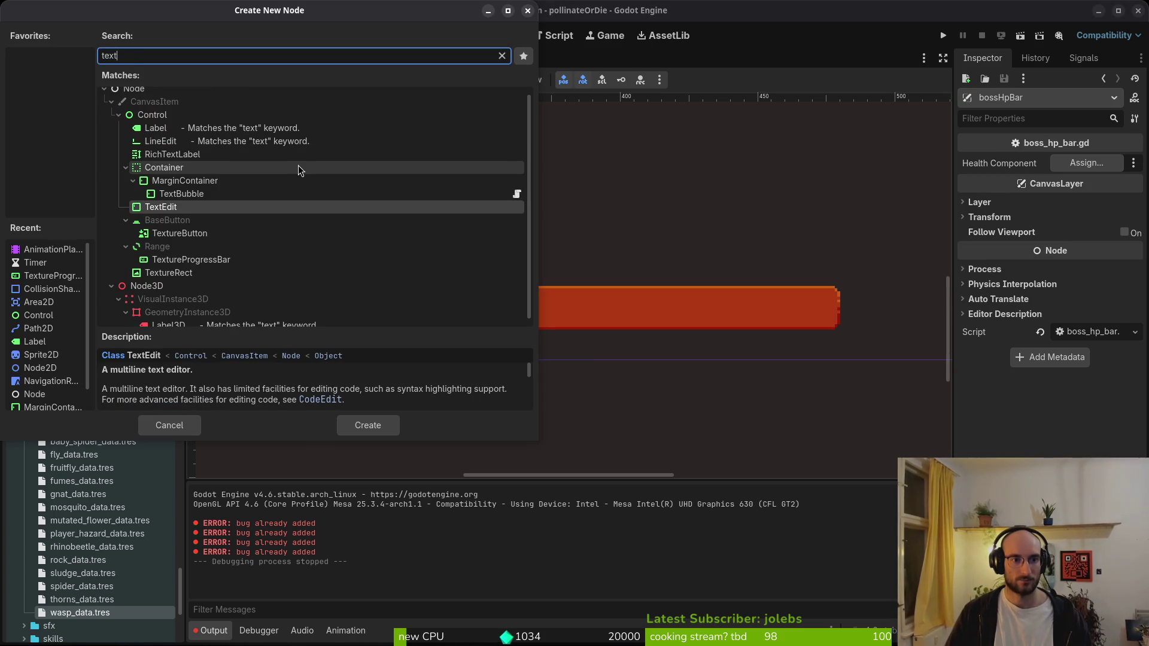
text(ure)
key(Return)
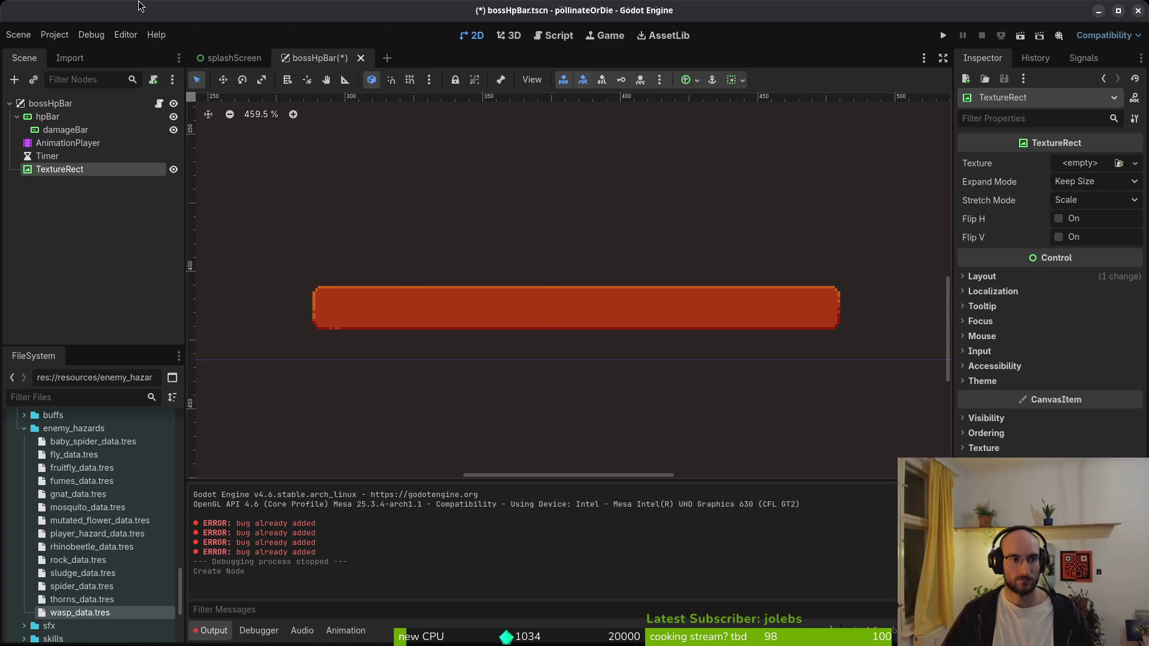
drag(53, 110, 54, 111)
click(63, 128)
click(58, 117)
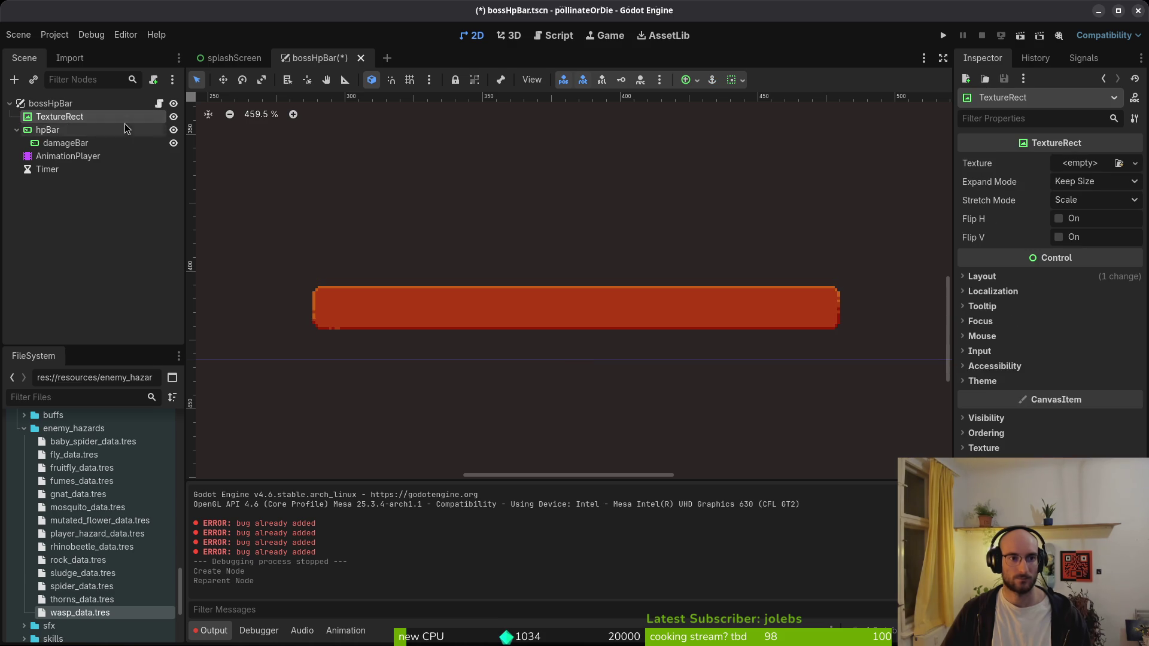
- Give the TextureRect the bossHpBorder texture and briefly hide hpBar to inspect it
click(1107, 169)
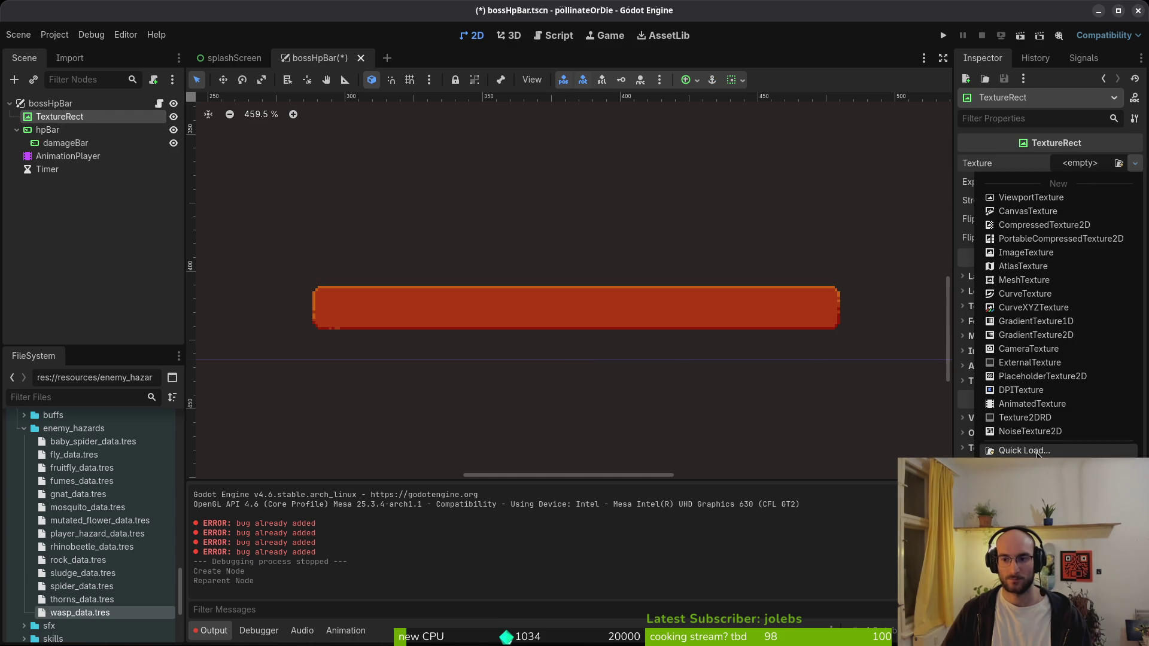
click(1036, 453)
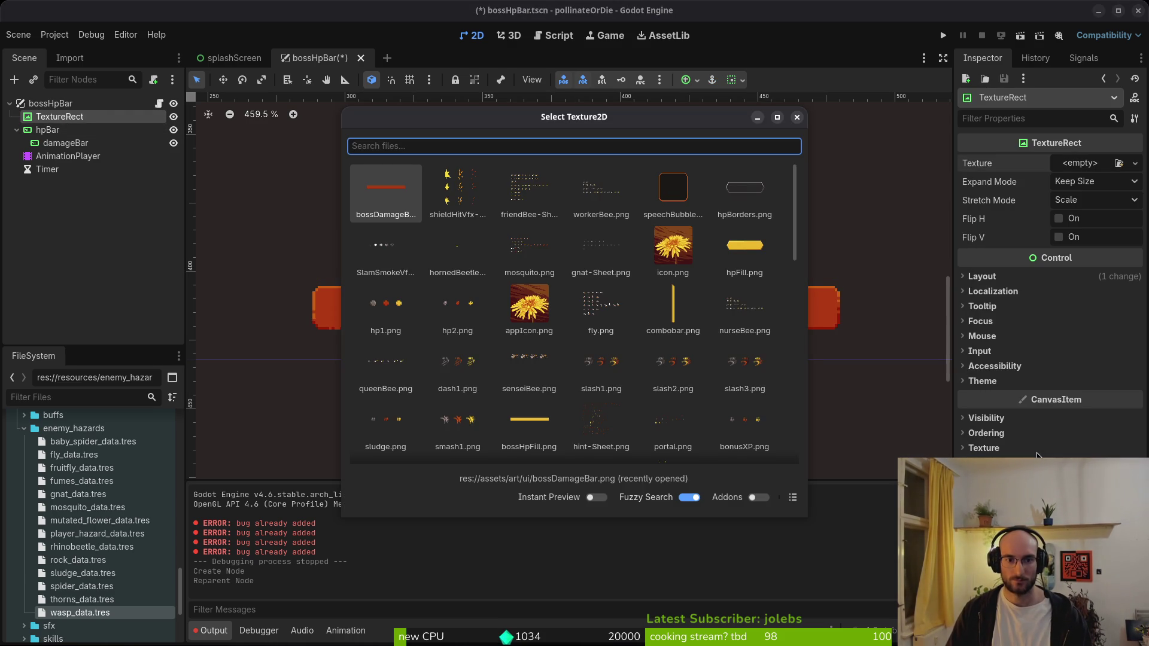
text(bo)
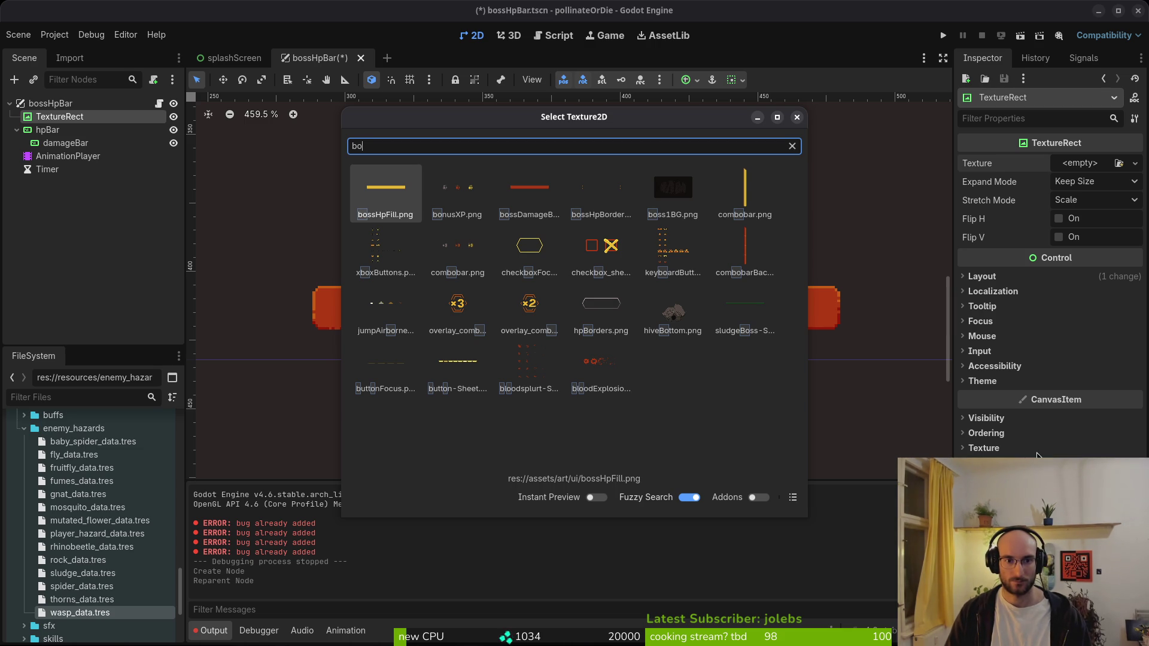
key(Right)
key(Right)
key(Right)
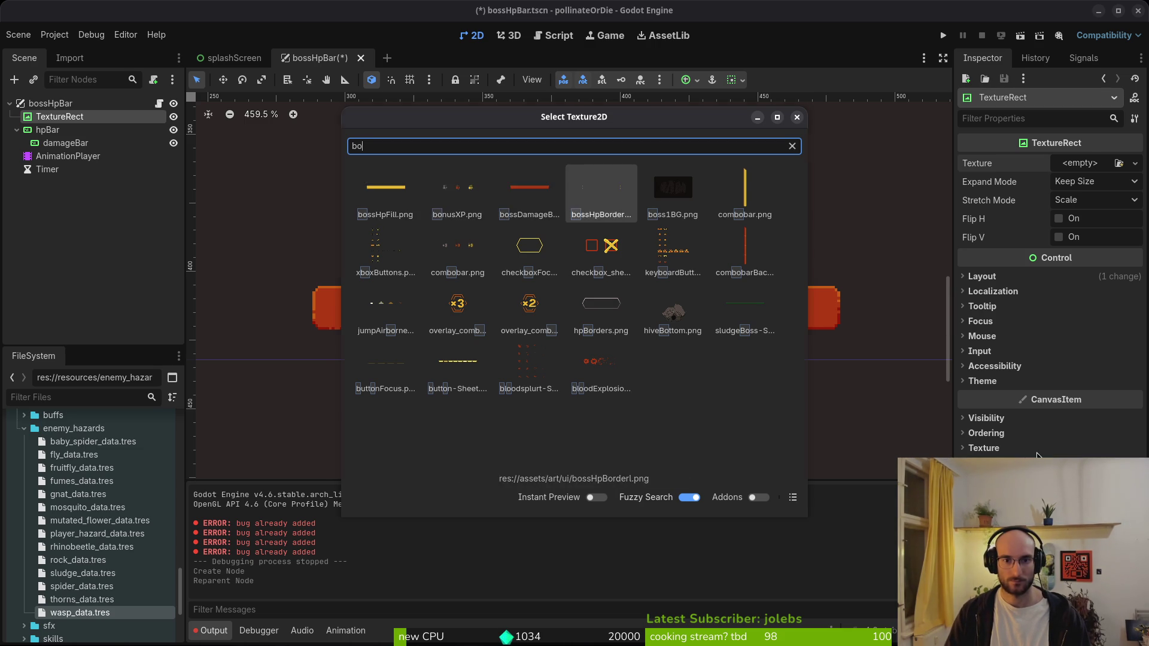
key(Return)
click(172, 130)
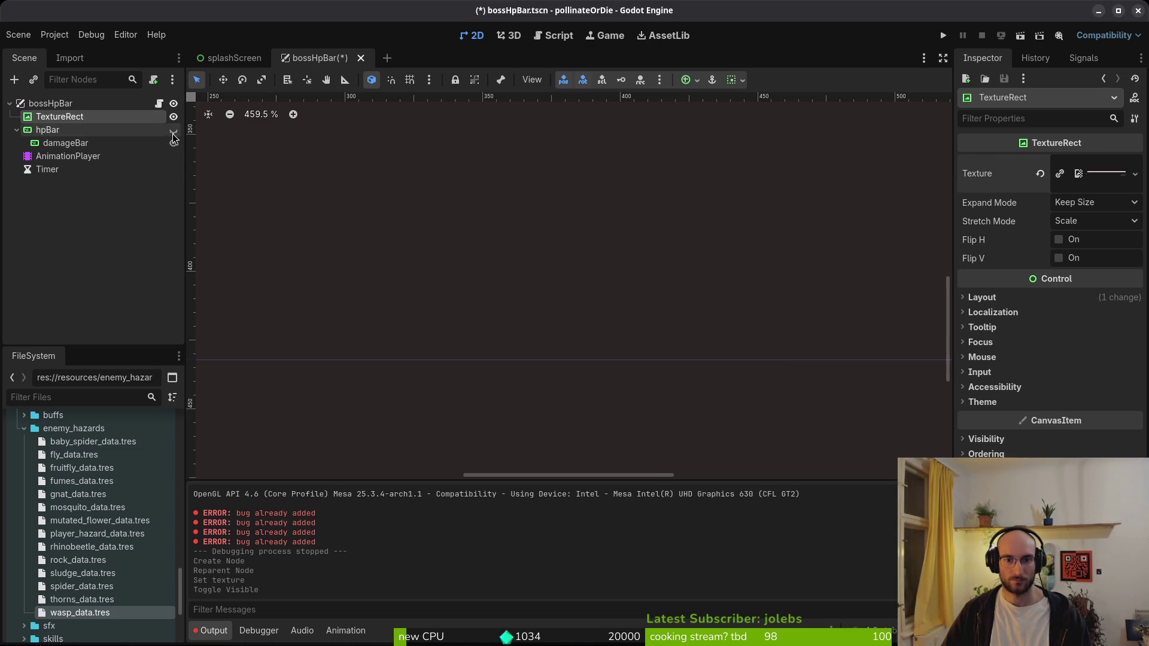
scroll(472, 272, down, 7)
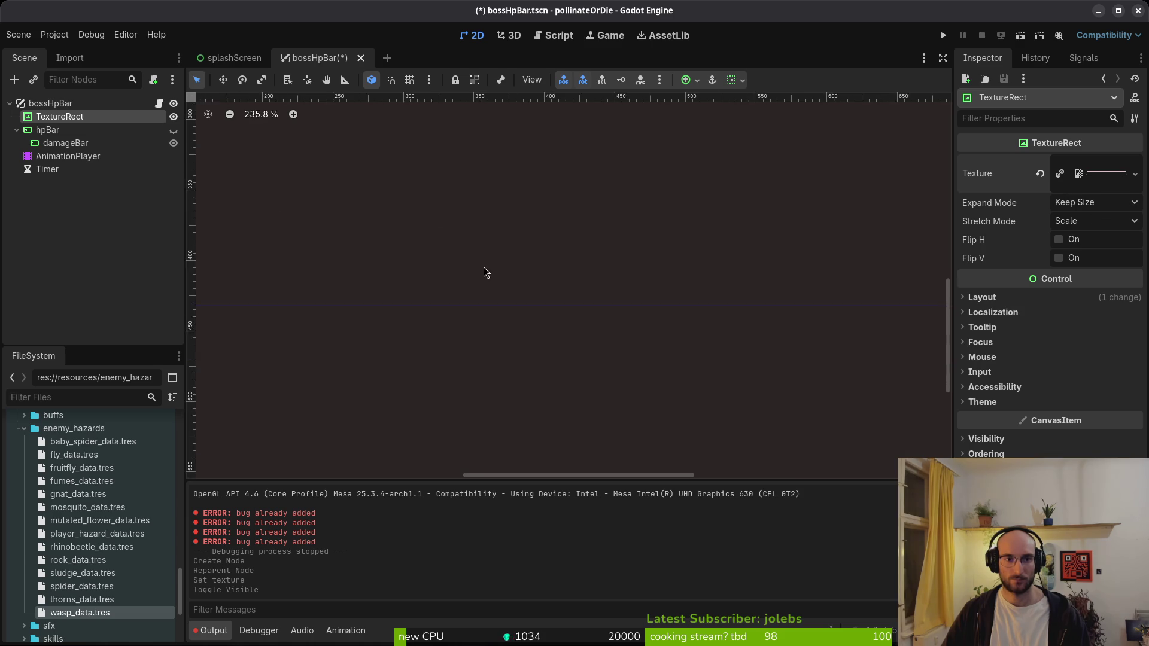
scroll(460, 277, up, 3)
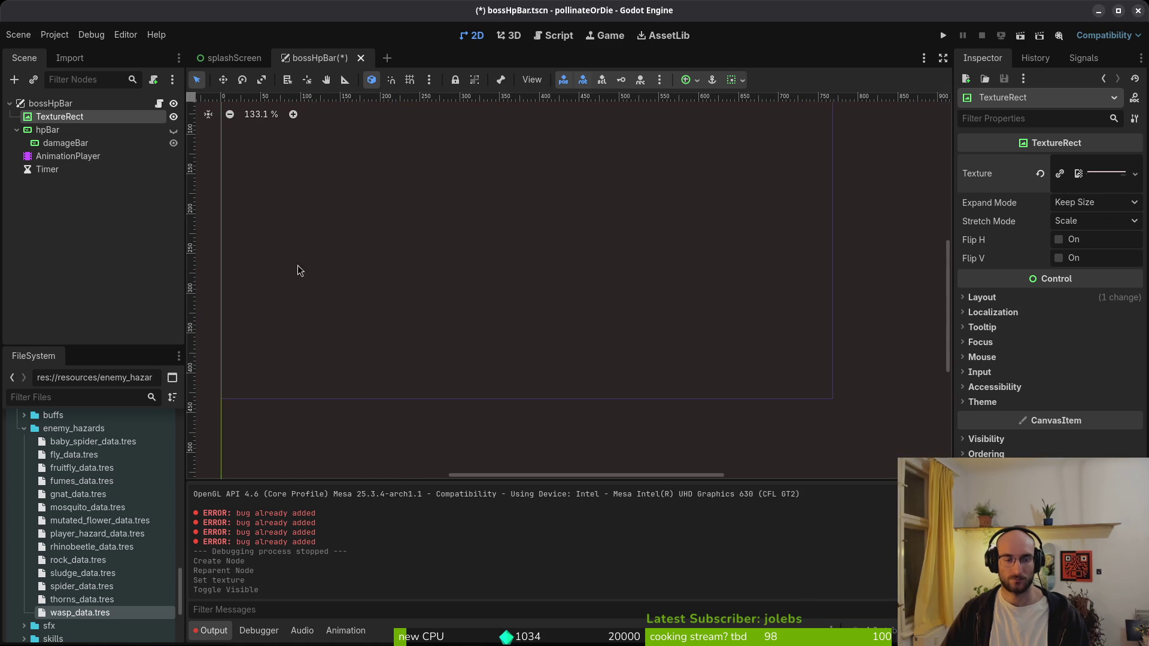
key(ctrl+z)
- Move the TextureRect under hpBar, then undo all TextureRect changes and reselect hpBar
drag(57, 114, 54, 139)
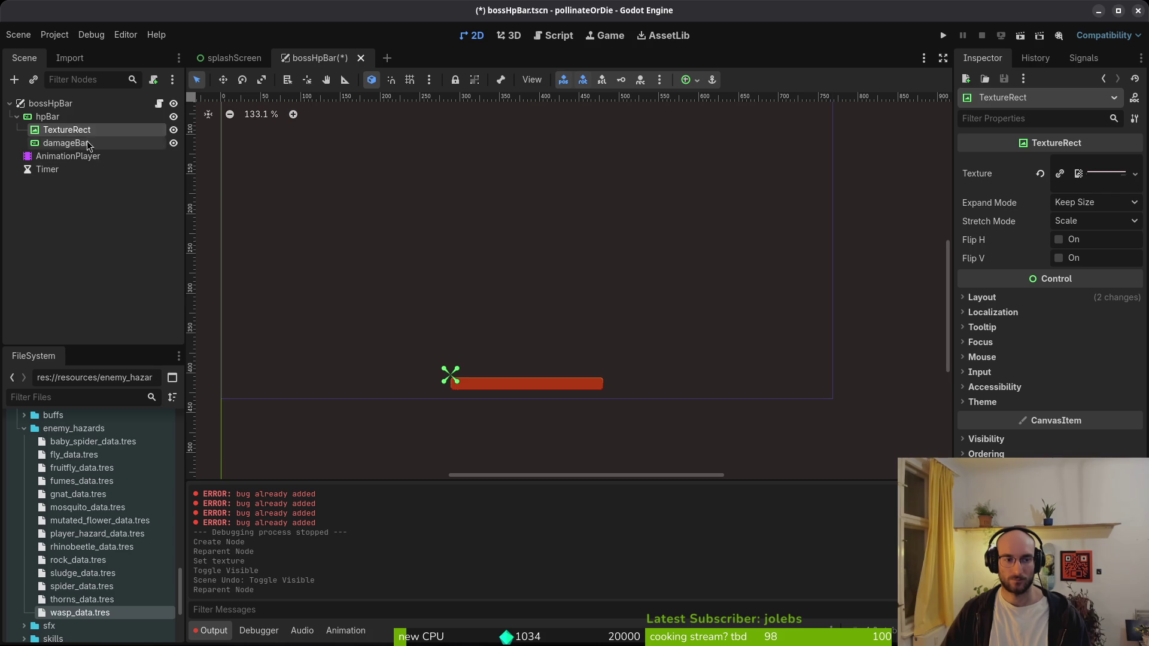
click(62, 129)
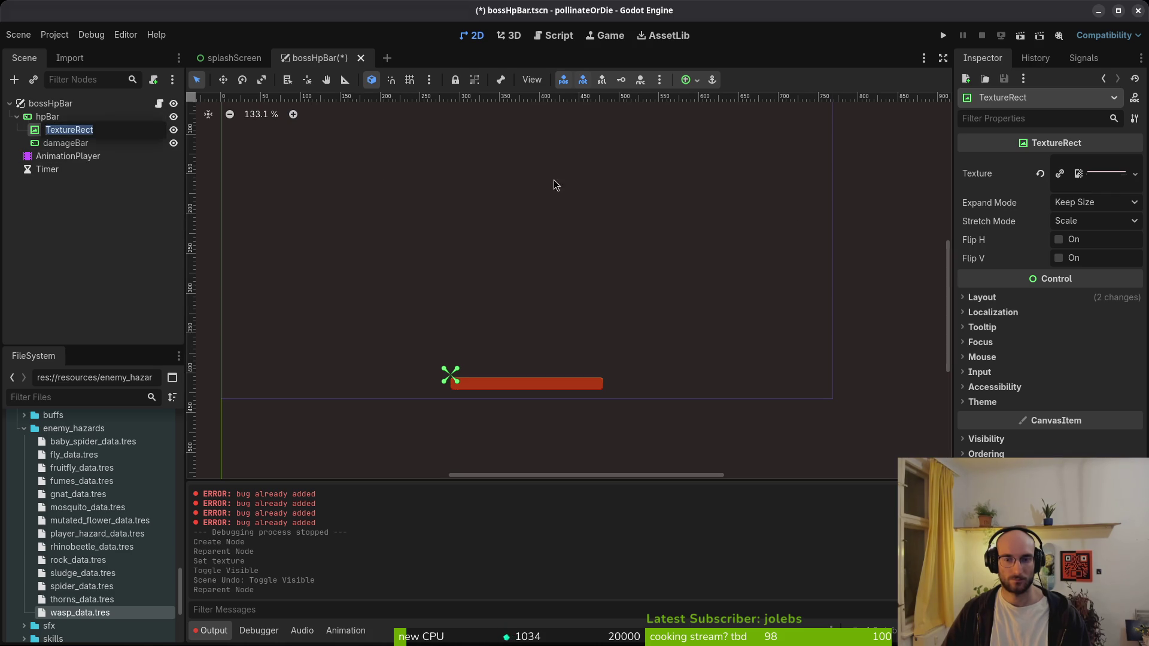
scroll(472, 276, up, 3)
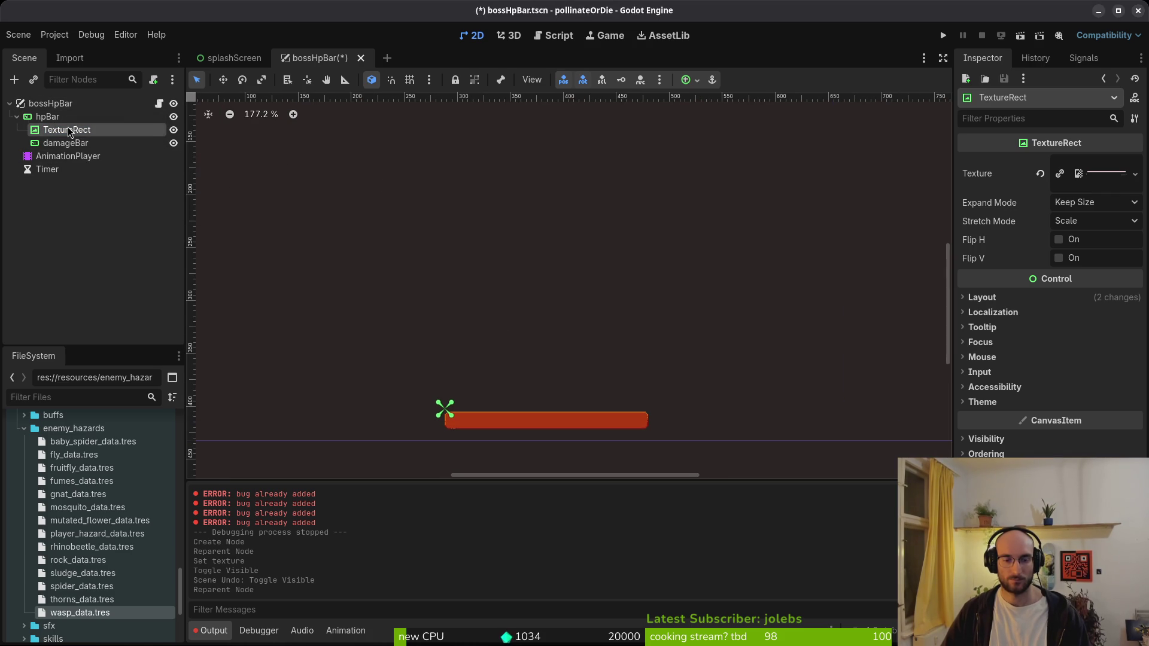
key(ctrl+z)
key(ctrl+z)
key(ctrl+z)
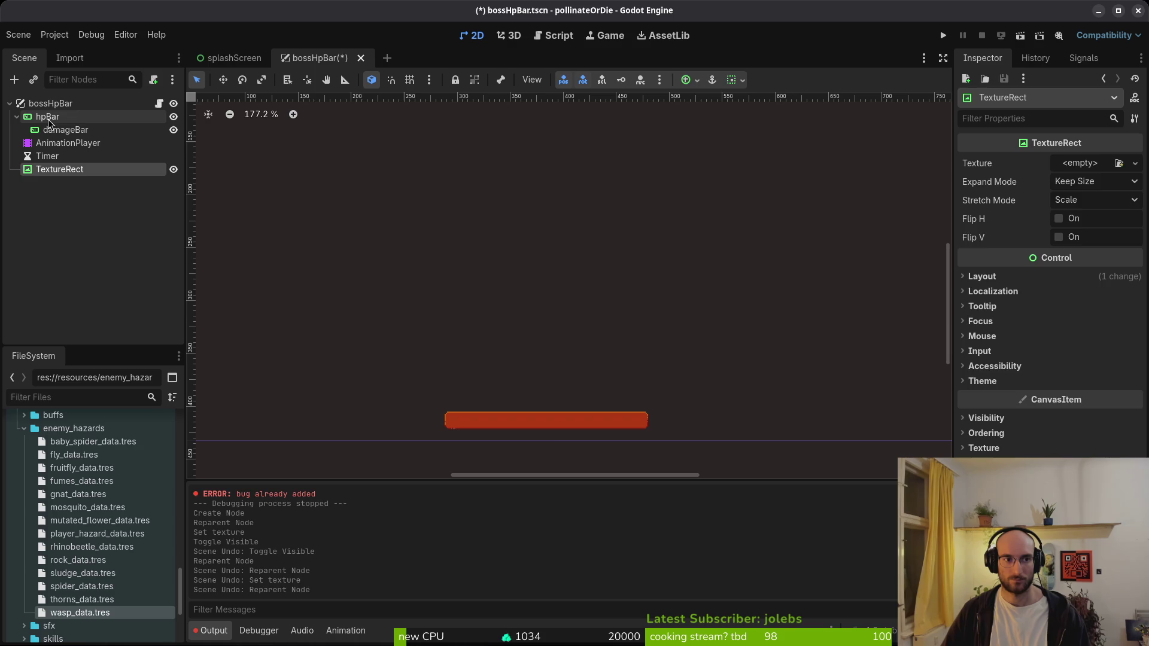
key(ctrl+z)
click(47, 116)
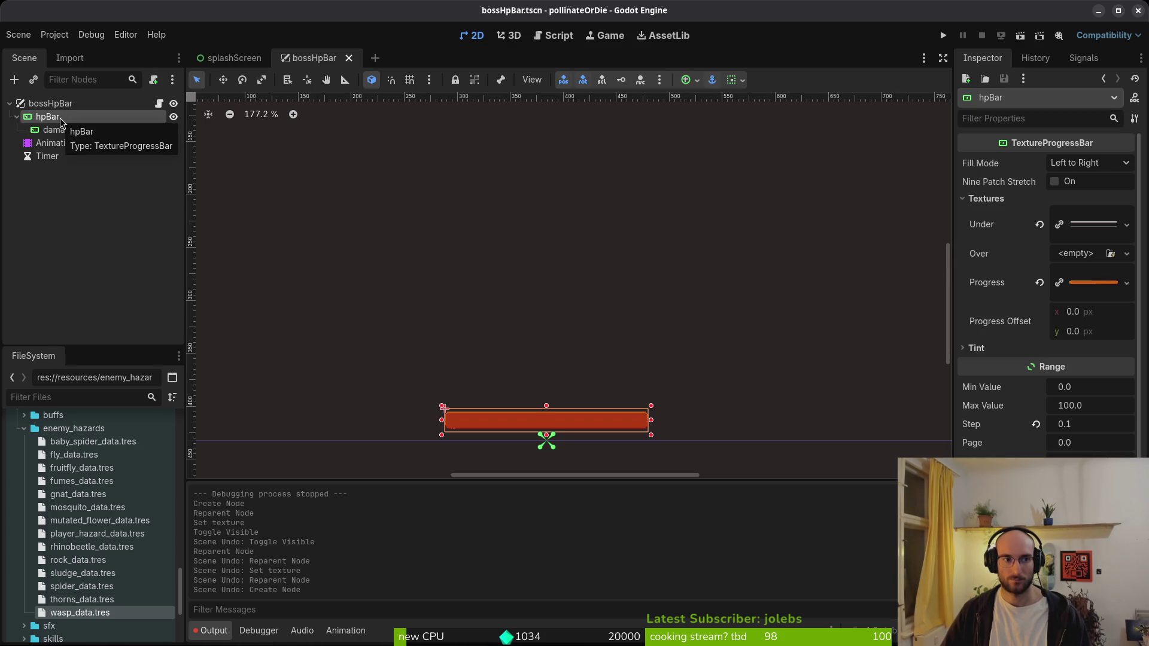
- Add a TextureProgressBar child under hpBar and move damageBar into it
key(ctrl+a)
text(texturep)
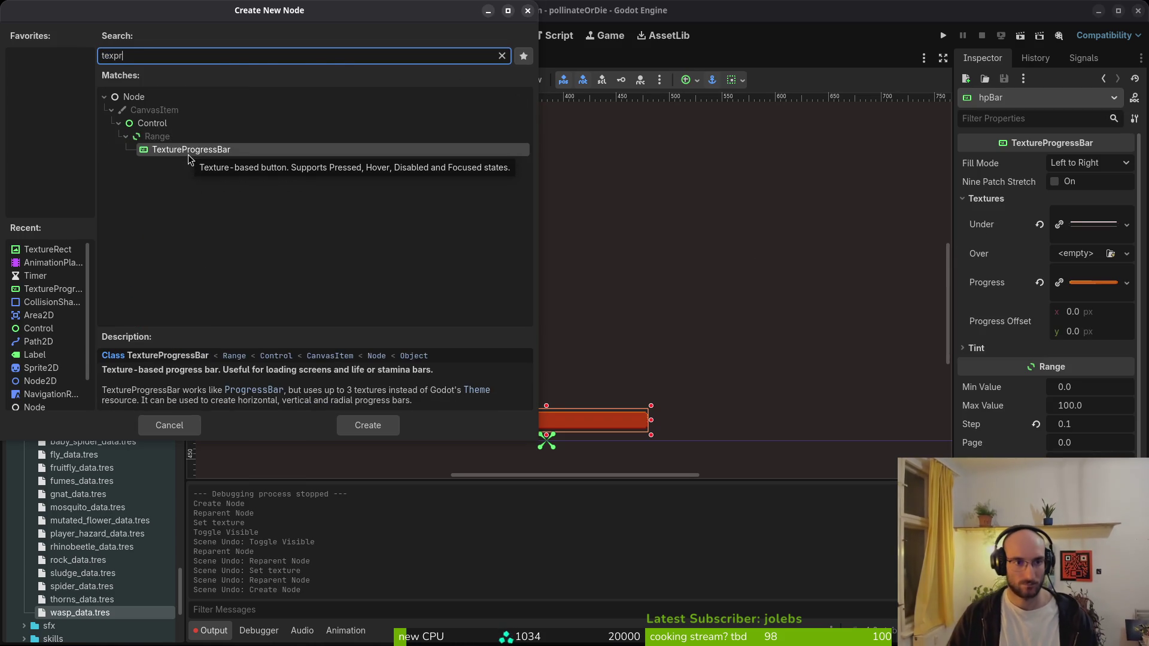
key(Return)
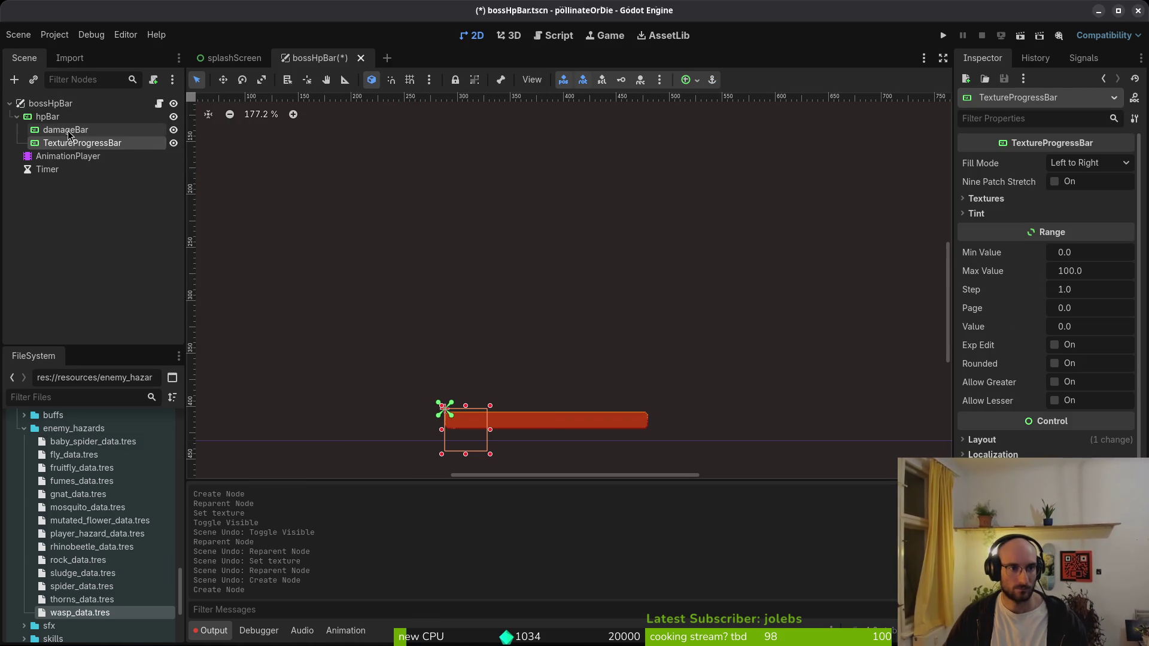
click(68, 131)
drag(68, 134, 69, 150)
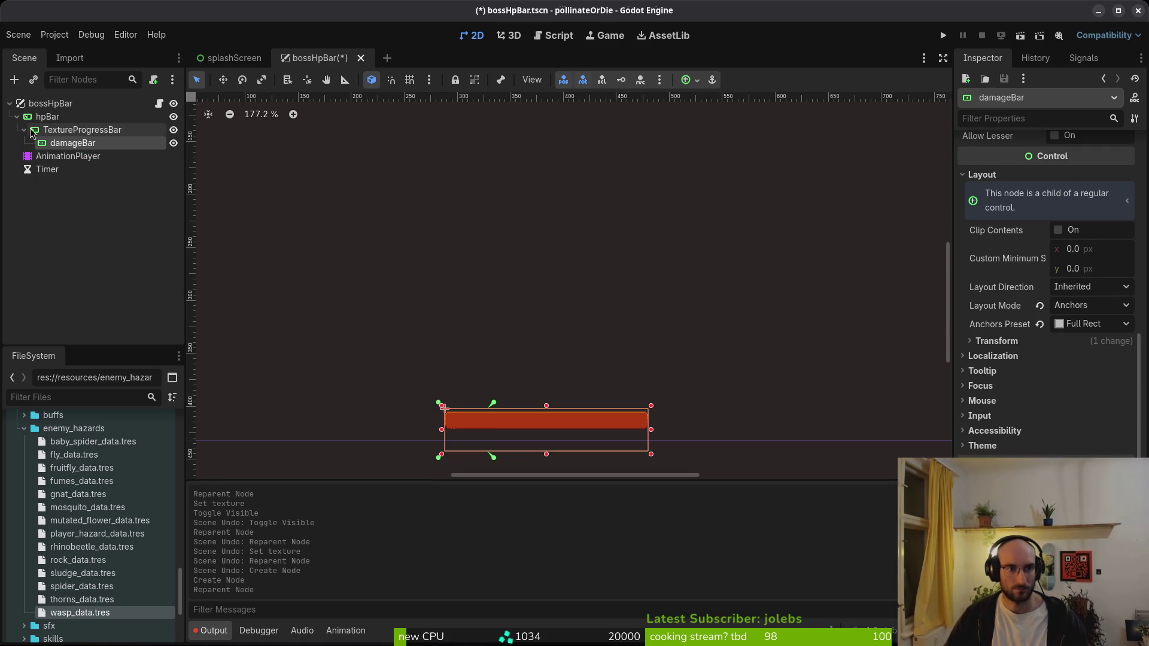
click(69, 131)
- Rename hpBar to 'outline', then undo the rename and the added TextureProgressBar
click(48, 117)
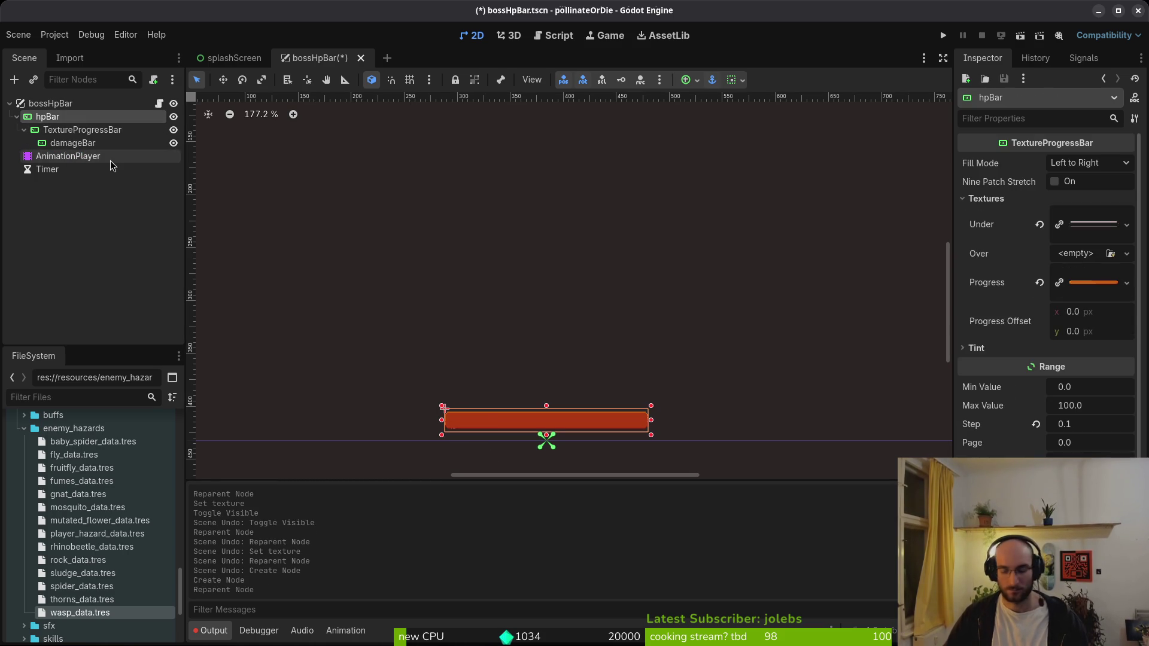
key(F2)
text(outline)
key(Return)
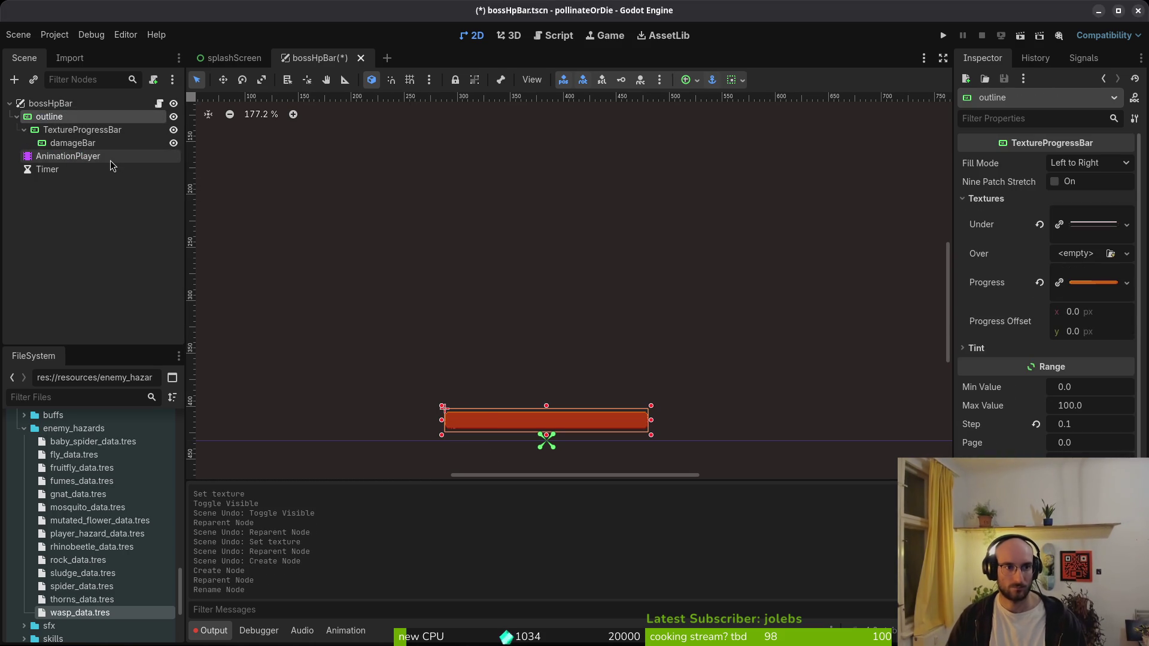
click(82, 130)
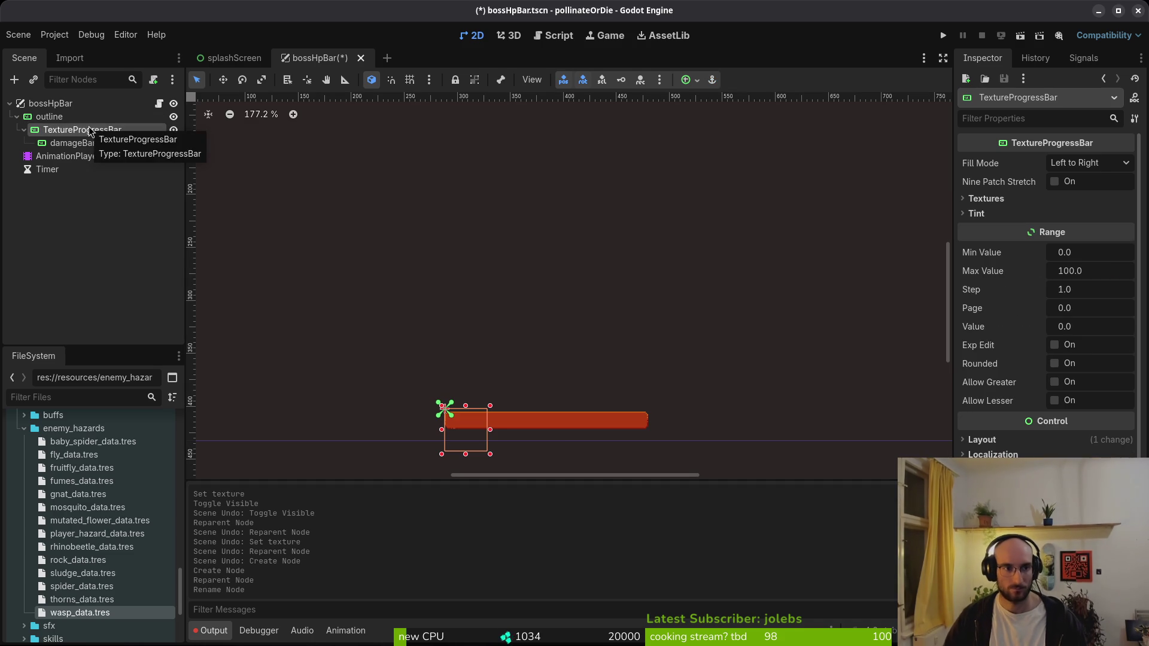
key(ctrl+z)
key(ctrl+z)
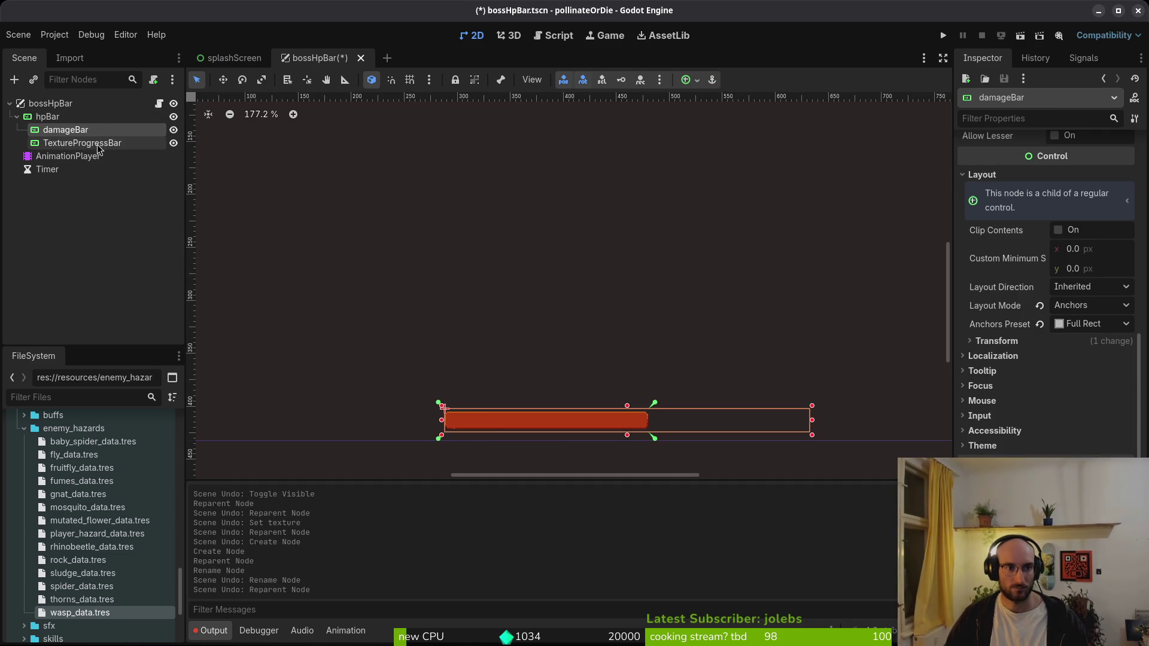
key(ctrl+z)
- Copy hpBar with its damageBar and paste it as hpBar2 under bossHpBar
click(41, 117)
key(ctrl+c)
click(71, 104)
key(ctrl+v)
click(65, 184)
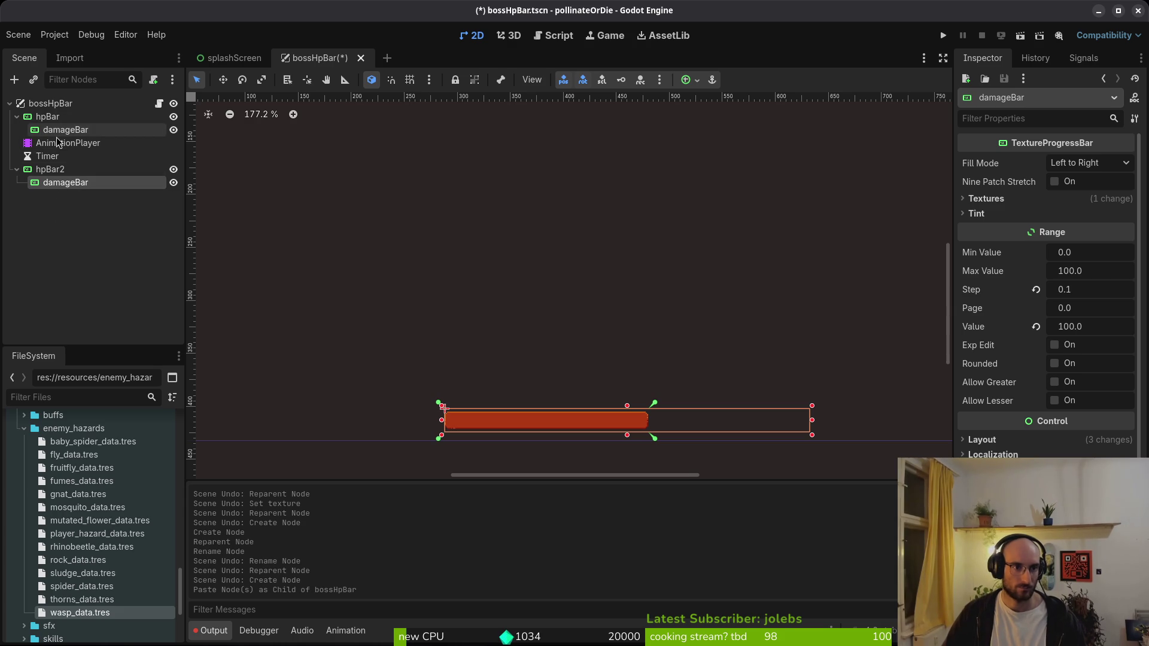
- Delete the original damageBar and move hpBar2 with its damageBar inside hpBar
double_click(52, 184)
key(BackSpace)
key(Escape)
click(96, 132)
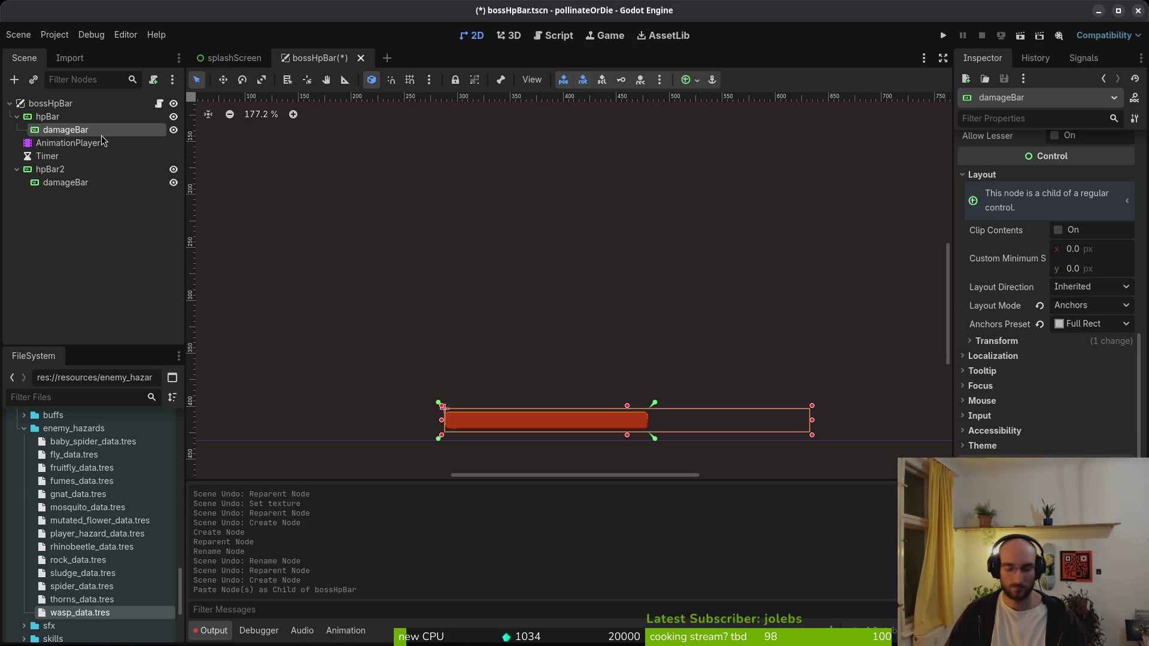
key(Delete)
key(Return)
drag(48, 160, 73, 117)
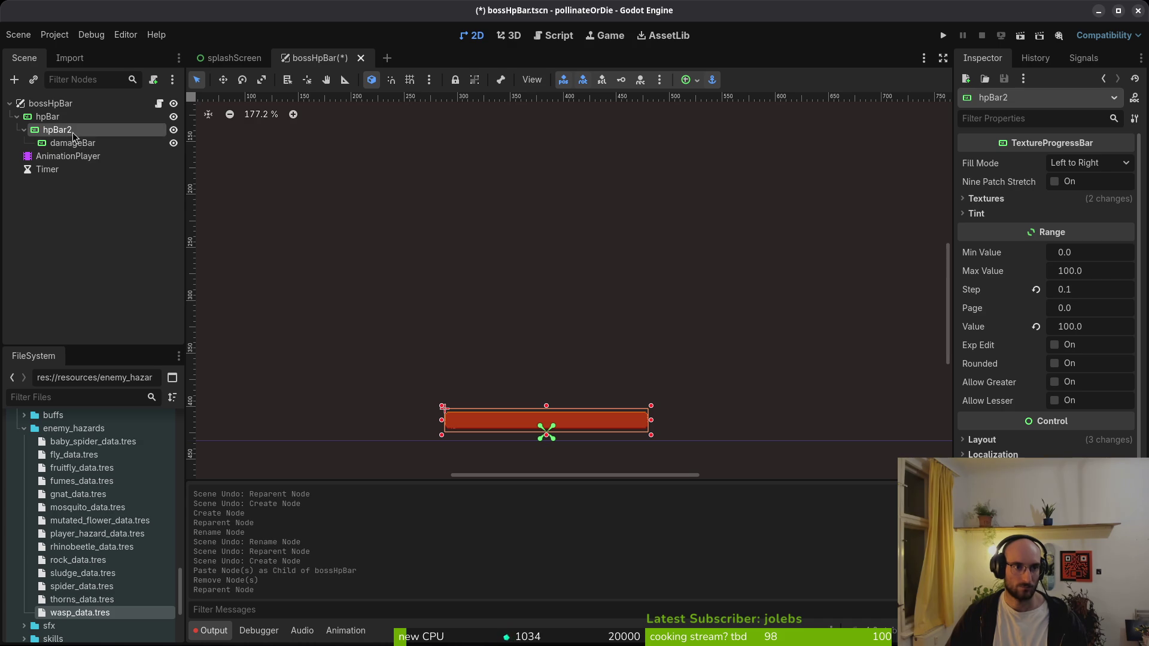
- Rename hpBar2 to 'hpBar' and the outer hpBar to 'outline'
double_click(90, 129)
key(Escape)
key(F2)
text(hpBar)
key(Return)
click(63, 116)
double_click(62, 117)
text(outline)
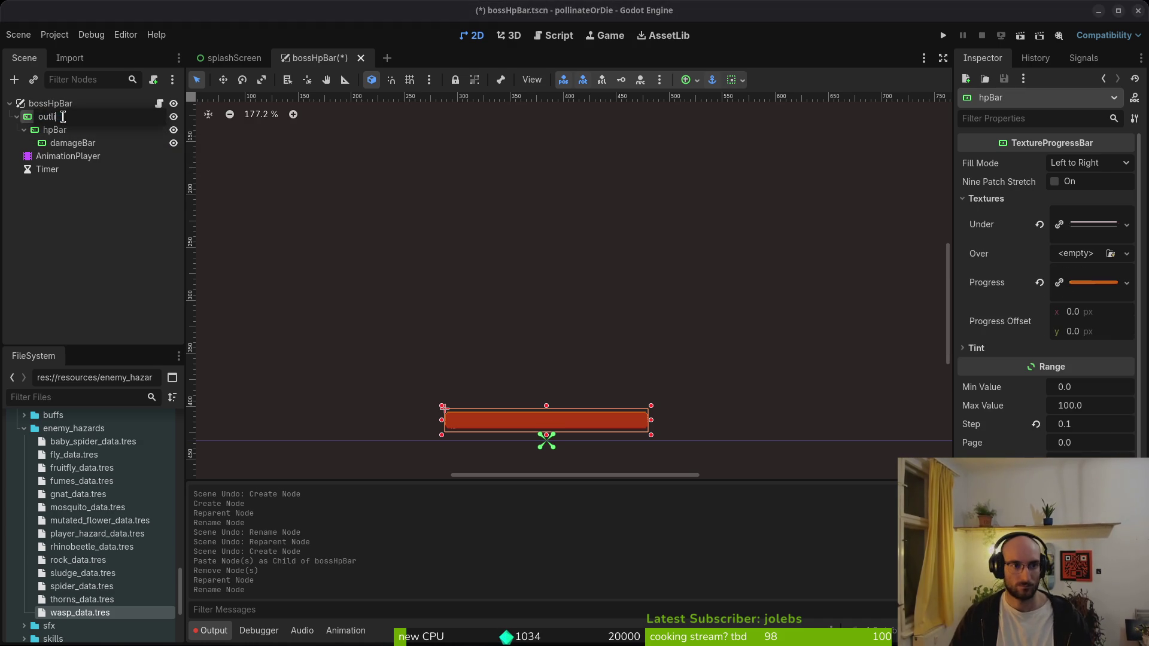
key(Return)
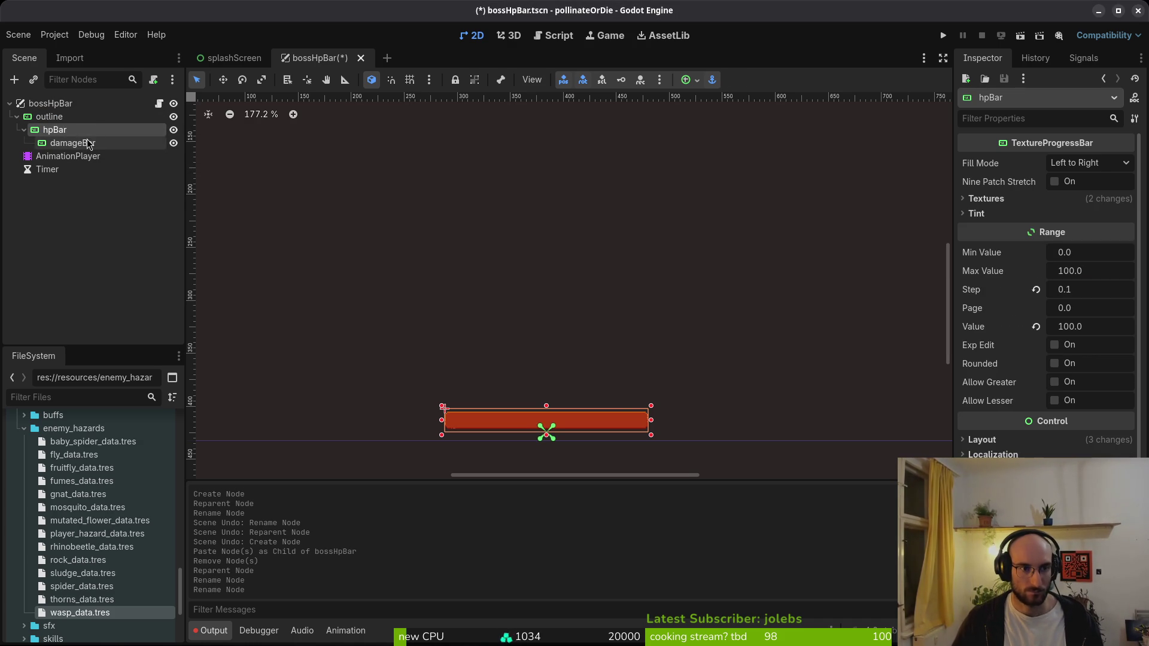
- Apply the Full Rect anchor preset to damageBar and save the scene
click(61, 142)
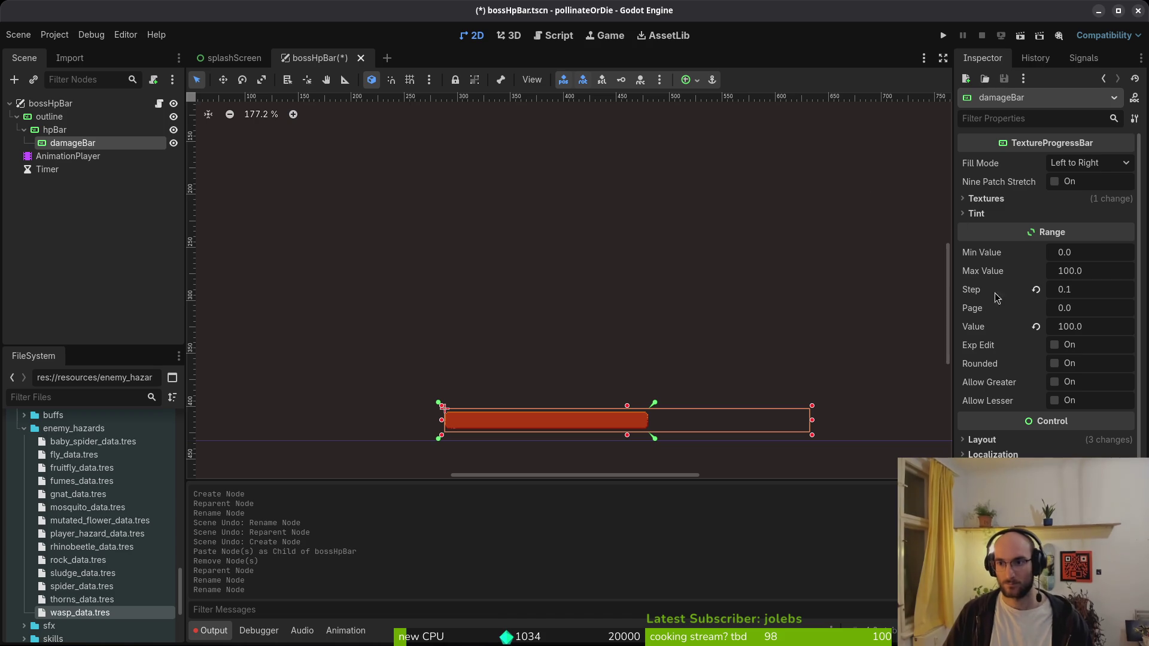
click(57, 130)
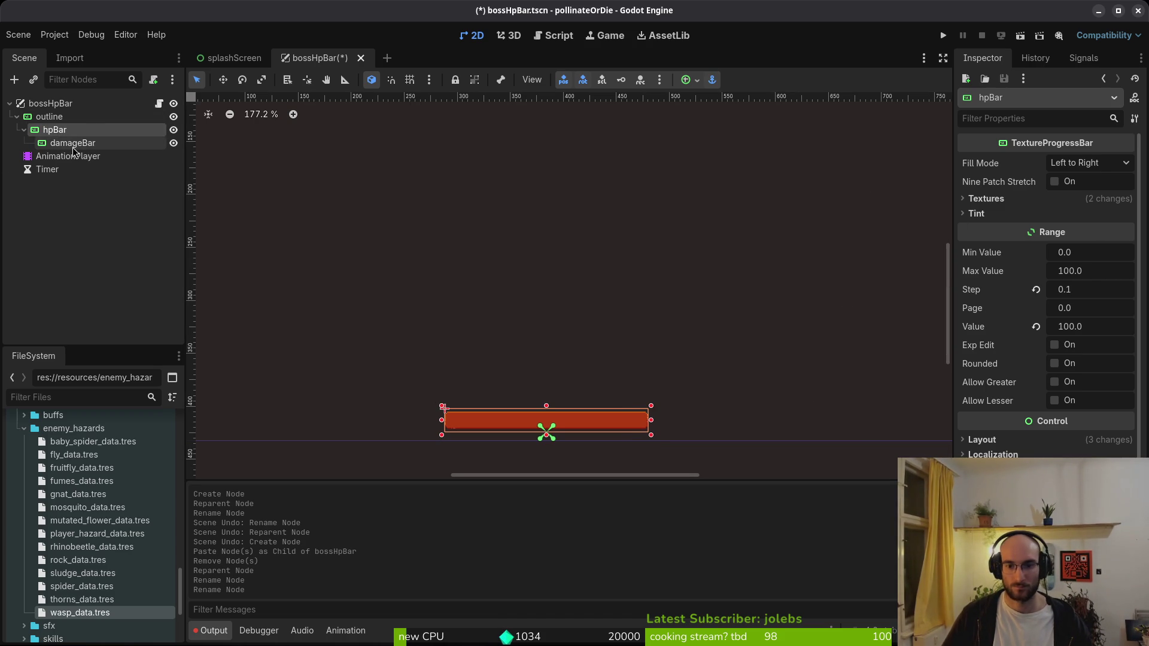
click(73, 146)
click(1037, 441)
click(1088, 473)
click(1071, 402)
click(1089, 473)
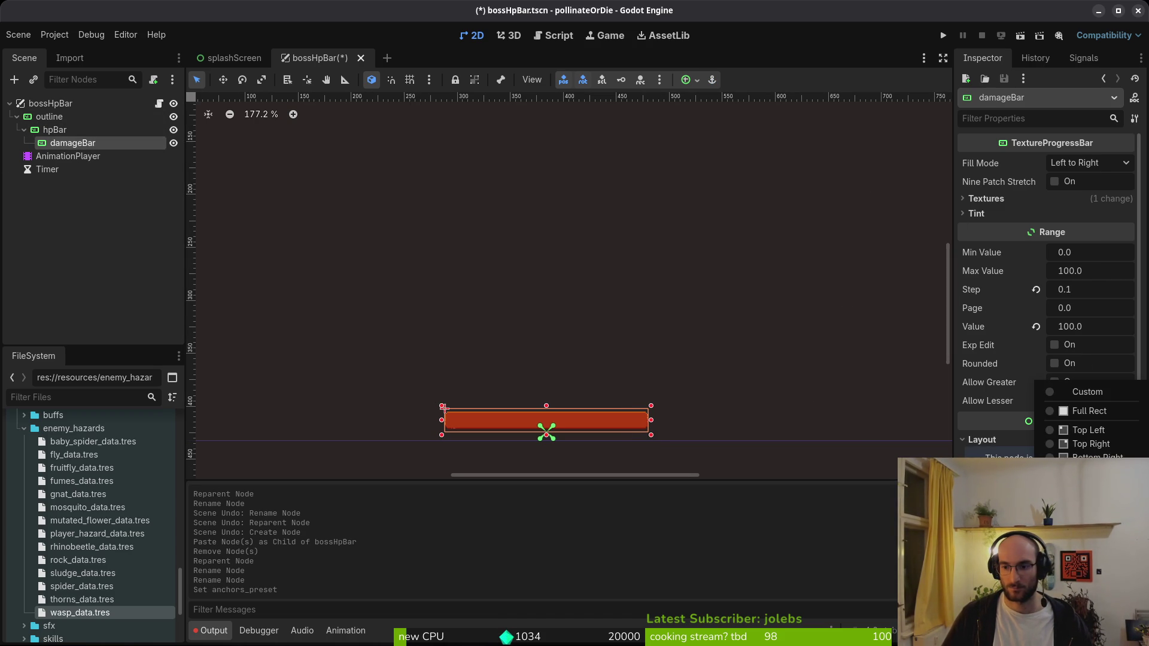
click(1071, 407)
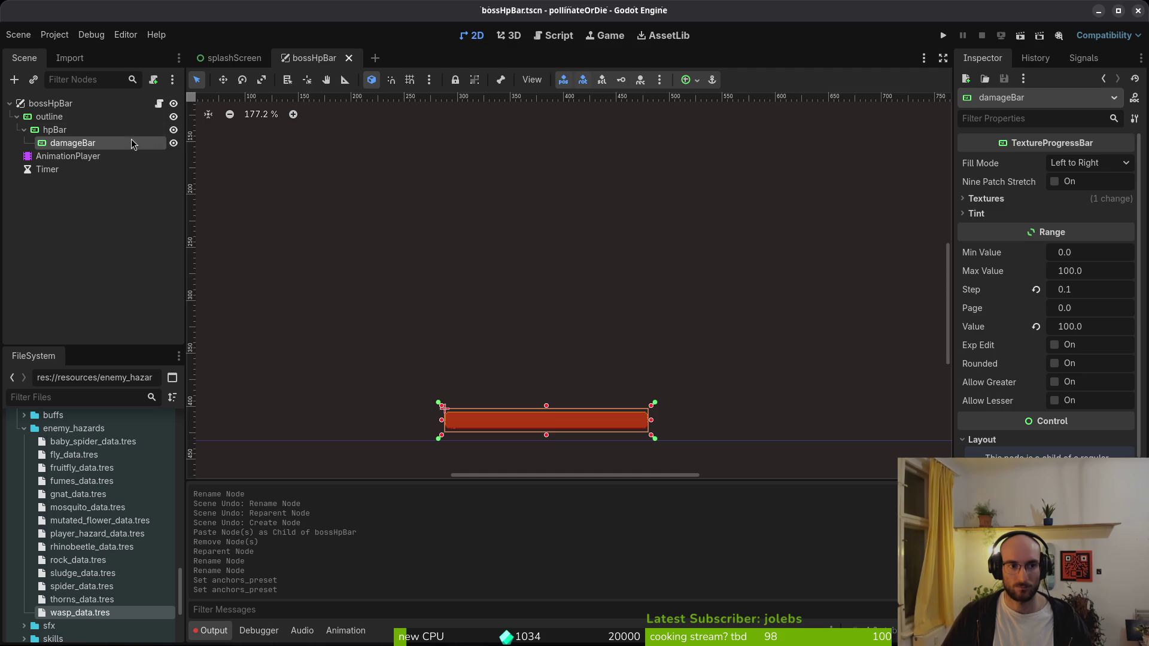
click(60, 129)
key(ctrl+s)
- Apply the Full Rect anchor preset to hpBar so it fills outline
click(69, 119)
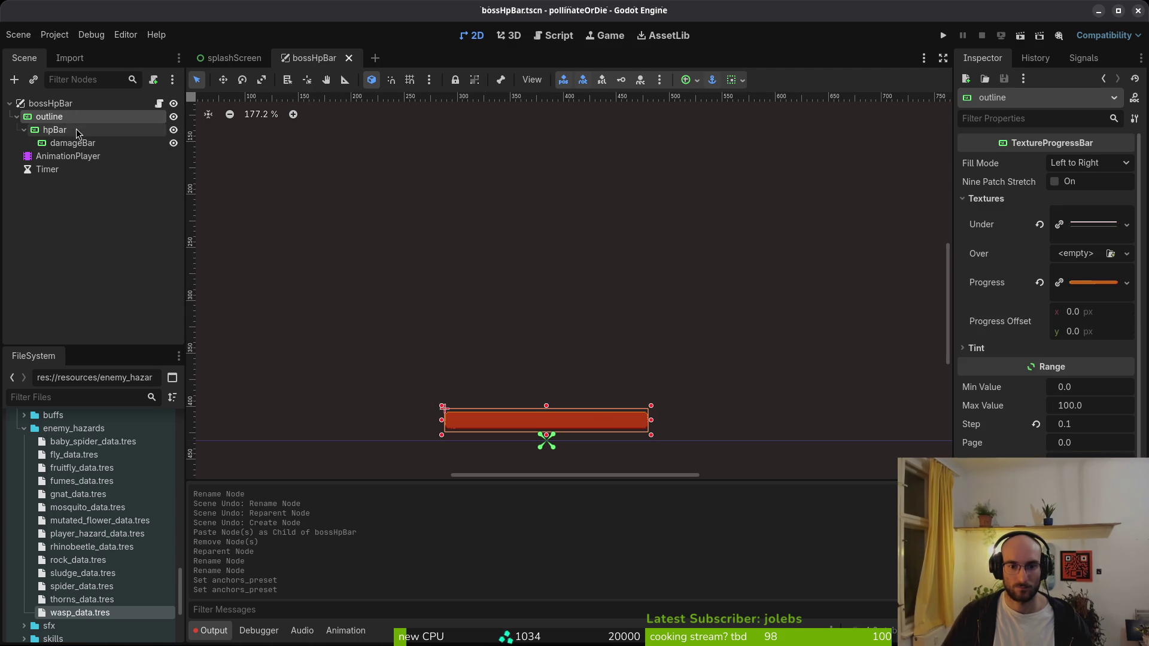
click(73, 143)
click(57, 130)
click(985, 440)
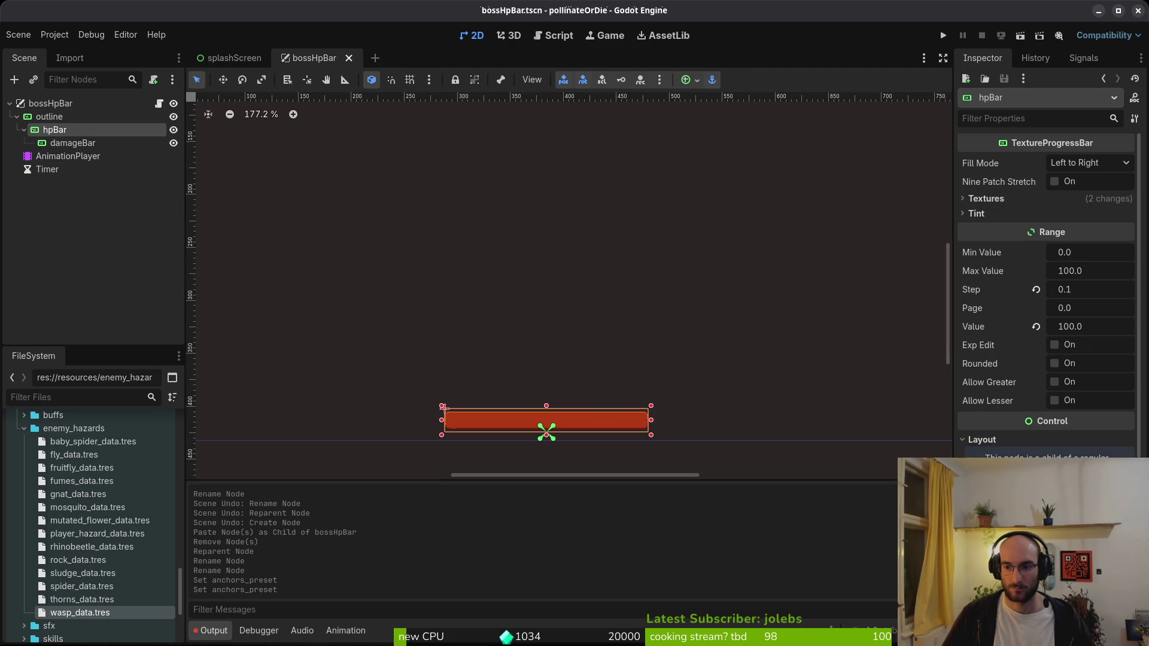
click(1089, 496)
click(1088, 410)
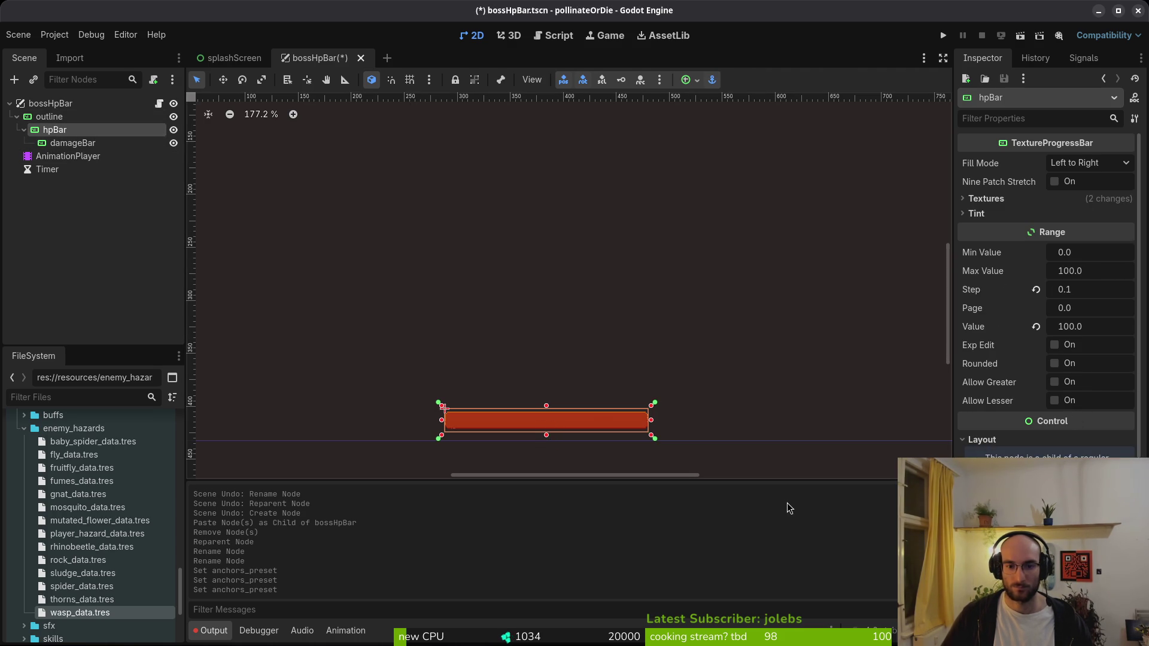
- Revert the outline node's Progress texture, leaving only its Under texture, and save
click(69, 144)
click(49, 116)
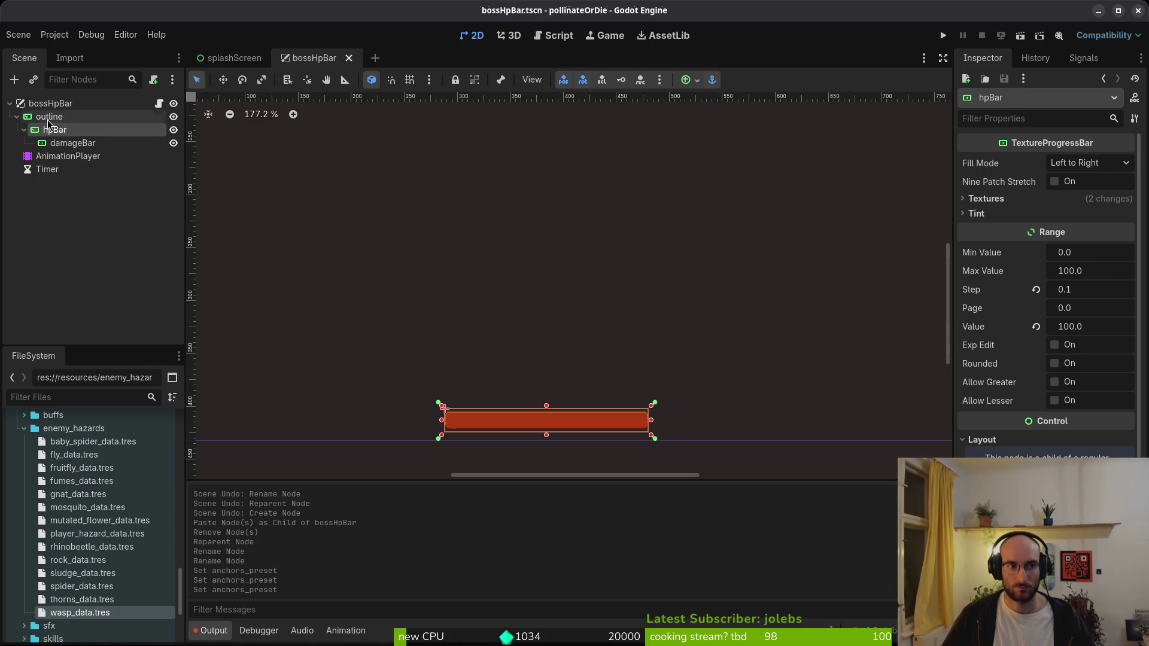
click(986, 198)
key(ctrl+s)
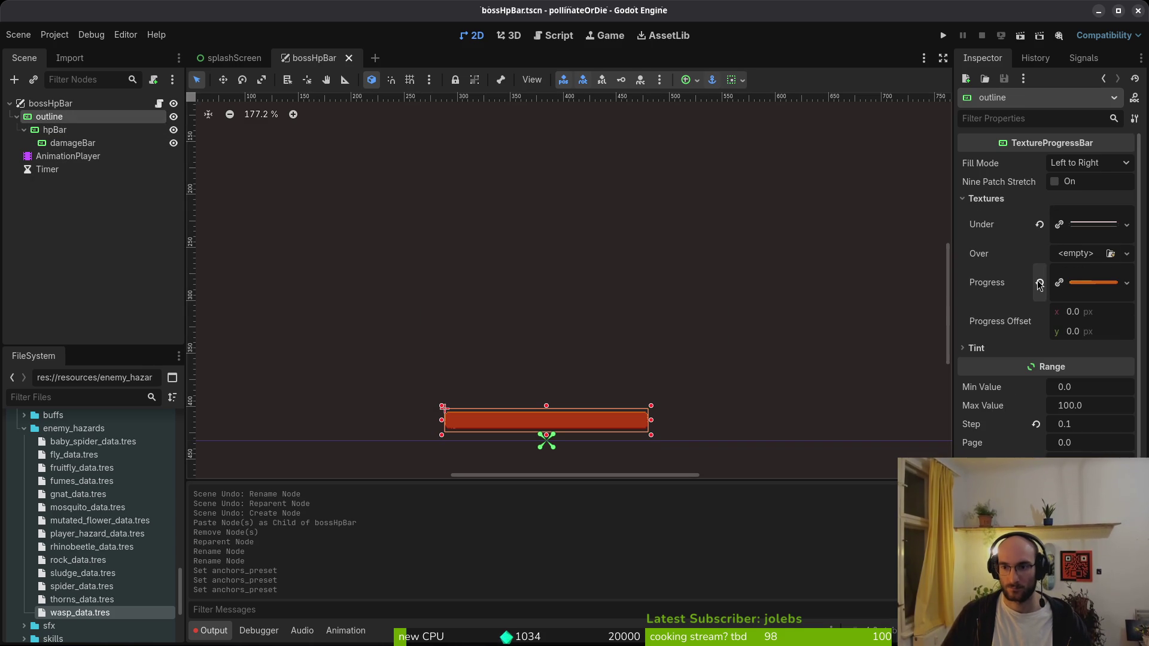
click(1038, 284)
key(ctrl+s)
- Review the Textures settings of hpBar, damageBar and outline
click(54, 129)
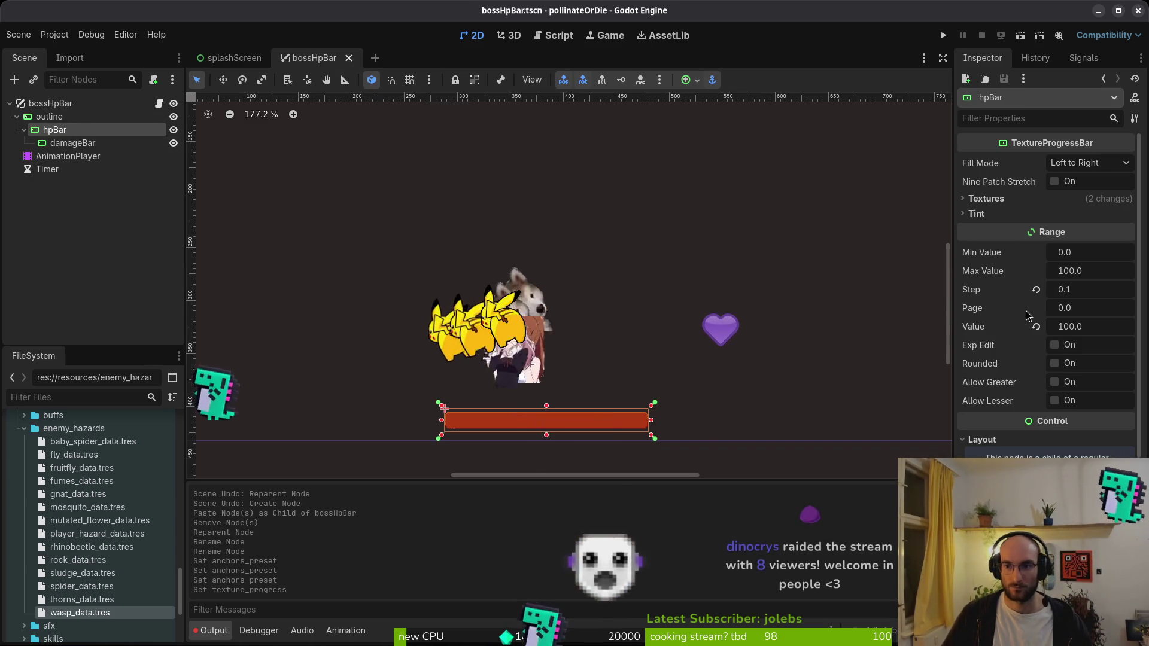
click(986, 199)
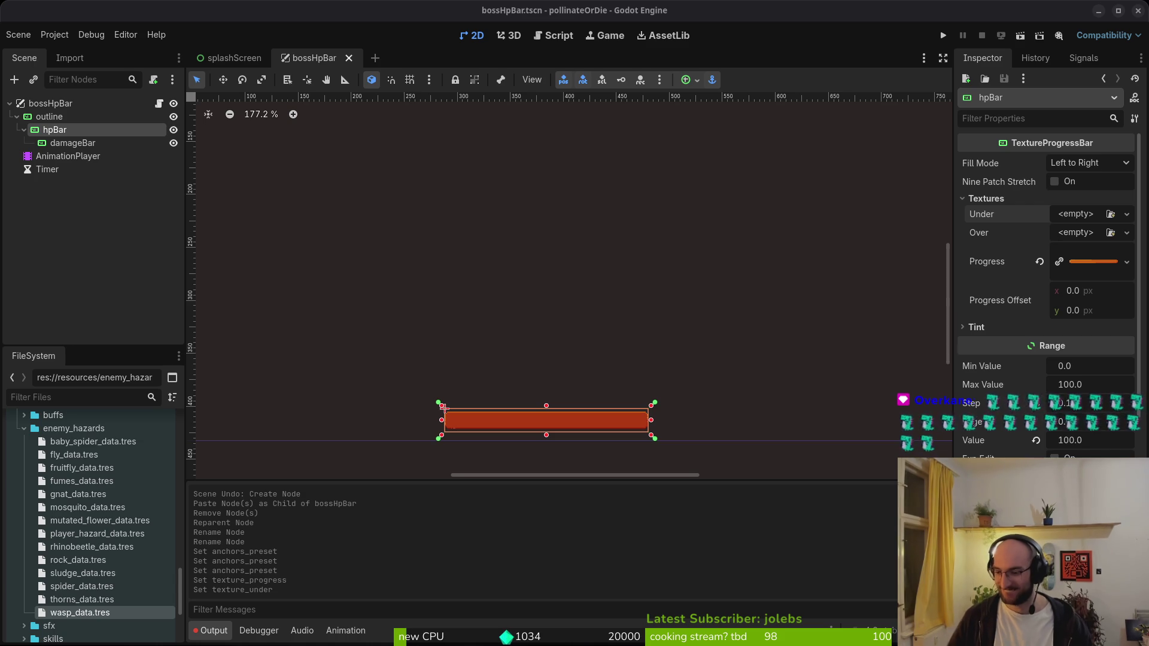
click(6, 113)
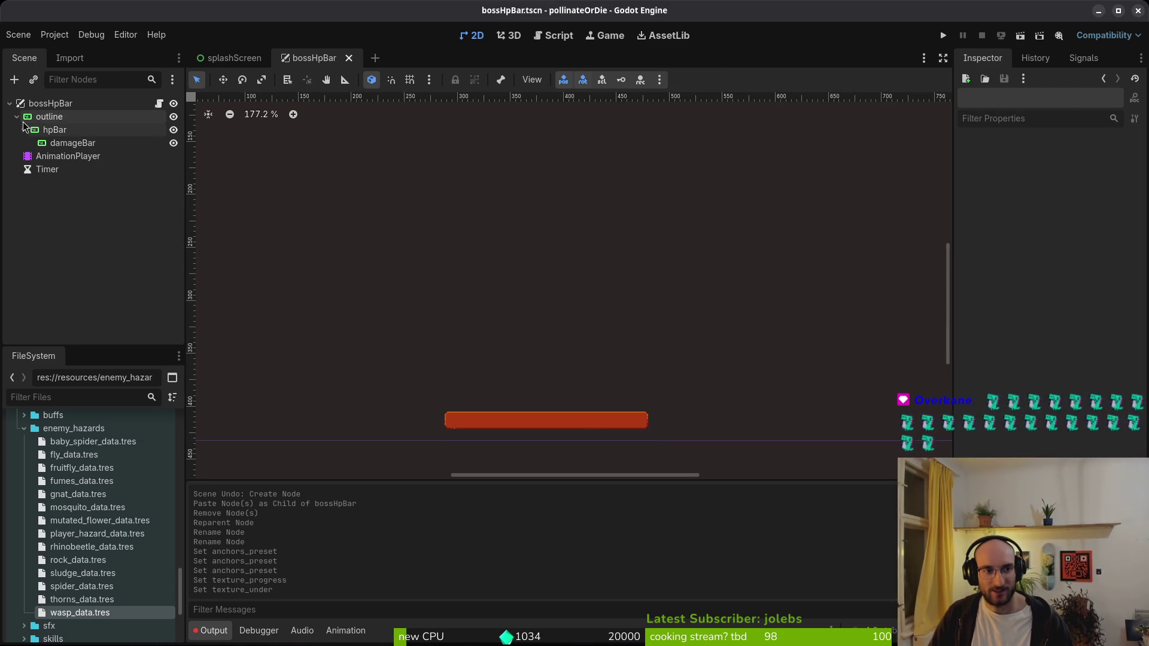
click(54, 130)
click(83, 145)
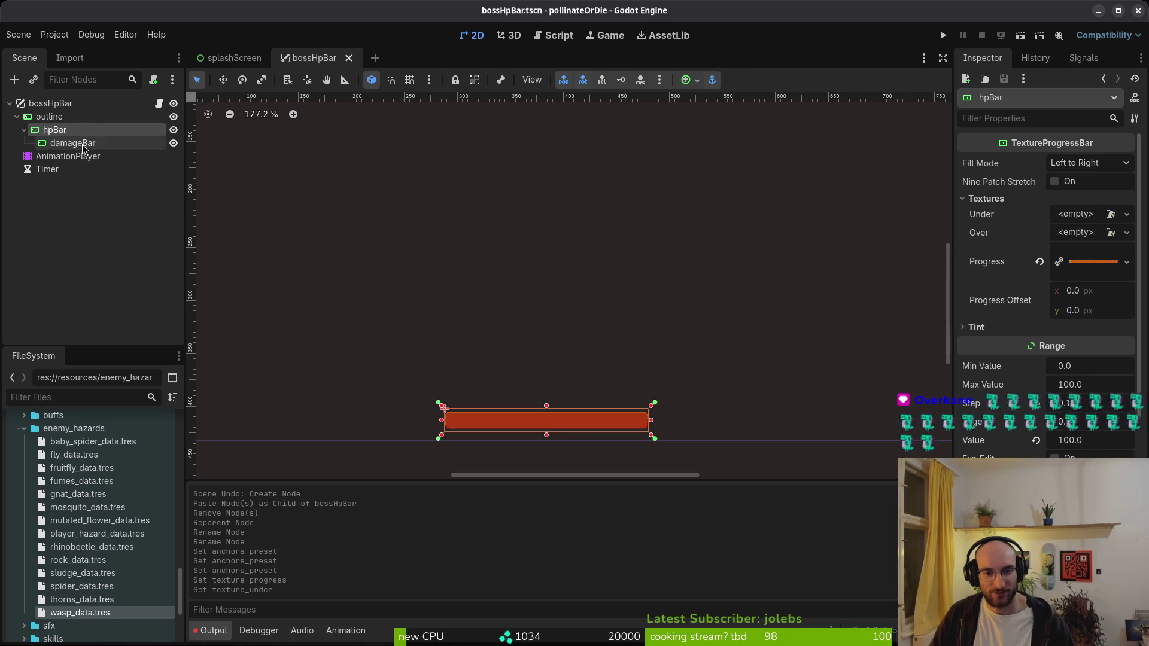
click(54, 130)
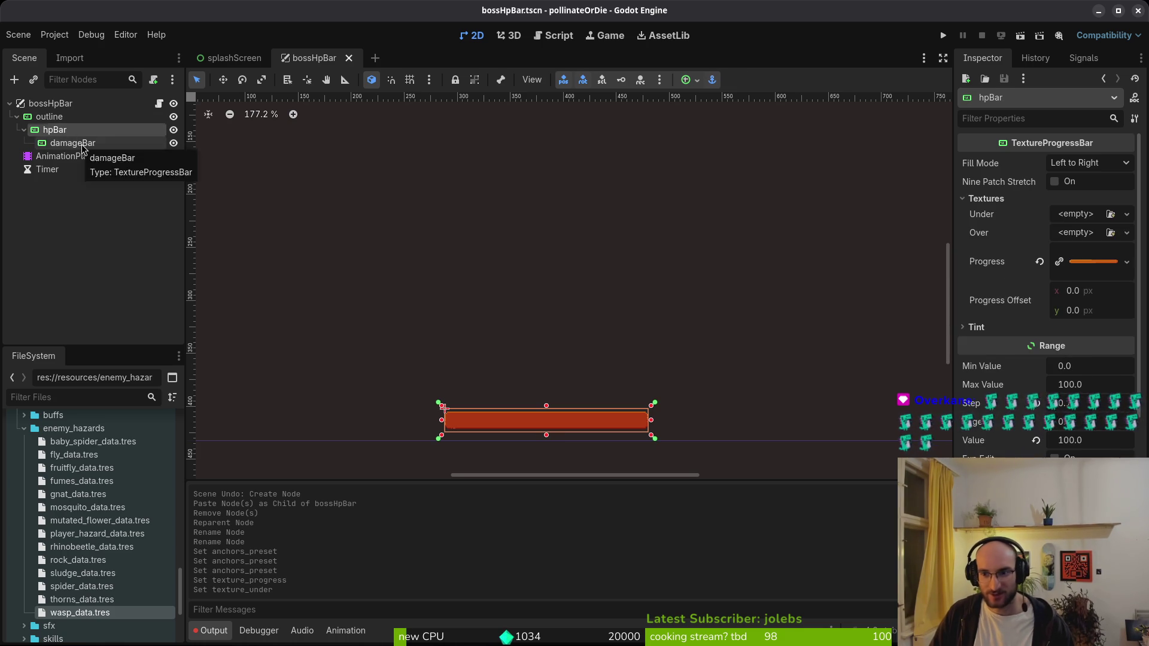
click(79, 143)
click(49, 117)
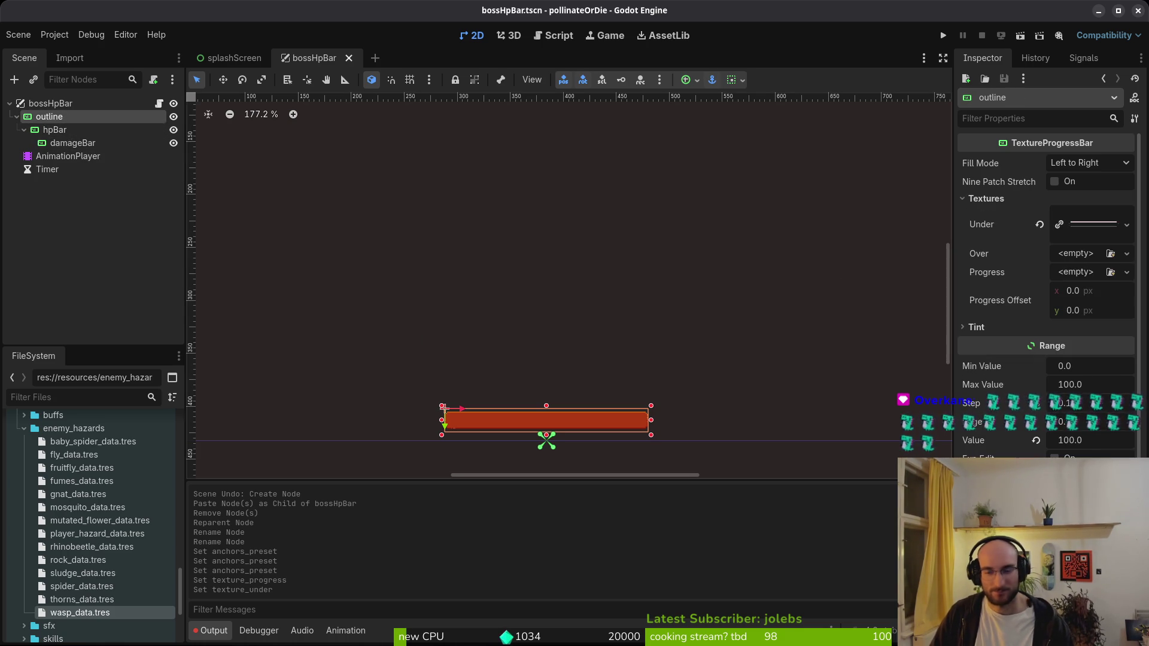
key(alt+Tab)
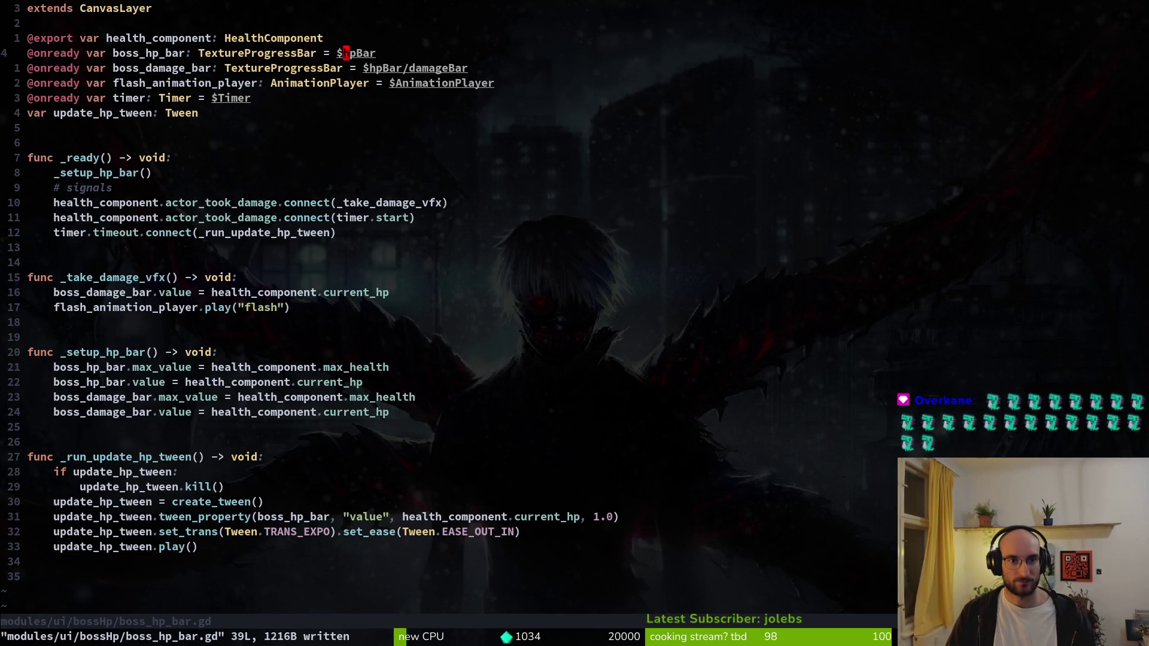
- Prefix the hpBar and damageBar node paths on lines 4 and 5 with 'outline/'
text(iout/)
key(Escape)
text(j)
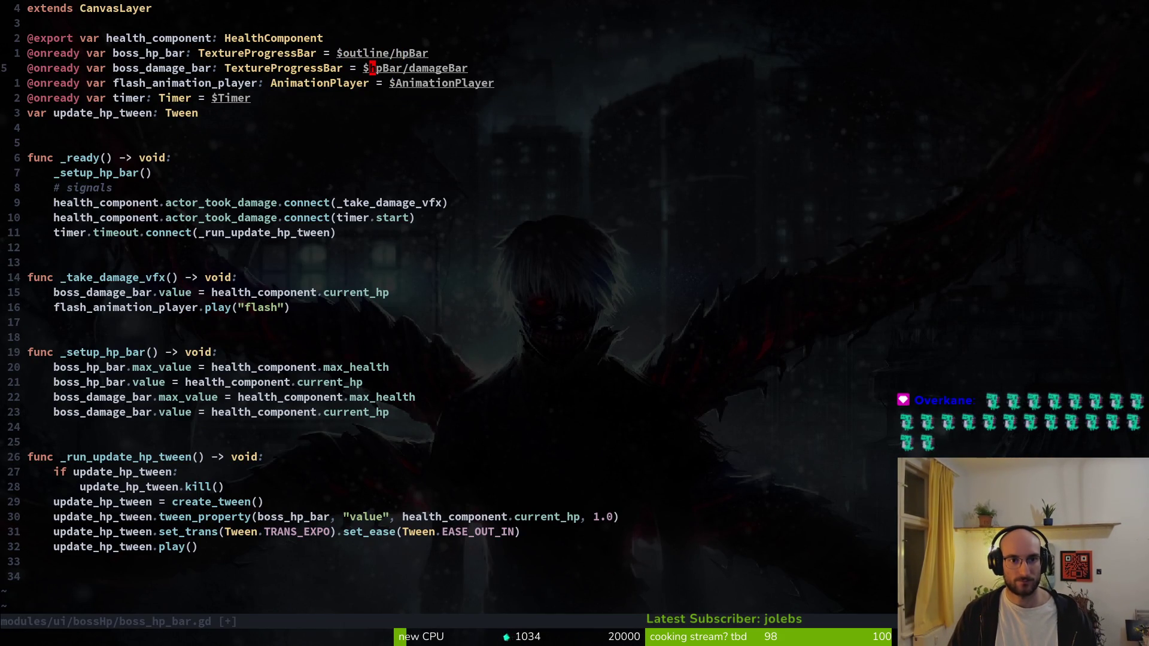
text(outline)
text(/)
key(Escape)
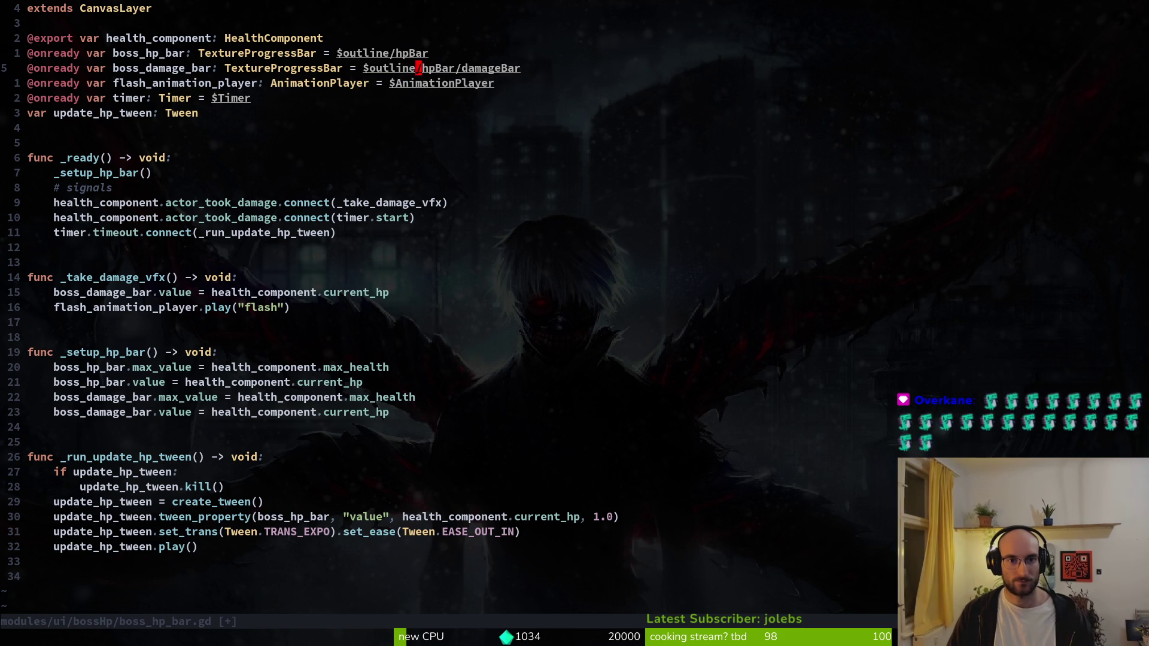
key(alt+Tab)
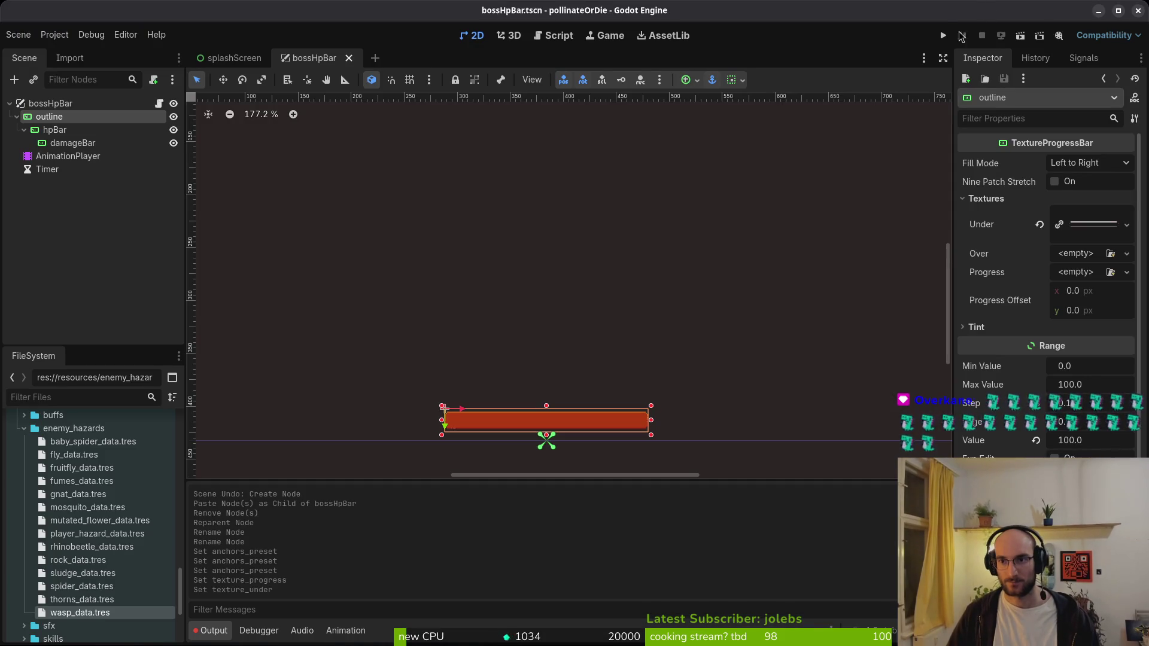
- Launch the game, continue from the menu, and open then close the debugging options
click(946, 38)
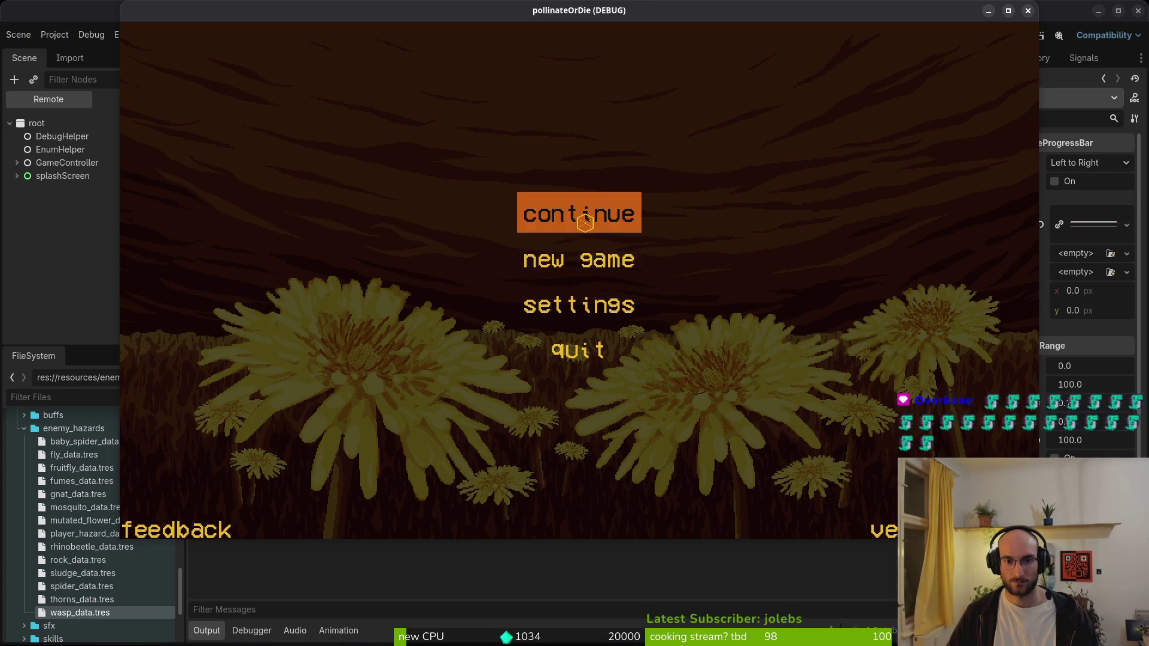
click(592, 230)
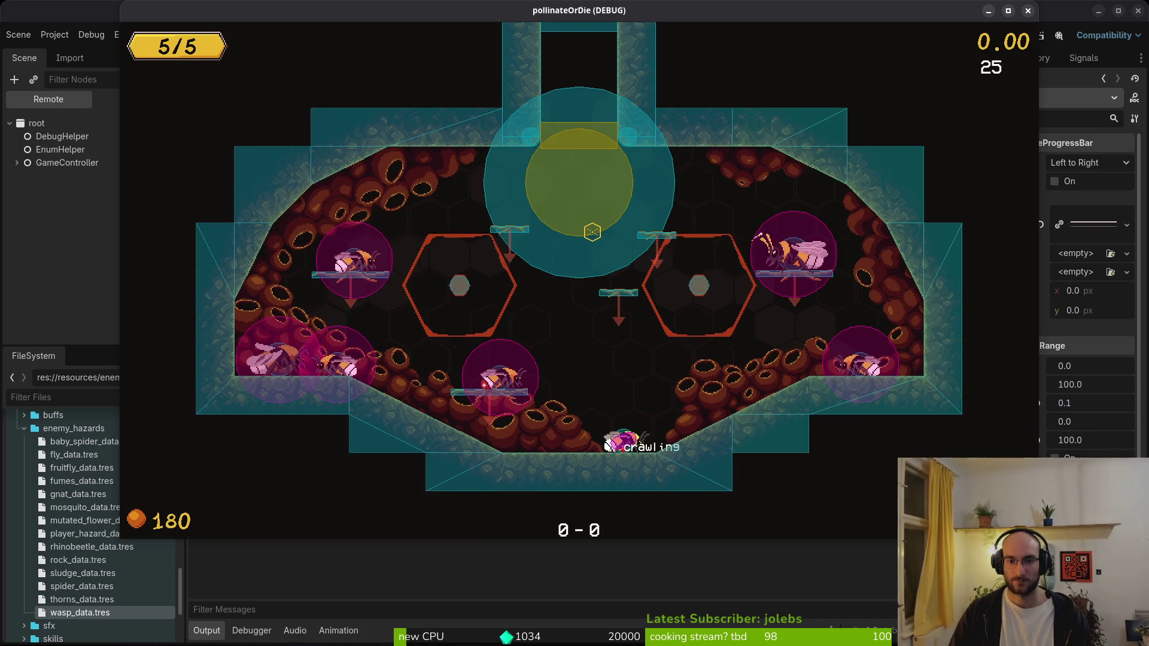
key(Escape)
click(592, 231)
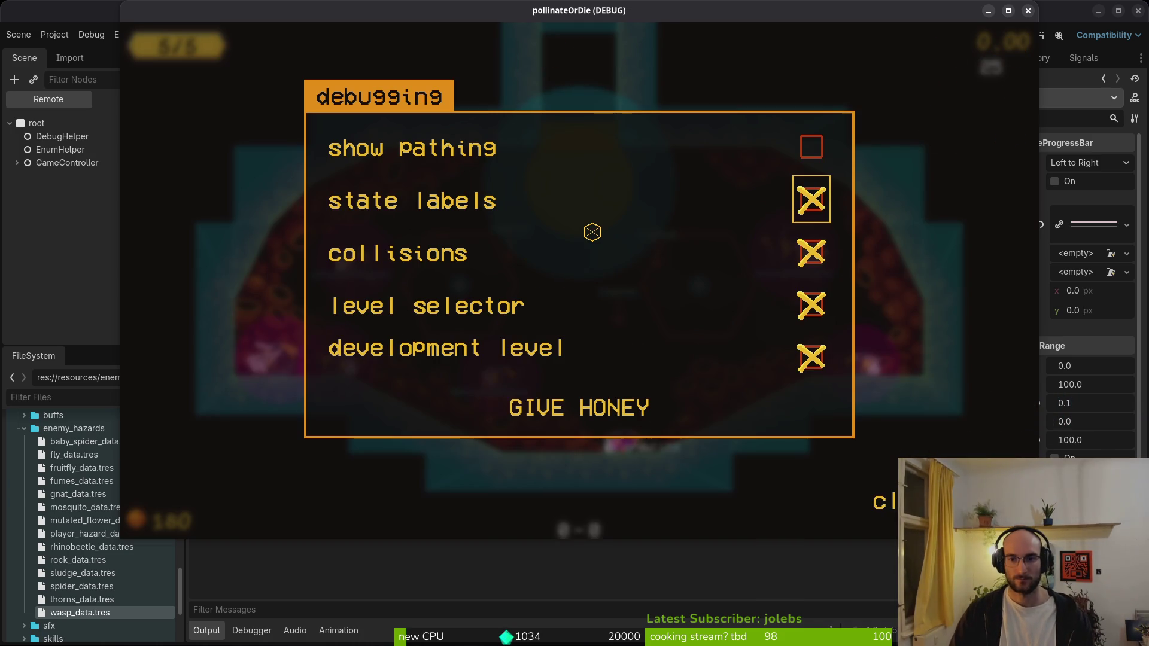
key(Escape)
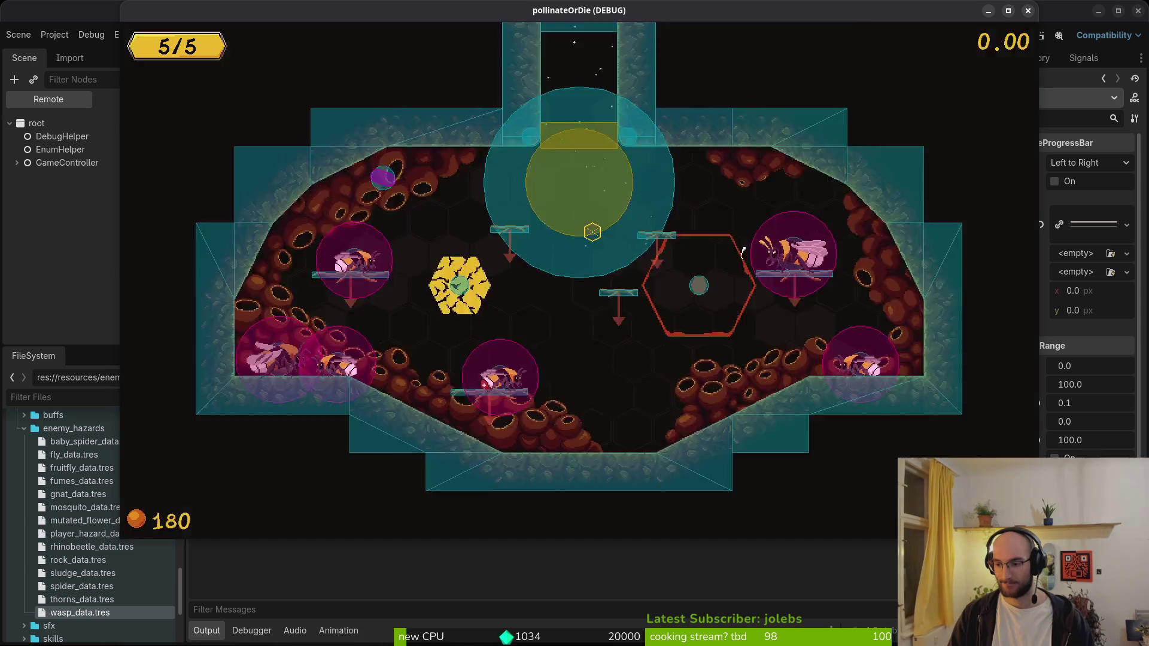
- Play level 5 to check the wide boss HP bar, then pause and stop
key(Left)
key(Left)
key(Down)
key(Down)
key(Down)
key(Left)
key(Up)
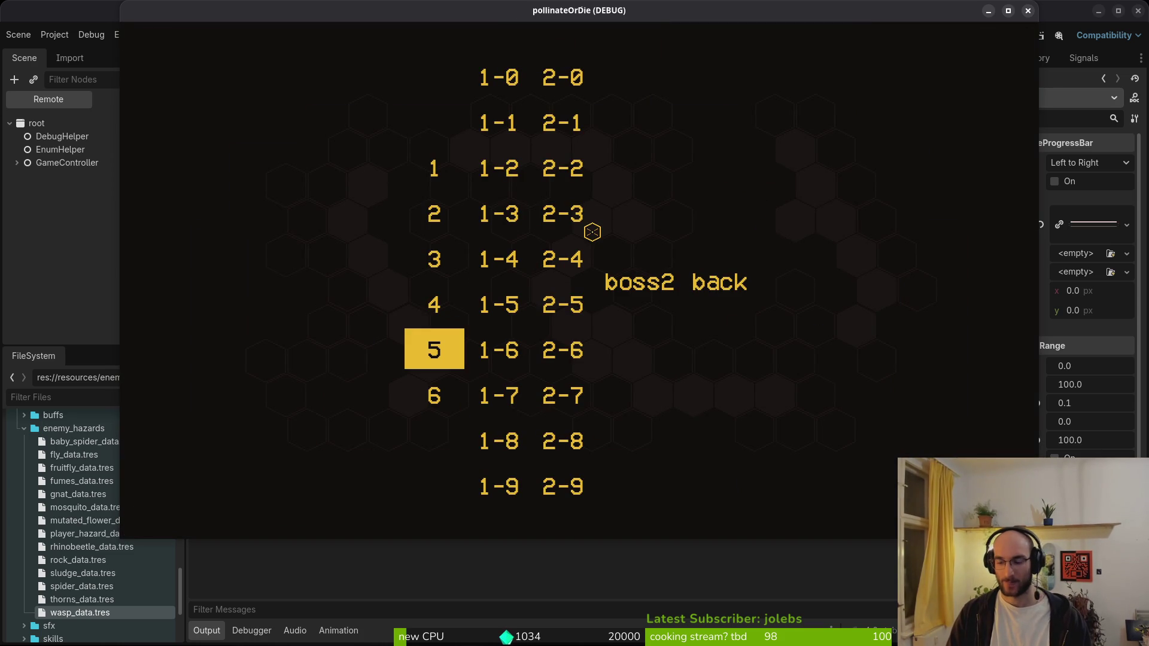
key(Return)
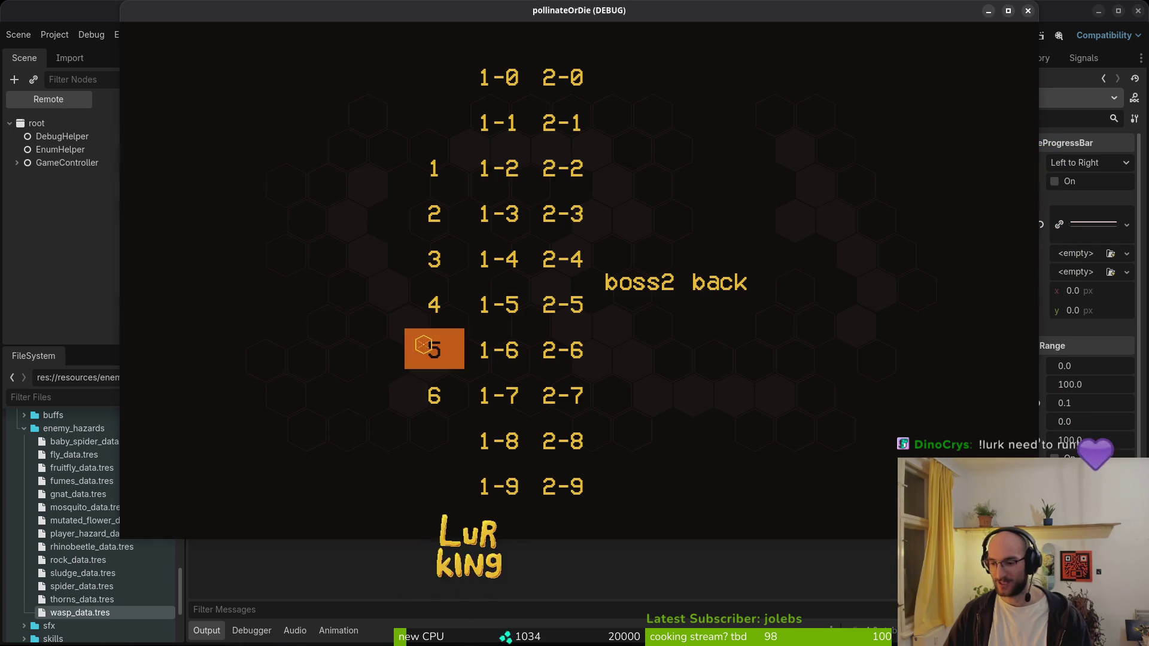
click(423, 346)
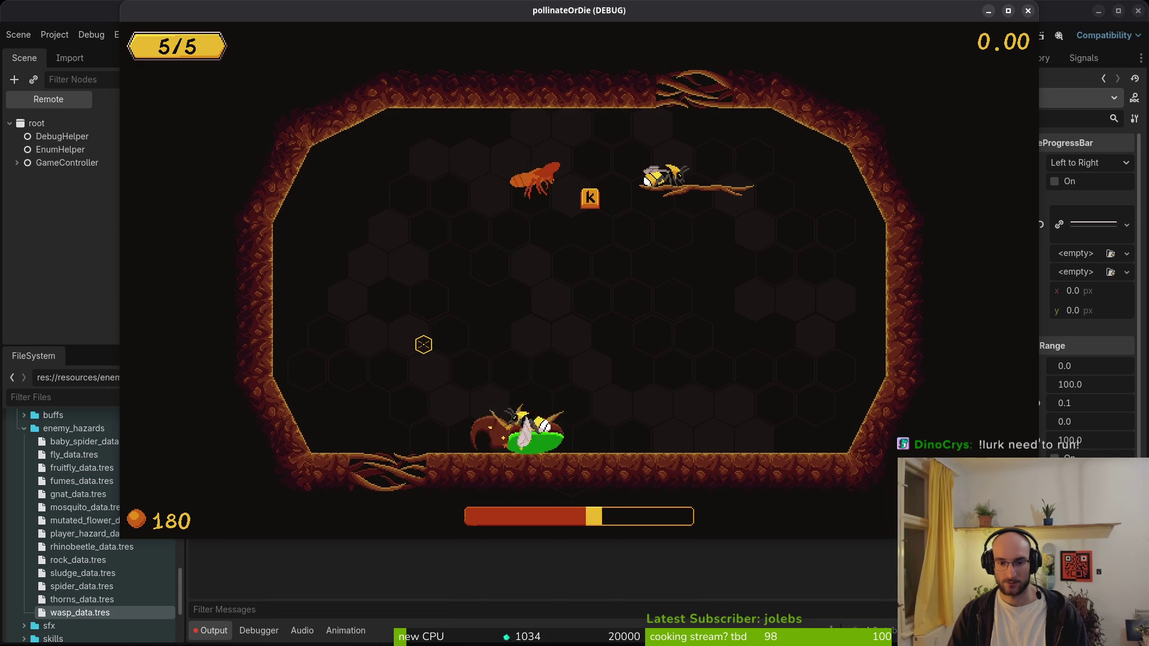
key(Escape)
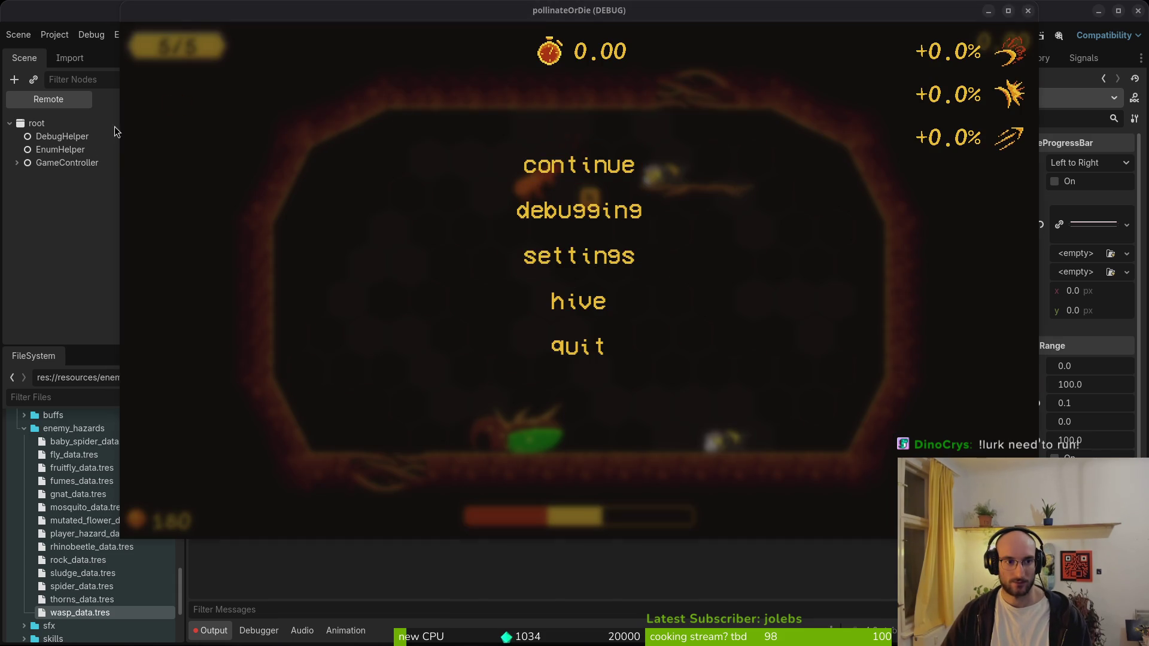
key(F8)
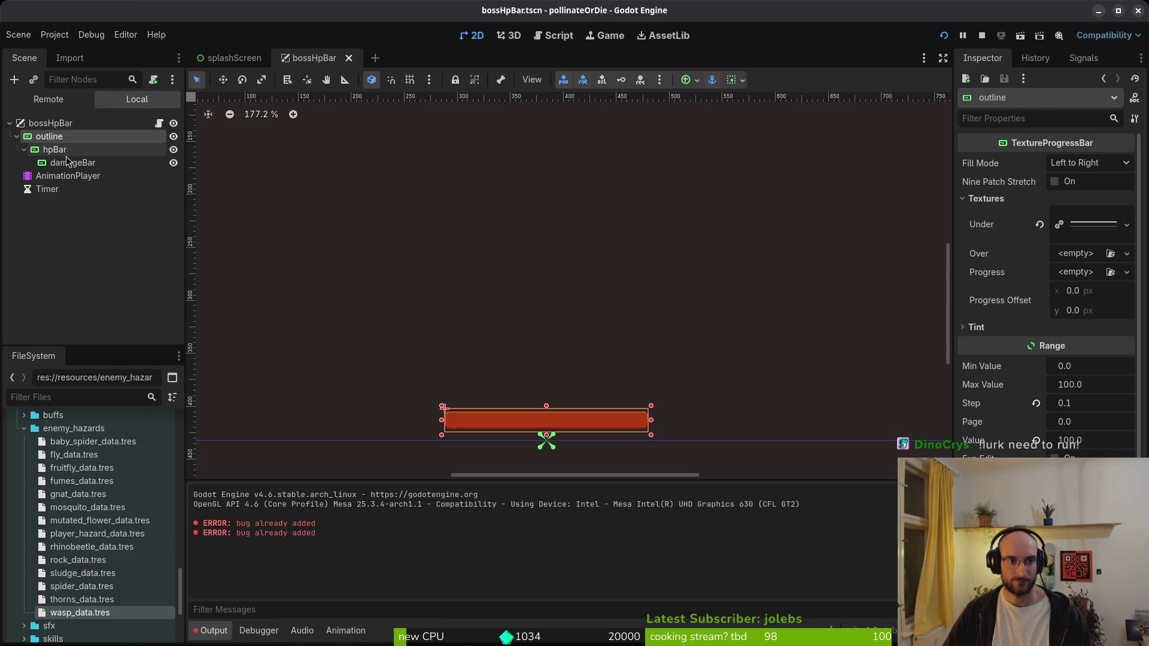
- Save the bossHpBar scene and run the project again with F5
click(60, 150)
key(ctrl+s)
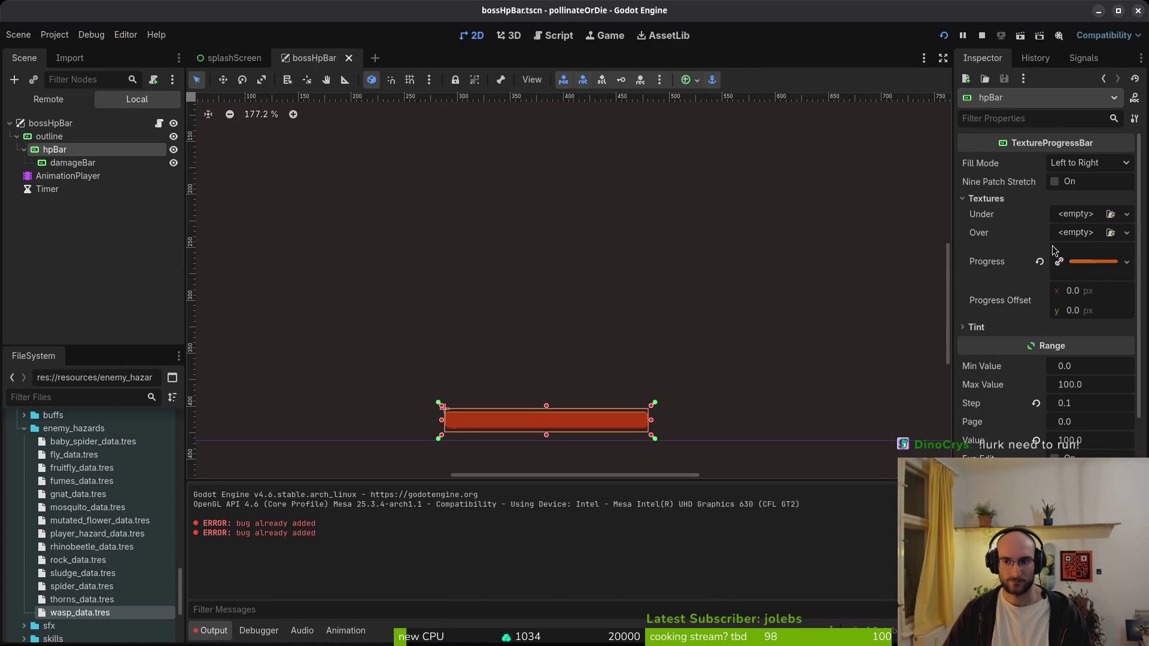
scroll(1051, 256, down, 2)
click(44, 136)
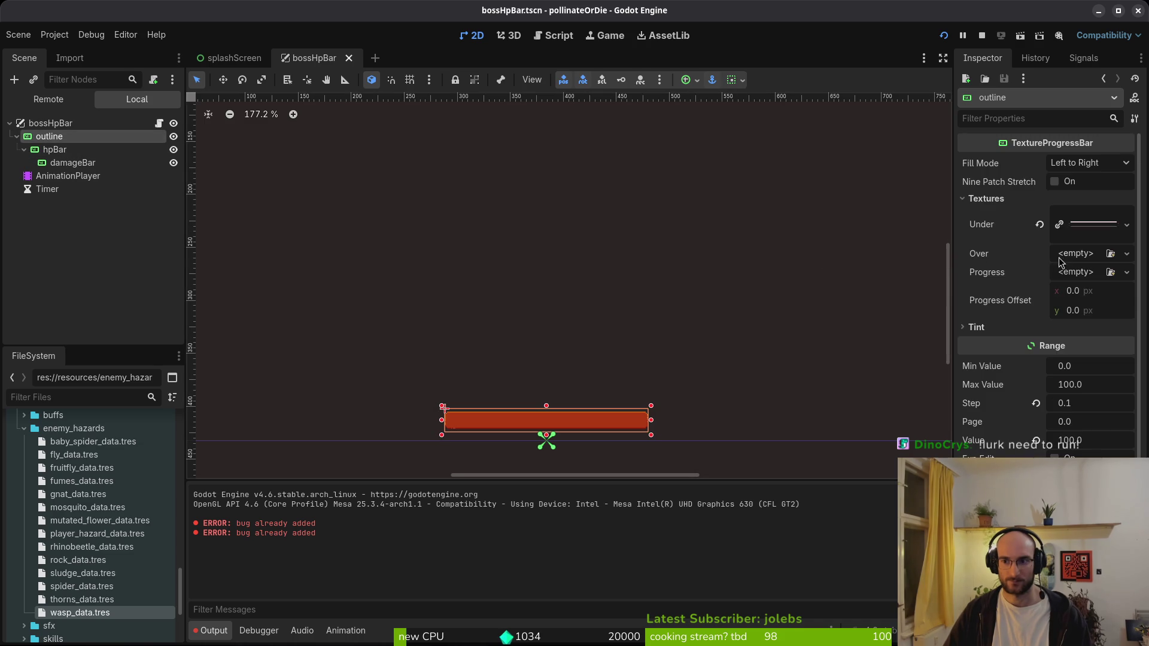
scroll(1054, 239, down, 5)
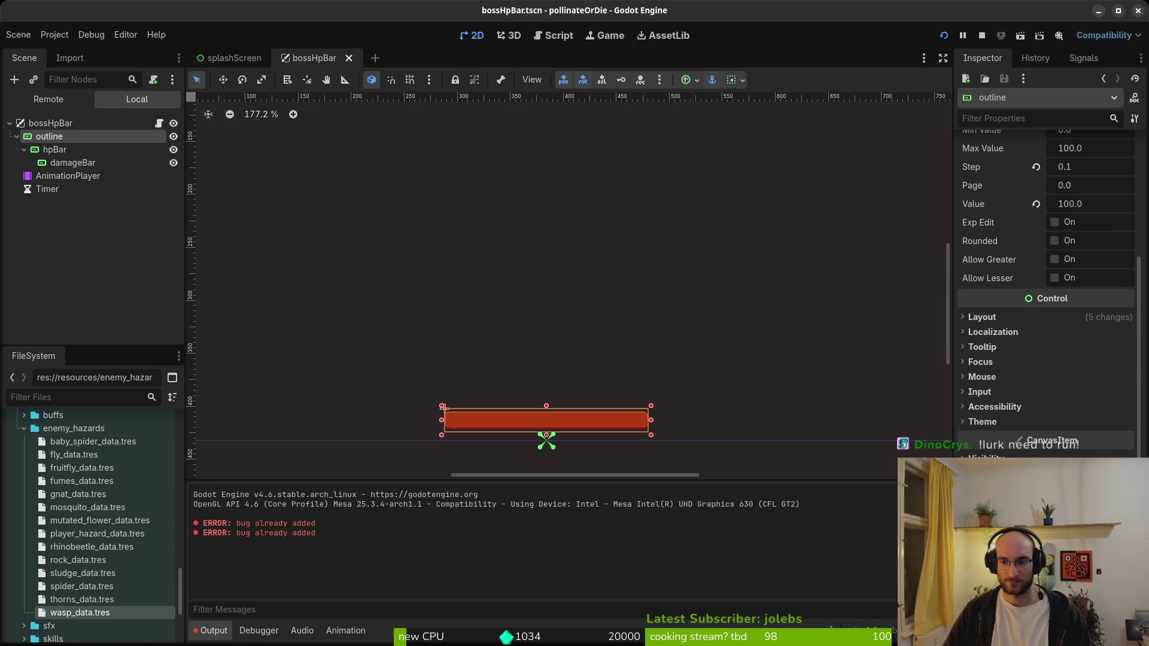
key(F5)
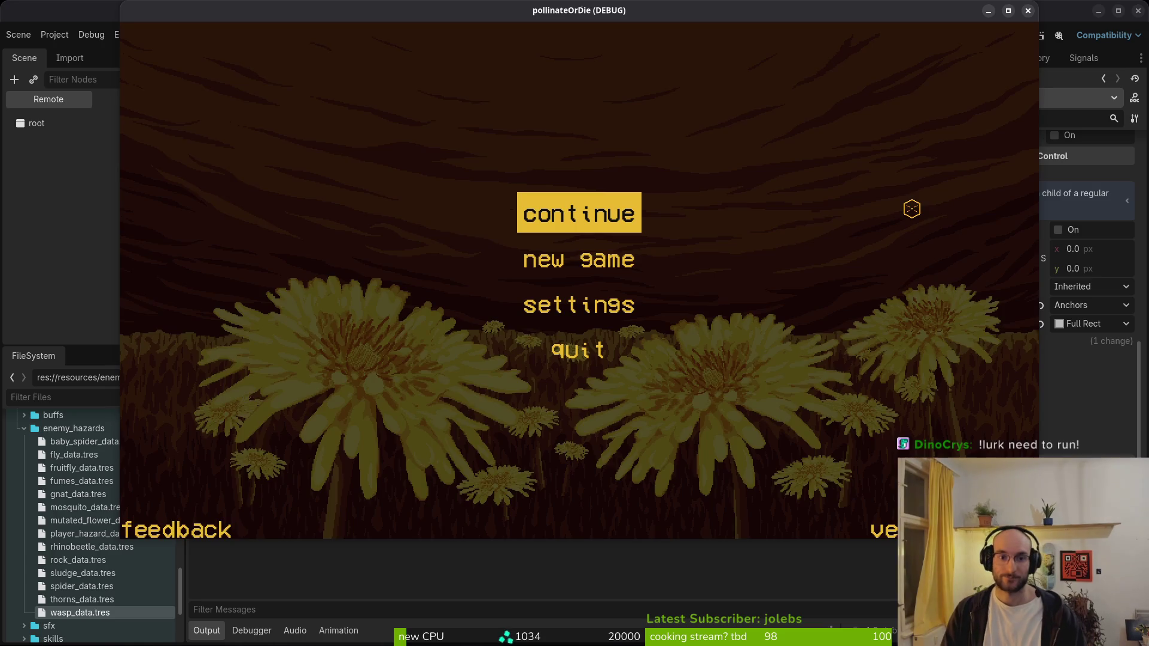
- Continue past the menu and start level 5 from the level selector
key(Return)
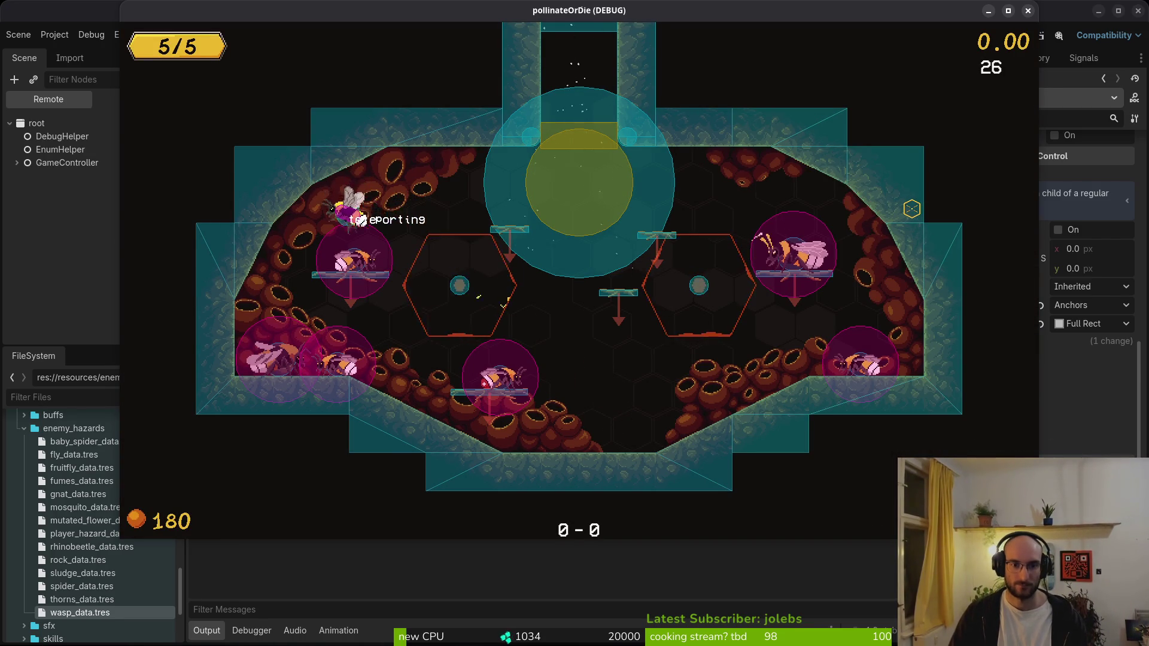
key(Escape)
key(Left)
key(Right)
key(Left)
key(Right)
key(Left)
key(Left)
key(Left)
key(Down)
key(Return)
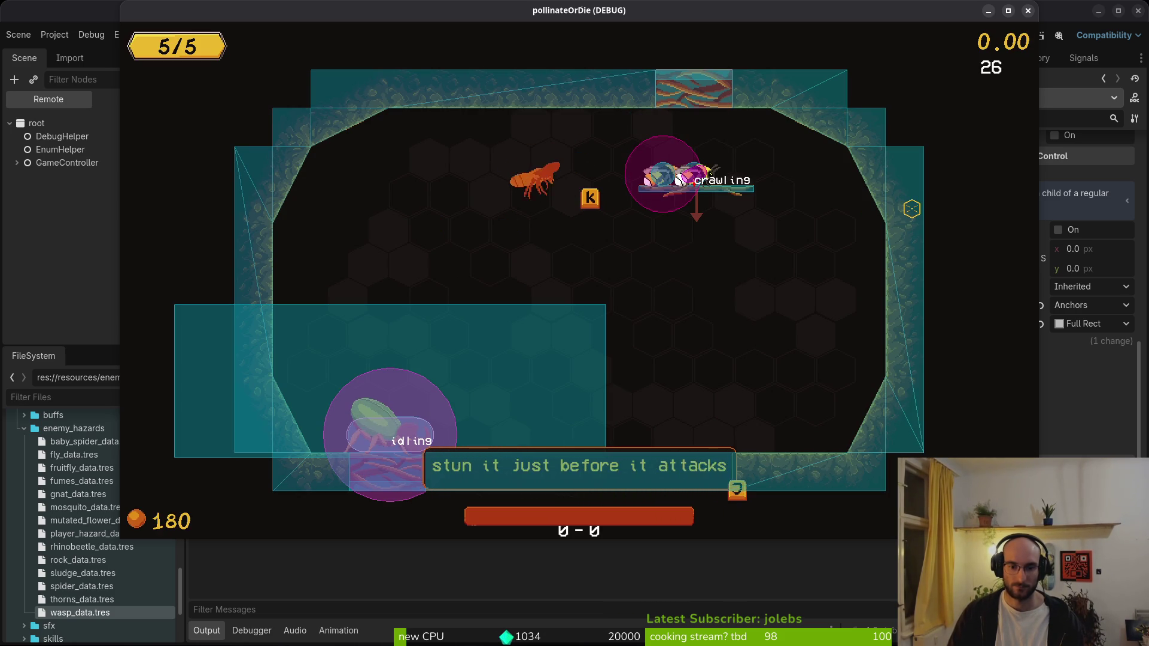
- Hit the beetle boss three times with J attacks to drain its HP bar, then stop
key(Escape)
key(Down)
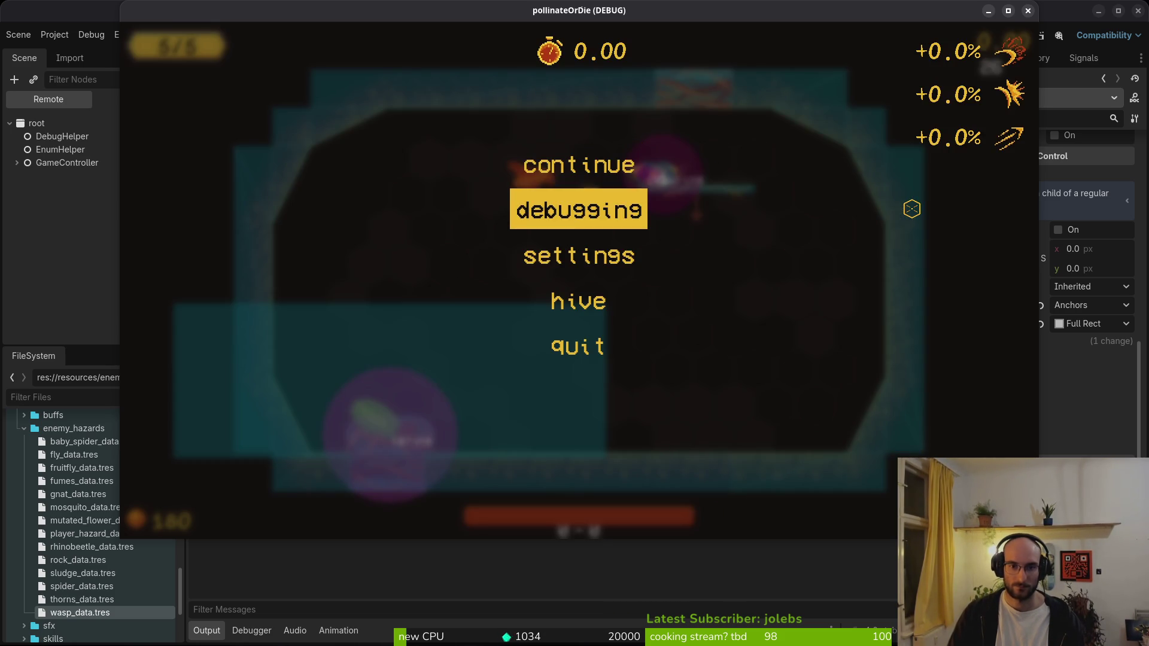
key(Return)
key(Escape)
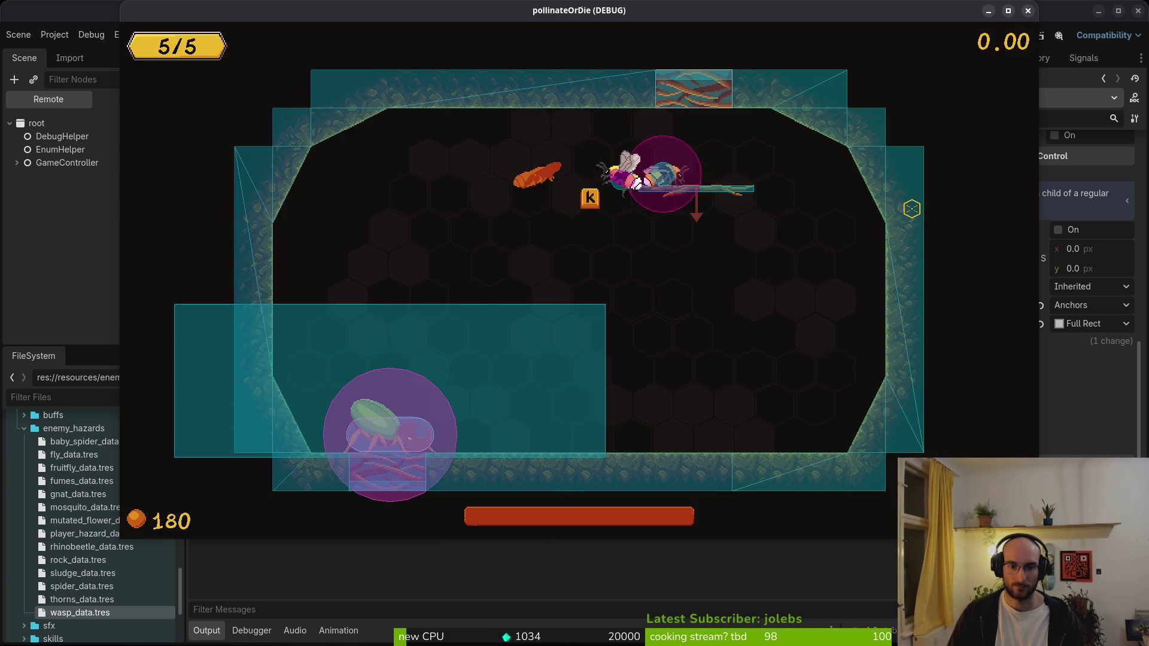
key(j)
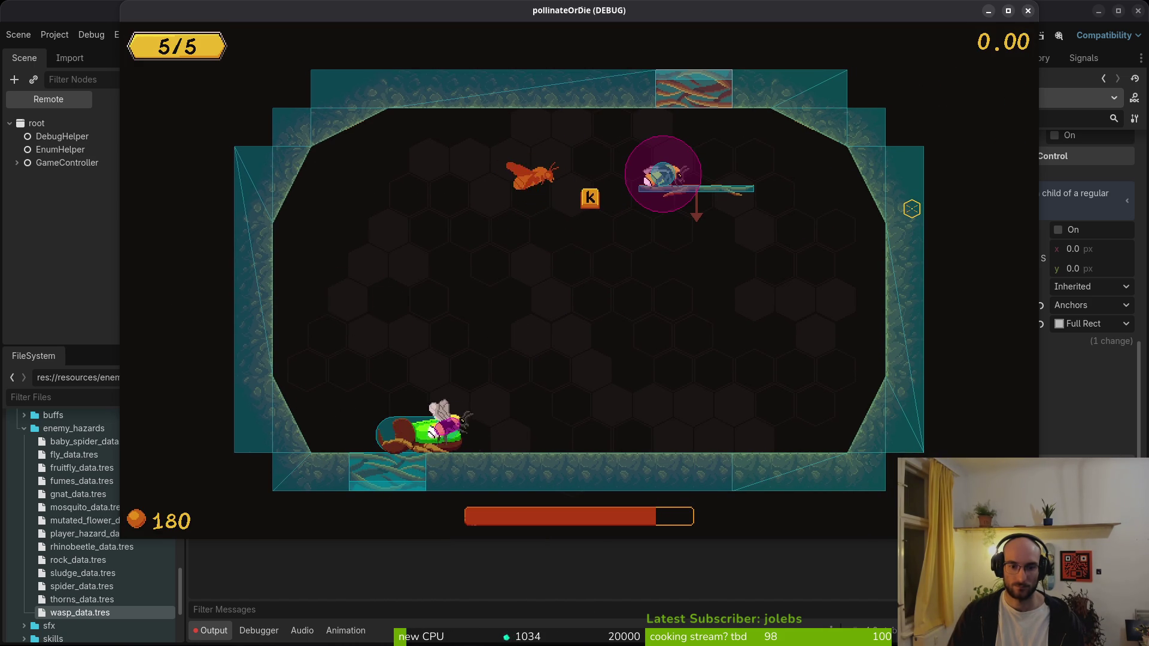
key(j)
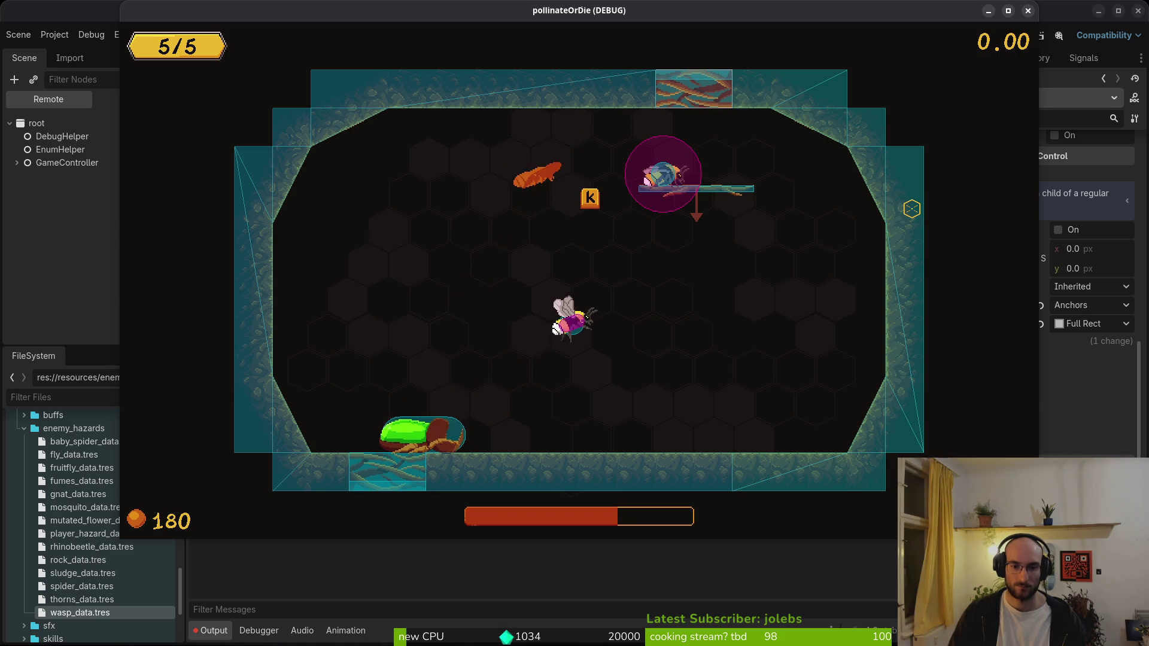
key(j)
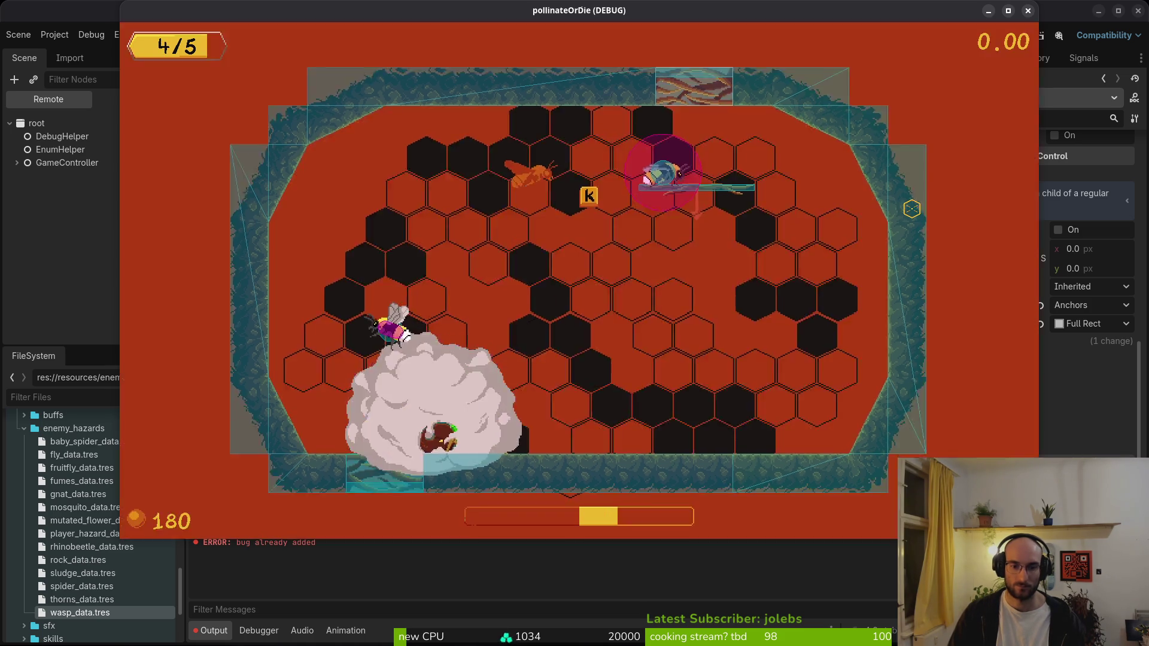
key(F8)
- Key hpBar's Material shader Enabled parameter into the flash animation and save bossHpBar
click(230, 57)
click(311, 57)
click(138, 100)
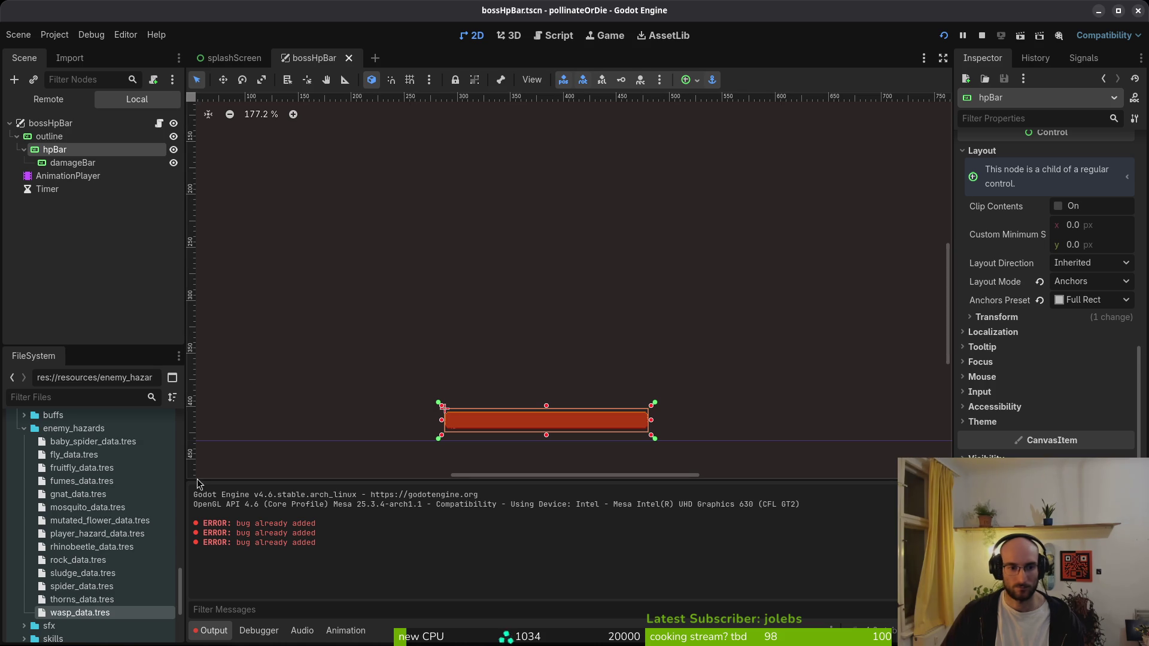
click(94, 179)
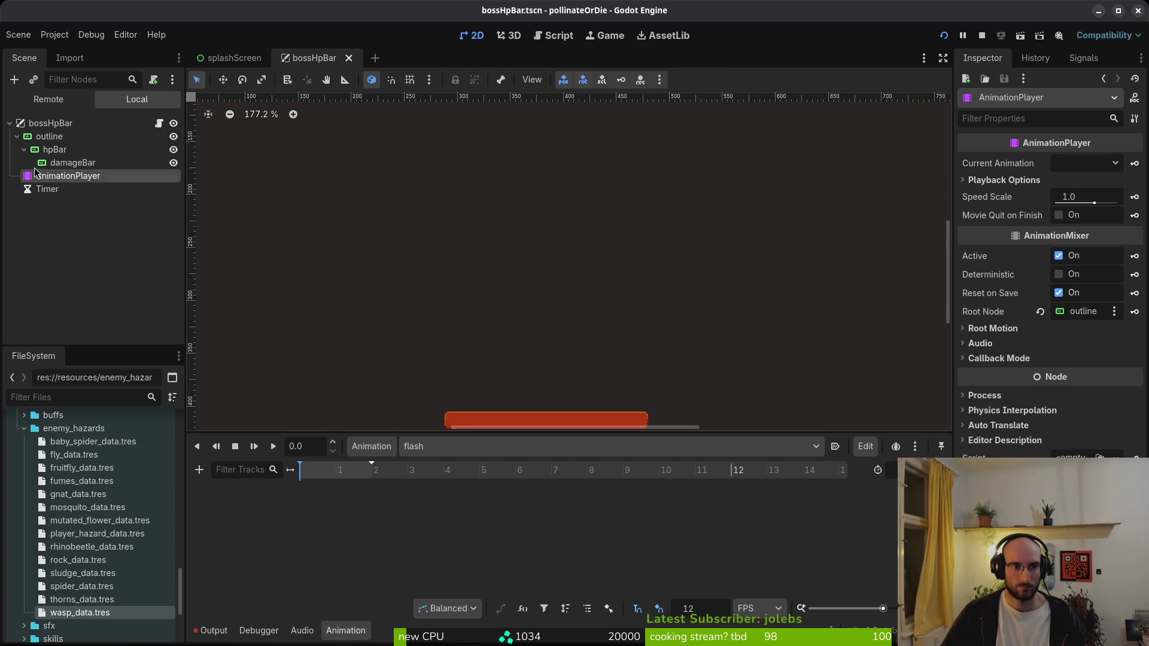
click(58, 151)
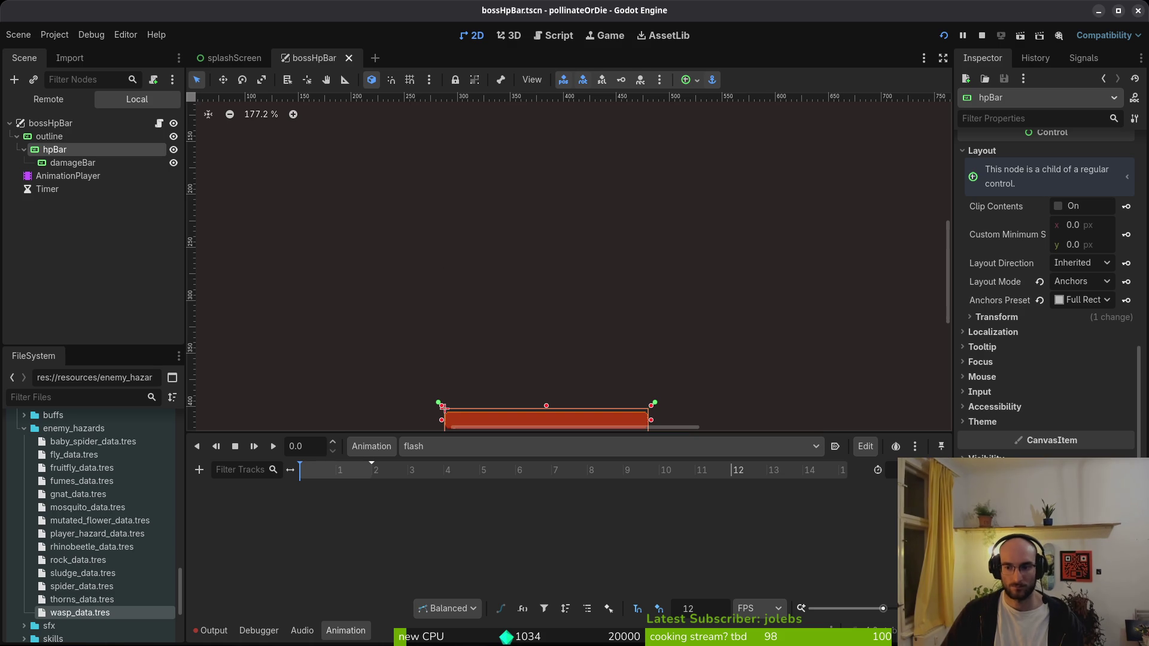
scroll(1087, 418, down, 5)
click(1120, 449)
click(633, 361)
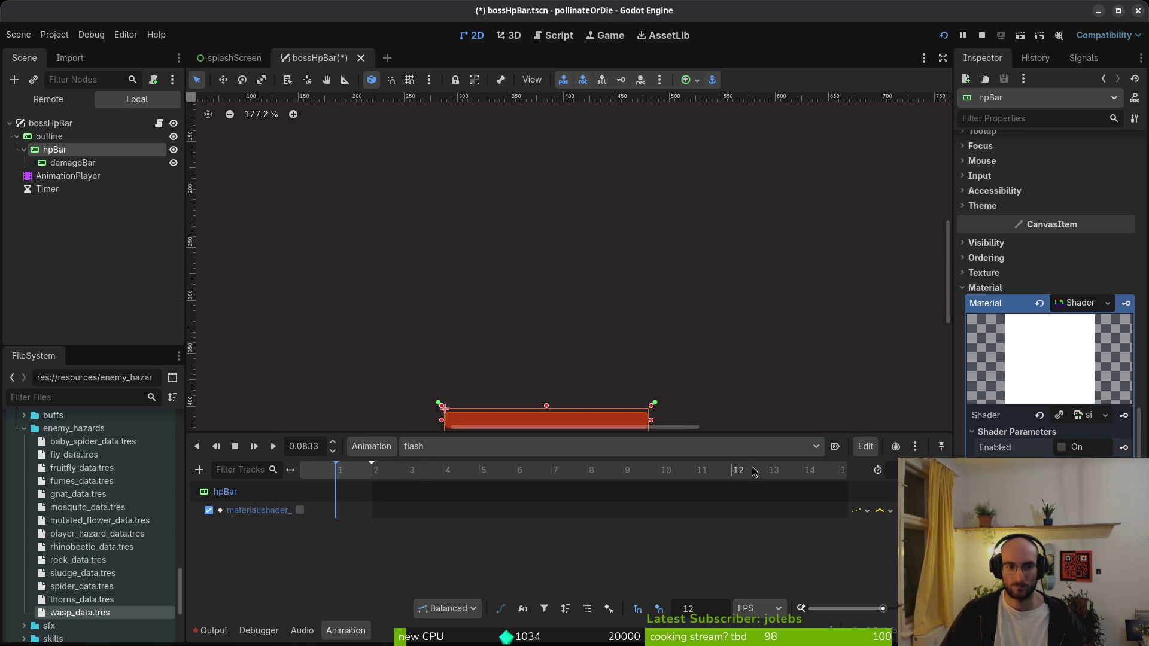
key(ctrl+s)
click(336, 510)
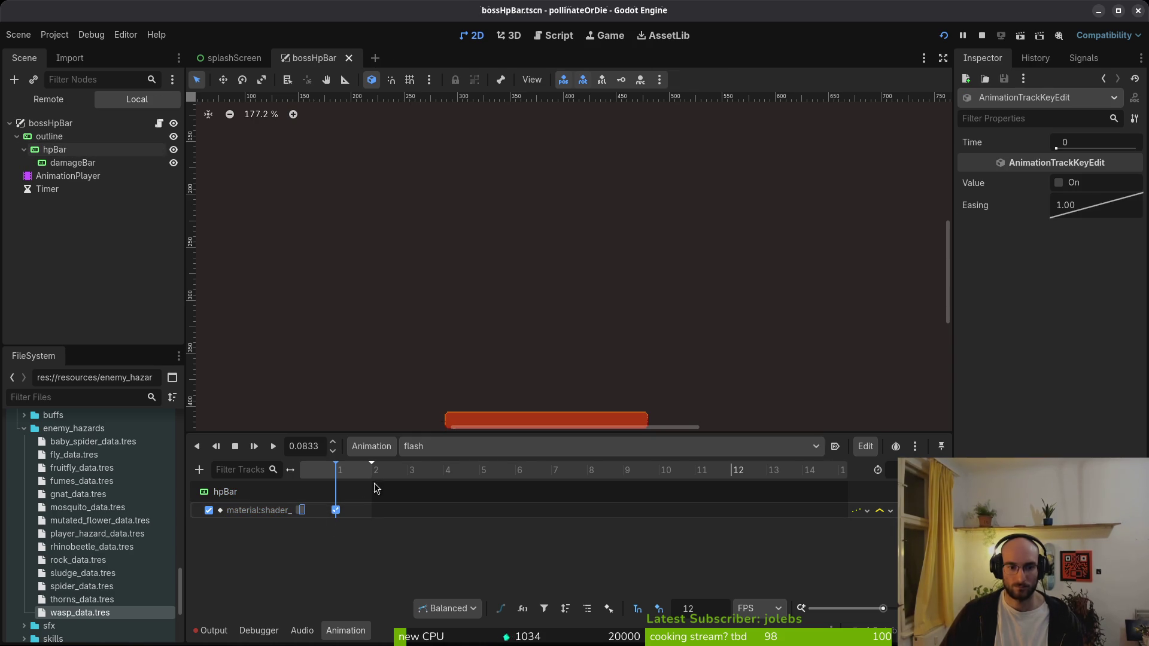
key(ctrl+s)
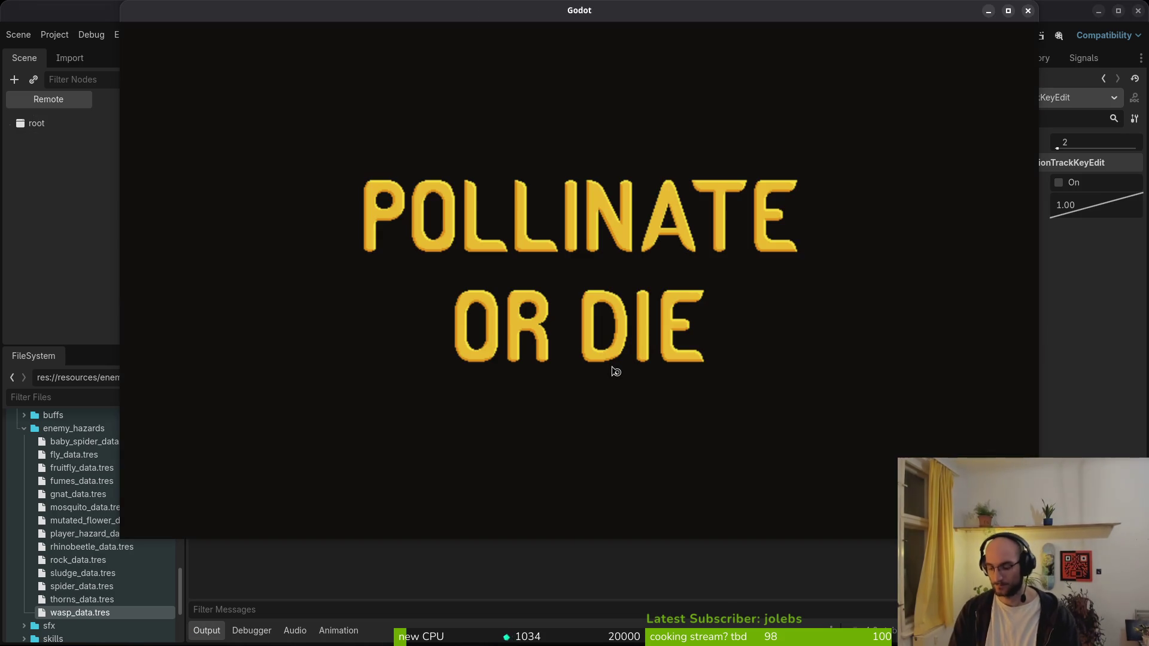
- Skip the title screen and turn off the state labels debug option
key(Return)
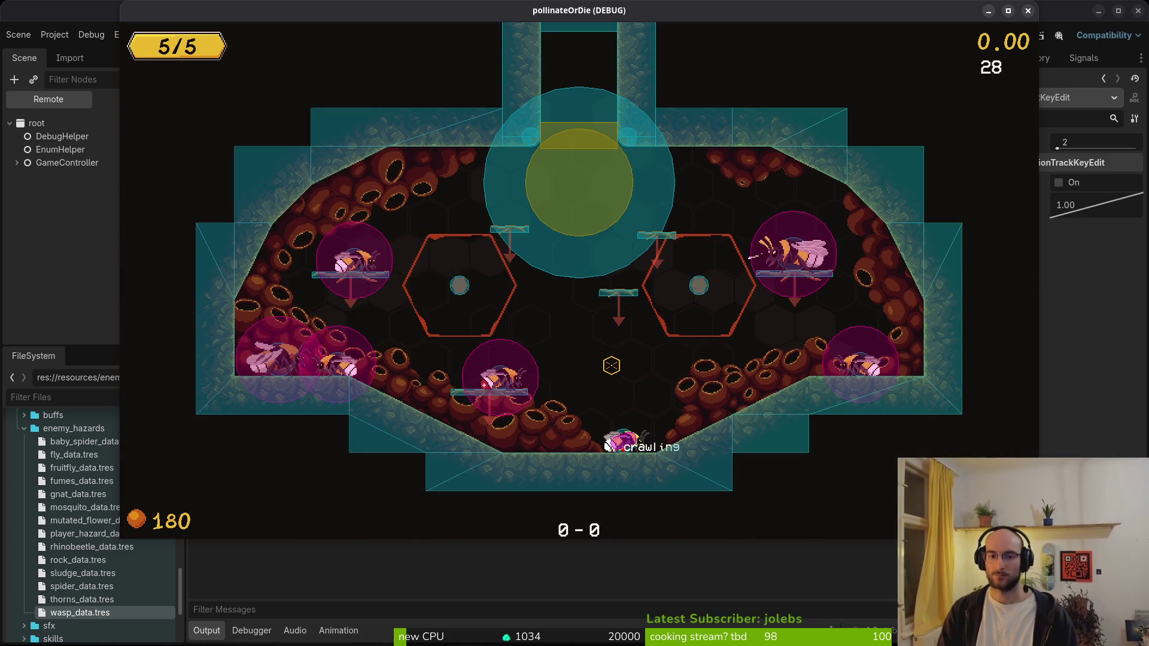
key(Escape)
key(Return)
key(Return)
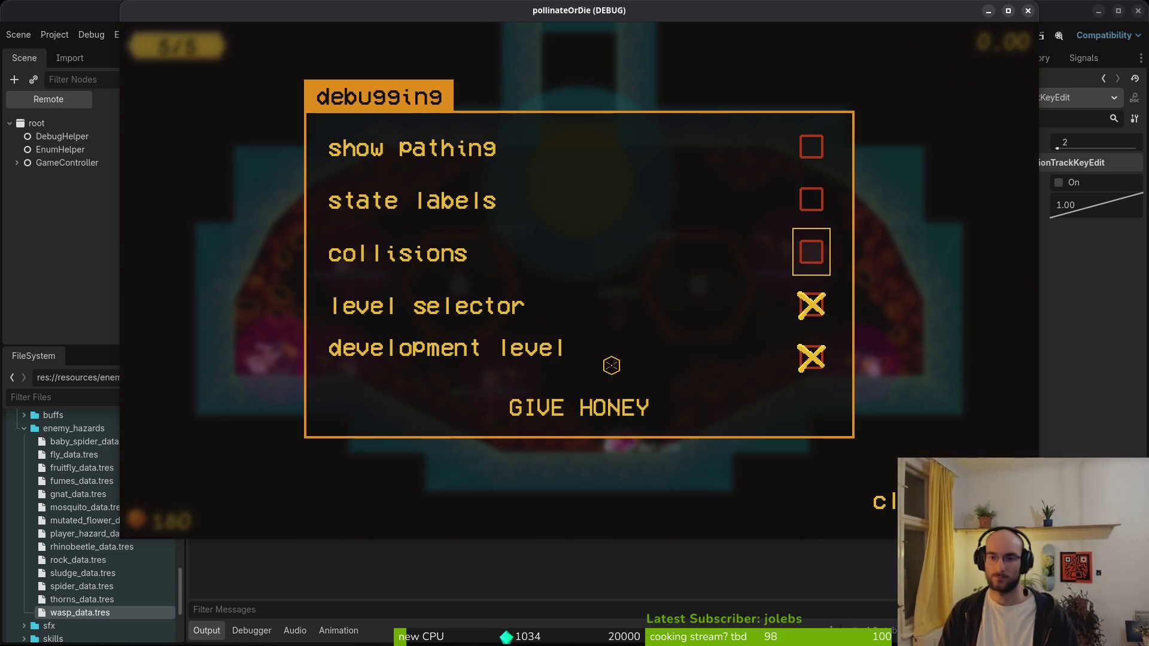
key(Escape)
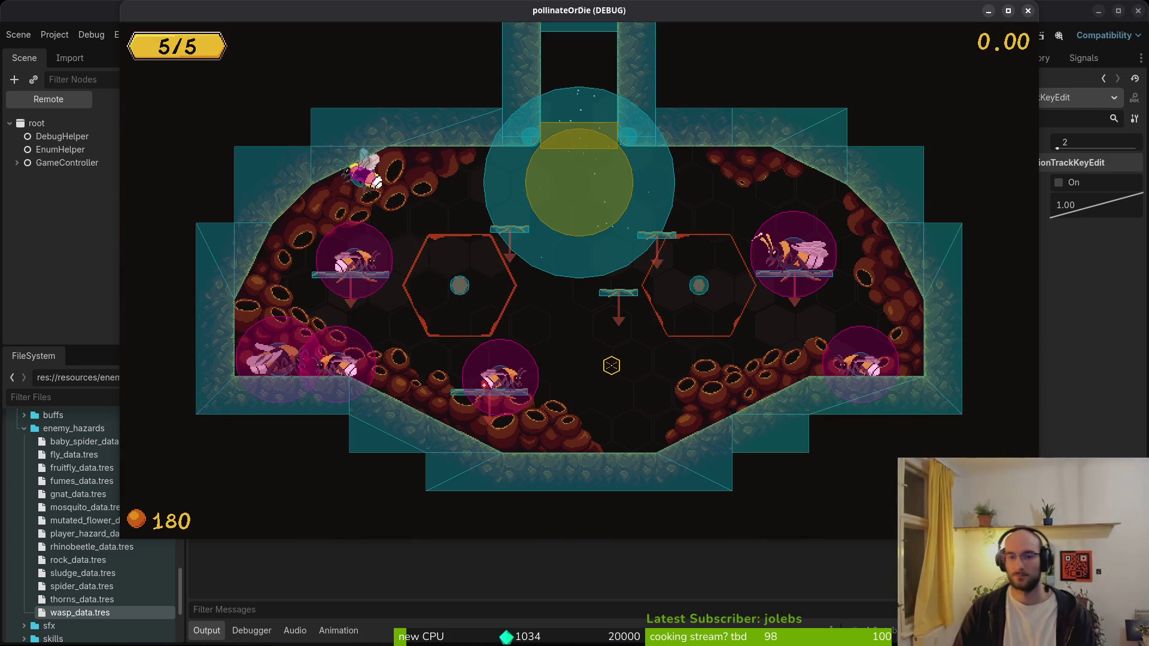
- Choose level 5 in the level selector and start the beetle boss fight
key(Escape)
key(Left)
key(Down)
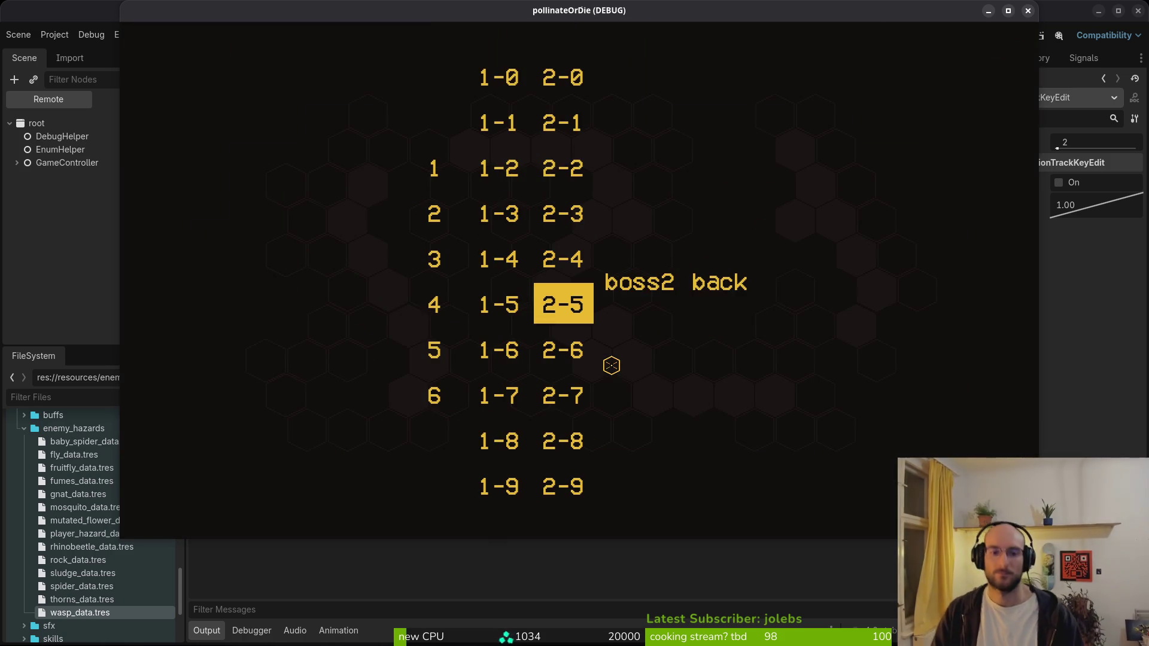
key(Up)
key(Right)
key(Down)
key(Down)
key(Left)
key(Left)
key(Return)
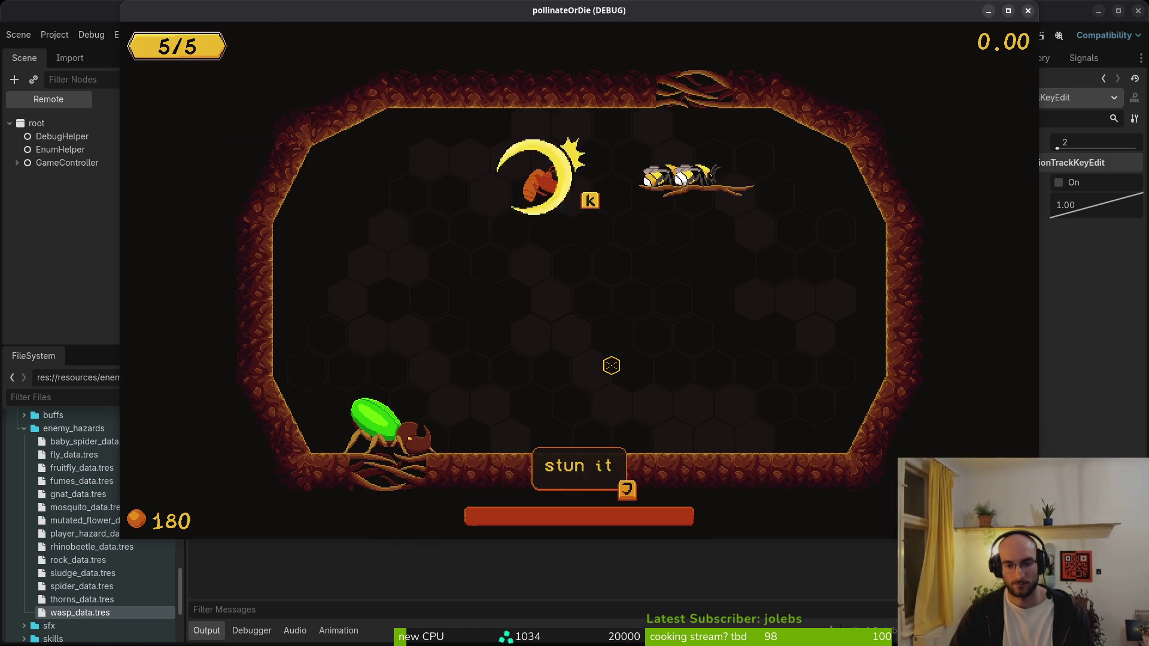
- Defeat the beetle boss and go through the victory and flower dialogues
key(j)
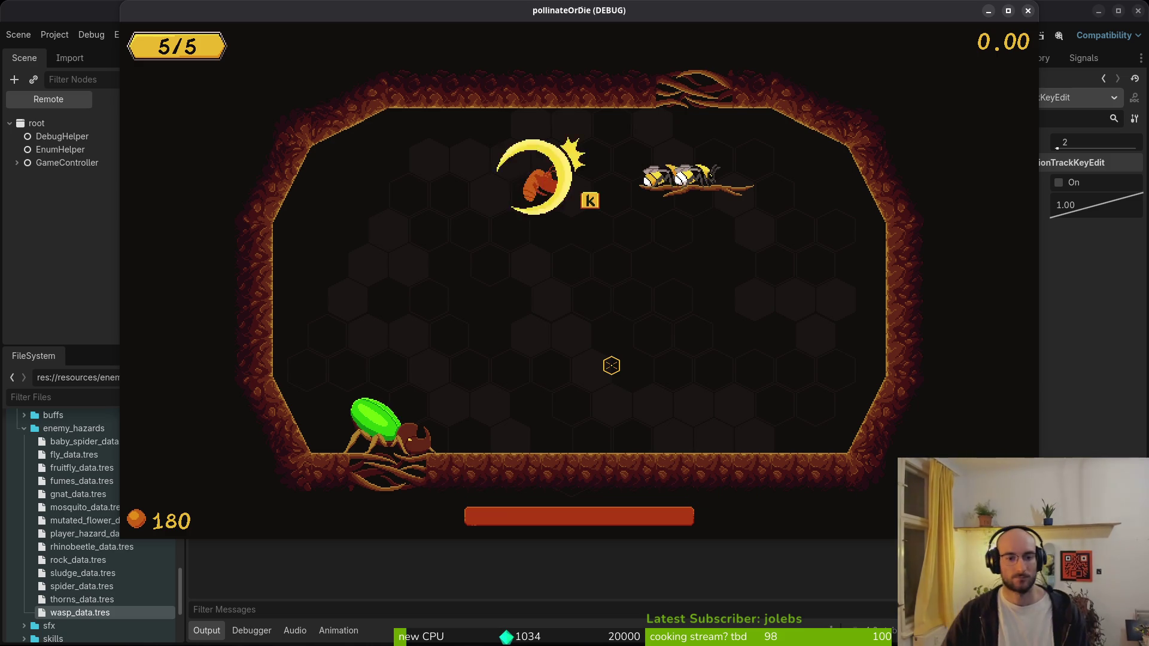
key(s)
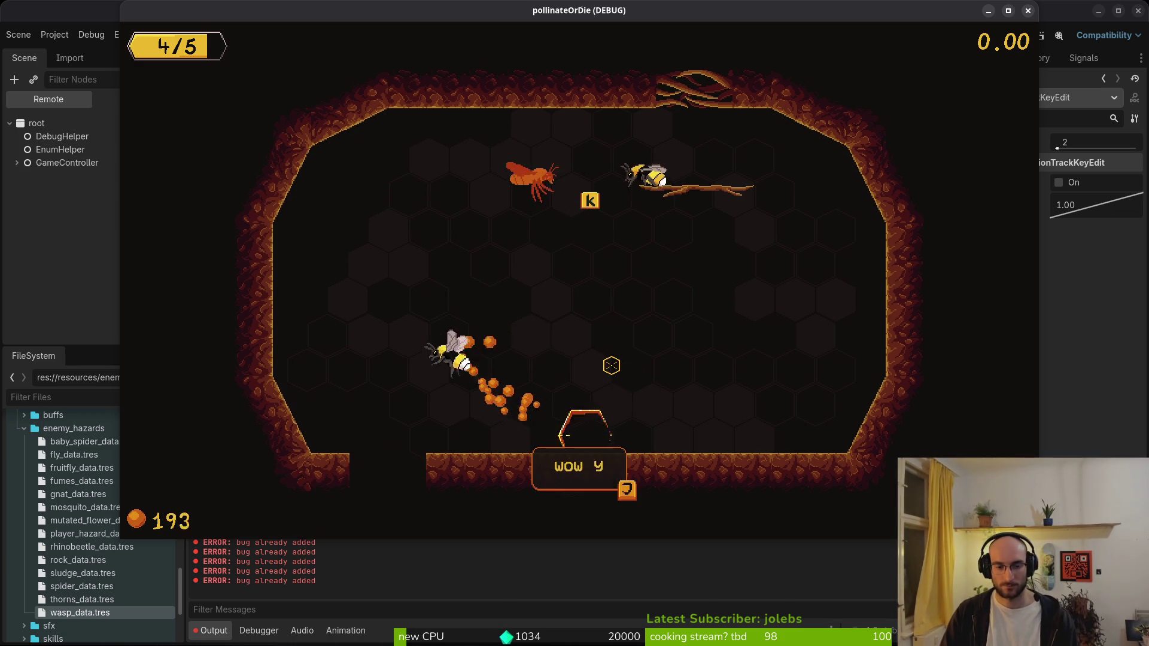
key(j)
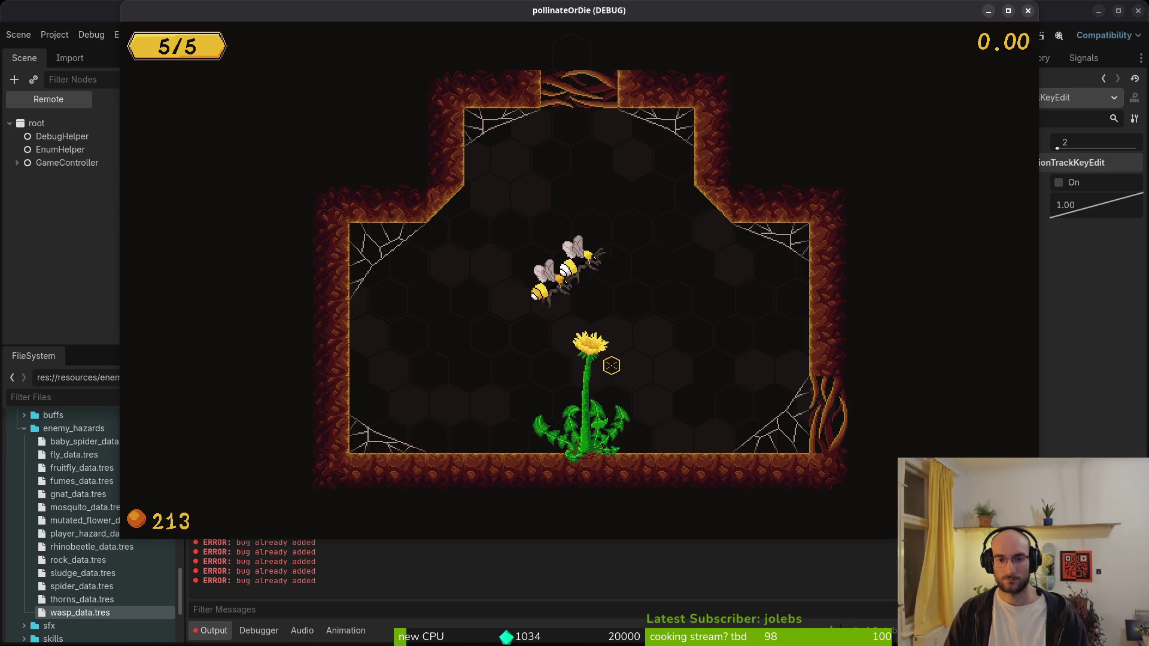
key(j)
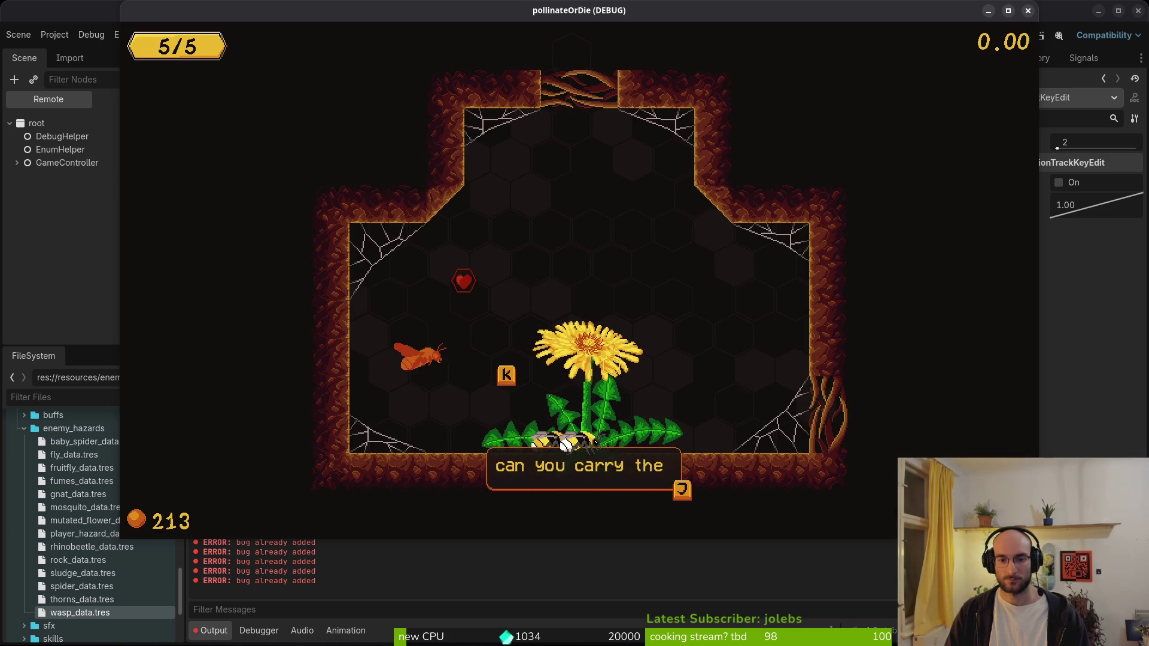
key(j)
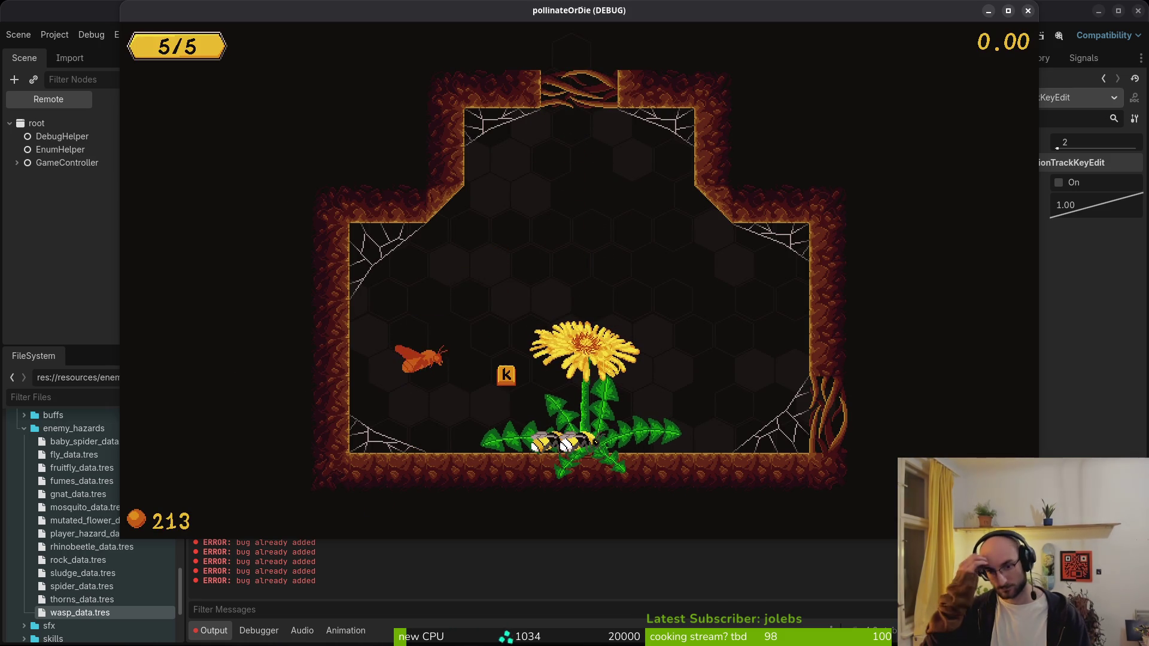
- Leave the game, zoom out the 2D view, and bring Aseprite to the front
key(alt+Tab)
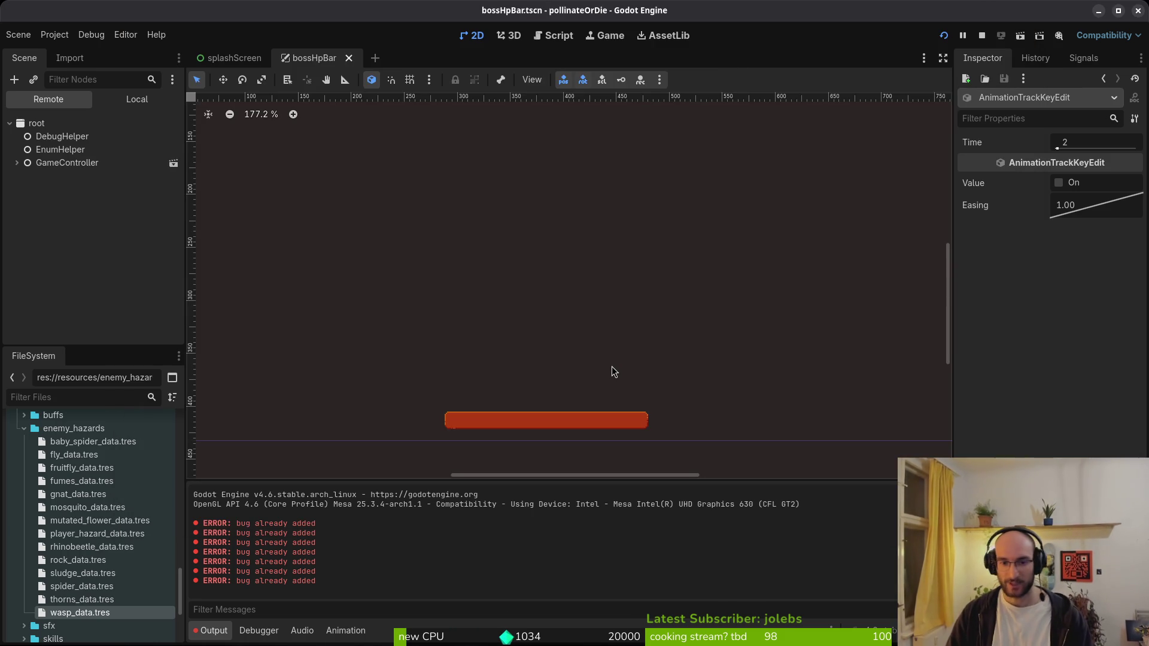
scroll(526, 353, down, 5)
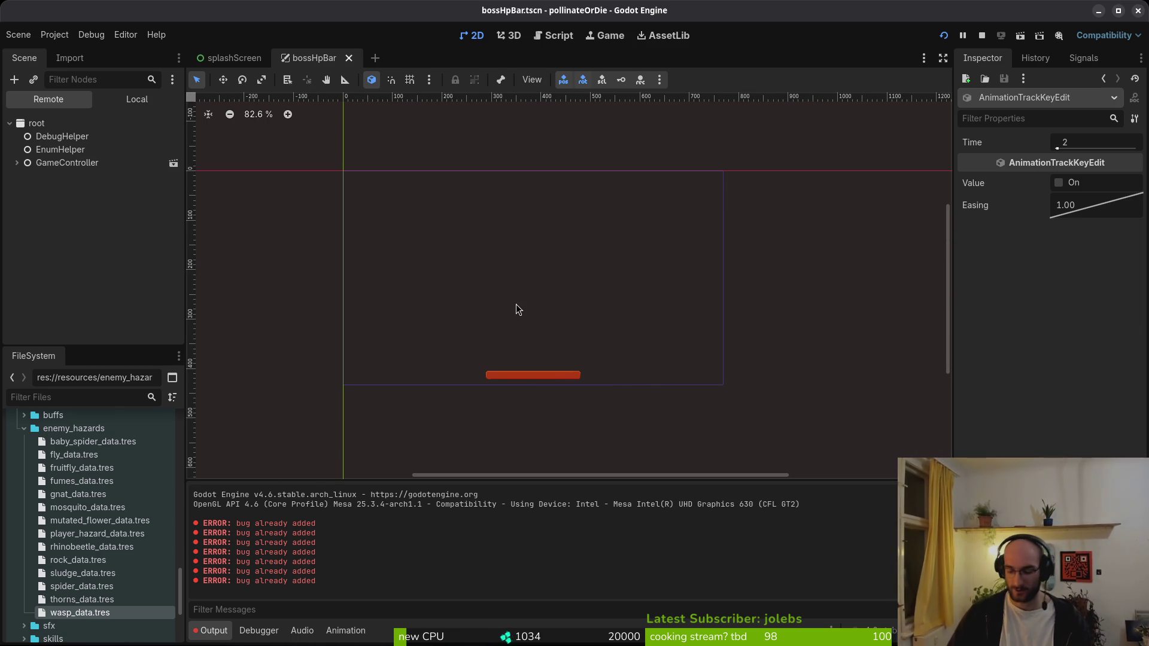
key(alt+Tab)
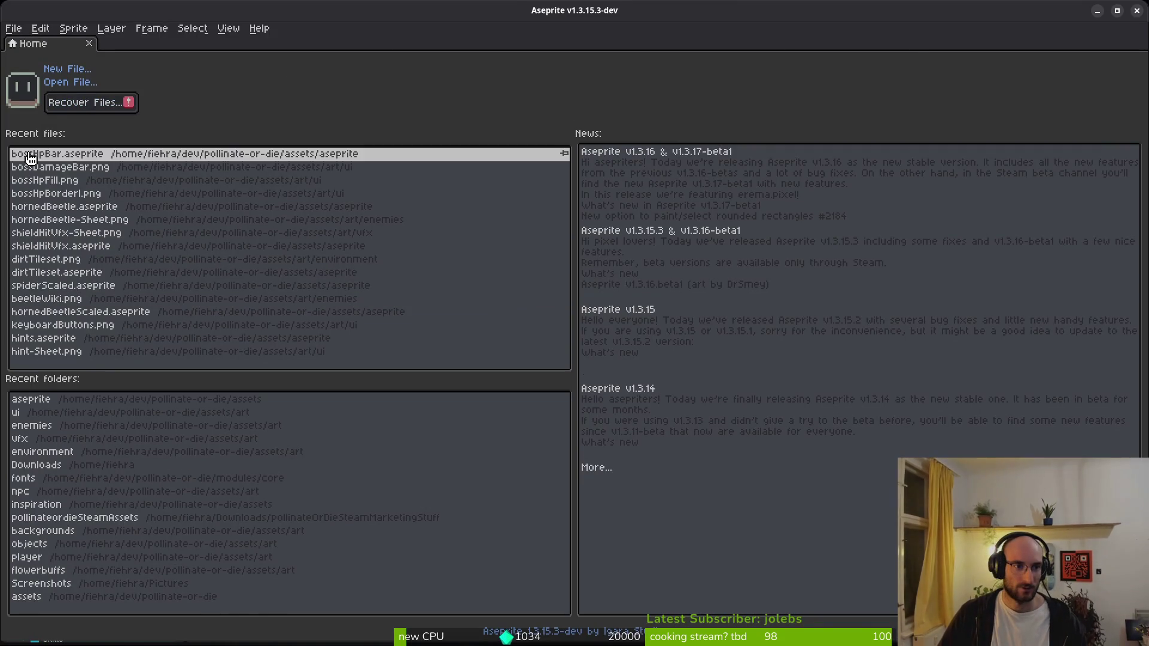
- Open bossHpBar.aseprite from recent files and widen the canvas to 256 pixels
click(36, 154)
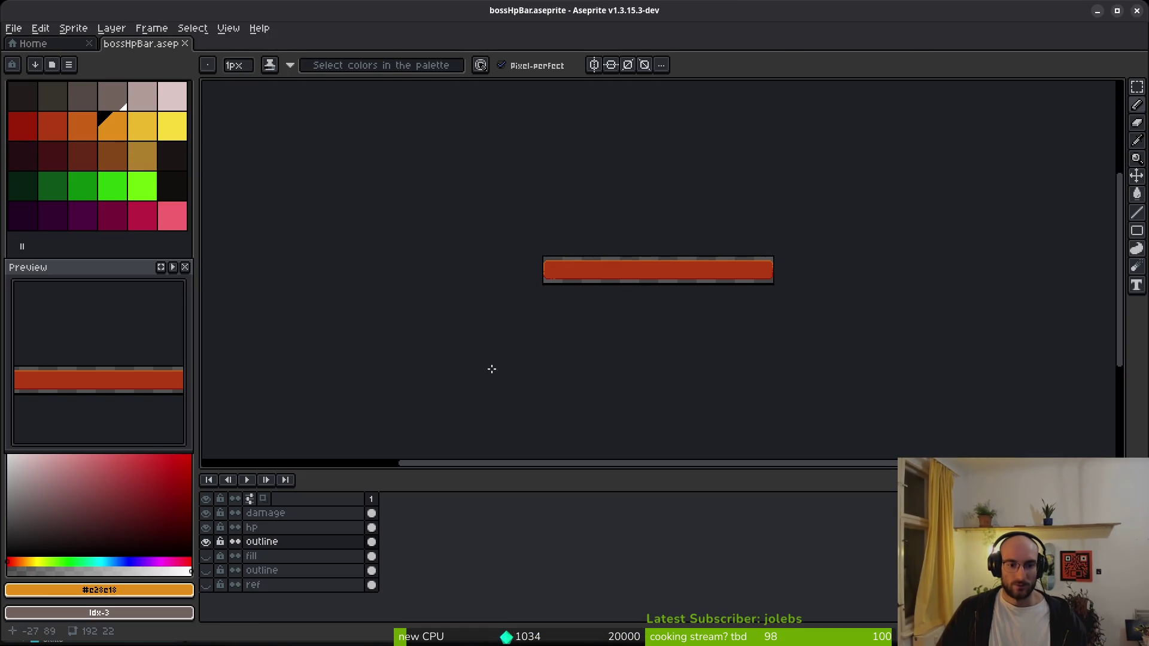
key(ctrl+alt+c)
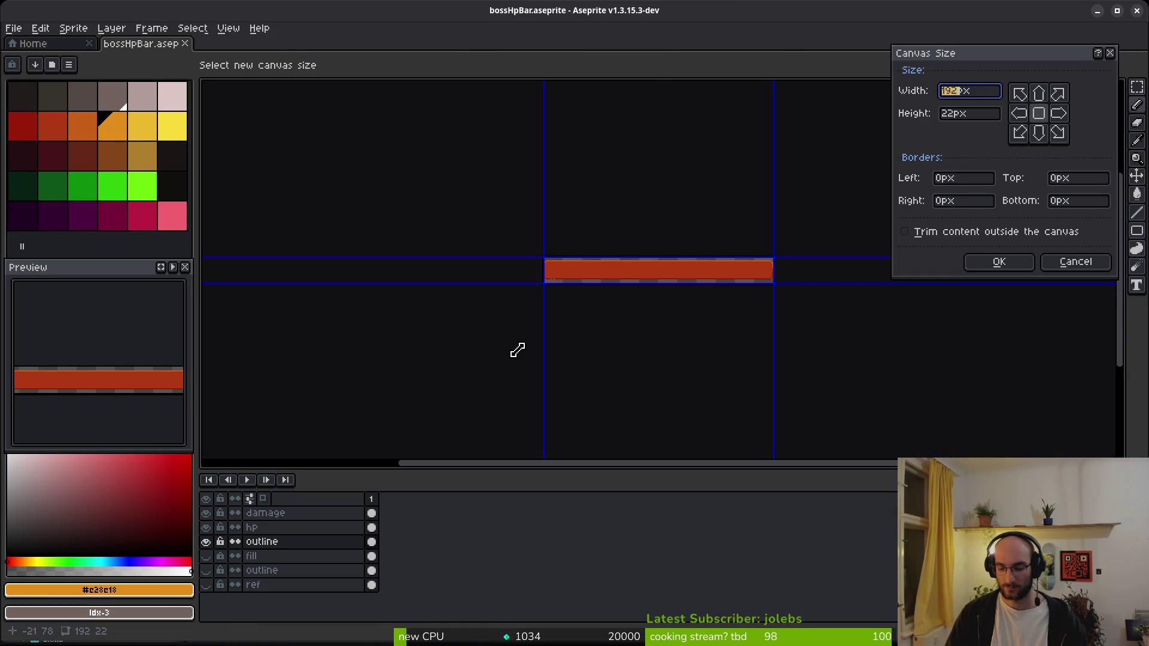
text(256)
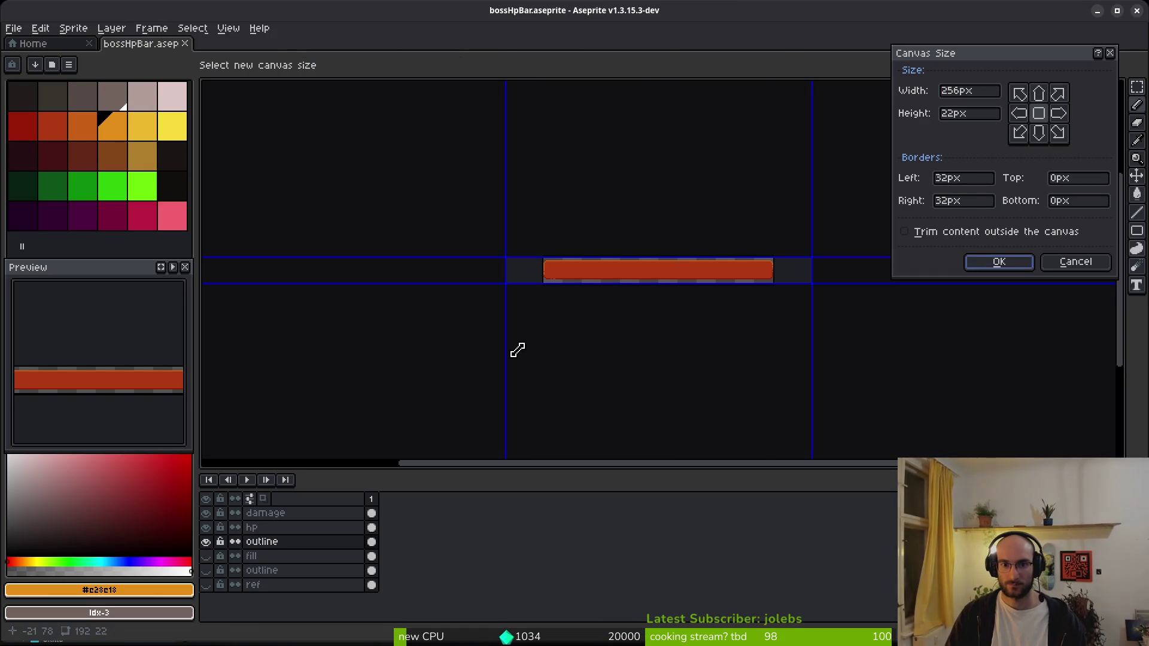
key(Return)
- Select the bar's right part, nudge it one pixel right and commit the move
scroll(708, 248, up, 4)
key(m)
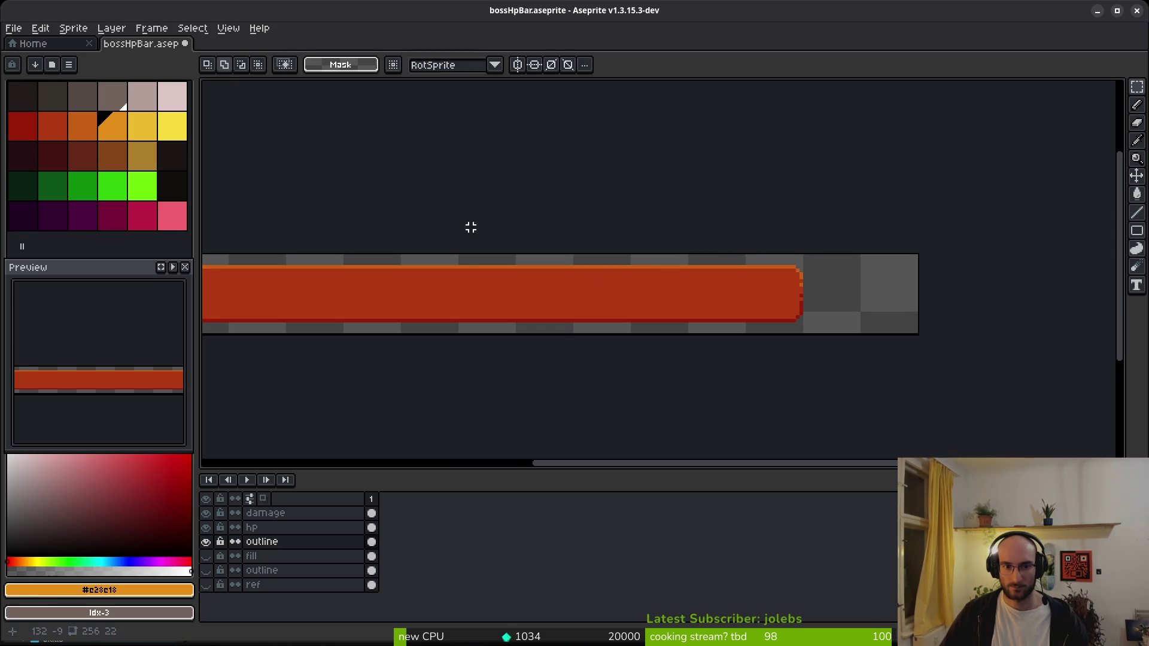
scroll(472, 220, down, 2)
drag(403, 211, 705, 416)
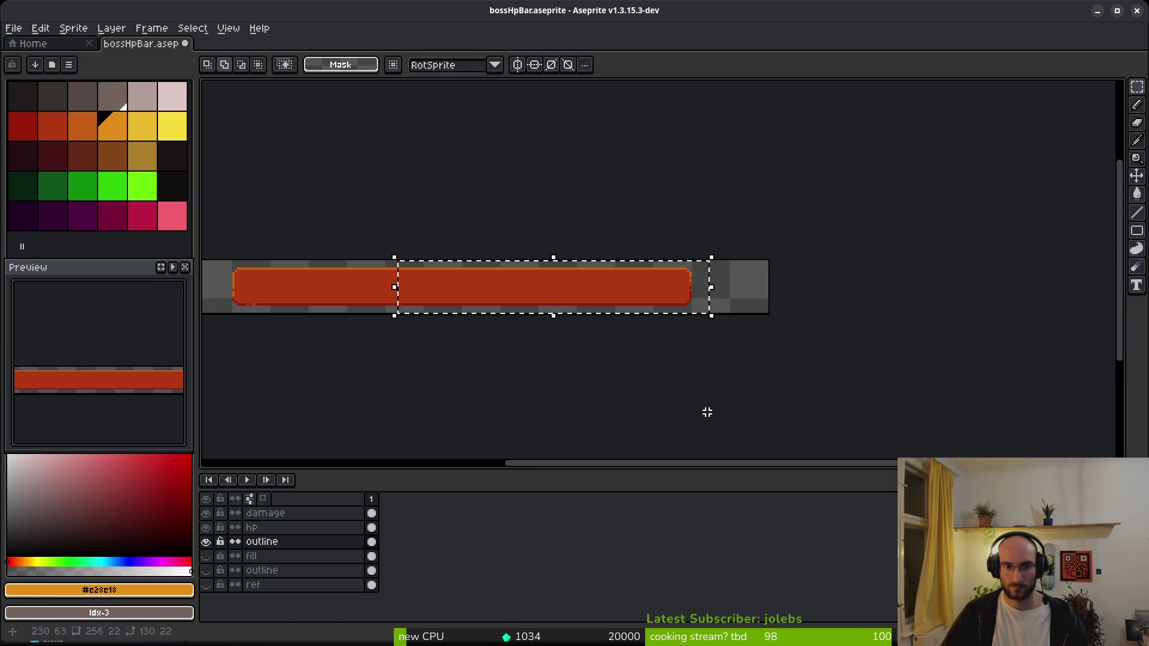
key(Right)
key(Right)
key(Right)
key(Right)
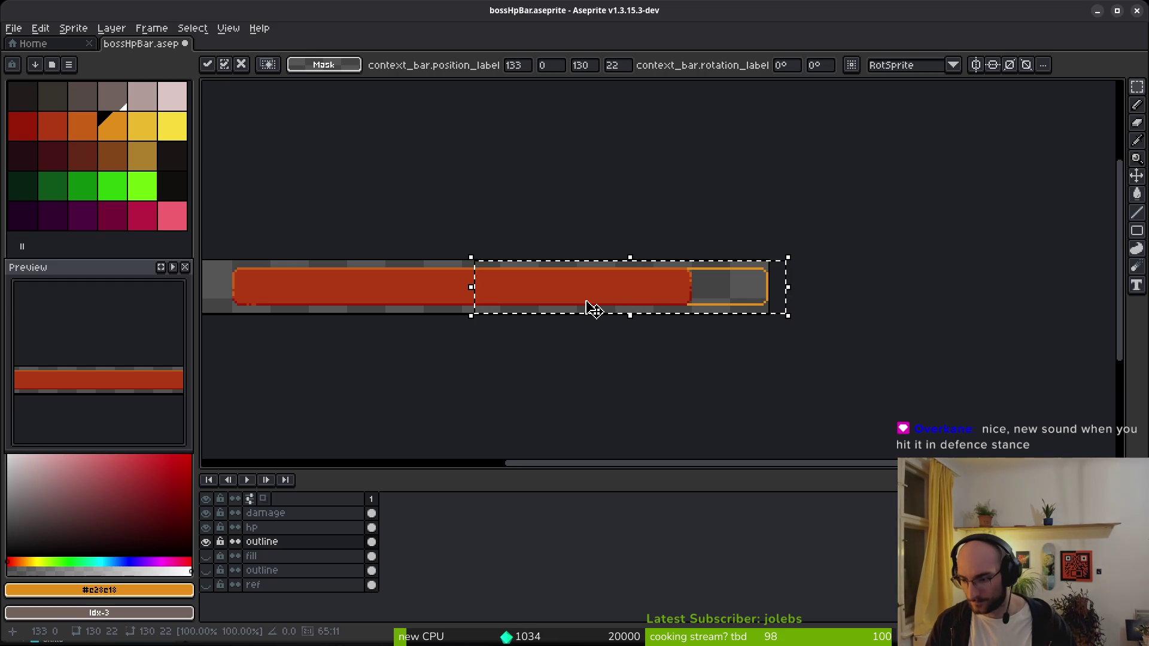
right_click(593, 309)
click(589, 298)
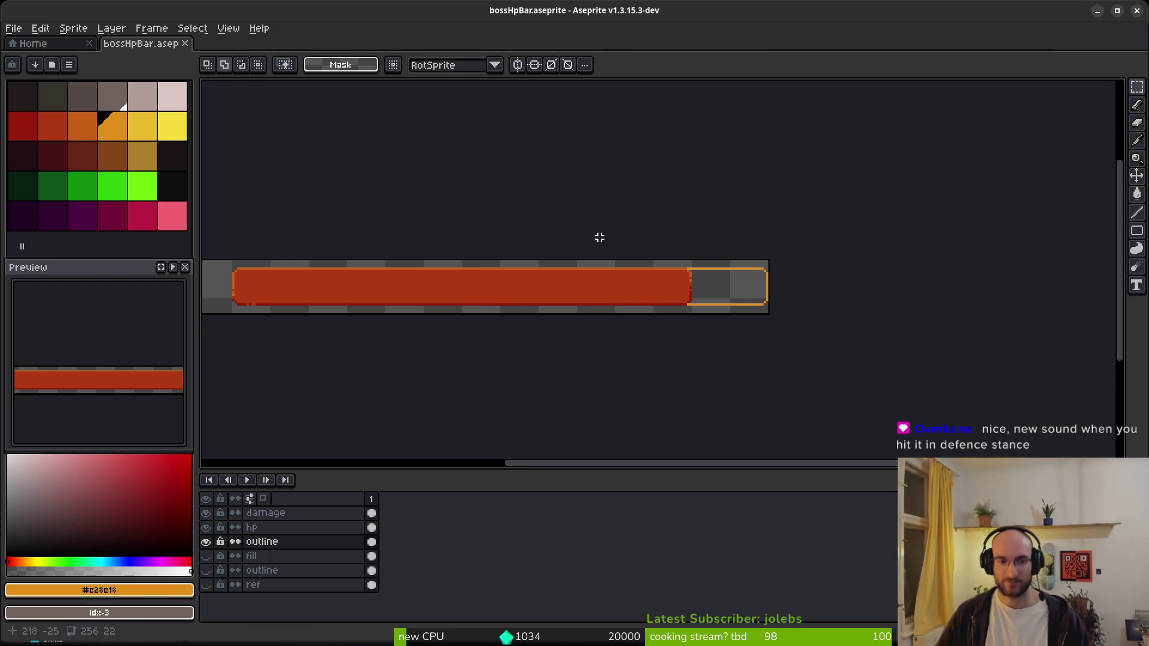
- Shift the outline's left section two pixels left, commit, then select the hp layer's left part
scroll(628, 271, left, 3)
scroll(628, 270, left, 3)
drag(944, 296, 941, 389)
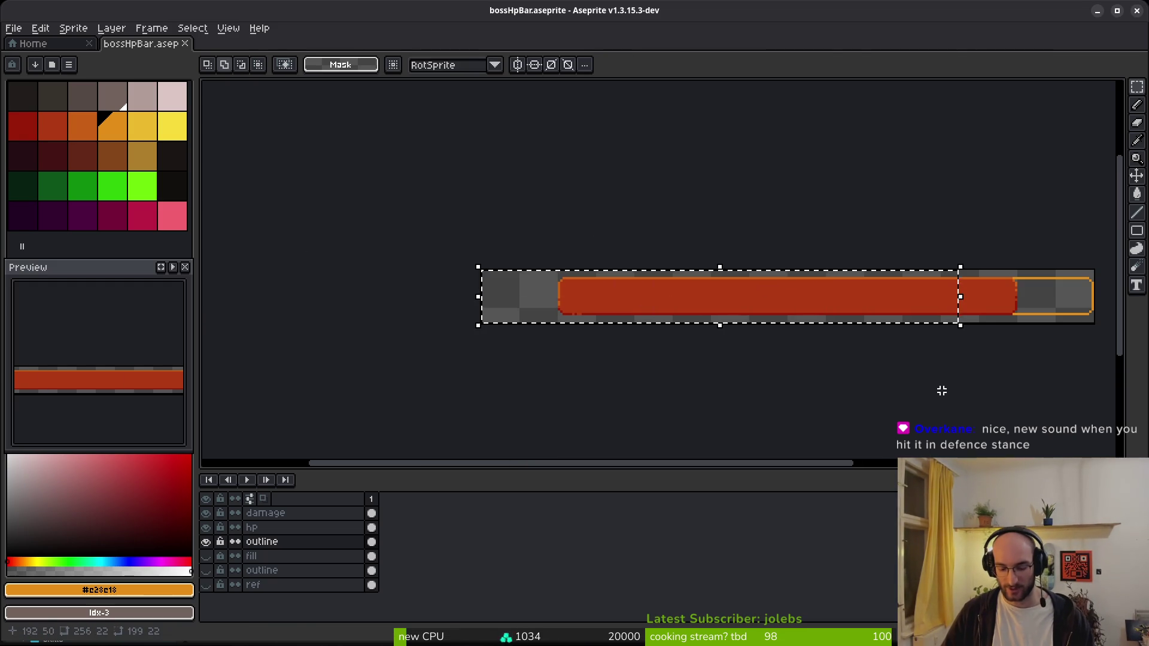
key(ctrl+t)
key(Left)
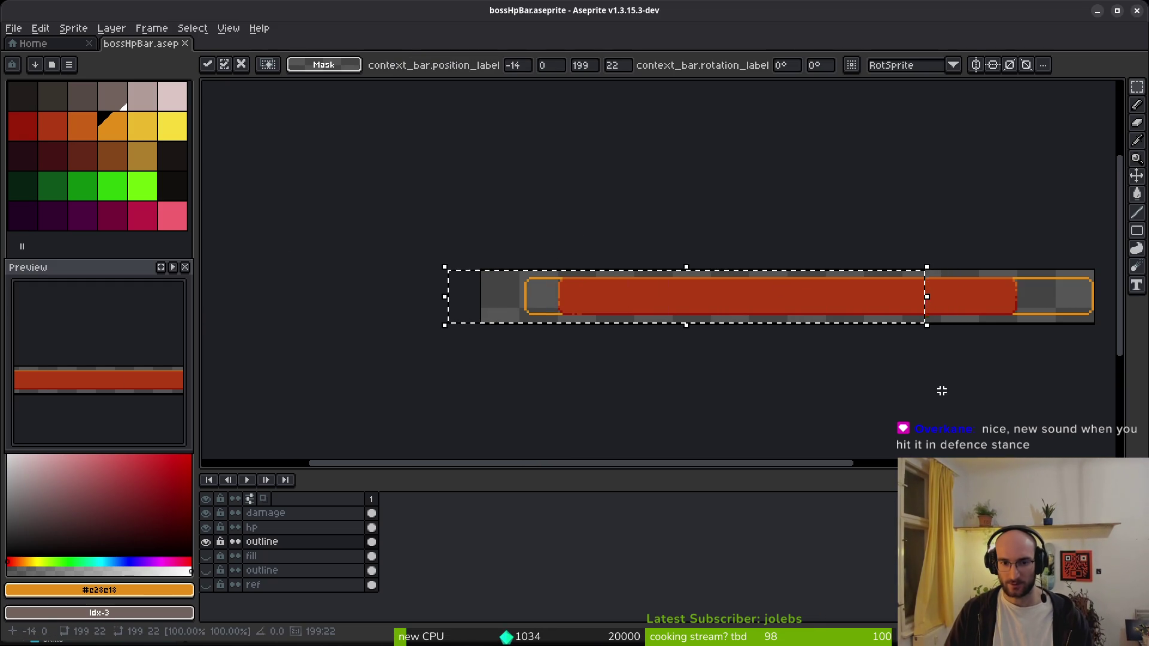
key(Left)
key(Left)
key(Left)
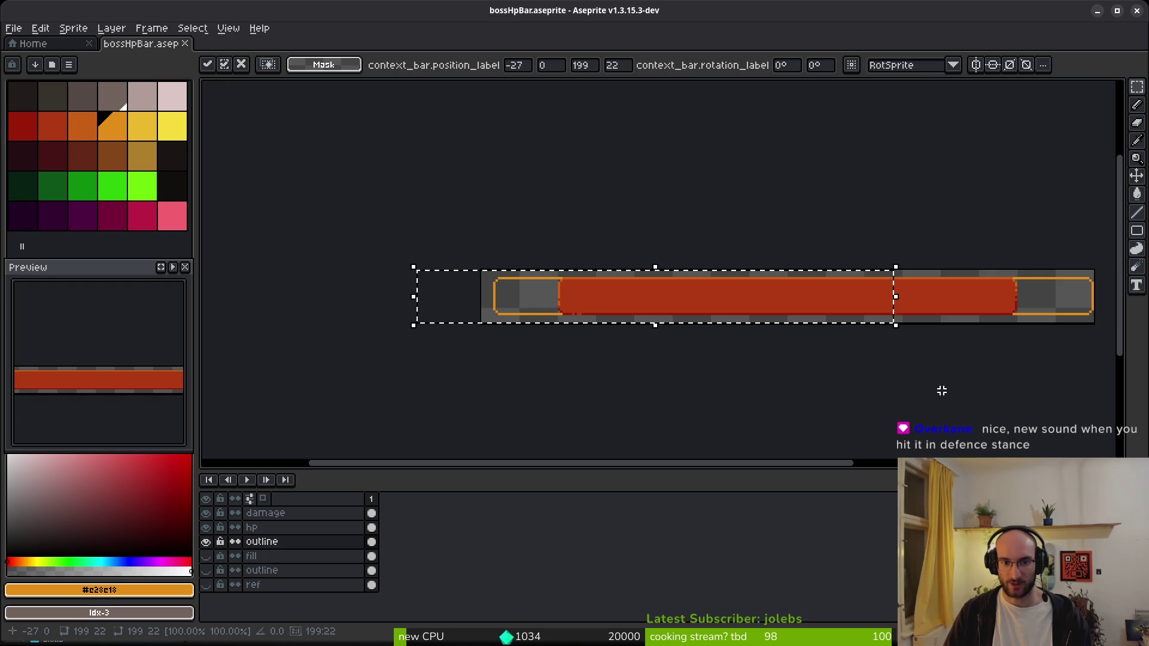
right_click(532, 284)
click(557, 292)
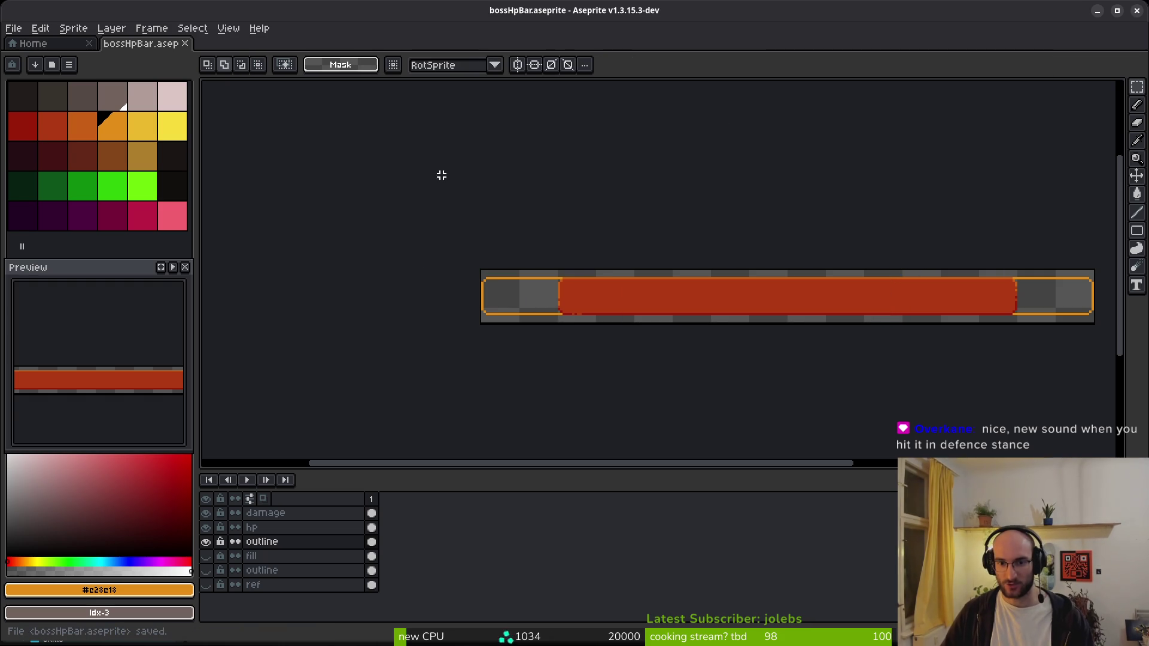
click(336, 529)
drag(692, 344, 476, 263)
- Stretch the hp fill: left piece one pixel left, right part two pixels right, saving
key(Left)
key(Left)
key(Left)
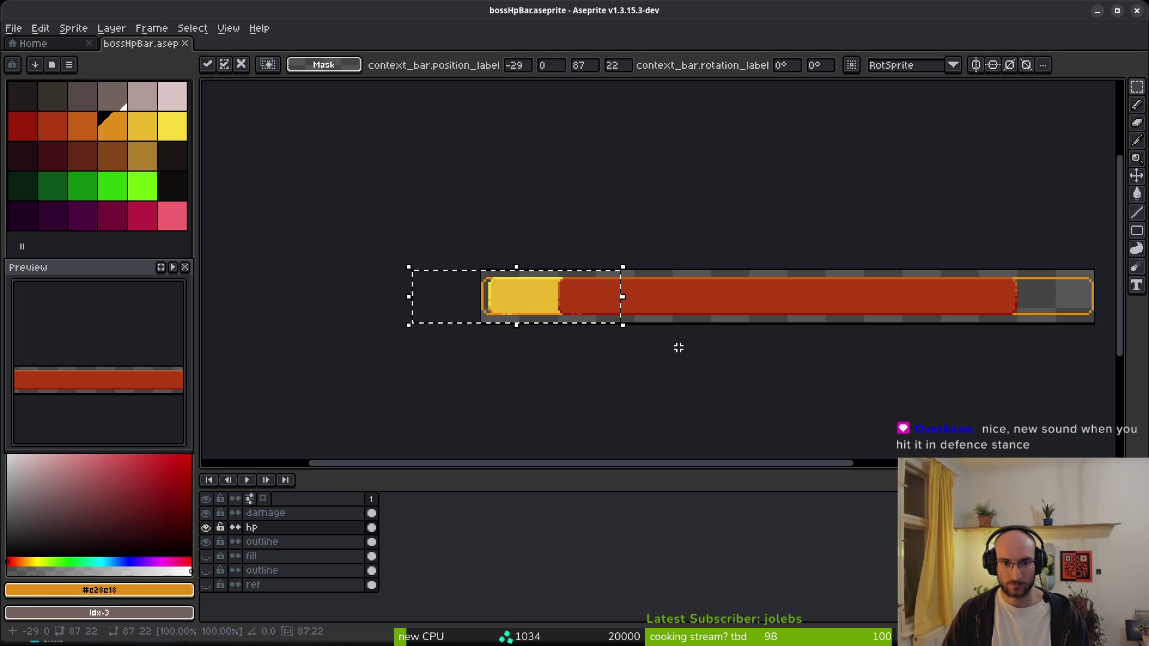
key(Return)
key(ctrl+s)
scroll(710, 327, down, 1)
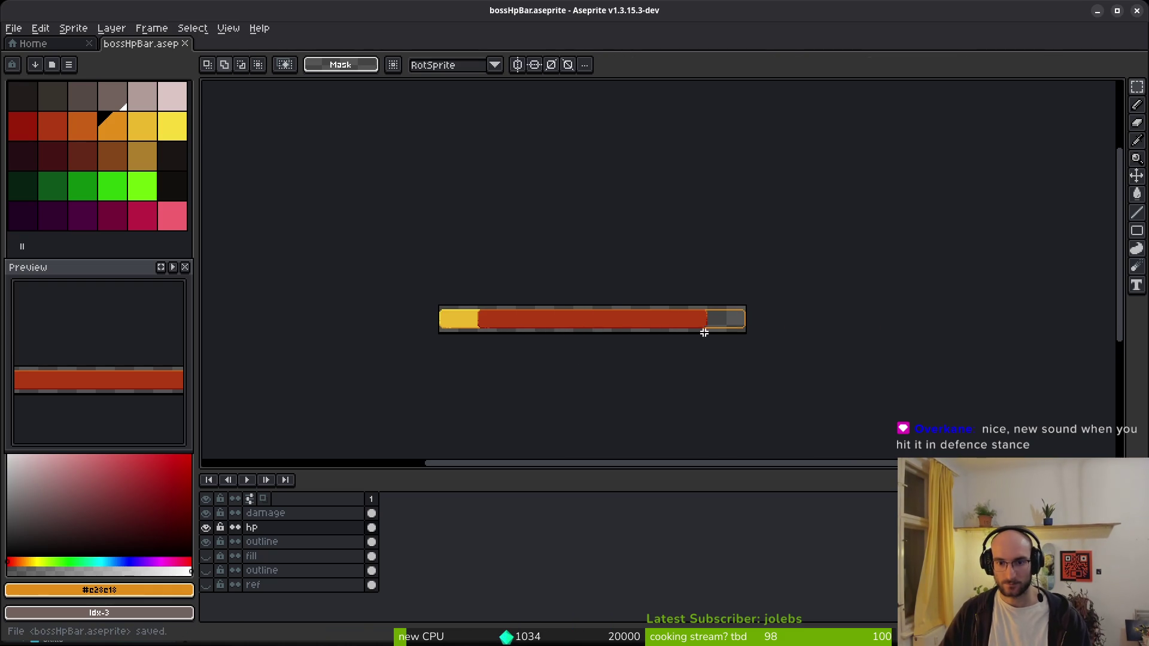
key(ctrl+t)
key(Right)
key(Right)
key(Right)
scroll(797, 391, up, 4)
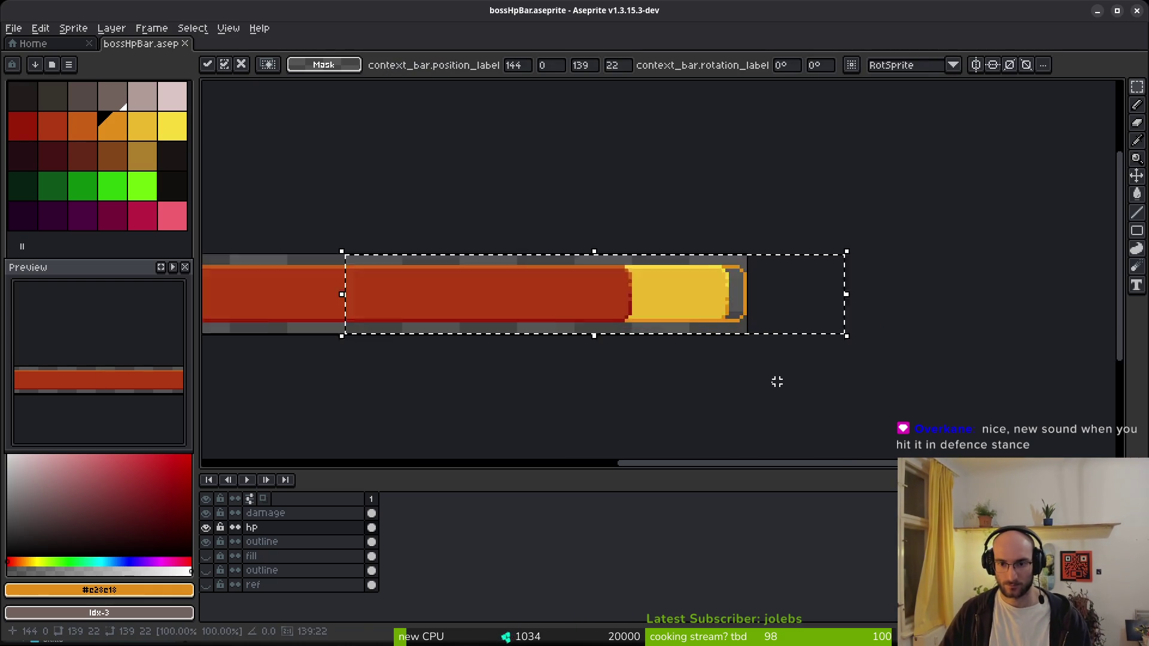
key(Right)
key(Right)
key(Right)
key(Right)
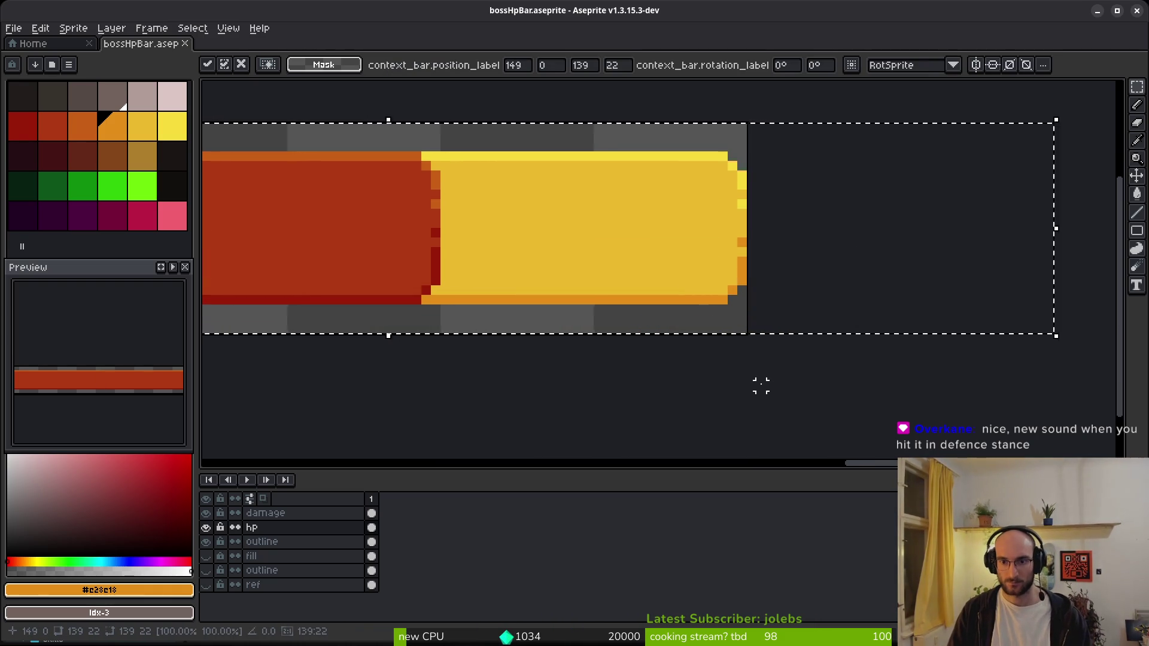
key(ctrl+d)
key(ctrl+s)
- On the damage layer, slide the right section right, commit and save
scroll(655, 344, down, 5)
click(380, 510)
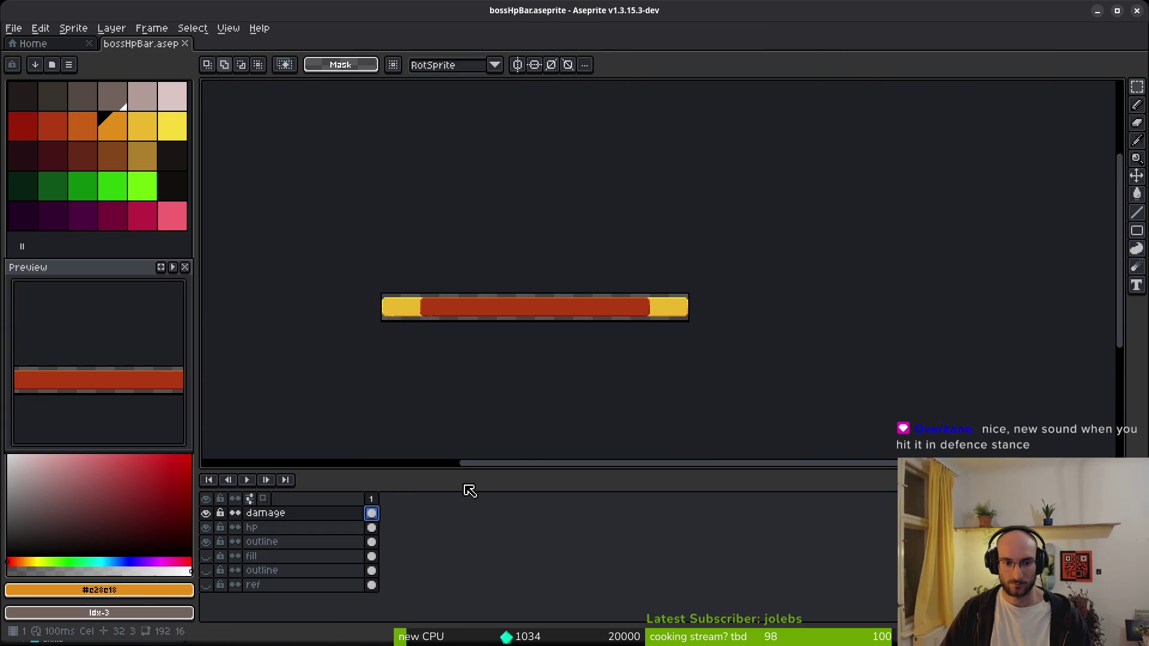
scroll(469, 216, up, 2)
key(ctrl+v)
key(Right)
key(Right)
key(Right)
key(Right)
key(Right)
key(Right)
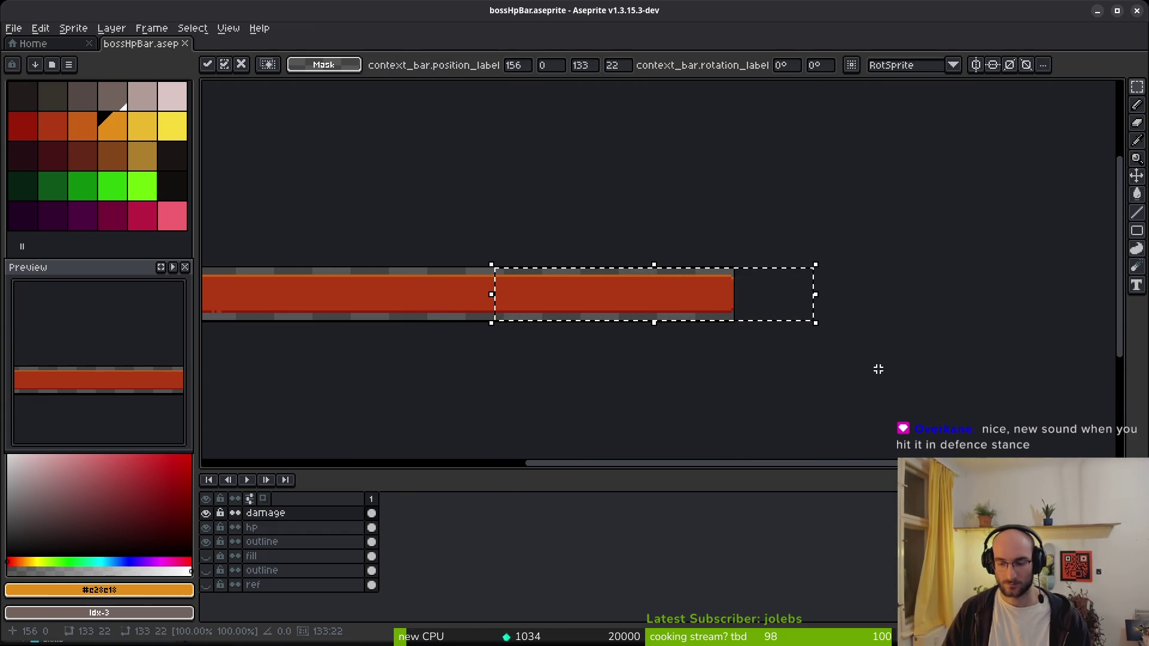
click(878, 369)
key(ctrl+s)
- Move the damage bar's left piece two pixels left and save the sprite
scroll(680, 310, left, 8)
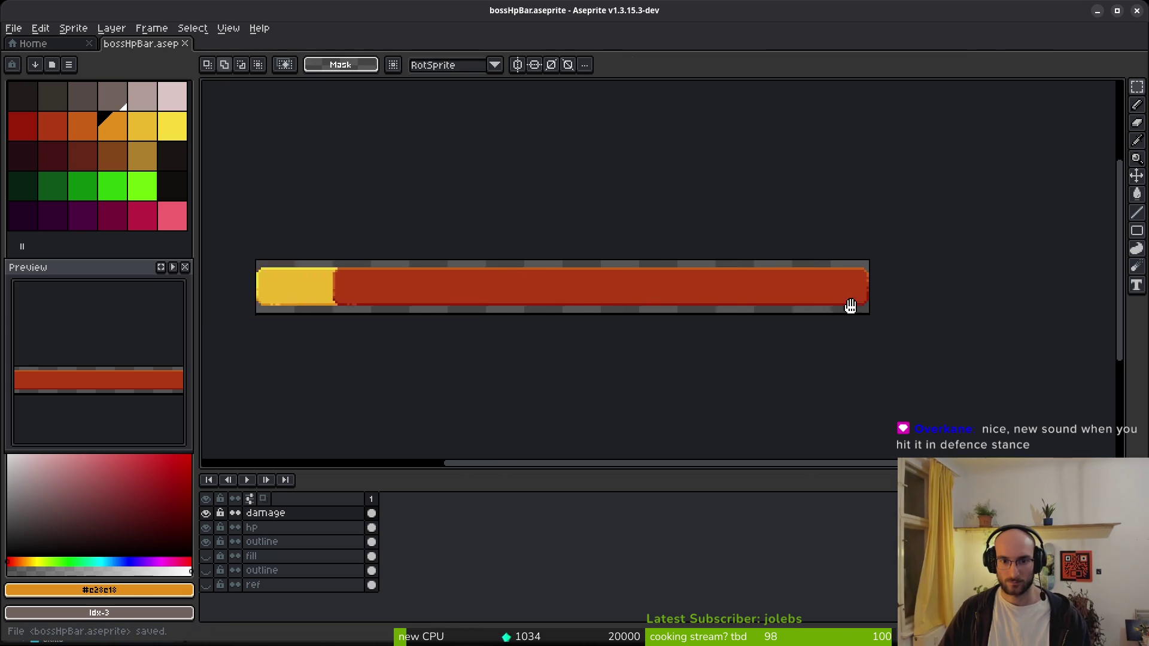
drag(589, 245, 821, 364)
key(Left)
key(Left)
key(Left)
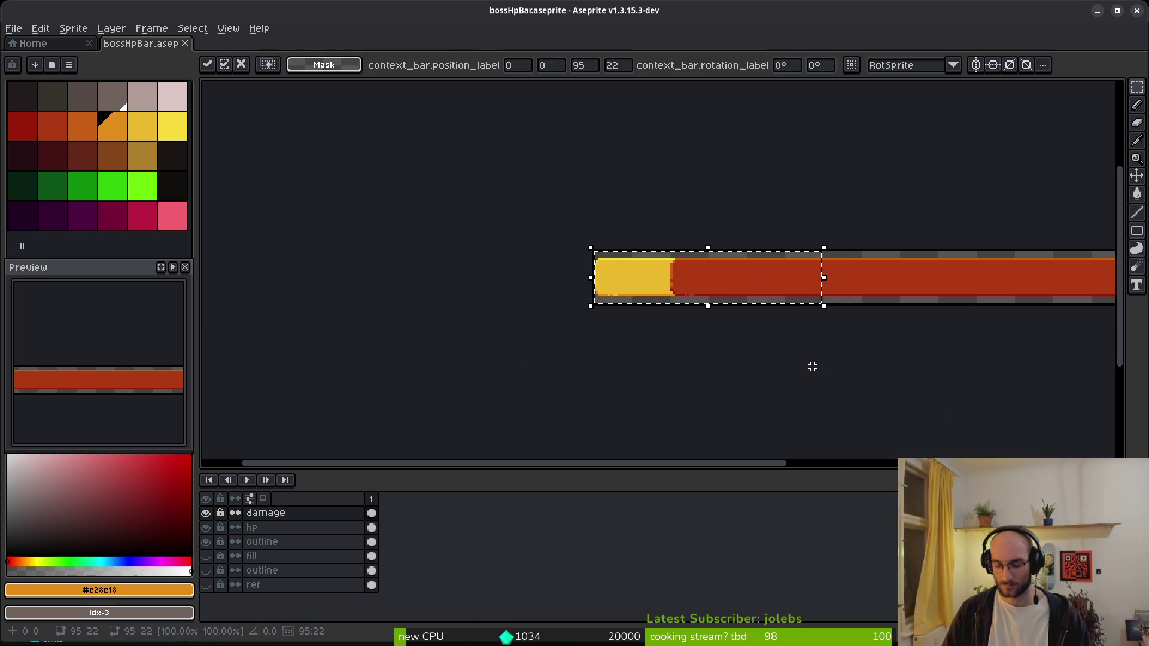
key(Left)
key(Left)
key(Left)
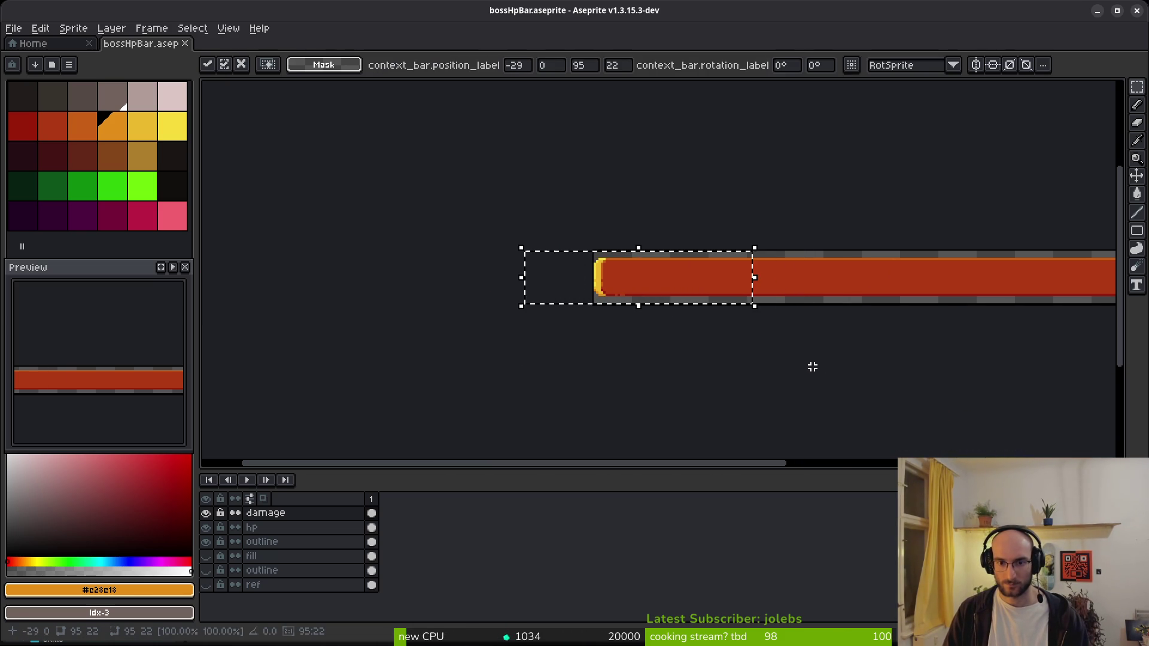
key(ctrl+s)
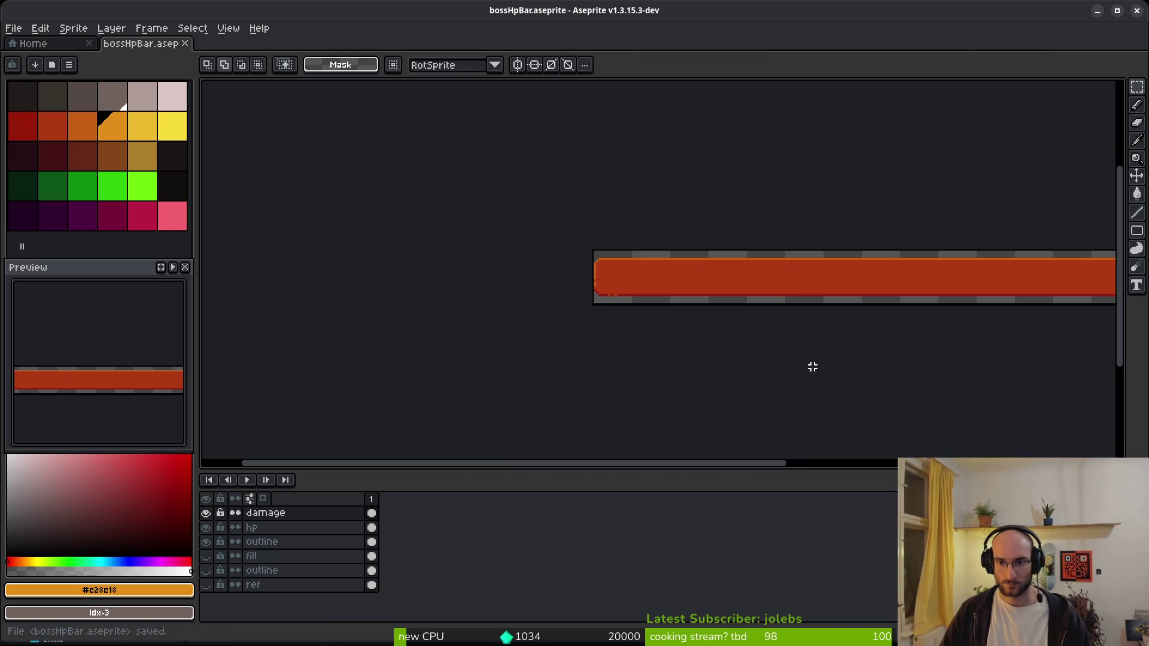
scroll(693, 231, down, 3)
scroll(608, 280, up, 3)
scroll(609, 305, up, 2)
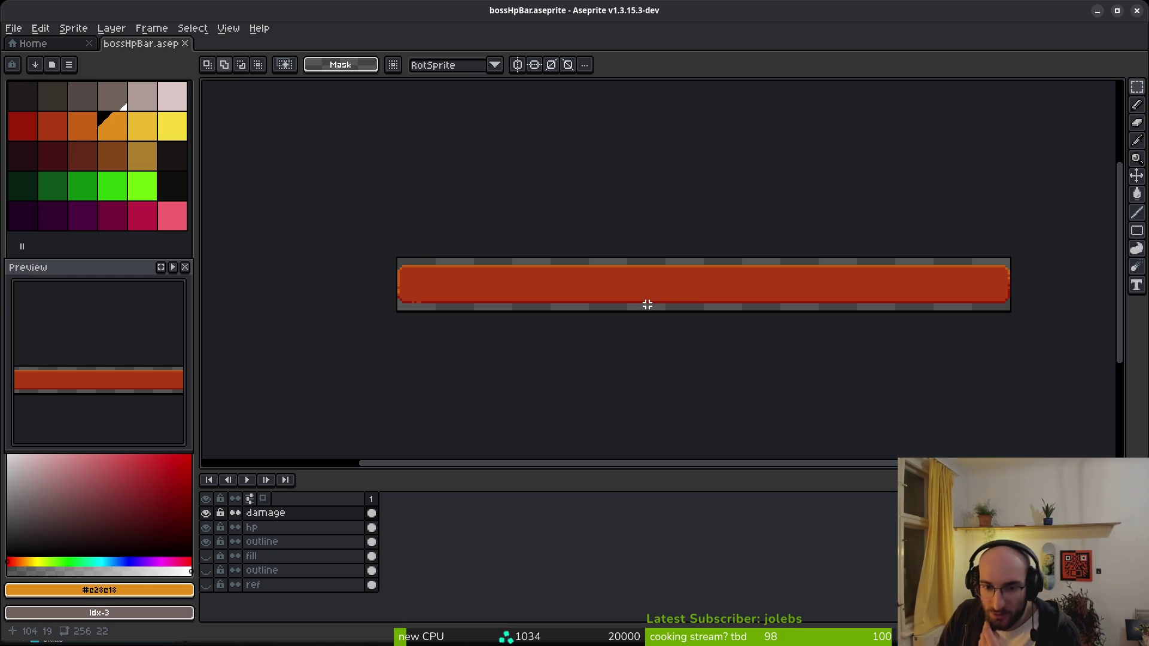
key(ctrl+s)
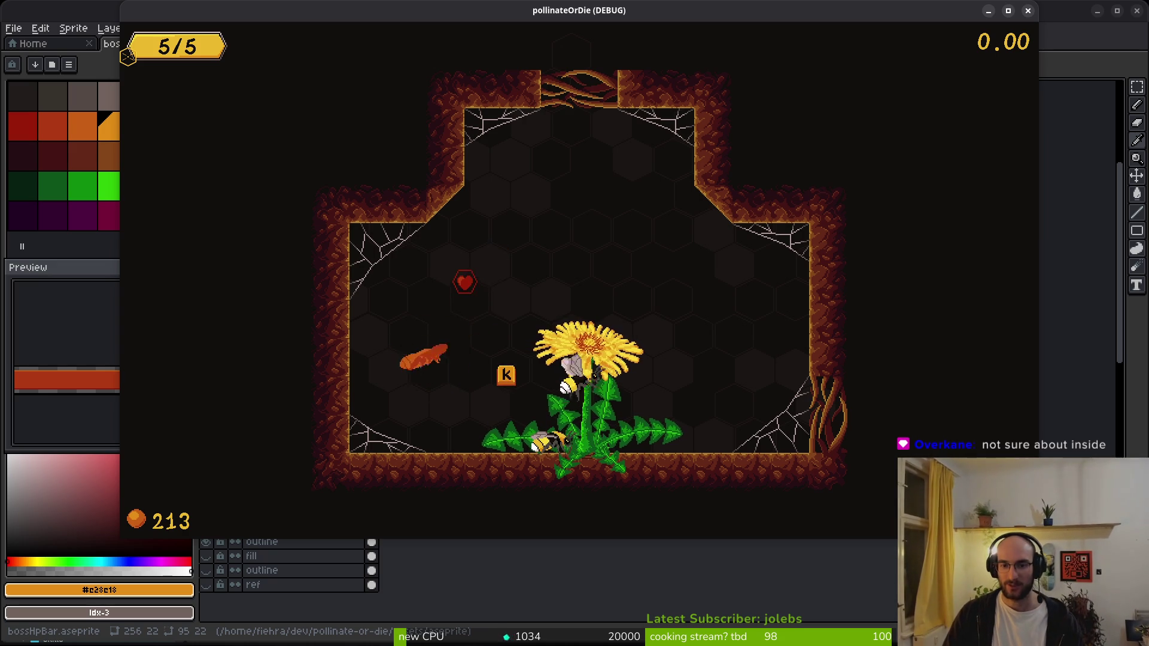
- Skip ahead a room, then load level 4 from the debug level-select menu
key(k)
key(w)
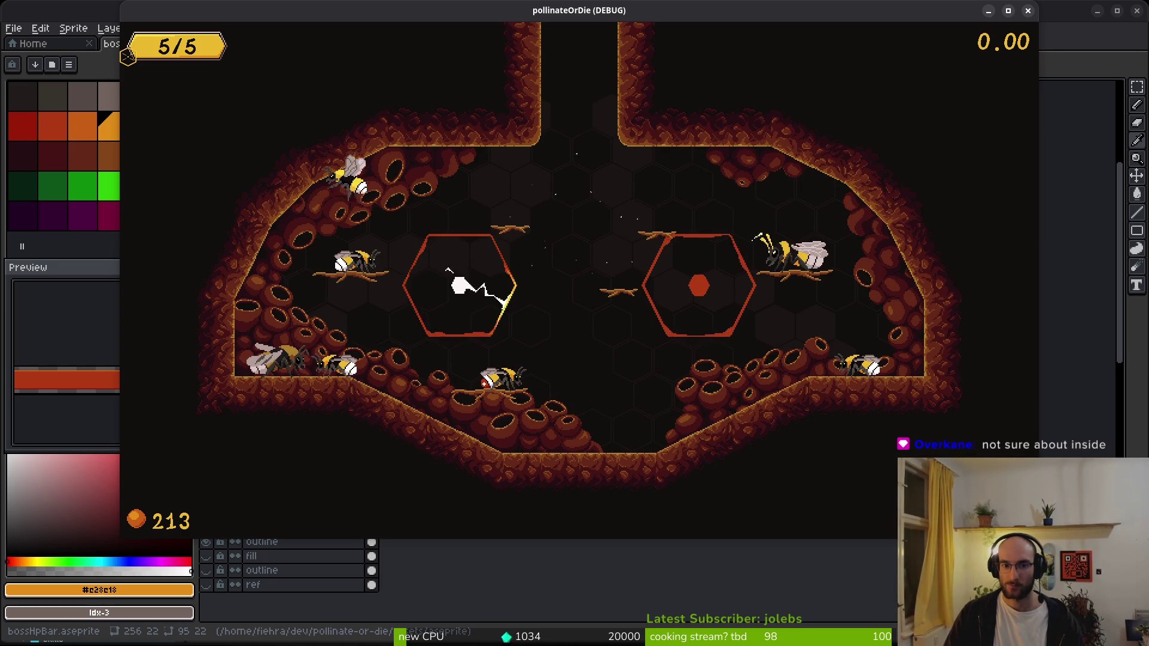
key(Escape)
key(Left)
key(Left)
key(Left)
key(Down)
key(Return)
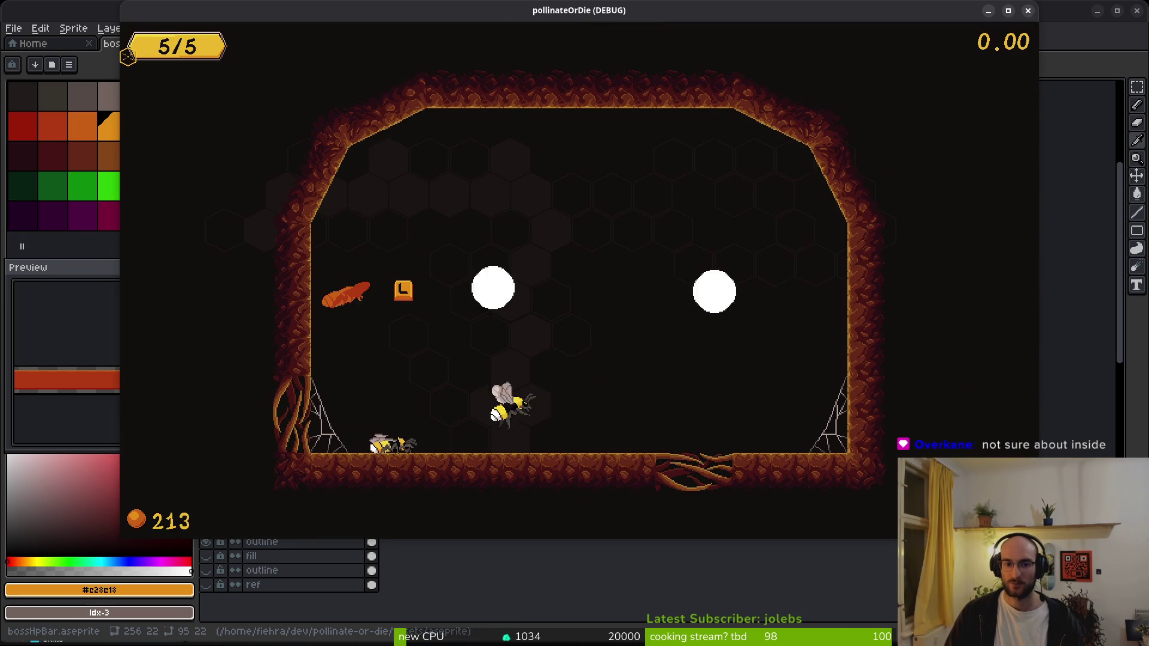
- Close the Please Protect dialog, fly into the arena, attack the wasp and start the beetle fight
key(j)
key(w)
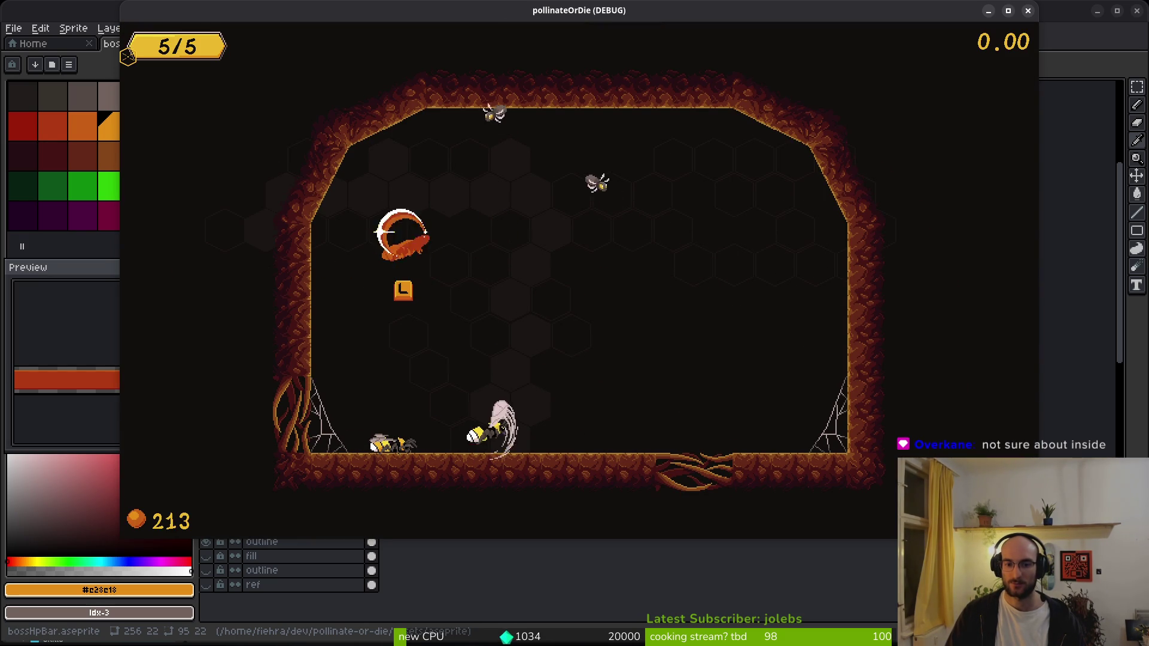
key(j)
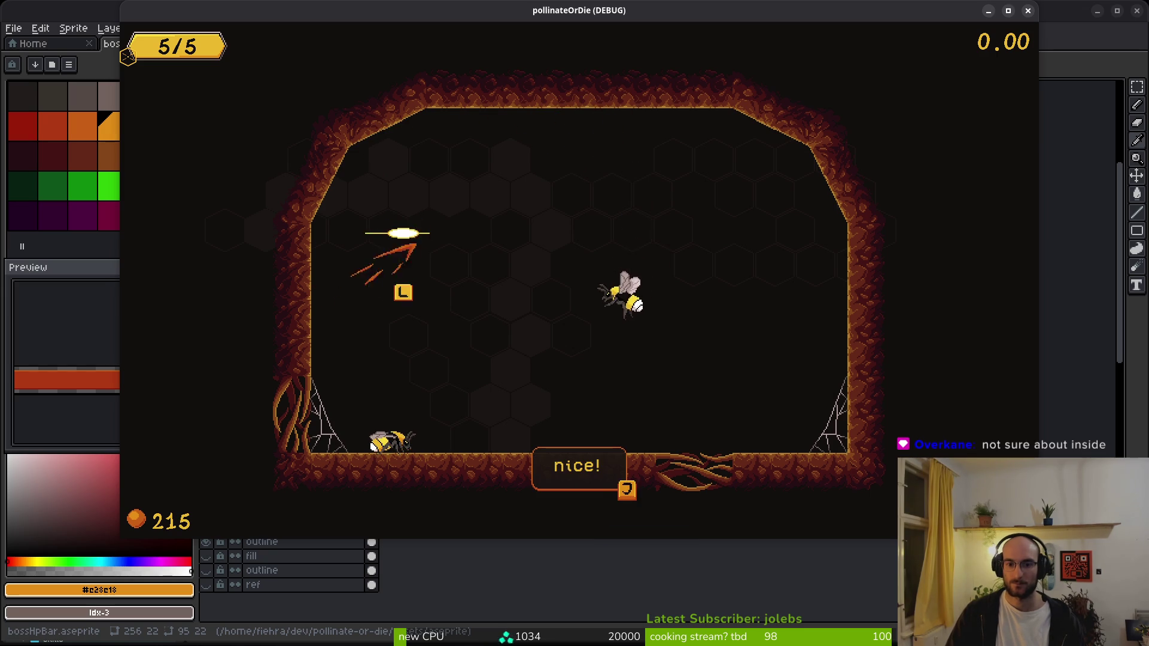
key(j)
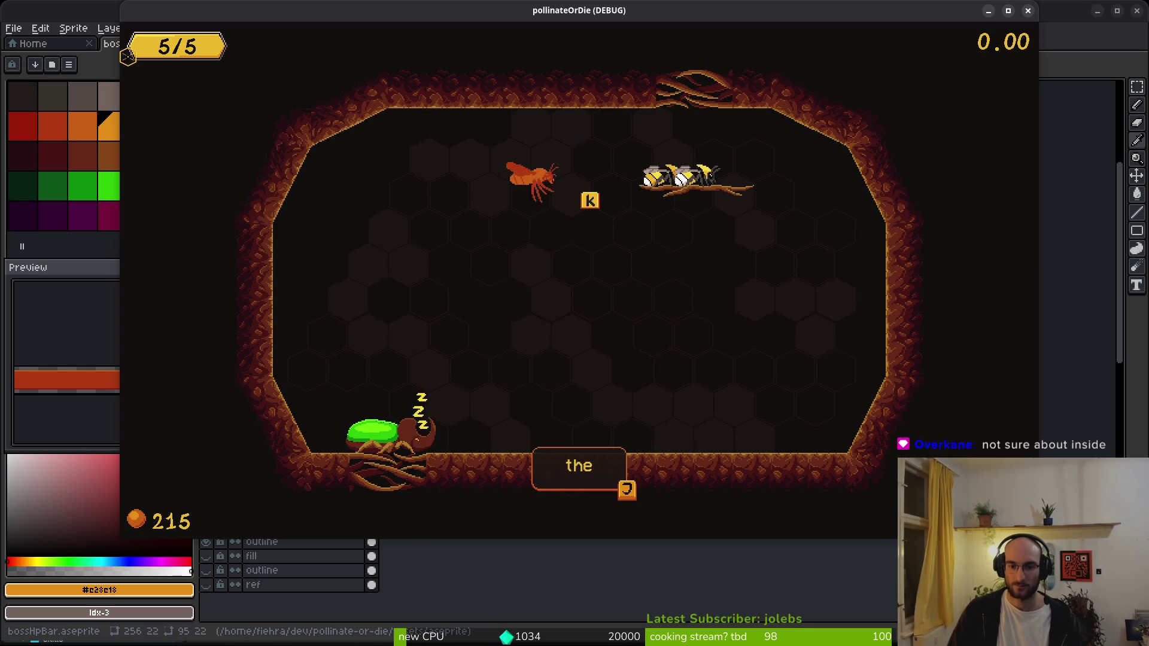
key(j)
key(j)
key(j)
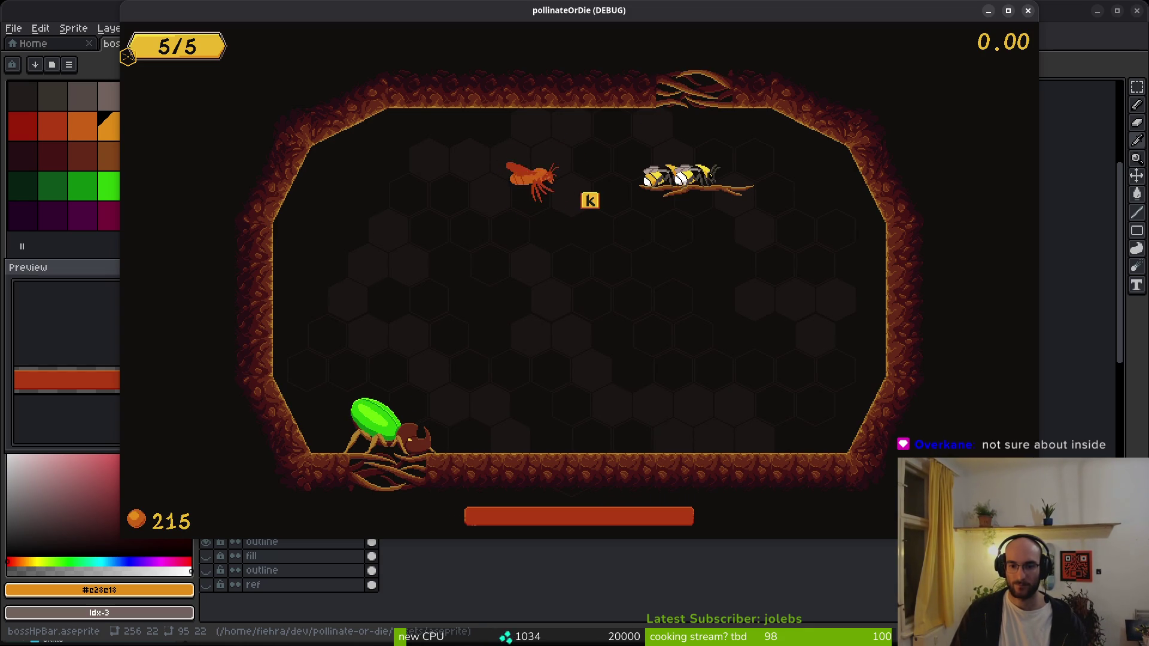
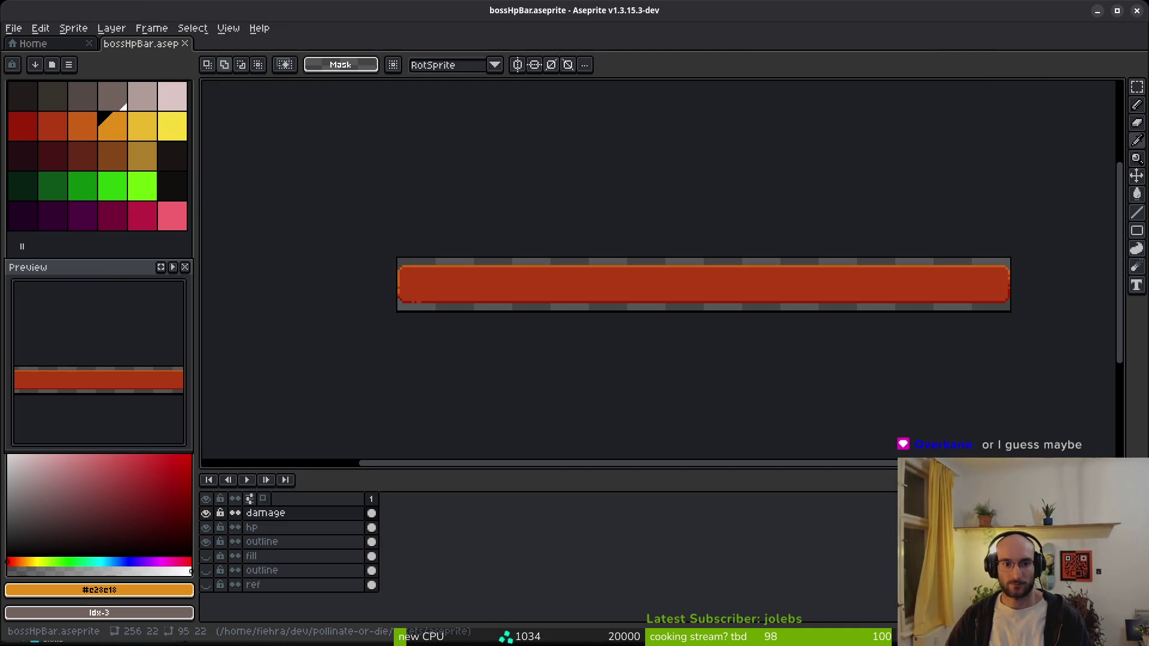
- On the damage layer, move the red bar's upper half up one pixel
scroll(494, 305, up, 1)
scroll(372, 261, right, 3)
scroll(439, 261, down, 1)
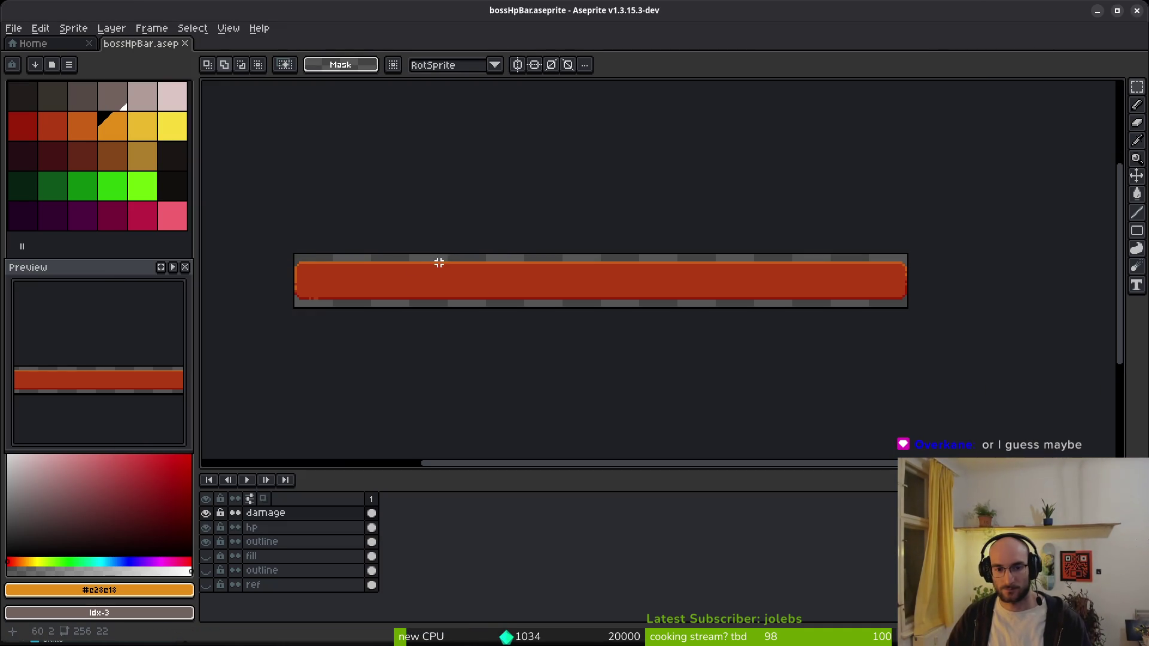
mouse_move(241, 211)
mouse_down()
mouse_move(311, 227)
mouse_move(1006, 282)
mouse_up()
scroll(1007, 281, up, 2)
scroll(795, 275, left, 2)
key(Up)
key(Up)
key(Up)
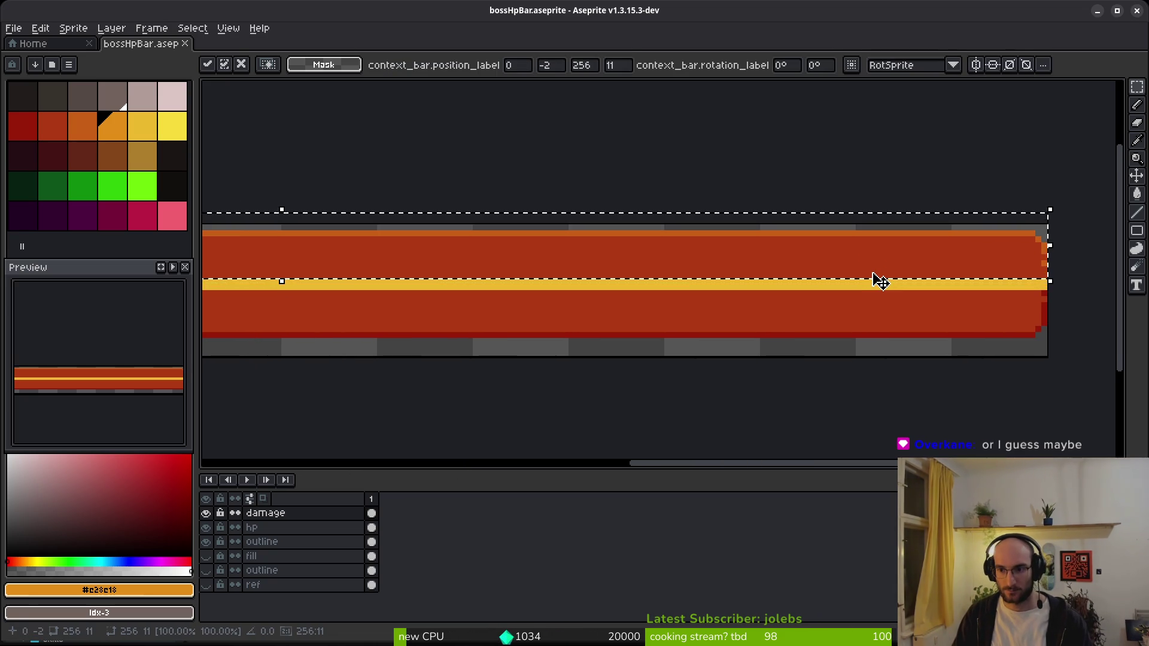
key(ctrl+d)
- Select and deselect the bar's lower half, then save bossHpBar.aseprite
scroll(905, 293, down, 1)
scroll(876, 293, left, 2)
drag(772, 330, 721, 335)
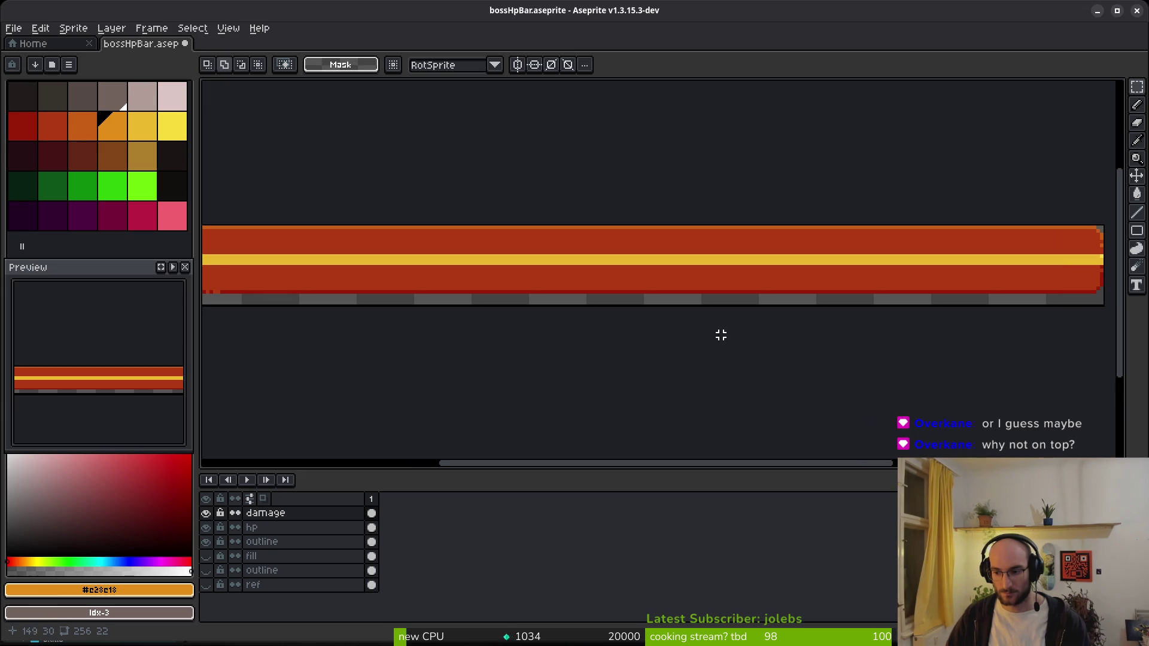
scroll(379, 295, down, 1)
scroll(218, 275, left, 1)
mouse_move(223, 273)
mouse_down()
mouse_move(854, 359)
mouse_move(974, 361)
mouse_up()
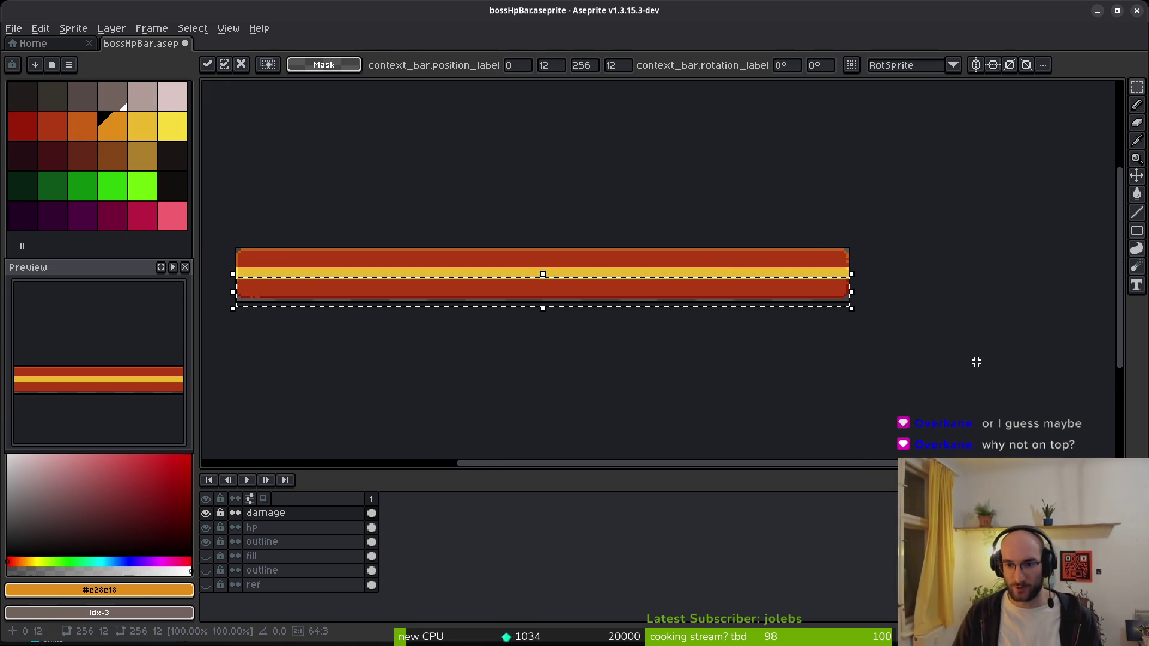
key(ctrl+d)
key(ctrl+s)
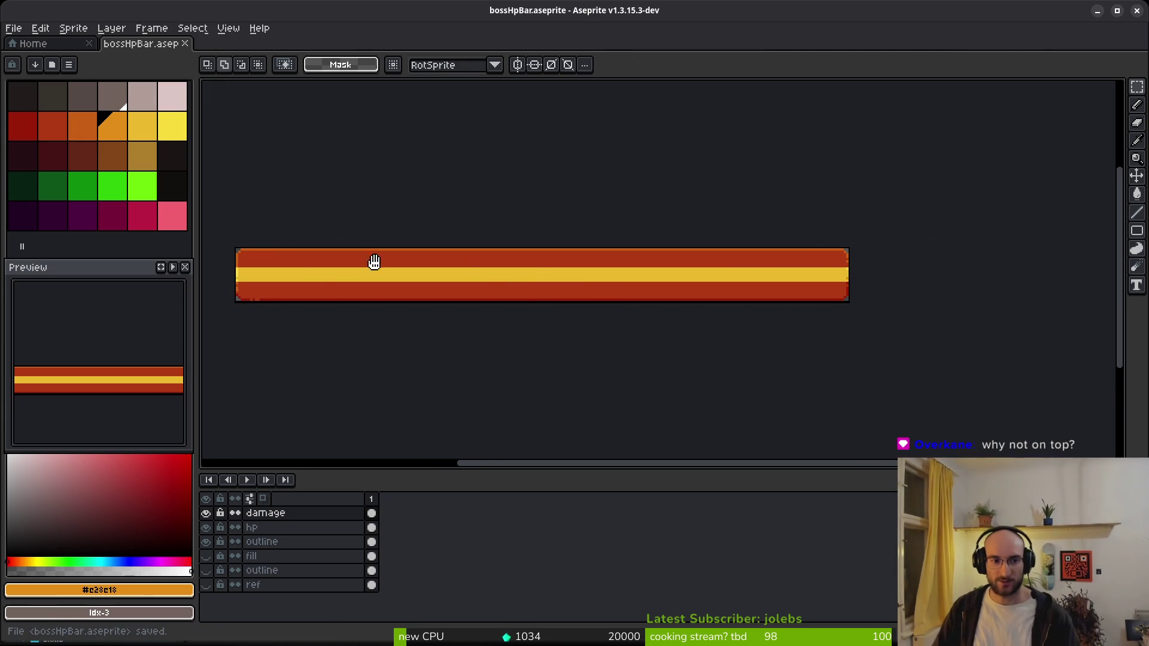
drag(321, 267, 533, 303)
scroll(454, 303, up, 2)
scroll(435, 261, up, 6)
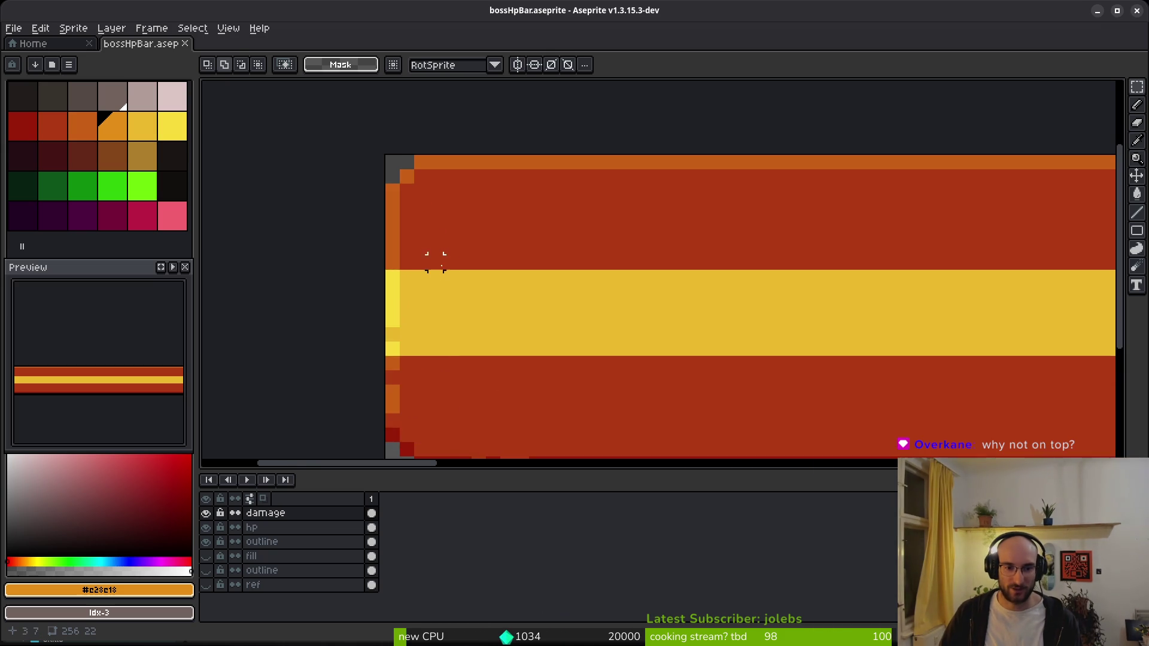
- Pencil the bar's left edge column in its edge orange
alt+click(433, 238)
key(b)
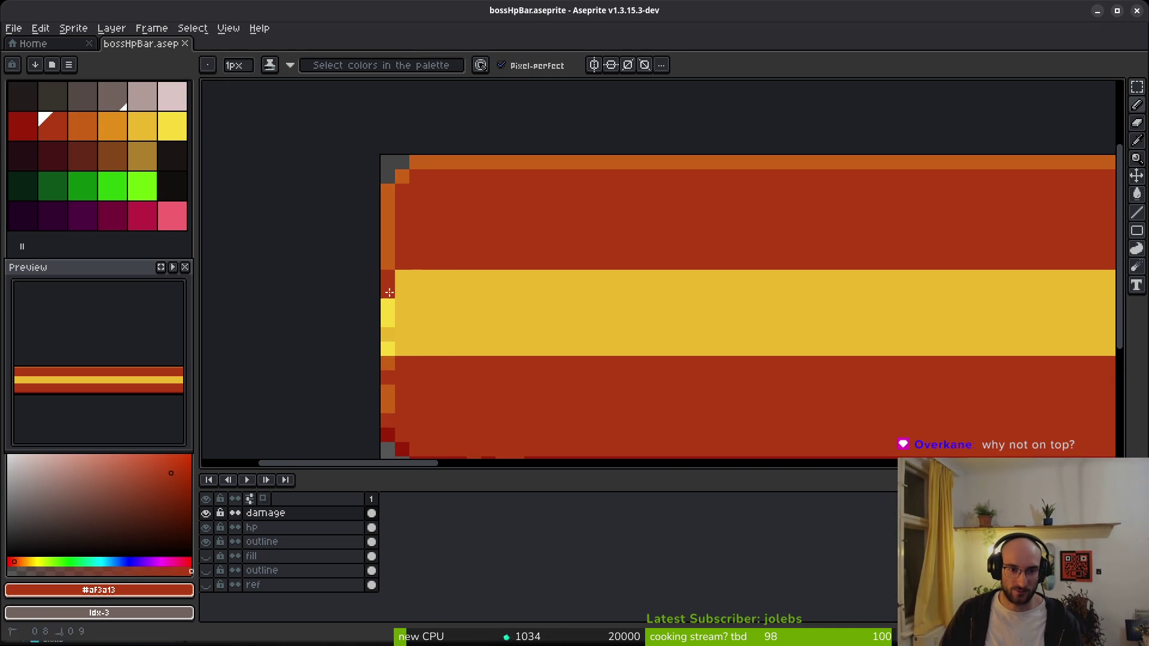
alt+click(388, 262)
drag(388, 272, 387, 302)
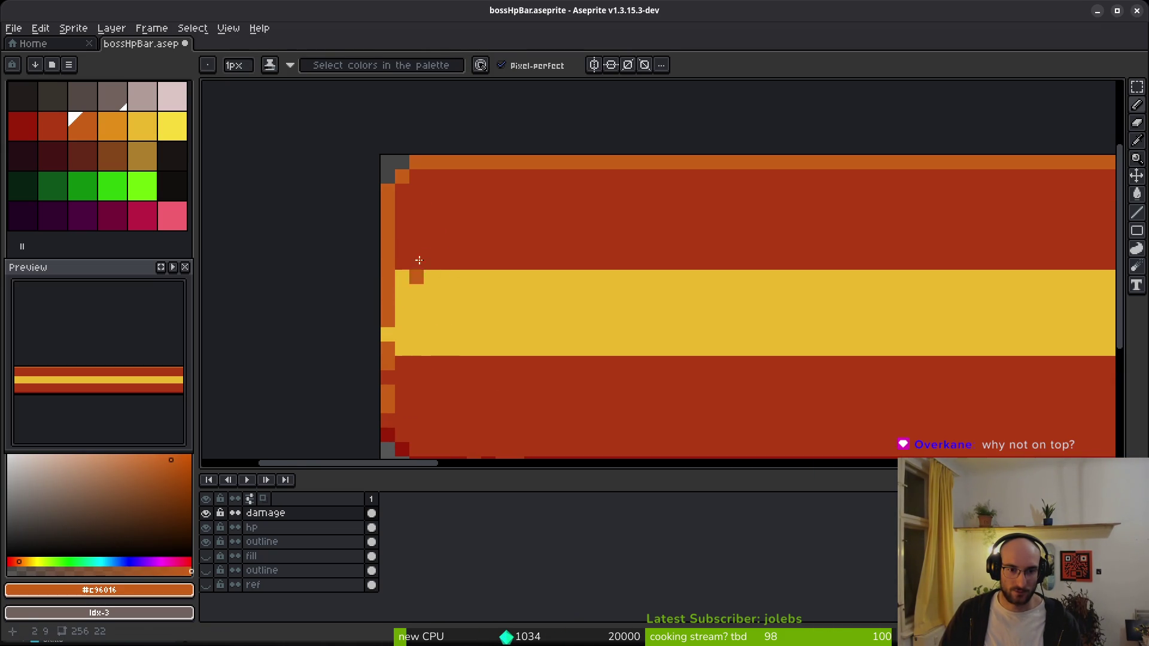
alt+click(388, 331)
scroll(513, 336, down, 3)
scroll(635, 321, right, 3)
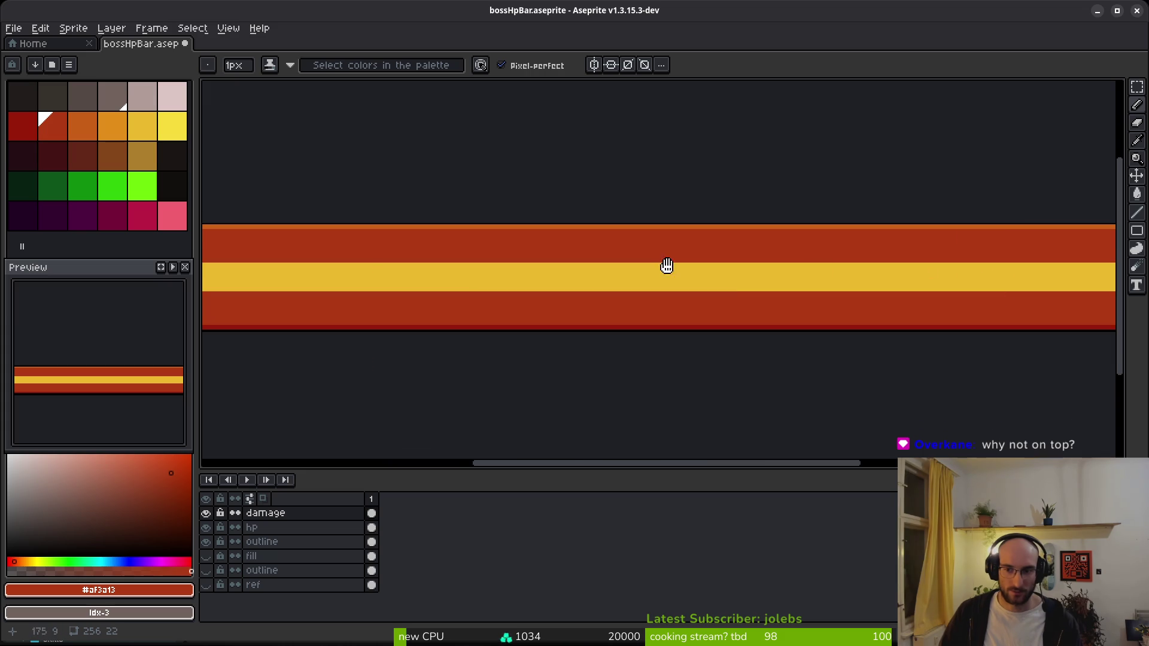
scroll(818, 267, up, 4)
scroll(662, 269, up, 1)
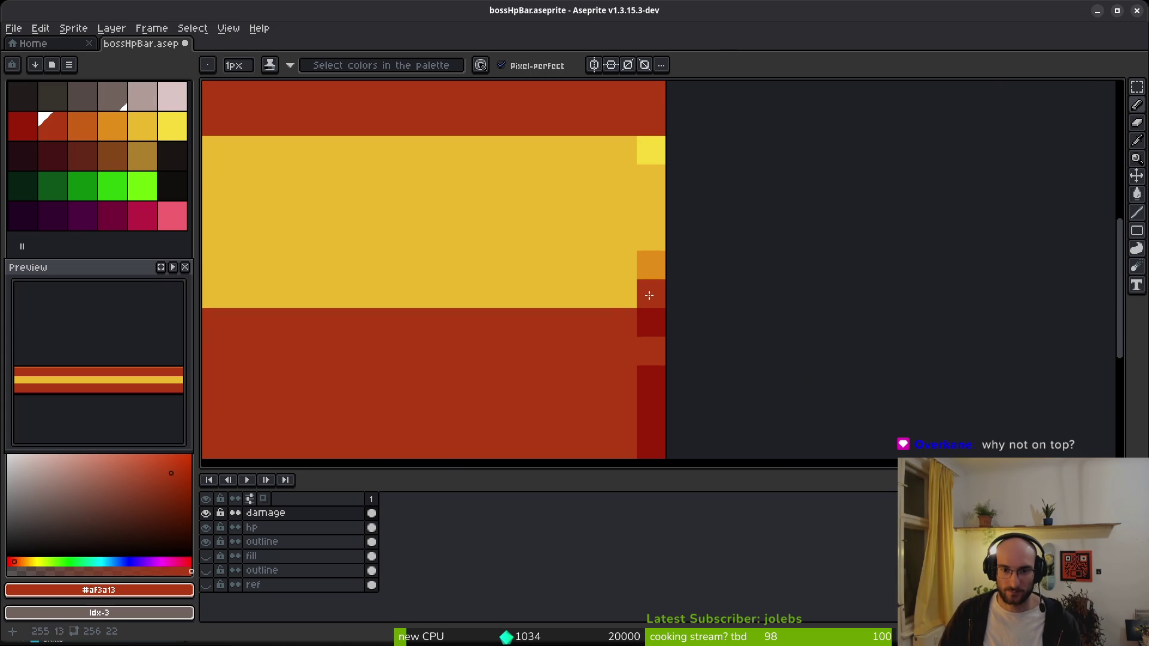
- Retouch the bar's right edge pixels with dark red and red, removing the yellow
alt+click(649, 295)
click(651, 237)
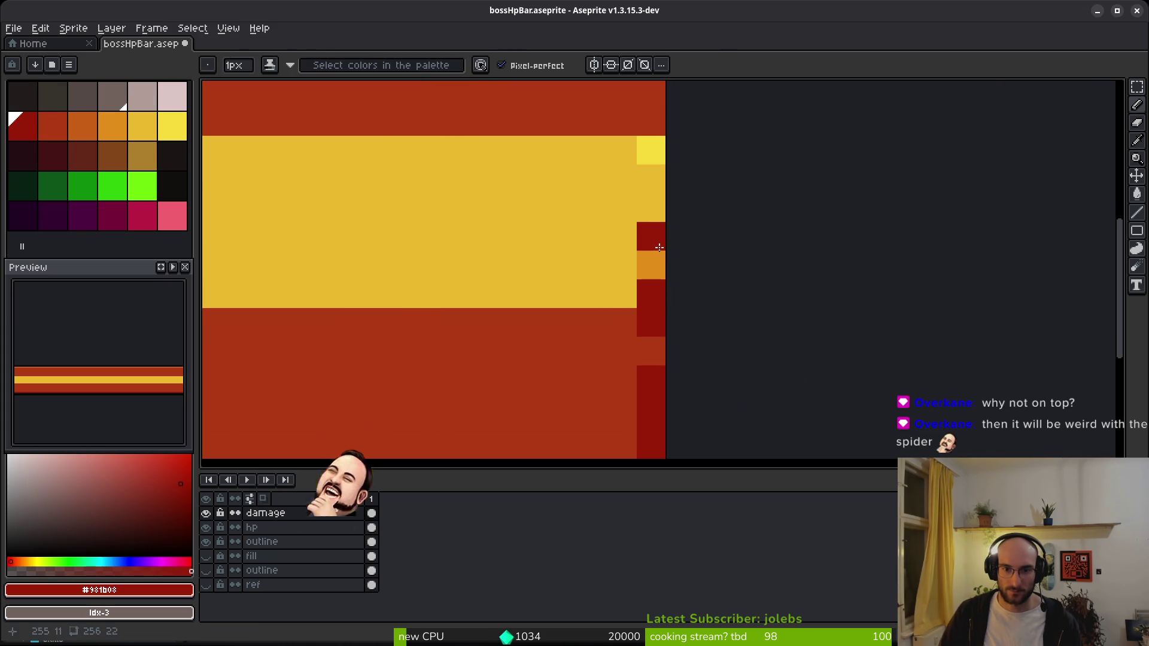
alt+click(654, 110)
drag(651, 147, 650, 209)
click(649, 258)
scroll(649, 258, down, 8)
scroll(728, 267, up, 1)
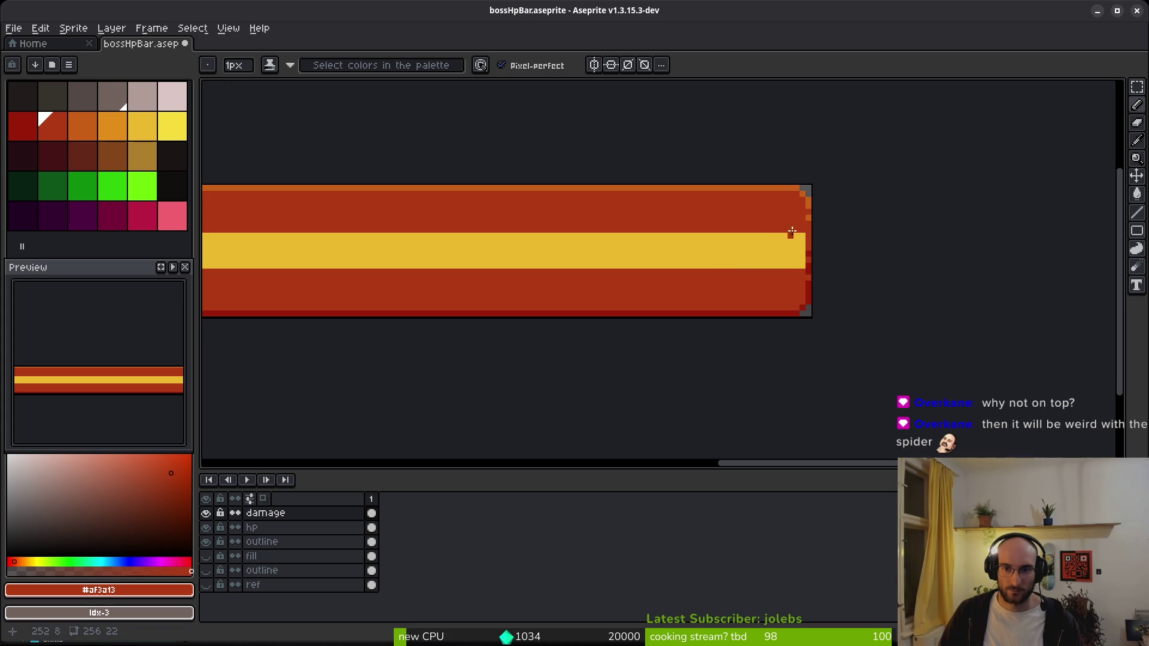
scroll(789, 239, up, 2)
- Bucket-fill the yellow stripe red, save the sprite, and launch the game
key(g)
click(687, 297)
scroll(579, 308, down, 4)
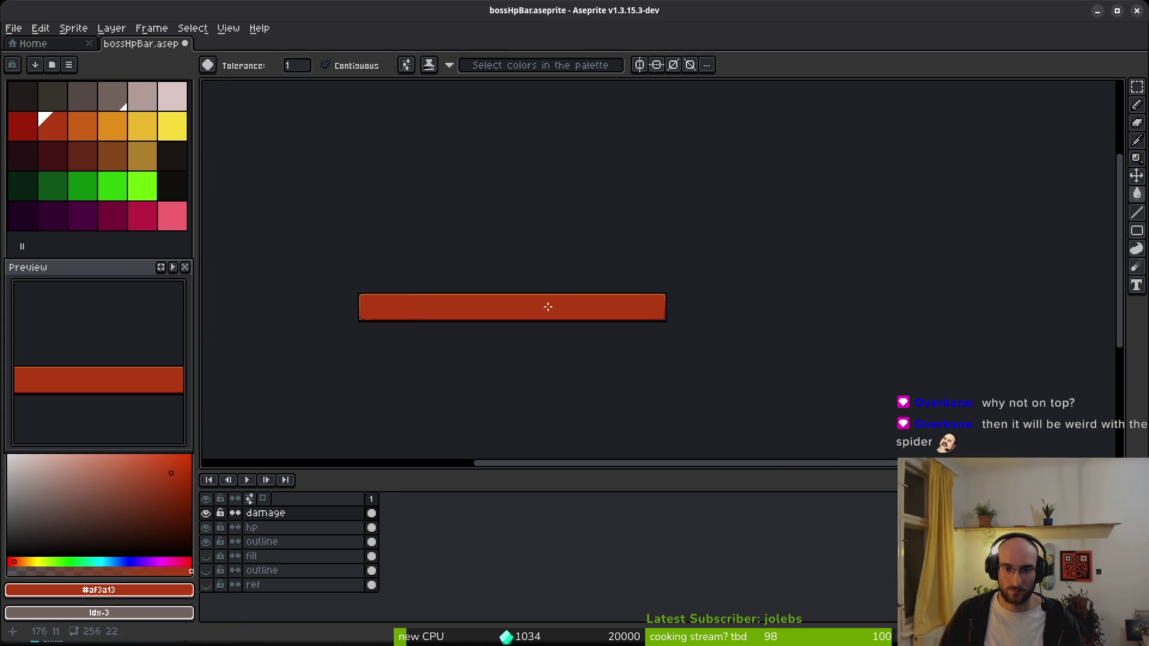
key(ctrl+s)
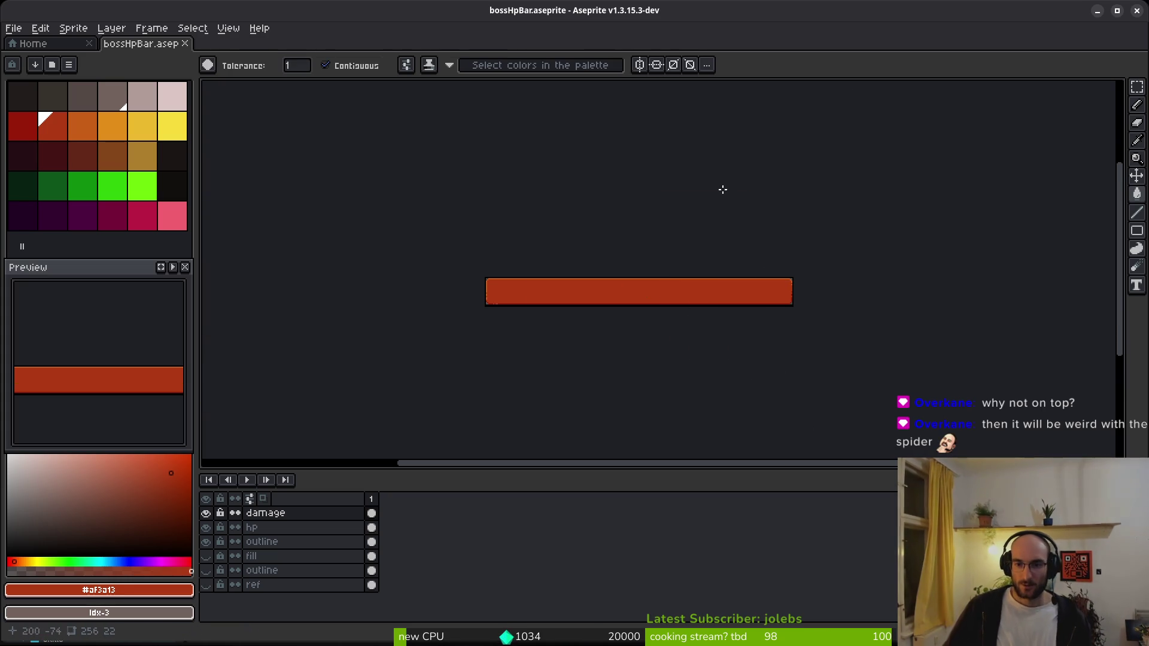
key(ctrl+s)
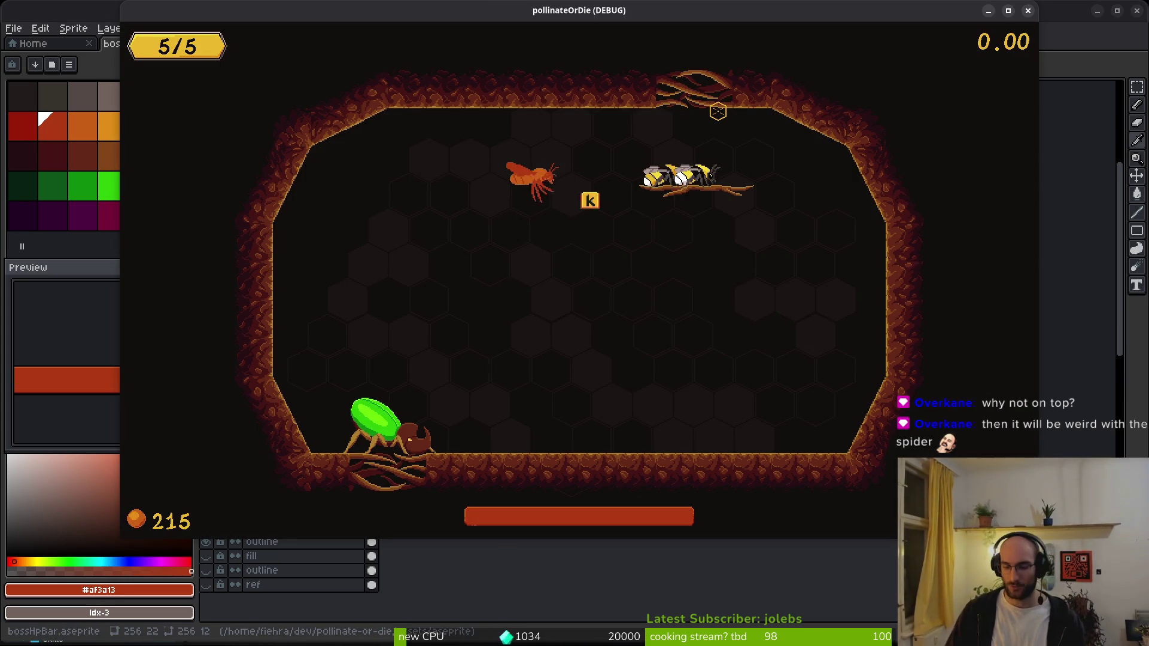
- Pause the game and return to the hive
key(Escape)
key(Down)
key(Down)
key(Down)
key(Return)
key(Left)
key(Return)
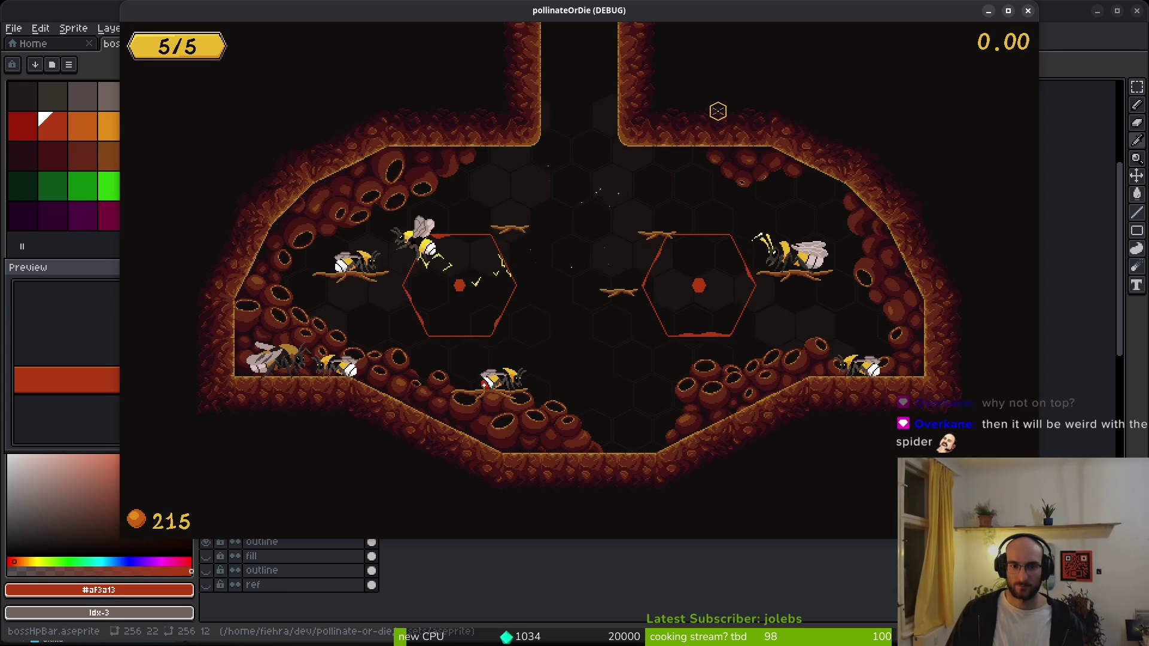
- Start the boss2 level, play until death, then close the game and return to Godot
key(Return)
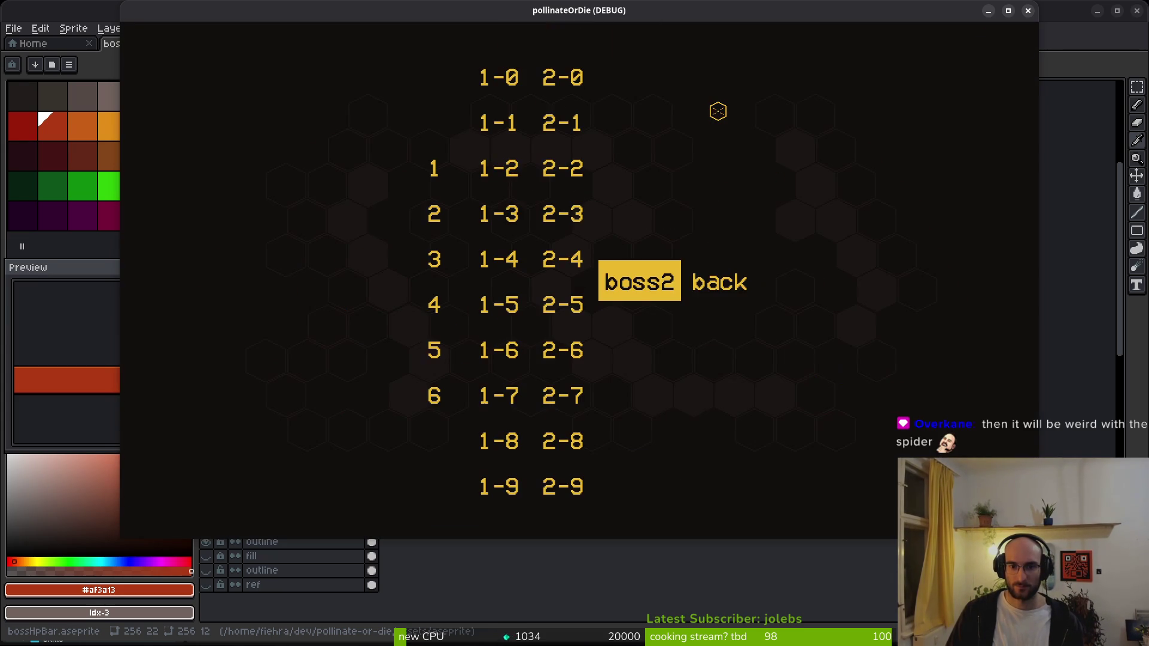
key(Return)
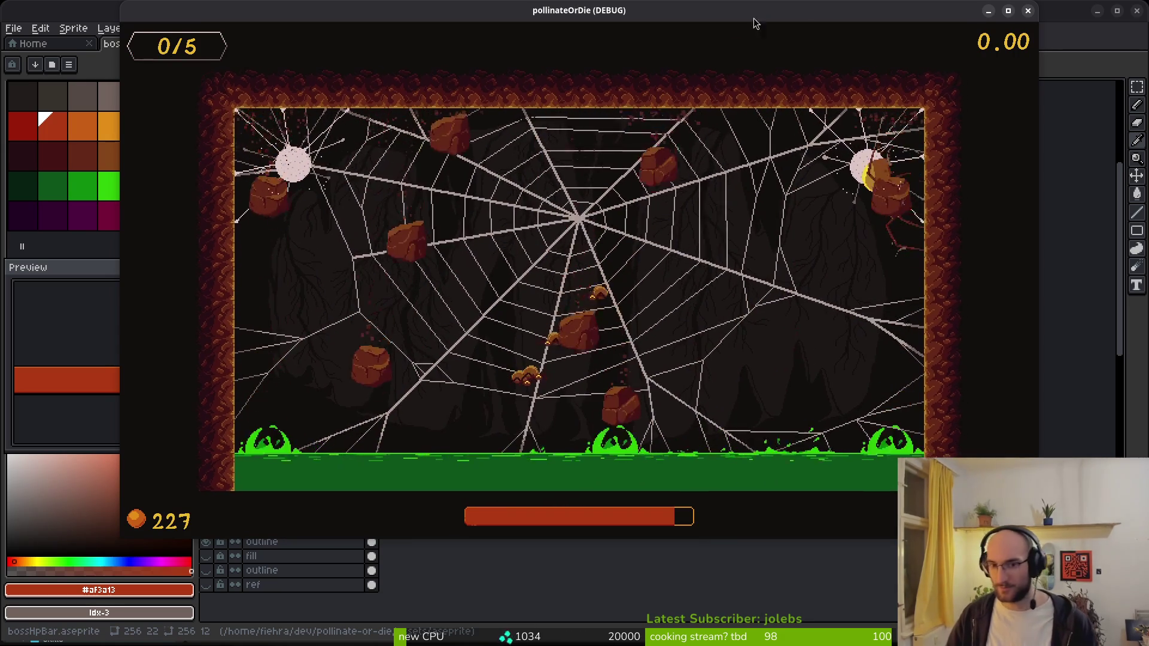
click(1028, 10)
key(alt+Tab)
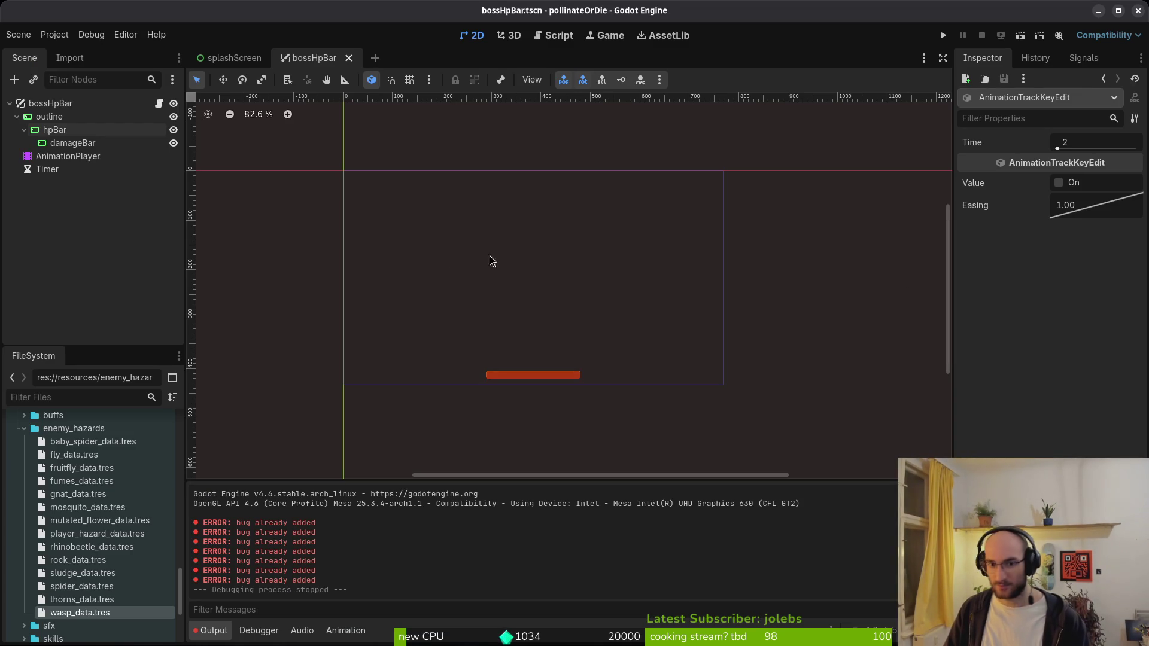
- Set the outline node's Anchors Preset to Center Top and save the bossHpBar scene
click(40, 105)
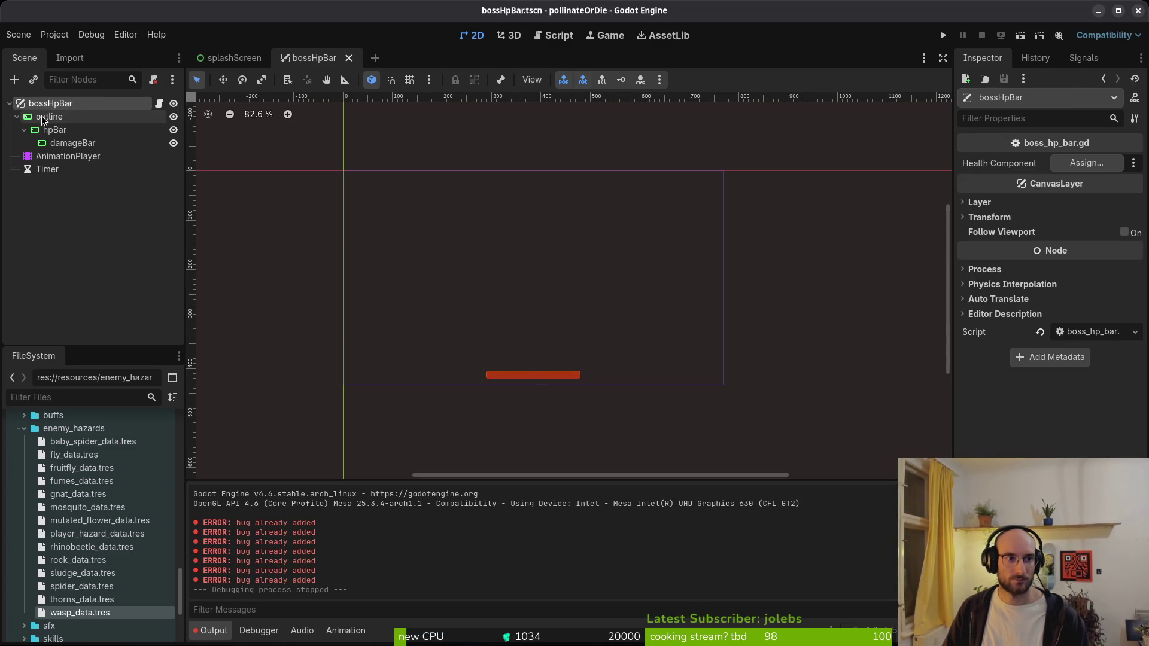
click(43, 117)
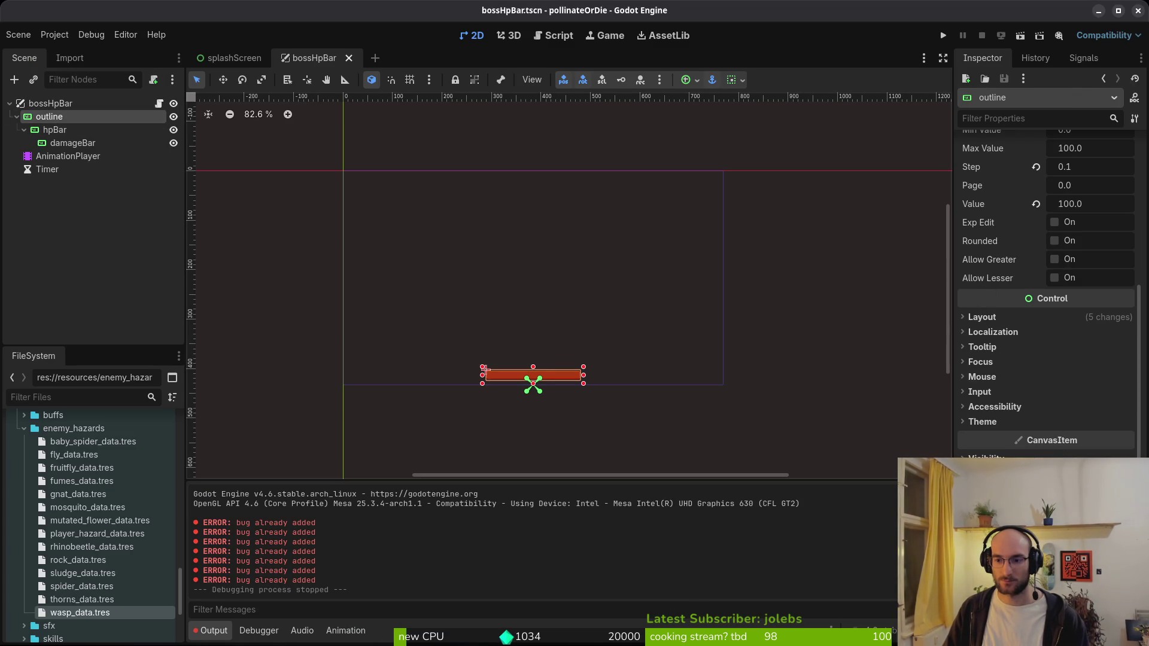
click(982, 317)
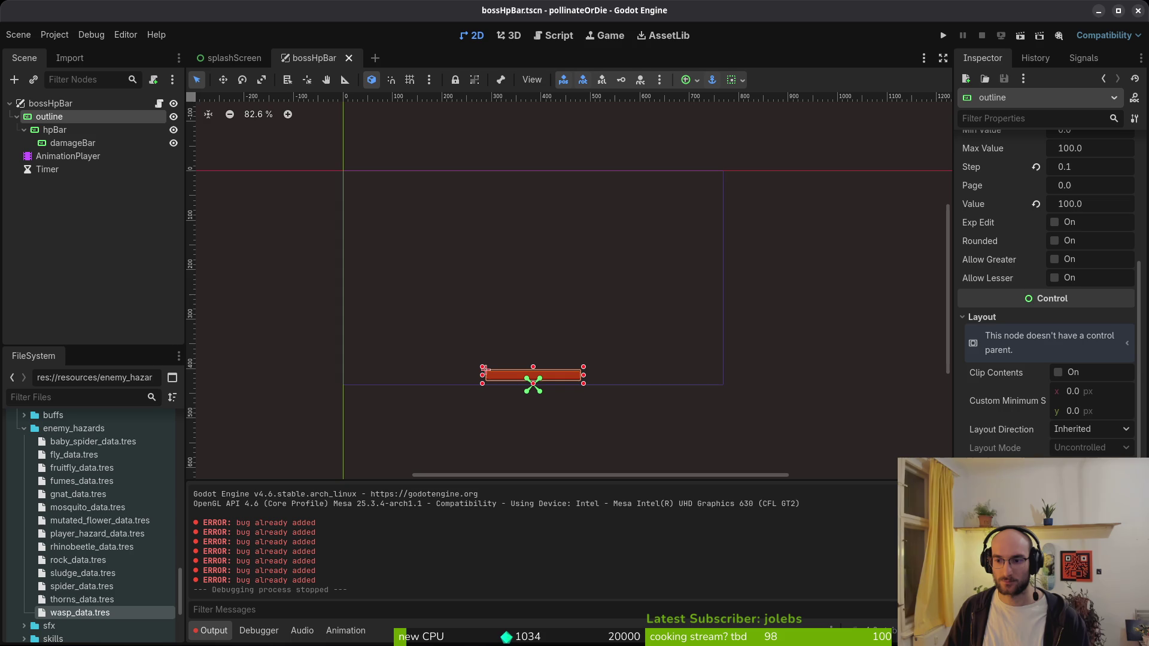
click(1088, 467)
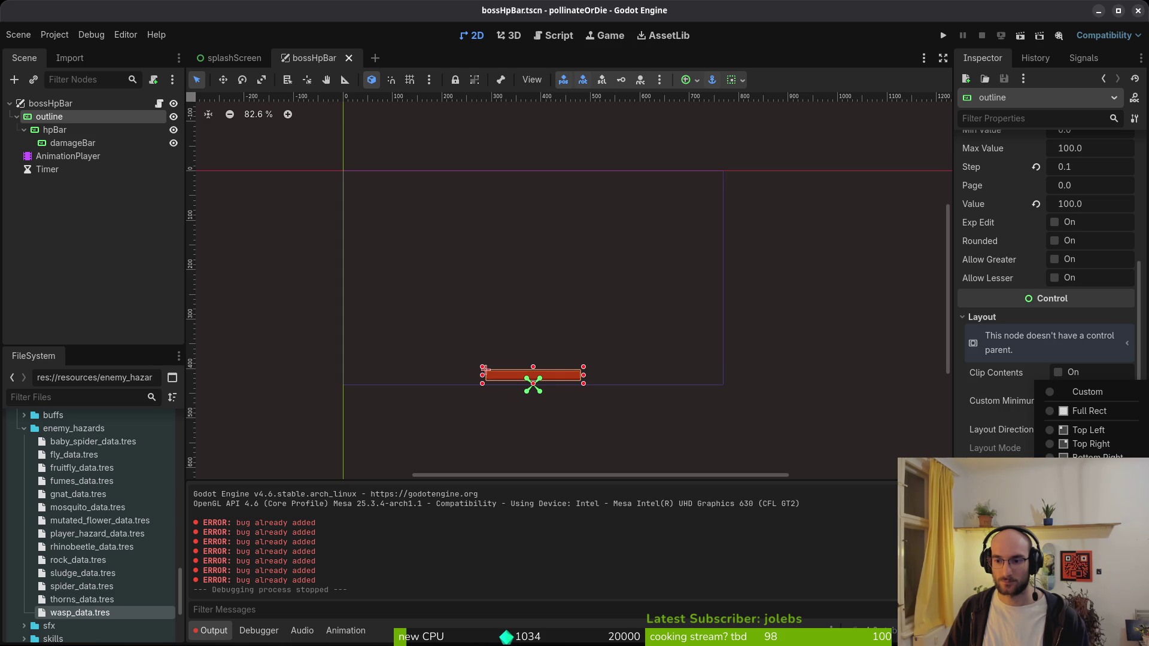
click(1089, 499)
scroll(541, 201, up, 5)
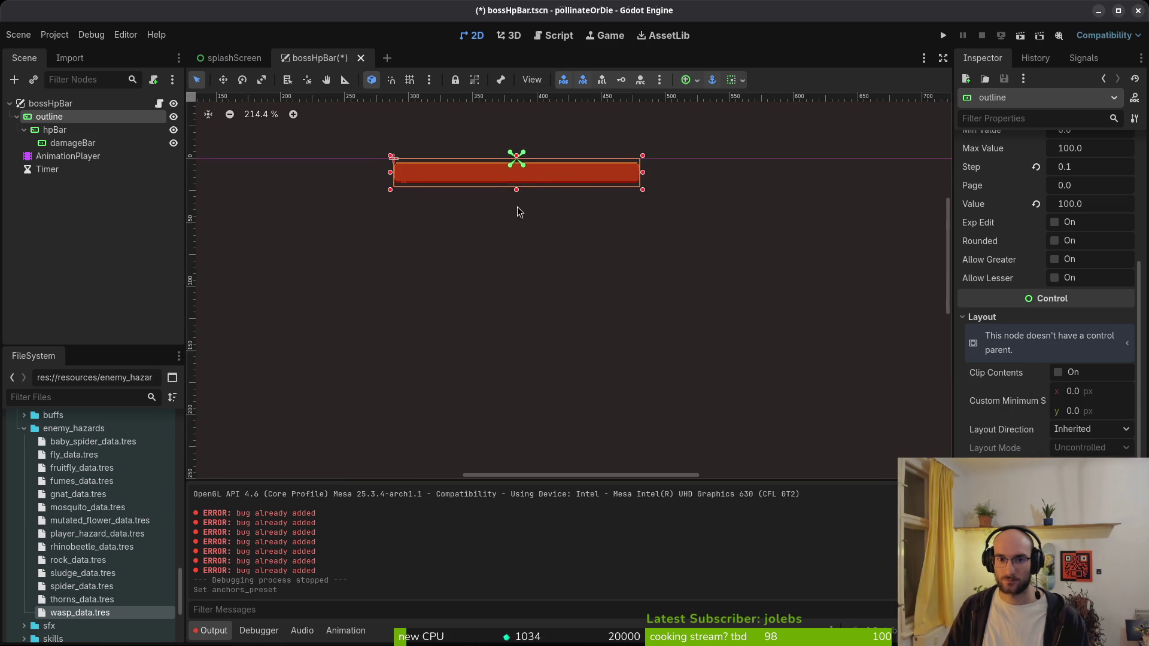
key(ctrl+s)
key(alt+Tab)
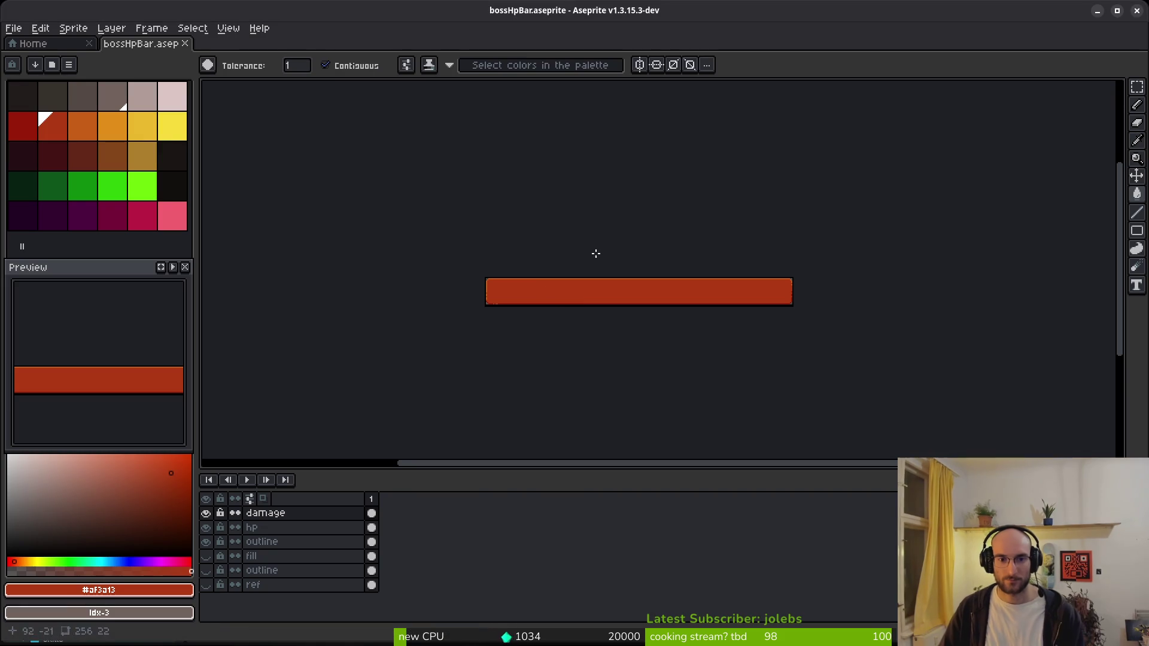
- Hide the damage layer and nudge the hp bar's top half up one pixel
key(ctrl+s)
scroll(548, 290, up, 3)
scroll(467, 301, down, 2)
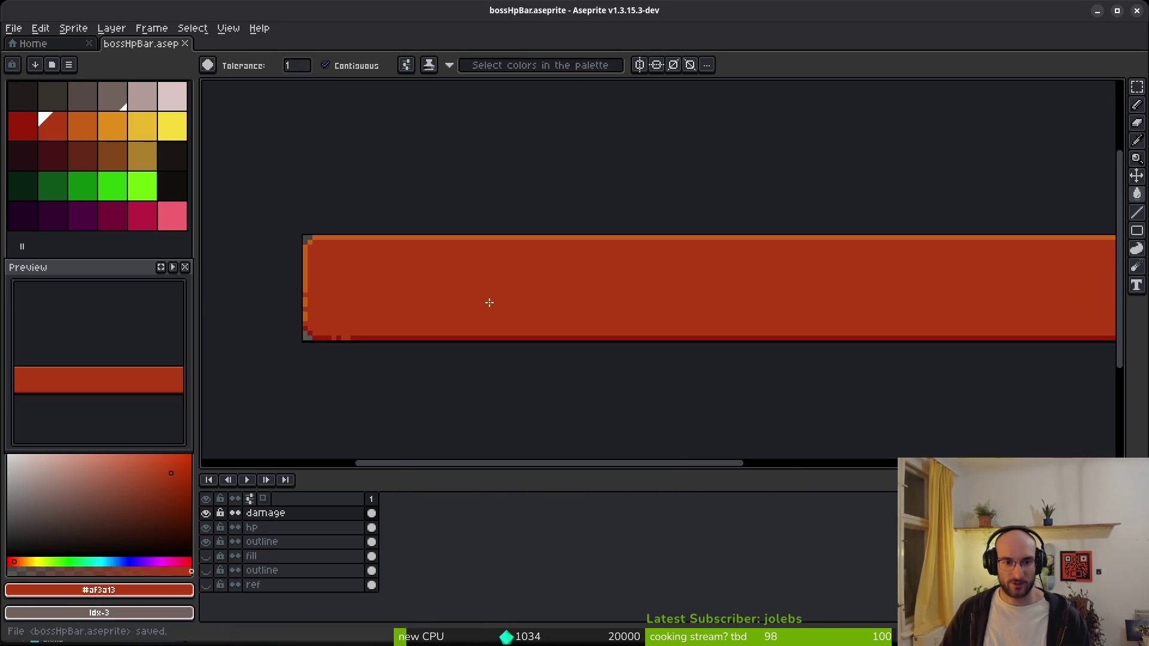
scroll(411, 278, down, 2)
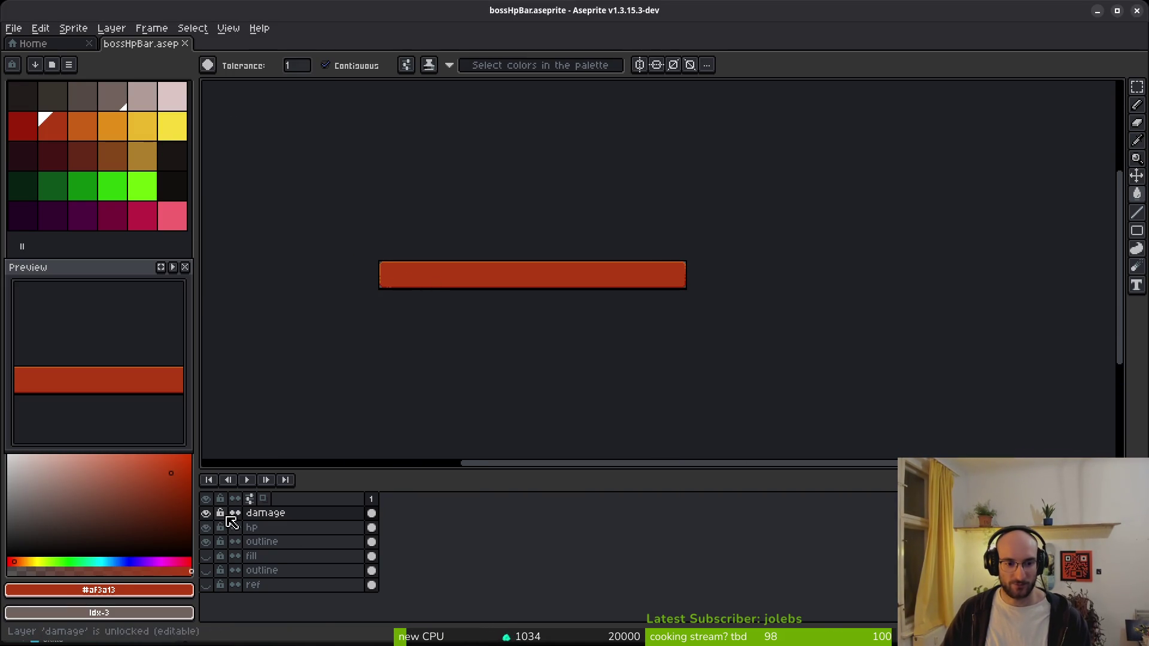
click(205, 513)
scroll(393, 292, up, 2)
scroll(390, 318, down, 1)
key(m)
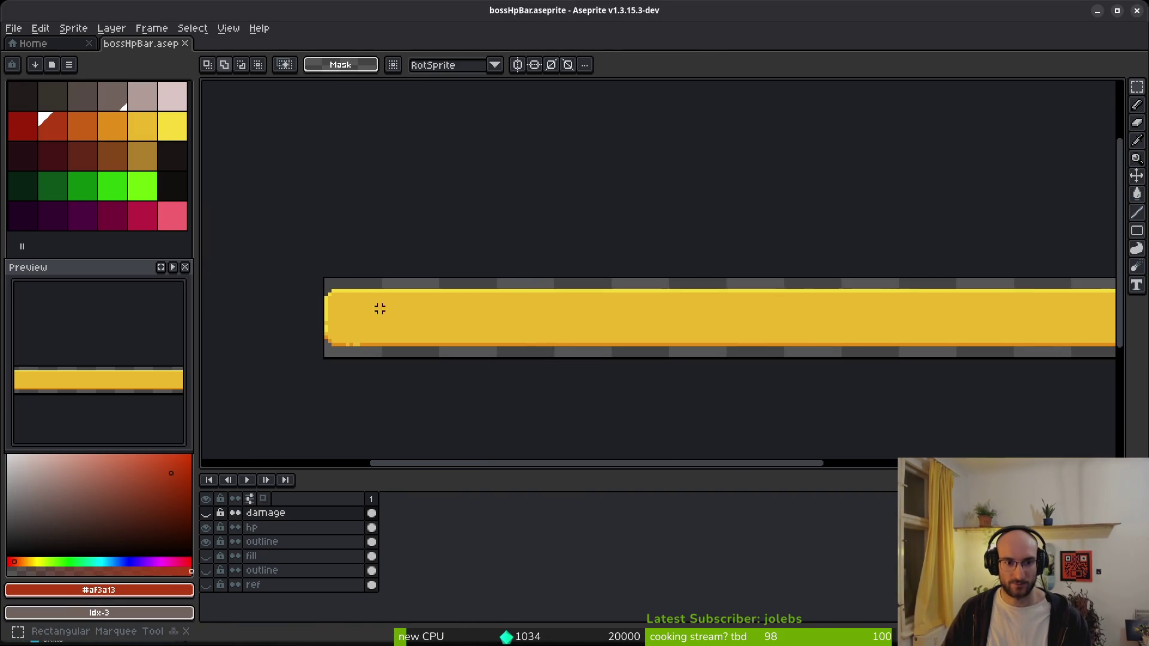
mouse_move(296, 275)
mouse_down()
mouse_move(828, 314)
mouse_move(1012, 311)
mouse_up()
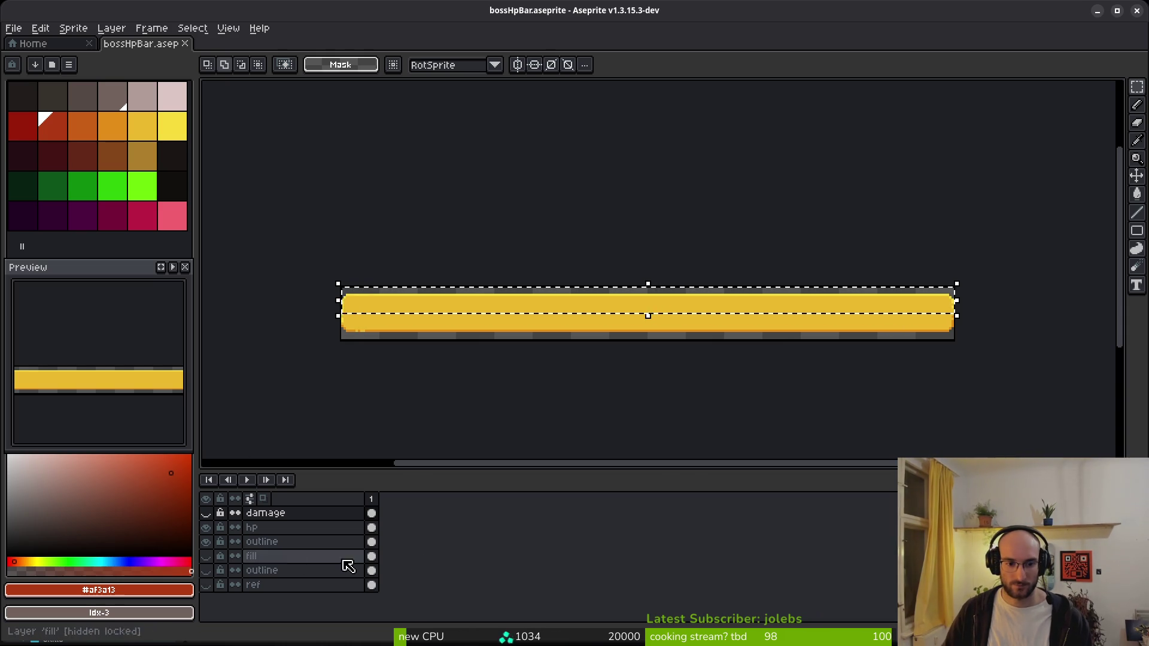
click(372, 527)
key(Up)
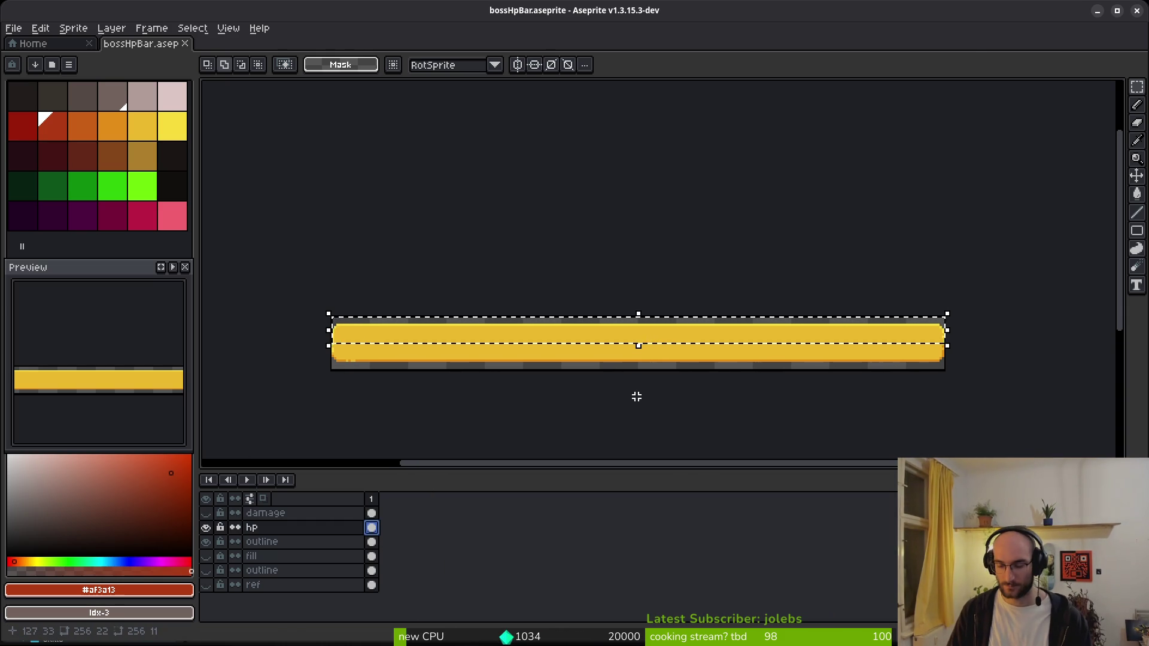
key(ctrl+d)
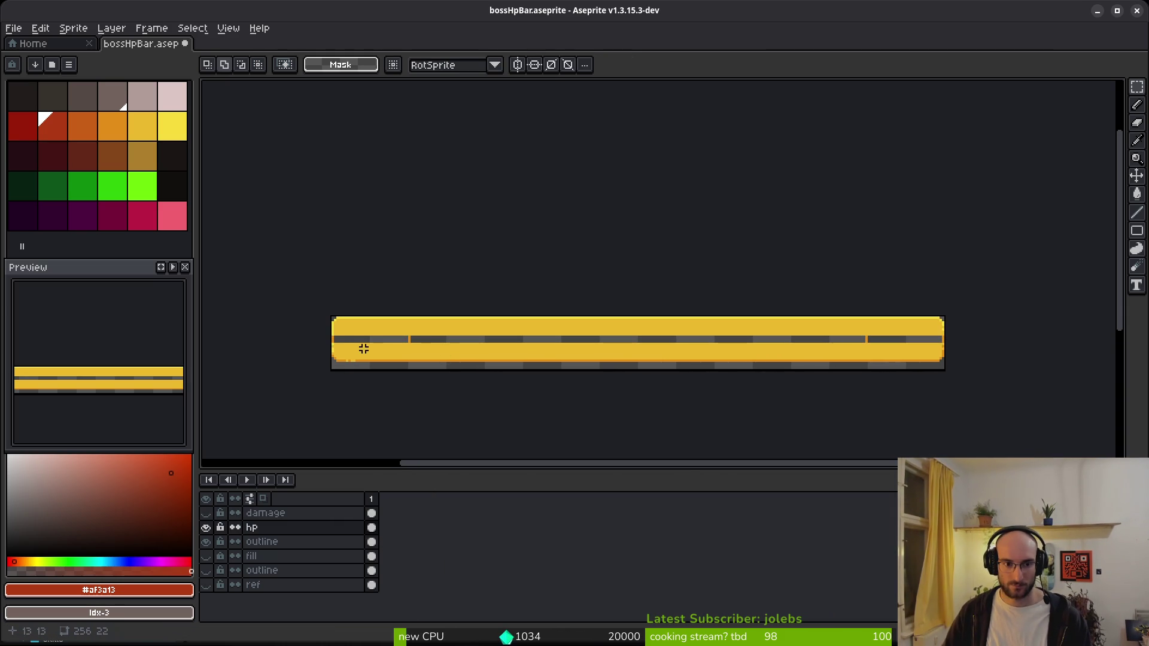
- Flip the hp bar's lower half vertically, then toggle the hp layer to check it
mouse_move(332, 340)
mouse_down()
mouse_move(515, 366)
mouse_move(1018, 395)
mouse_up()
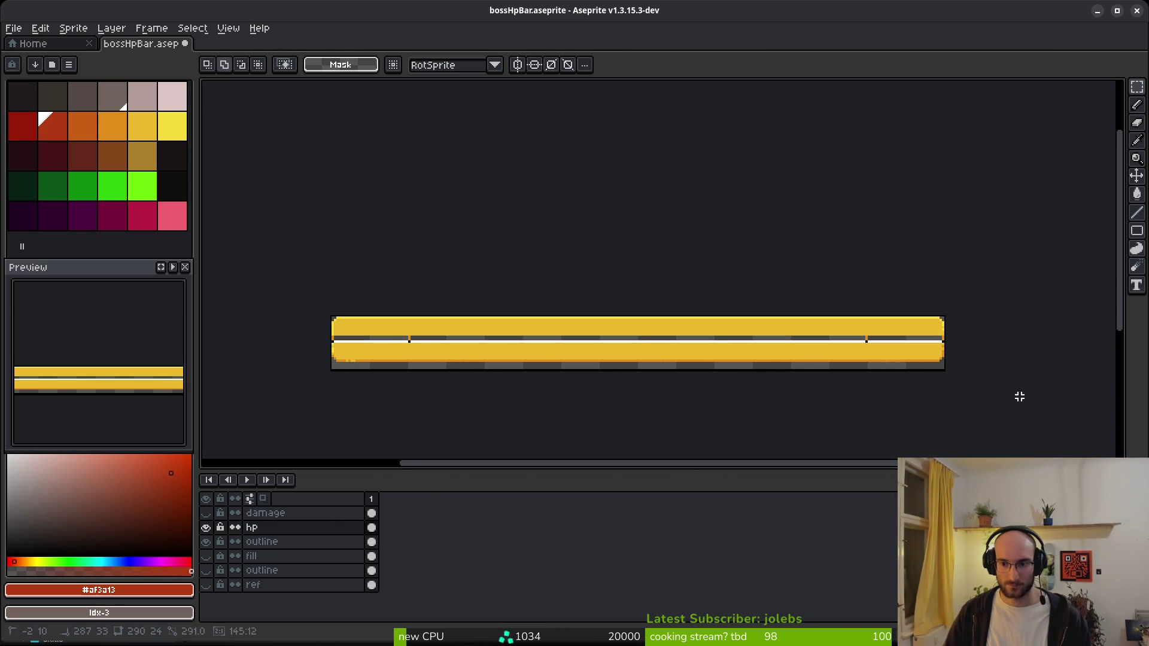
key(shift+v)
key(ctrl+d)
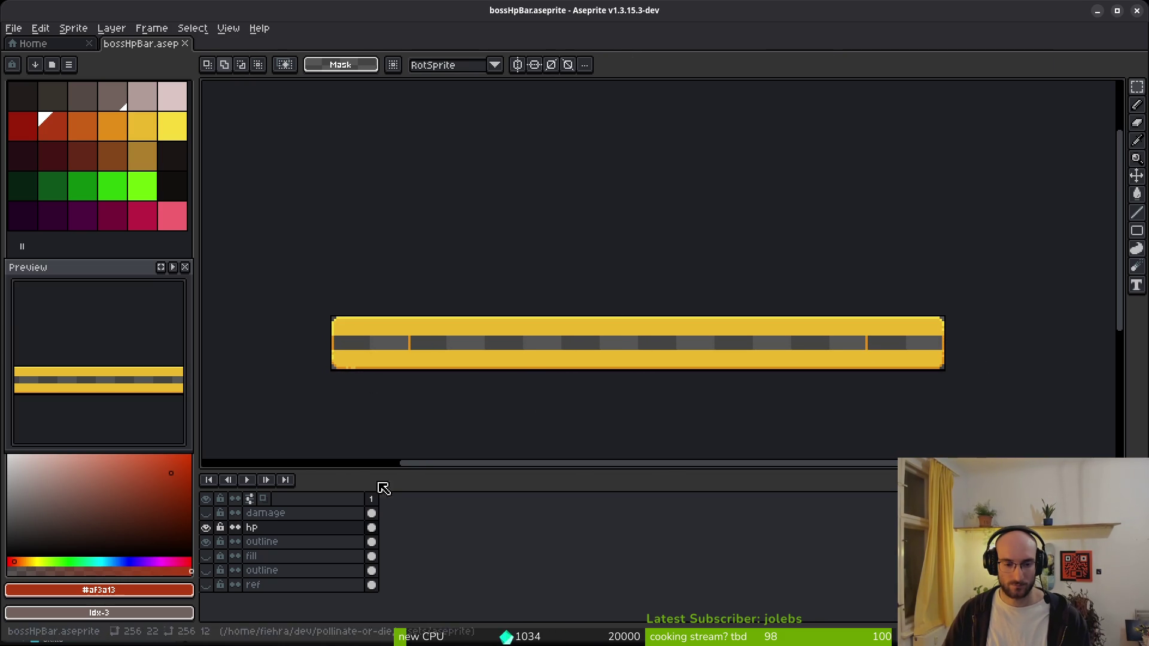
click(207, 528)
click(208, 529)
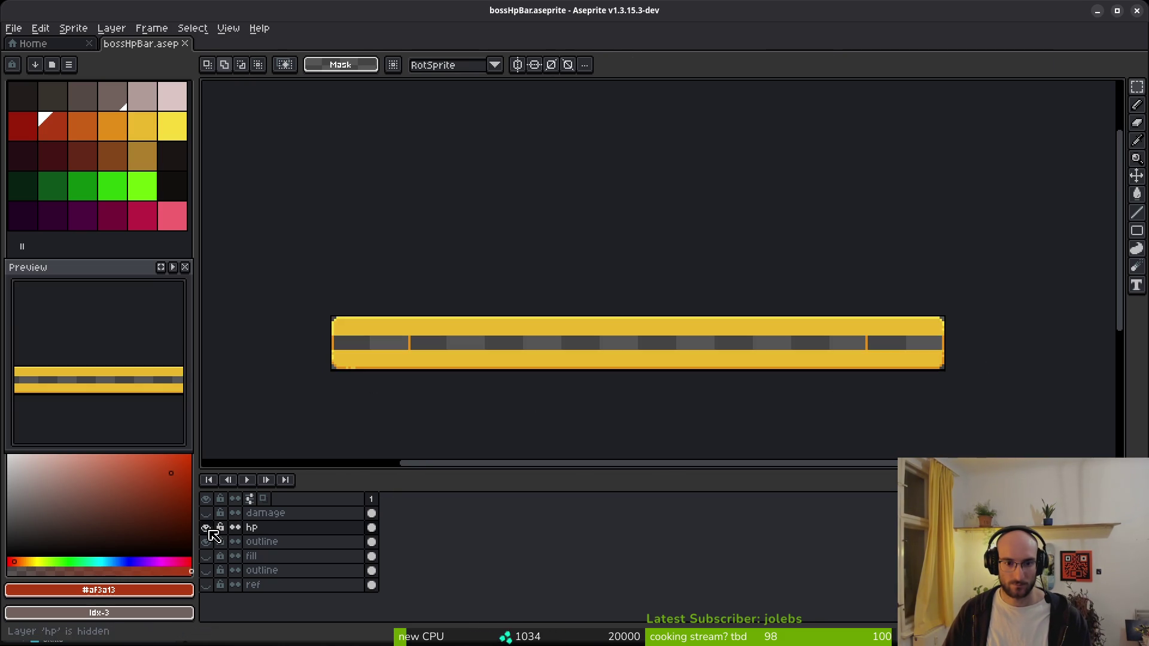
click(210, 530)
scroll(377, 307, up, 4)
- Delete the fill and lower outline layers, keeping ref
key(b)
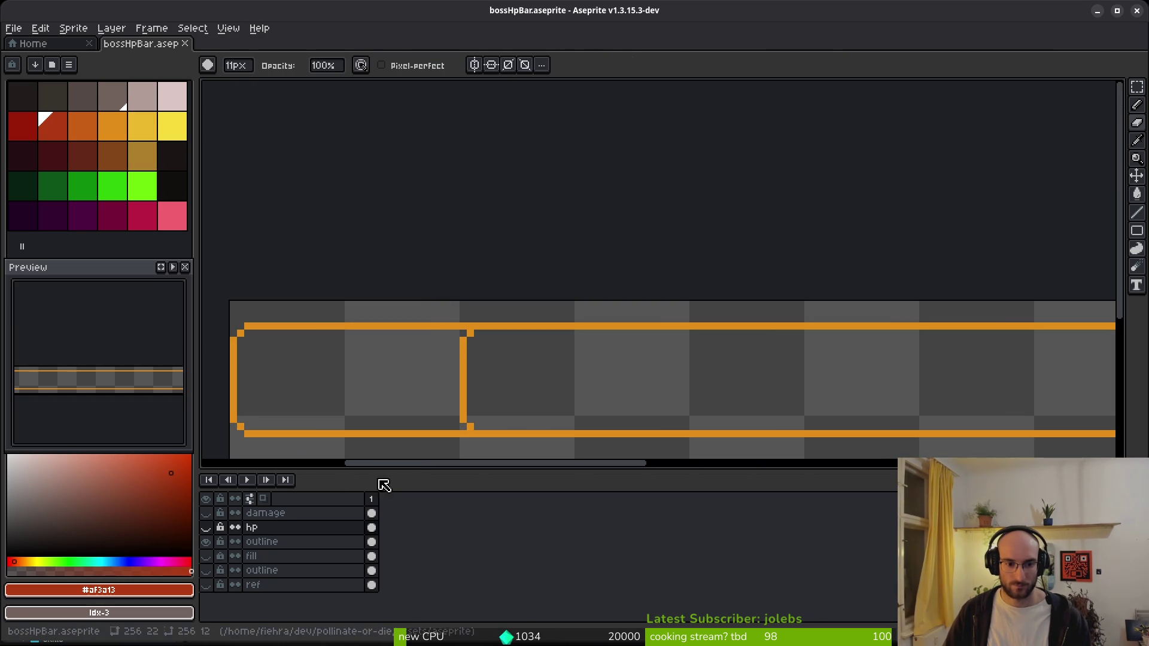
click(206, 528)
click(206, 542)
click(207, 544)
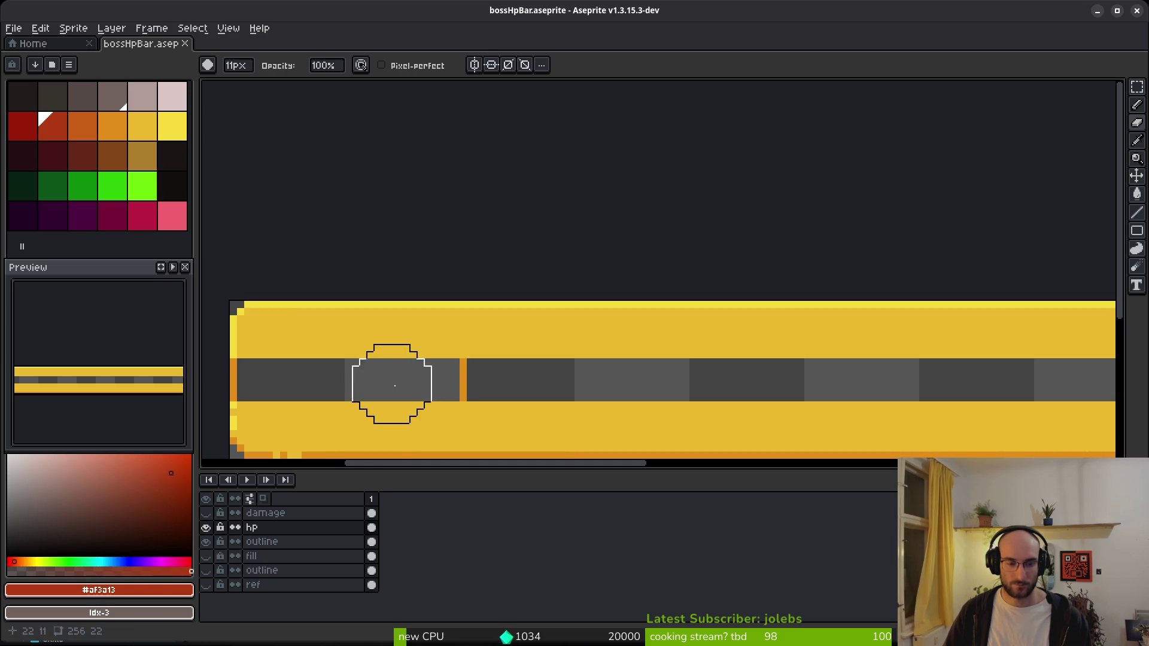
scroll(380, 384, down, 2)
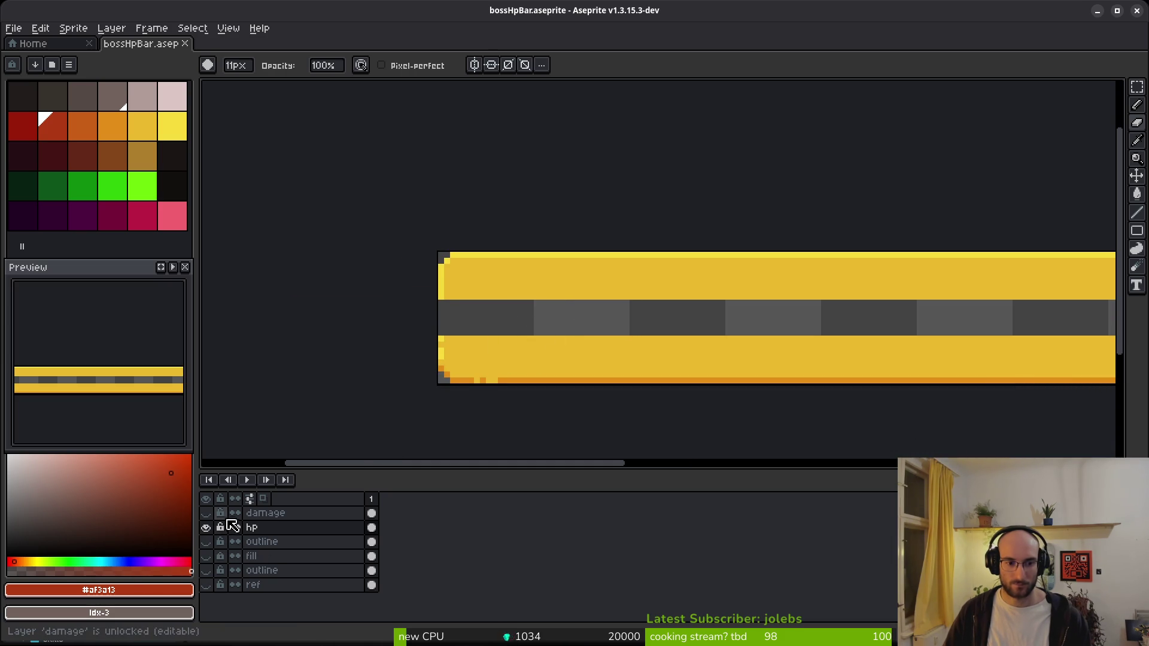
click(258, 556)
shift+click(251, 586)
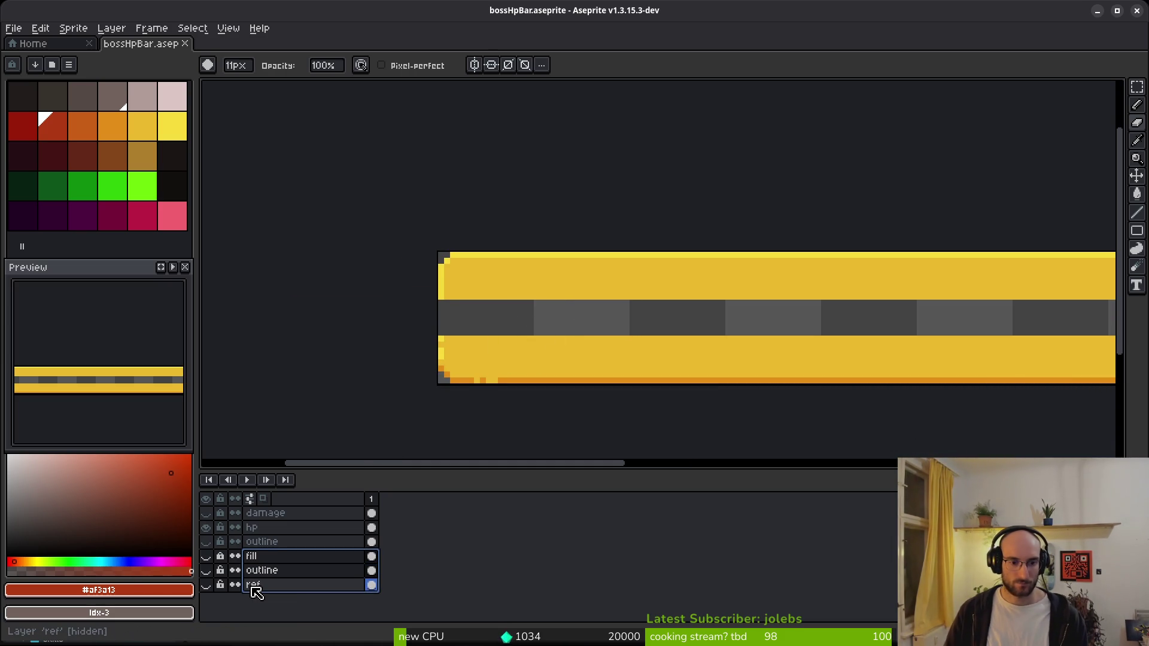
click(269, 556)
shift+click(269, 570)
key(Delete)
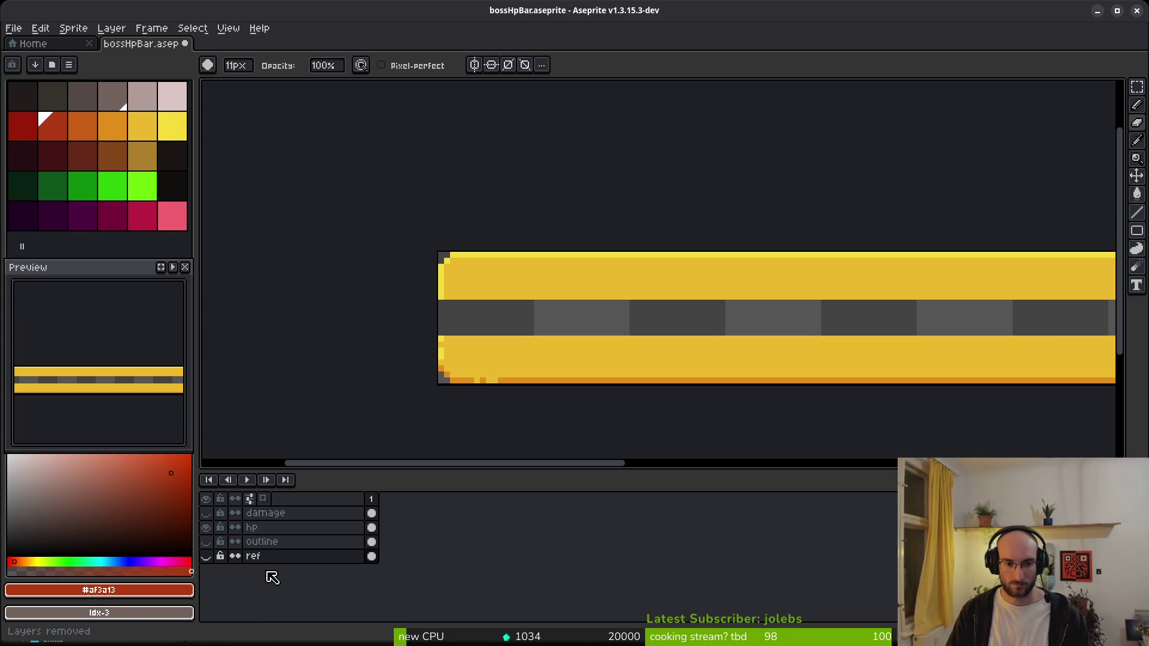
- Try filling the hp bar's grey band with yellow #f7db3b, undo, and redraw the left-end column
scroll(477, 308, right, 2)
alt+click(475, 302)
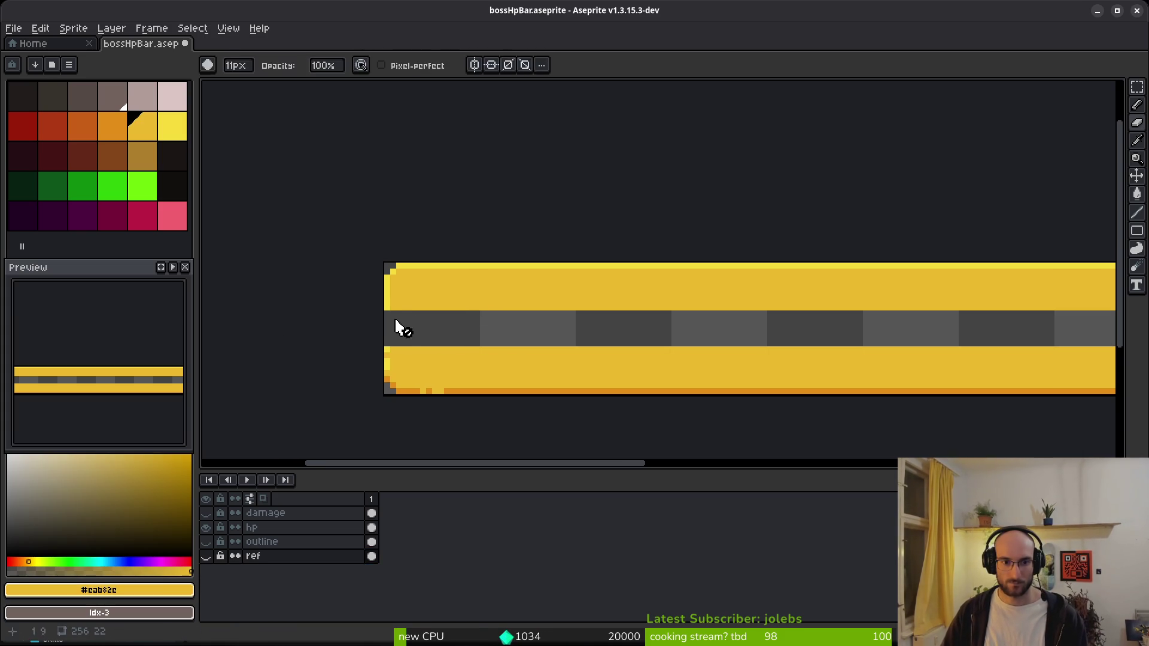
alt+click(390, 287)
scroll(393, 341, up, 2)
key(g)
scroll(392, 338, up, 2)
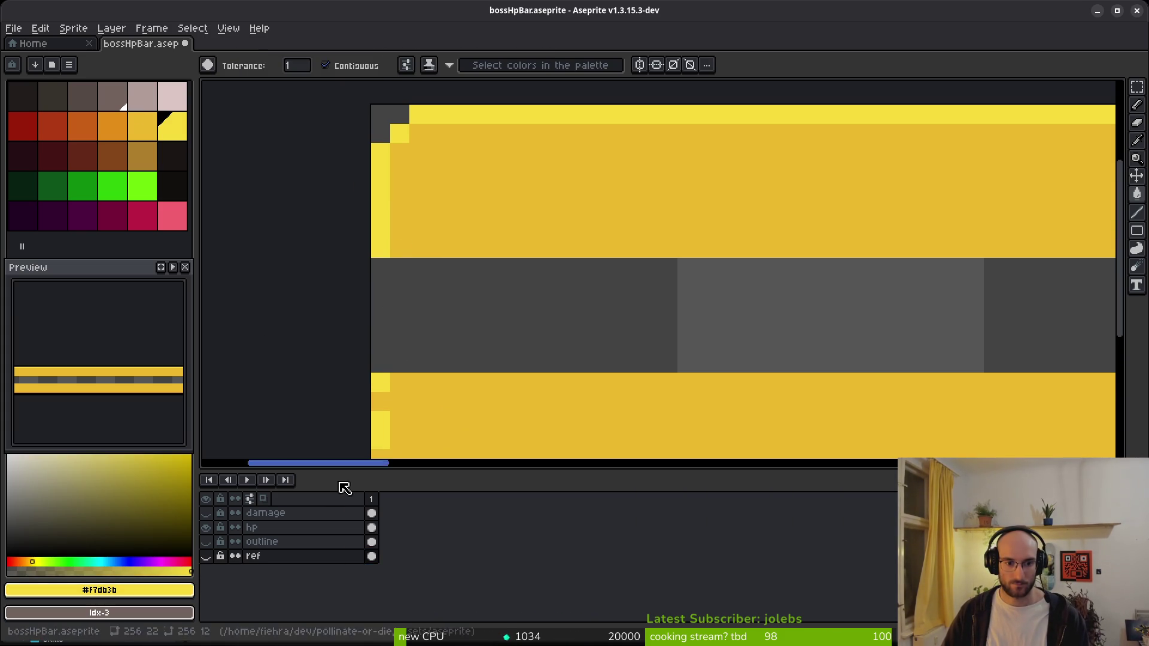
click(263, 527)
click(380, 273)
click(383, 340)
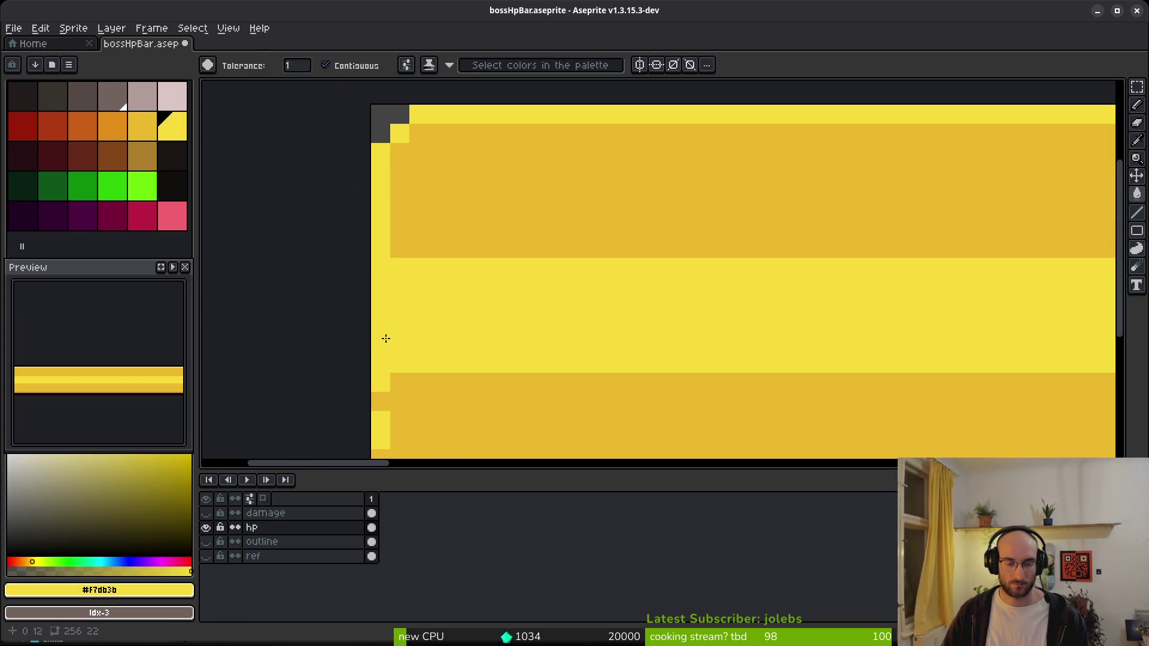
key(ctrl+z)
key(b)
drag(381, 259, 381, 371)
- Add an orange #c28c18 right-edge pixel, fill the grey band yellow, and save
alt+click(416, 383)
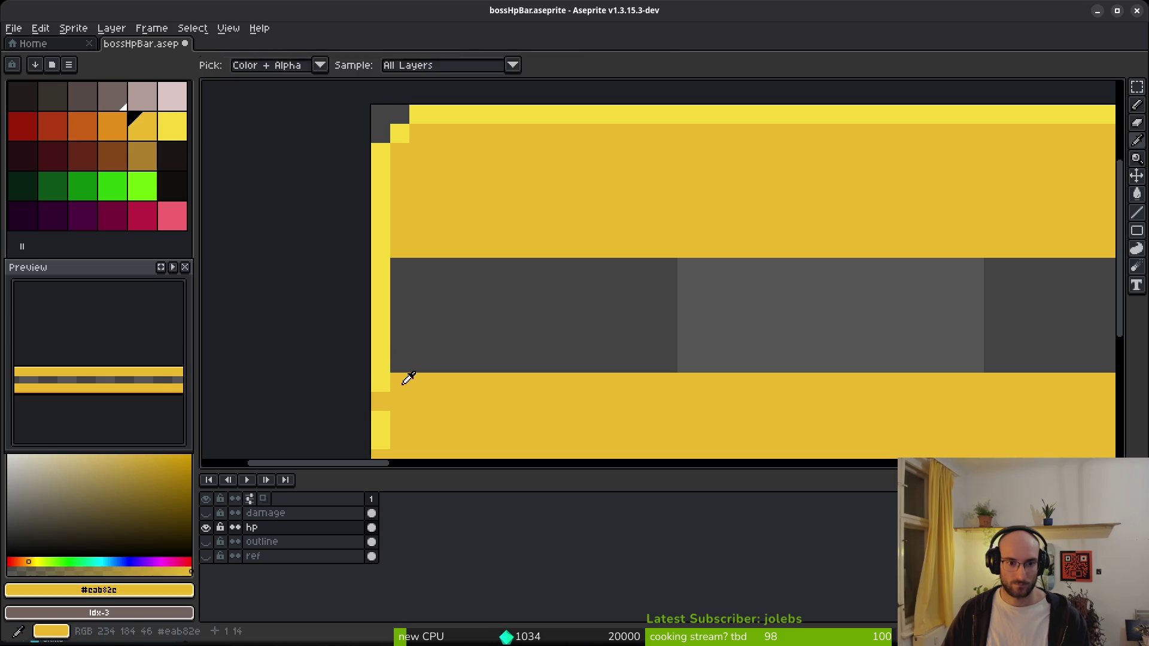
scroll(419, 382, down, 5)
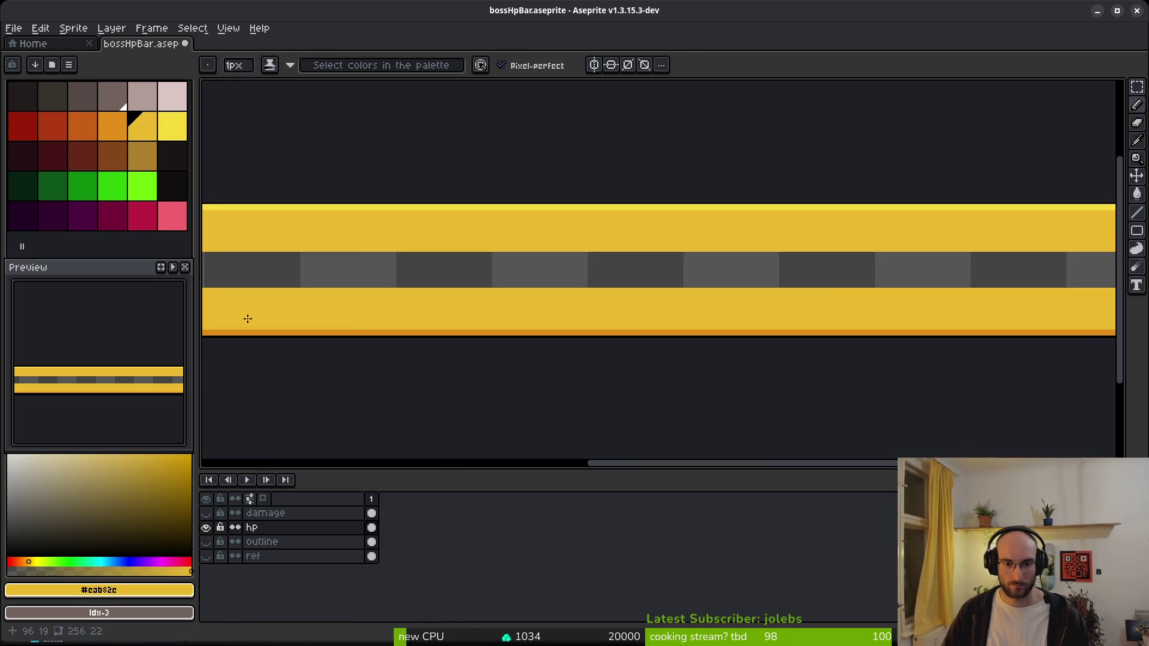
scroll(676, 317, up, 5)
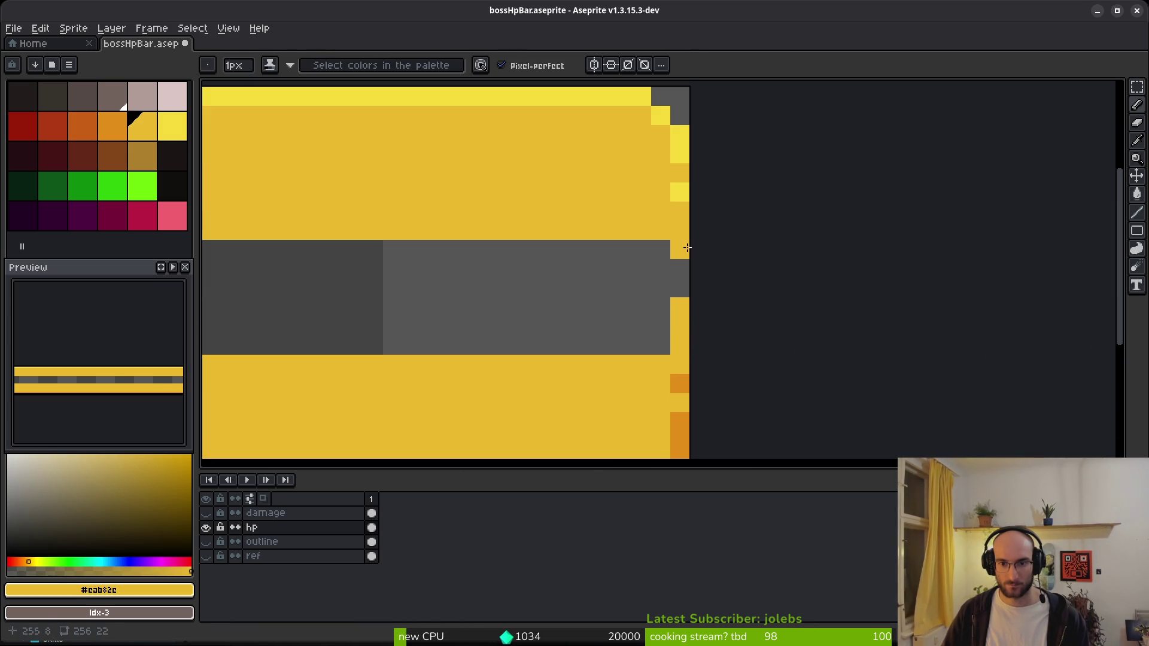
alt+click(684, 380)
click(684, 329)
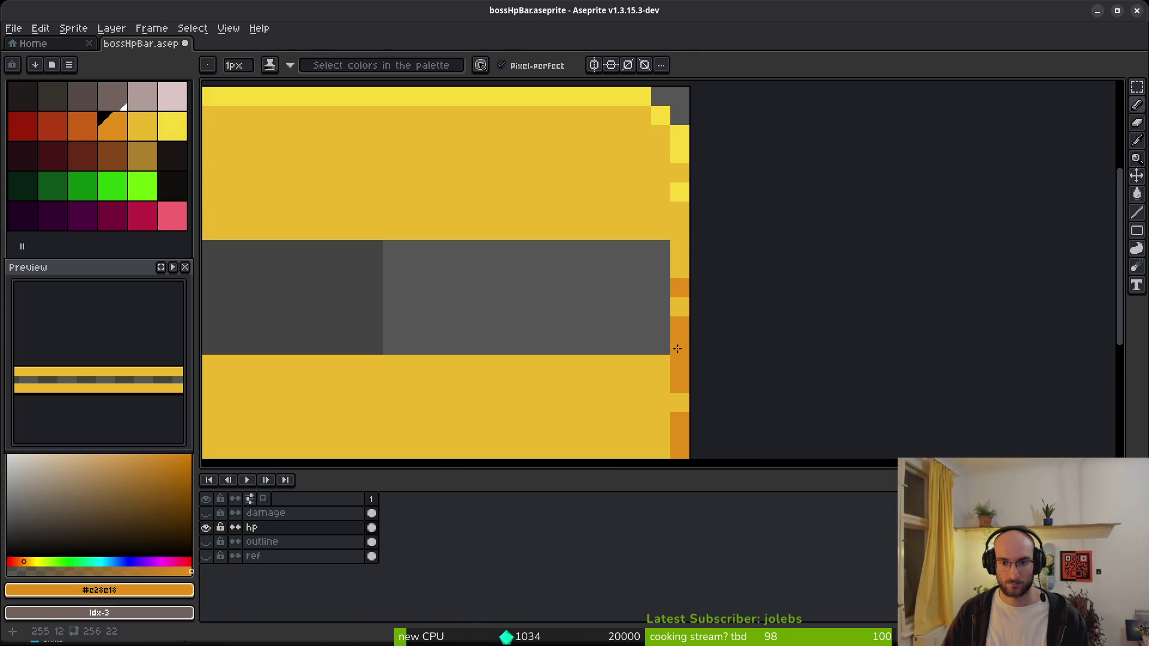
key(g)
click(544, 285)
scroll(462, 326, down, 5)
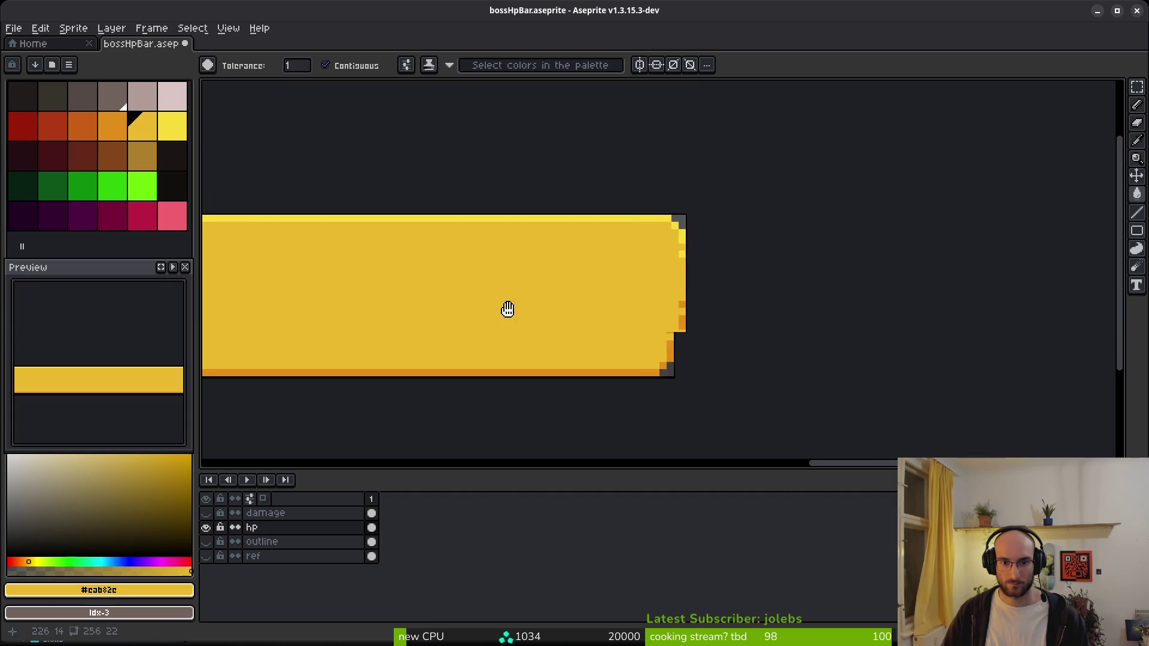
key(ctrl+s)
scroll(743, 285, down, 2)
scroll(469, 275, left, 4)
scroll(666, 320, down, 1)
scroll(688, 317, left, 2)
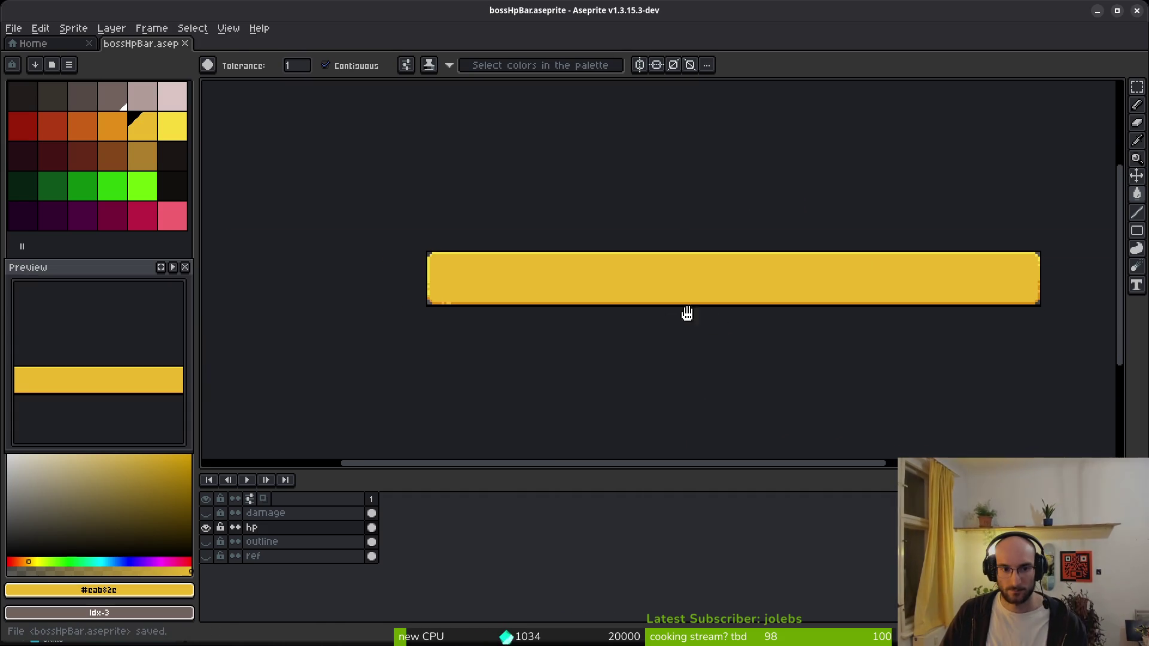
scroll(646, 371, right, 4)
- Hide the yellow hp layer and reveal the outline layer, test-selecting the bar area
click(205, 527)
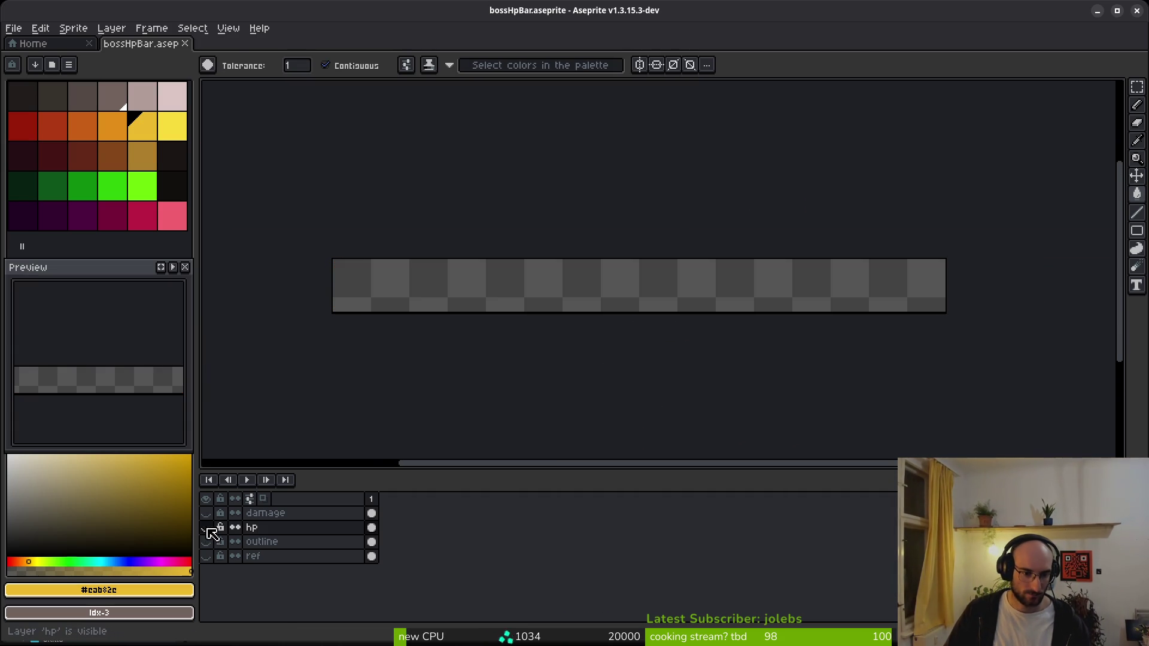
click(205, 542)
scroll(419, 299, up, 2)
scroll(449, 299, left, 3)
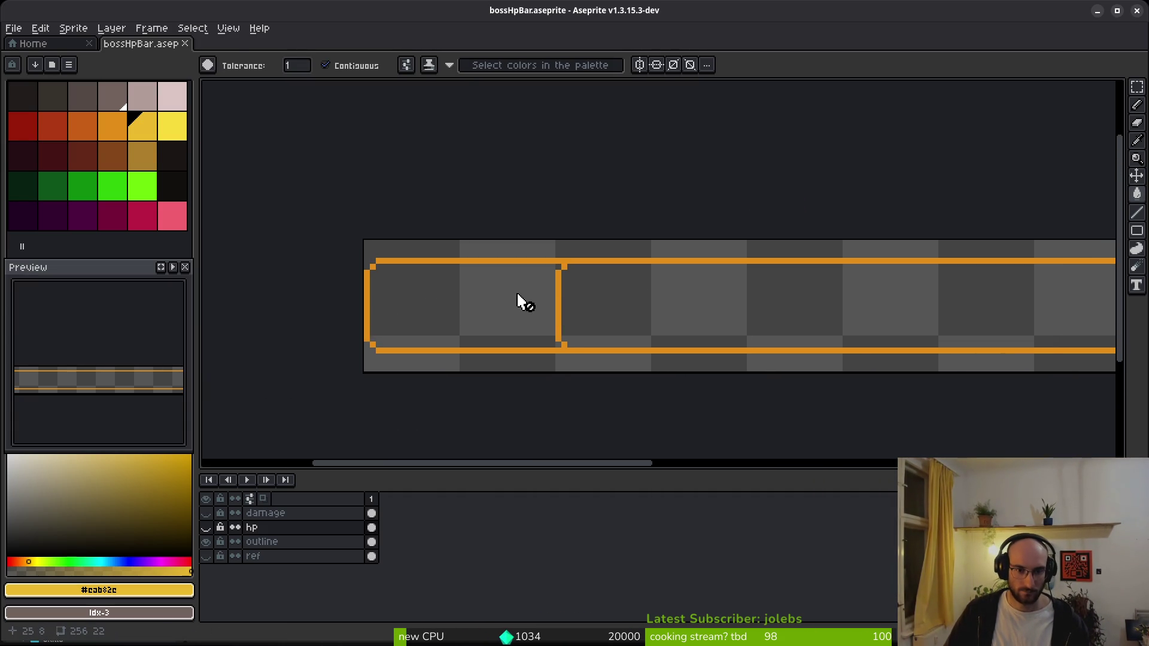
key(m)
scroll(523, 287, down, 3)
drag(314, 233, 513, 279)
key(ctrl+a)
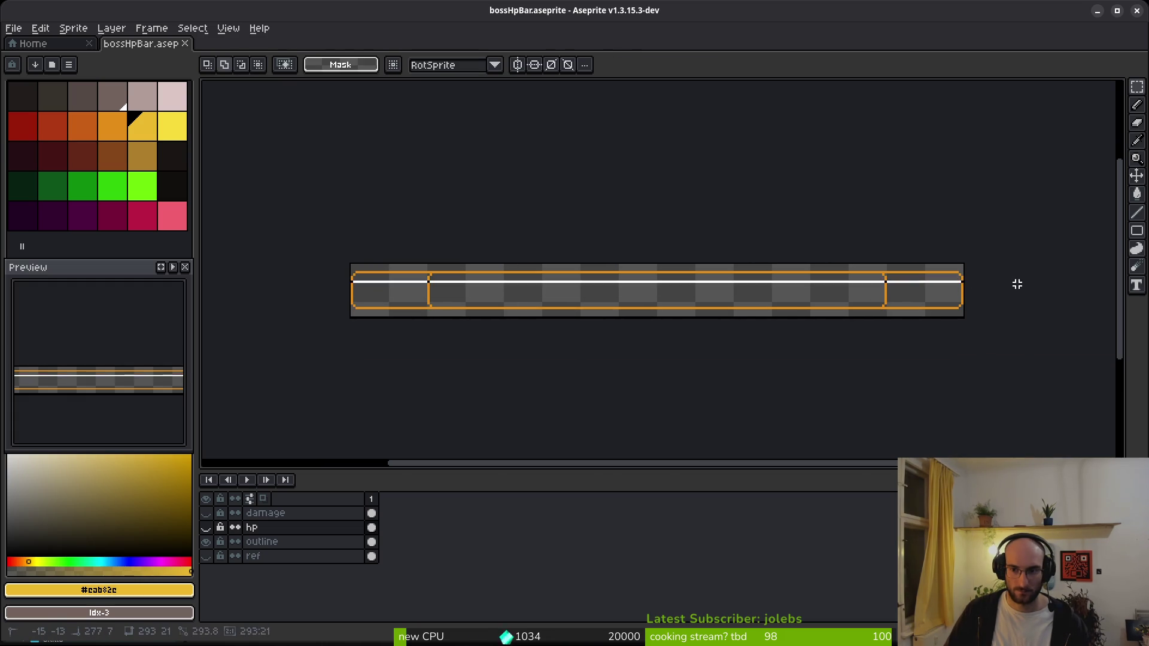
key(ctrl+d)
scroll(862, 281, up, 2)
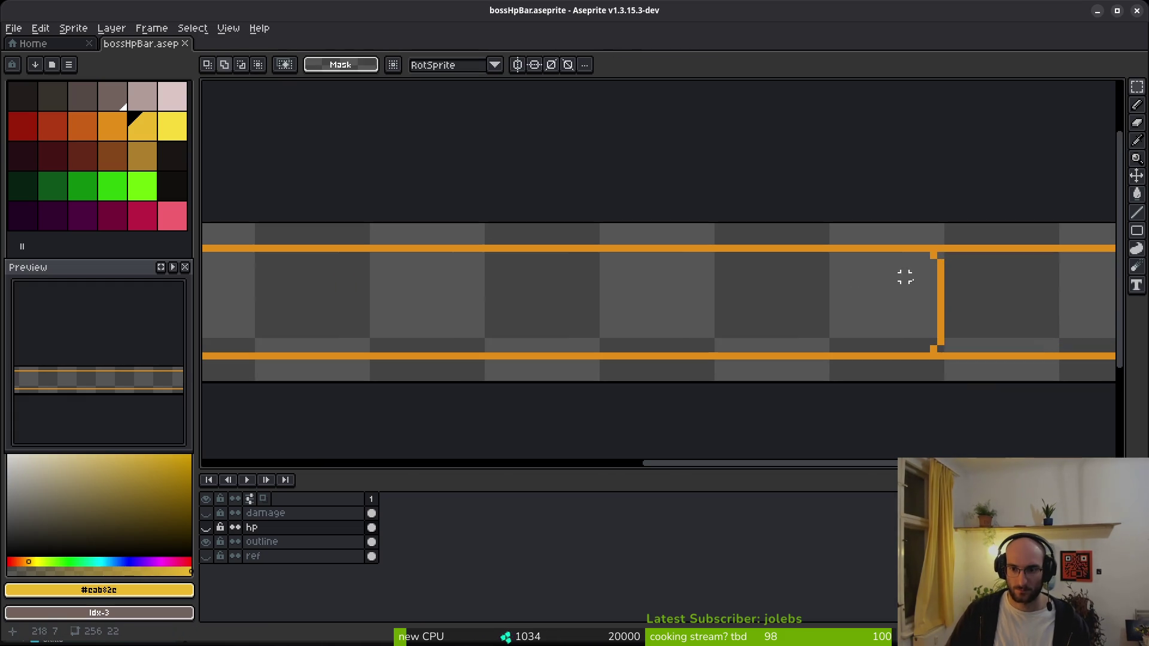
- Make the outline layer active and paste the 256x7 outline strip shifted up three pixels
key(e)
click(372, 541)
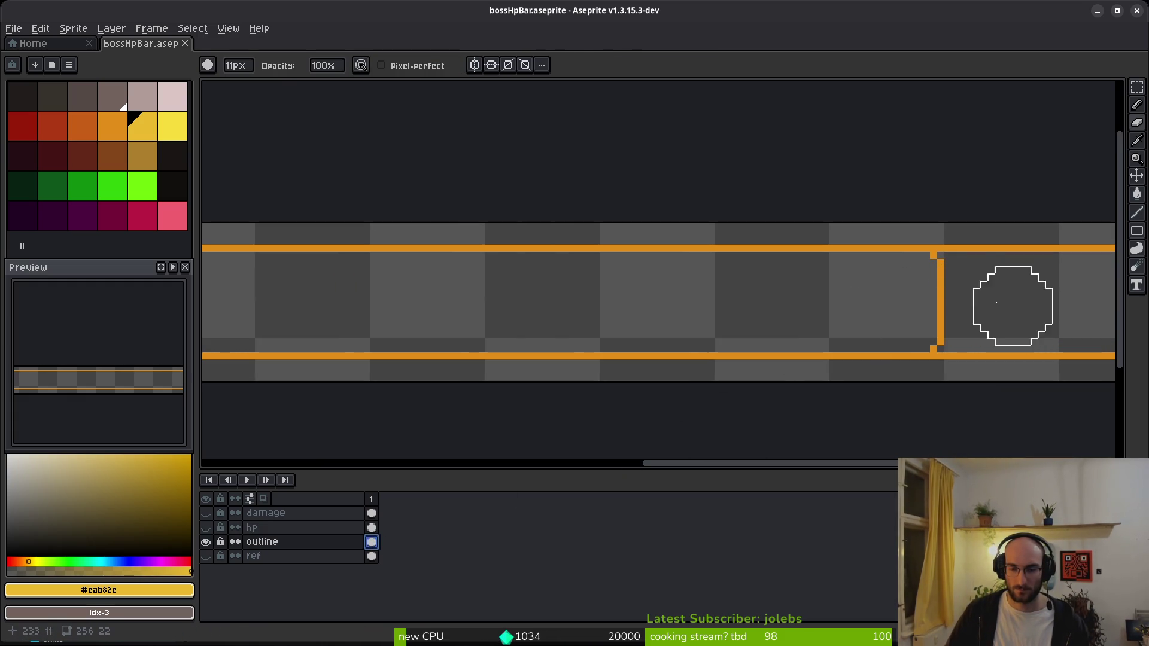
scroll(638, 341, down, 3)
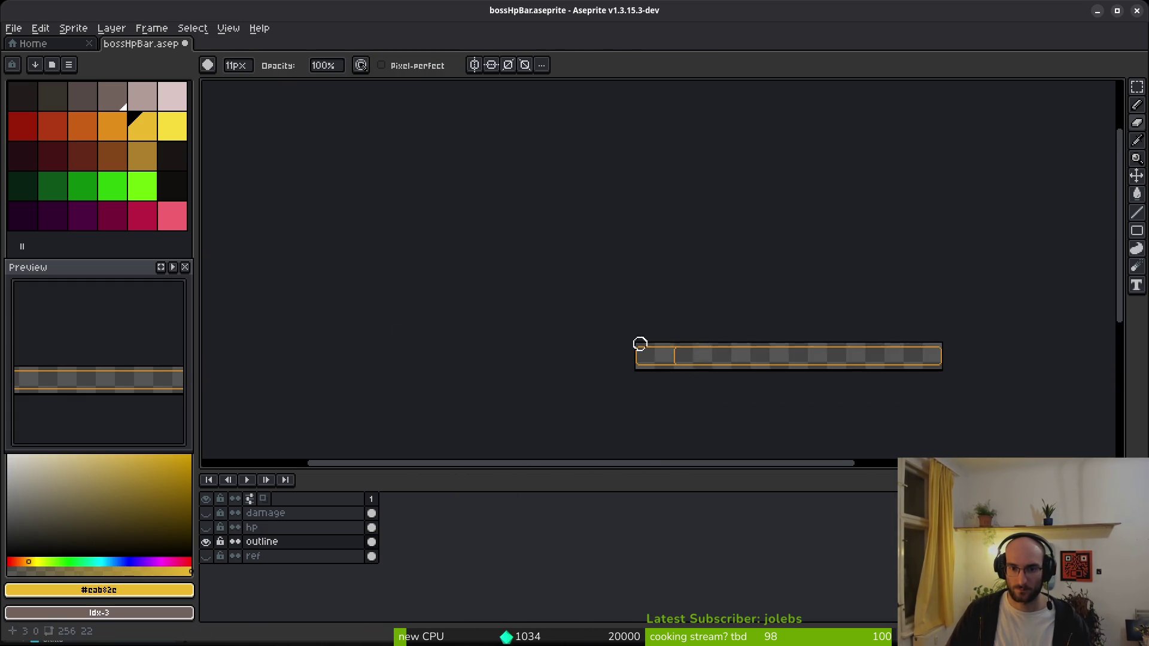
scroll(772, 397, up, 3)
scroll(793, 387, down, 4)
key(m)
key(ctrl+v)
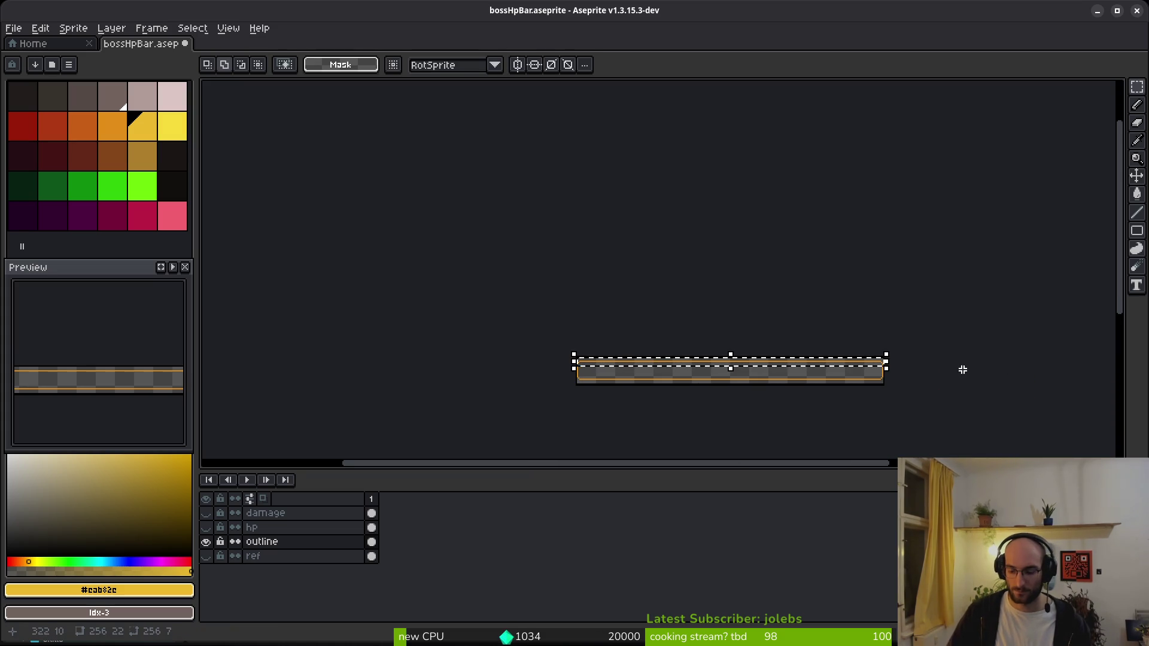
key(Up)
key(Up)
key(Up)
click(962, 370)
- Select the outline's lower rows and nudge them down
scroll(825, 402, up, 2)
drag(436, 280, 620, 272)
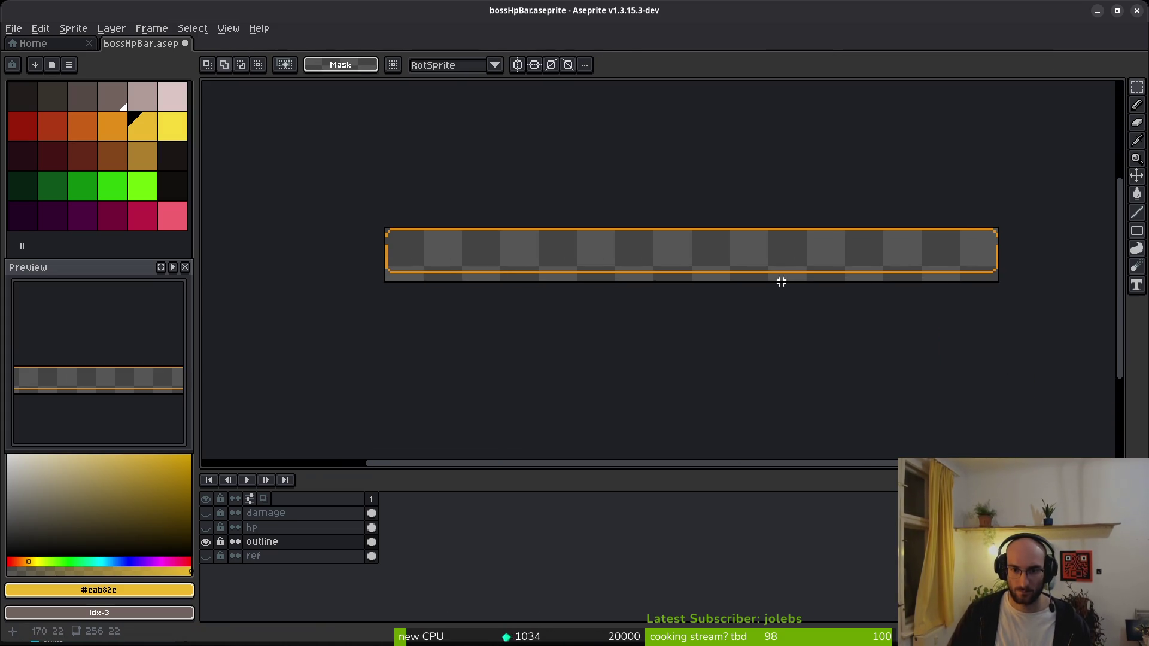
drag(351, 251, 1015, 341)
key(Down)
key(Down)
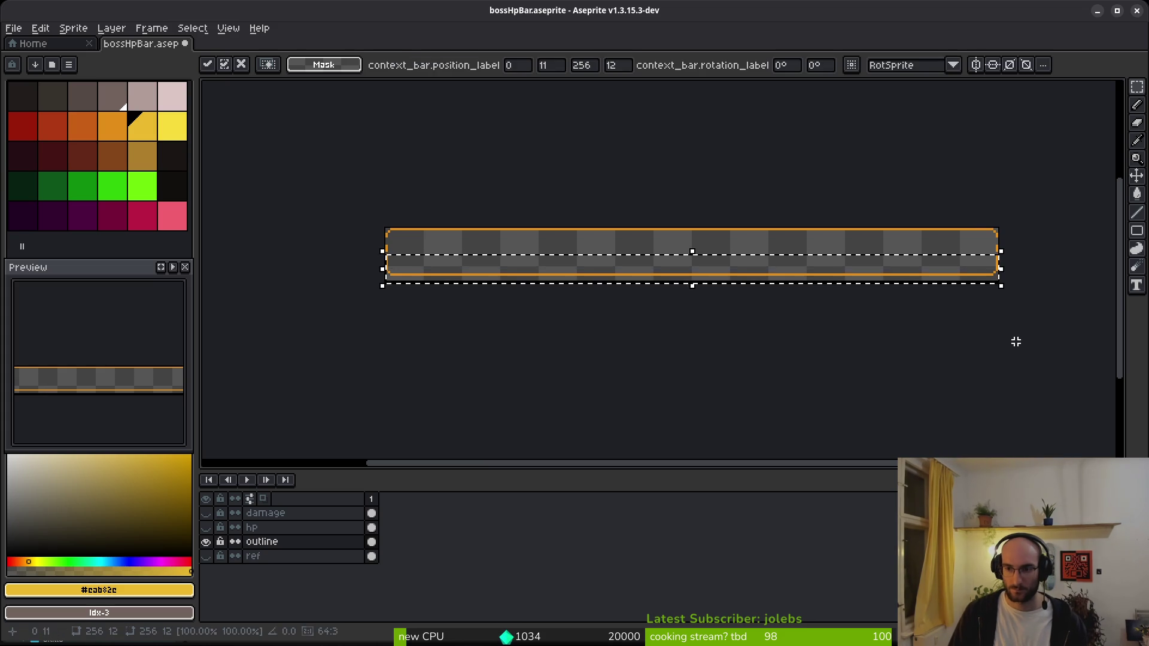
key(ctrl+d)
- Pencil the picked orange outline colour into the gaps on the right and left edges
scroll(943, 243, up, 2)
scroll(867, 326, right, 3)
key(i)
click(861, 338)
scroll(856, 246, up, 2)
key(b)
drag(850, 239, 849, 377)
scroll(826, 311, down, 2)
scroll(469, 277, left, 4)
scroll(731, 270, up, 2)
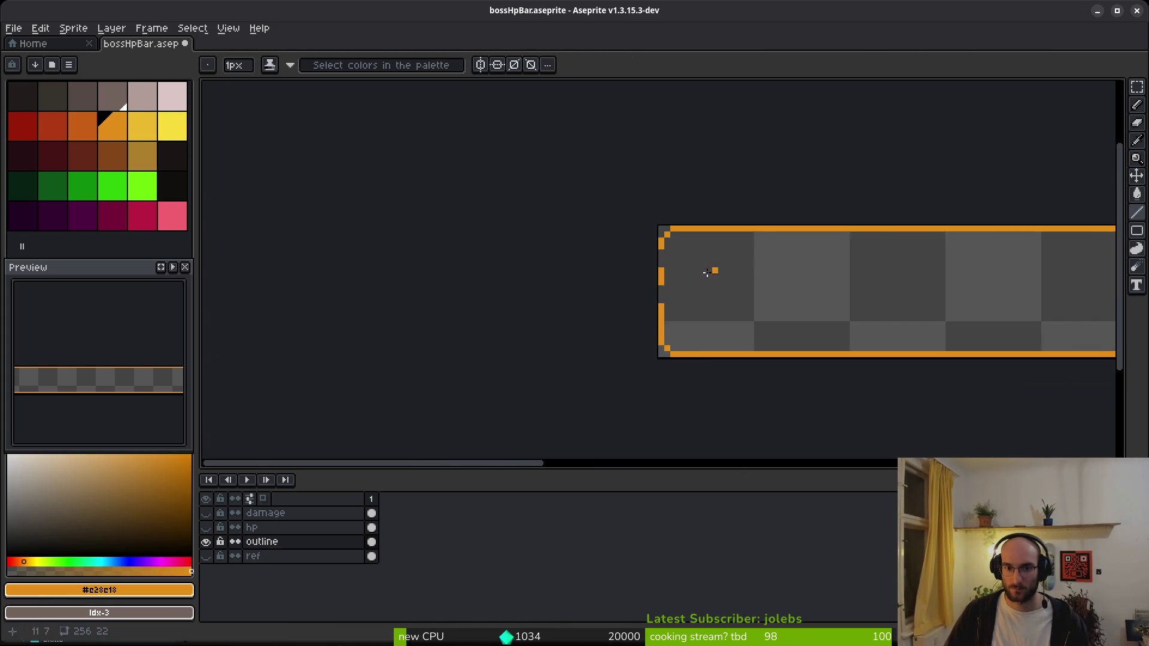
scroll(587, 227, up, 1)
drag(595, 246, 595, 338)
- Save bossHpBar.aseprite and bring the whole bar back into view
key(ctrl+s)
scroll(598, 335, down, 2)
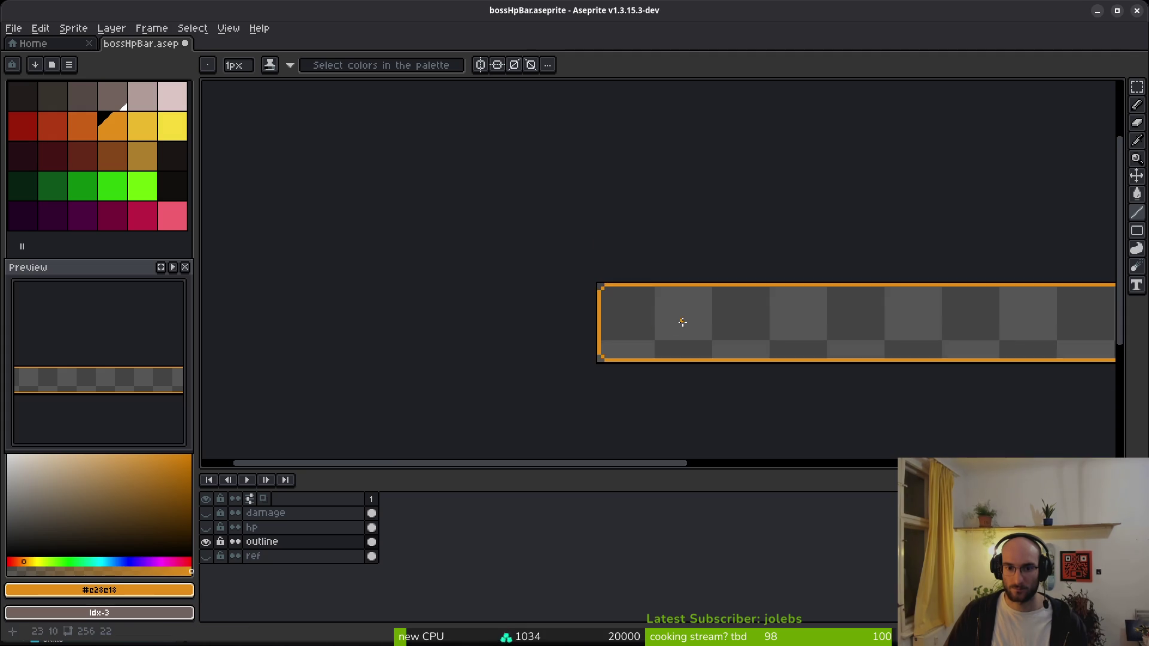
drag(682, 320, 541, 313)
scroll(545, 312, down, 1)
scroll(548, 312, left, 2)
scroll(548, 312, right, 1)
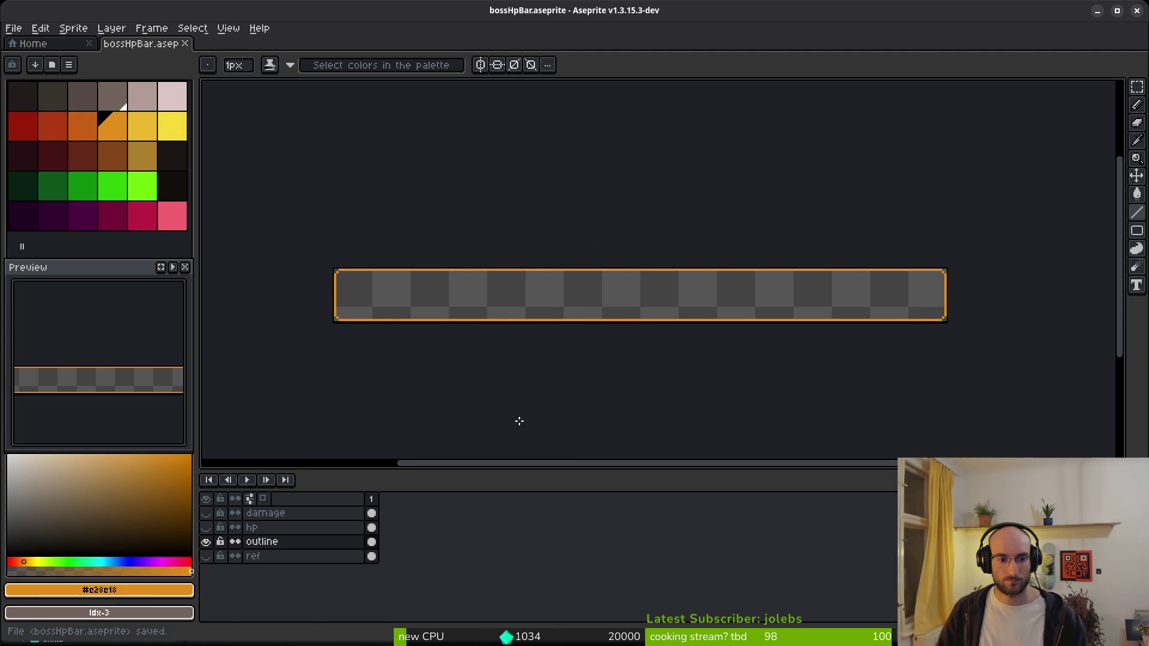
- Toggle the hp, outline and damage layers to compare, leaving the yellow hp fill shown
click(206, 528)
click(206, 528)
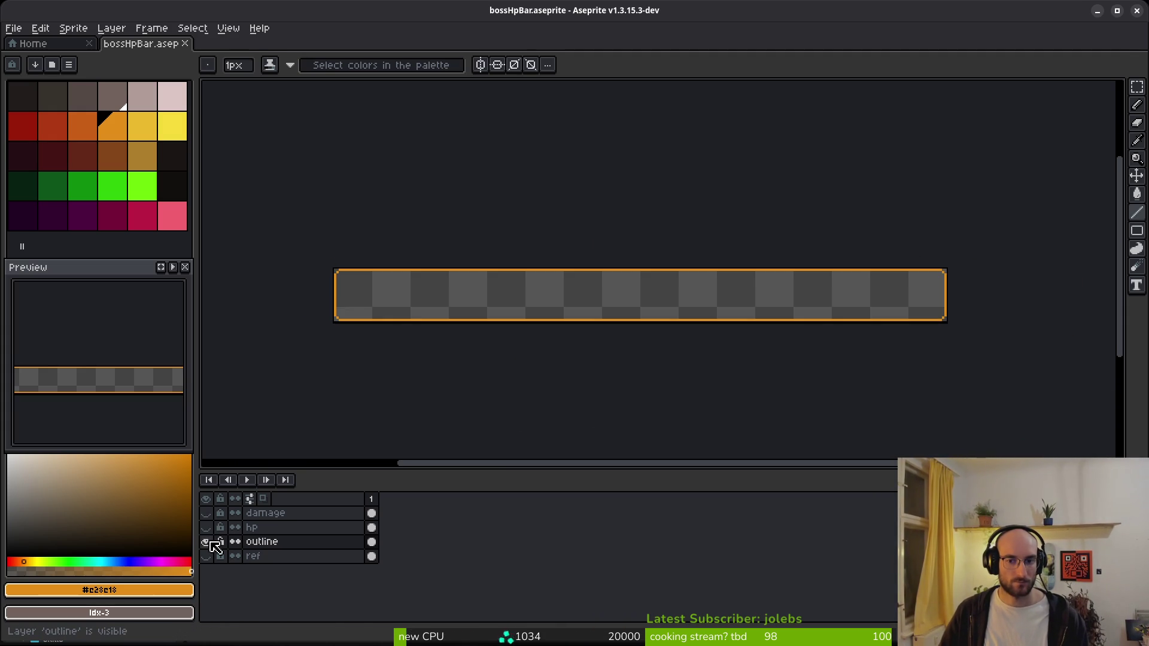
double_click(210, 546)
click(210, 529)
click(209, 514)
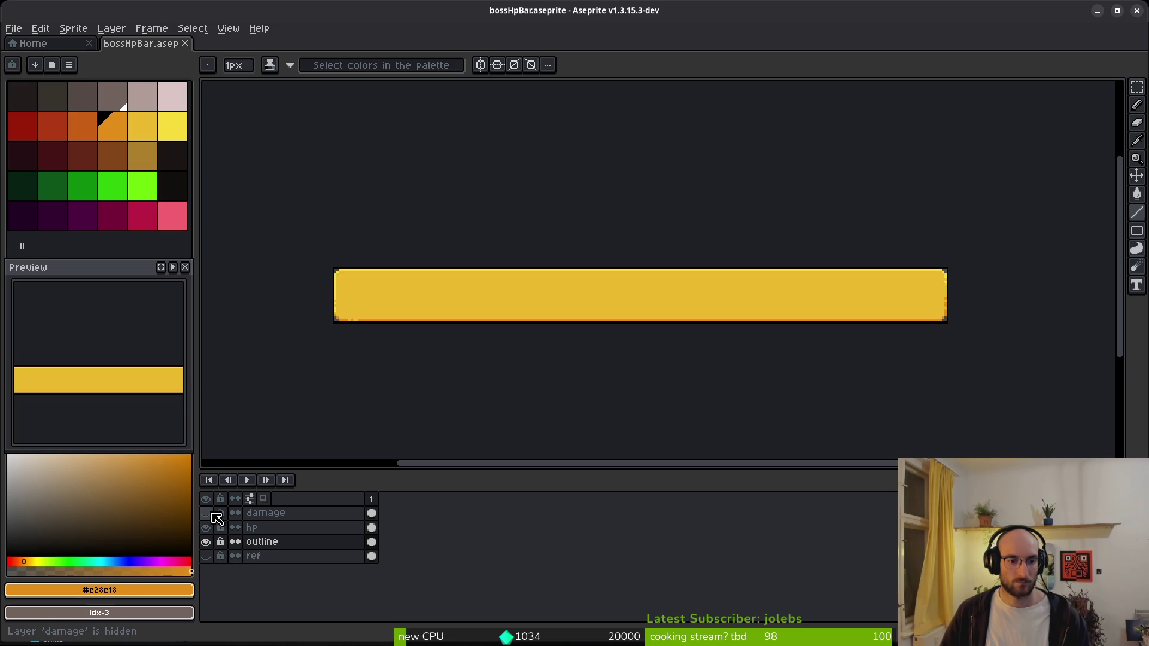
- Set up a sprite sheet export and browse for its save location
key(ctrl+e)
click(378, 220)
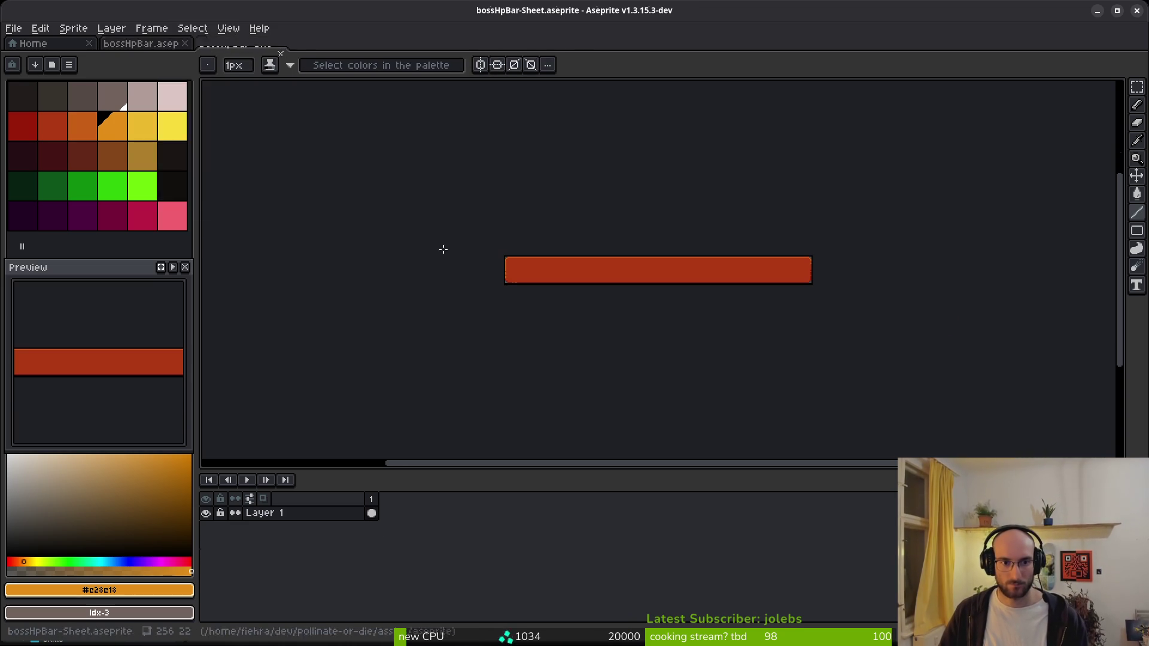
key(ctrl+alt+shift+s)
click(291, 52)
click(311, 69)
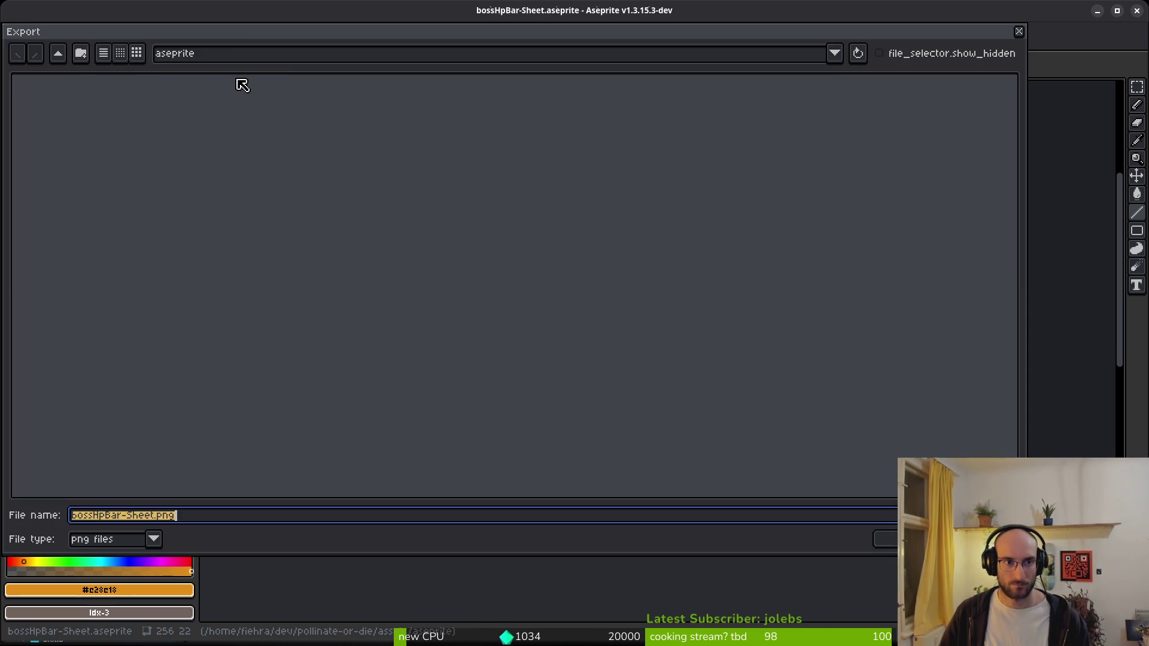
- Navigate to assets/art/ui and choose bossDamageBar.png as the export target
click(58, 54)
click(60, 116)
double_click(62, 120)
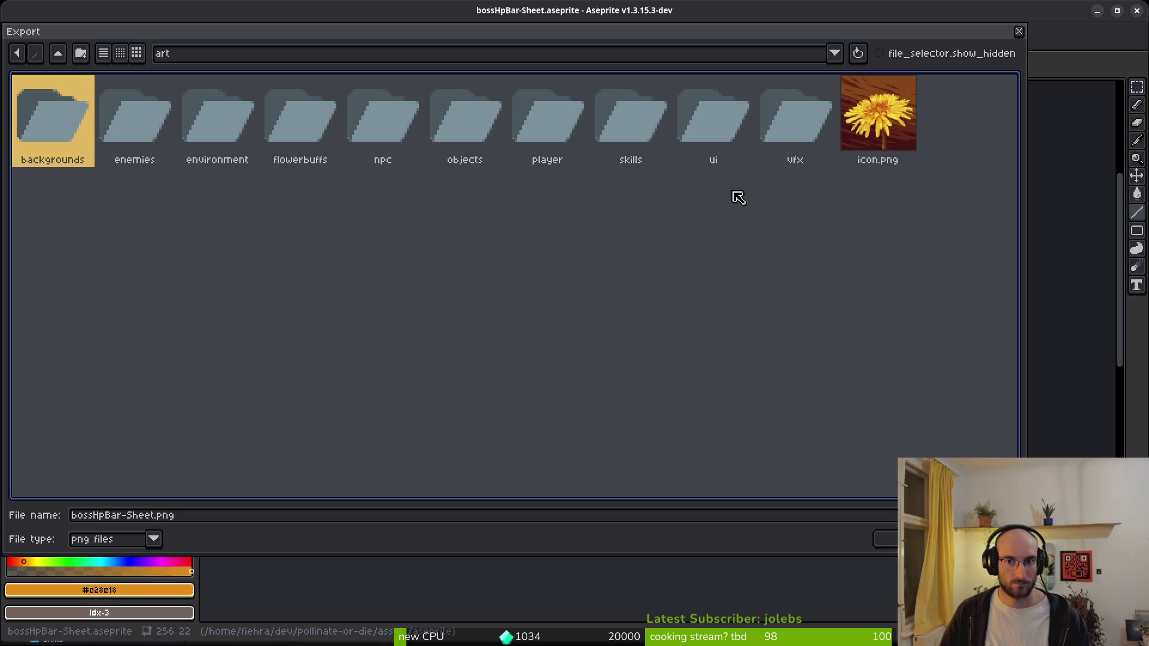
click(717, 114)
double_click(717, 114)
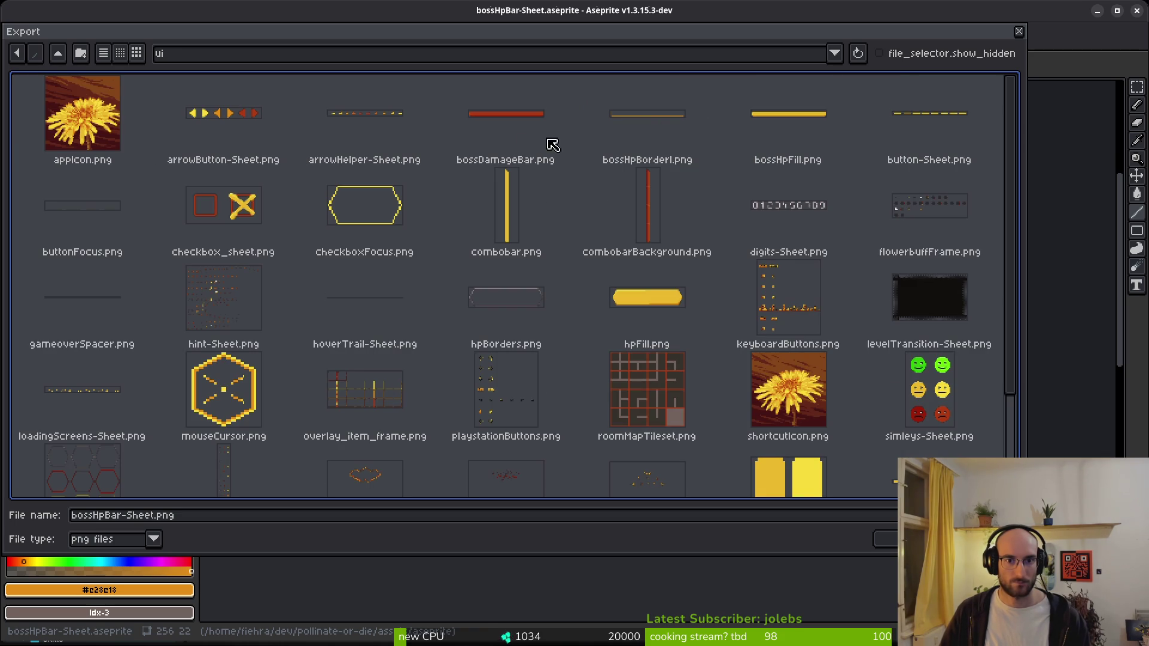
click(500, 147)
click(888, 539)
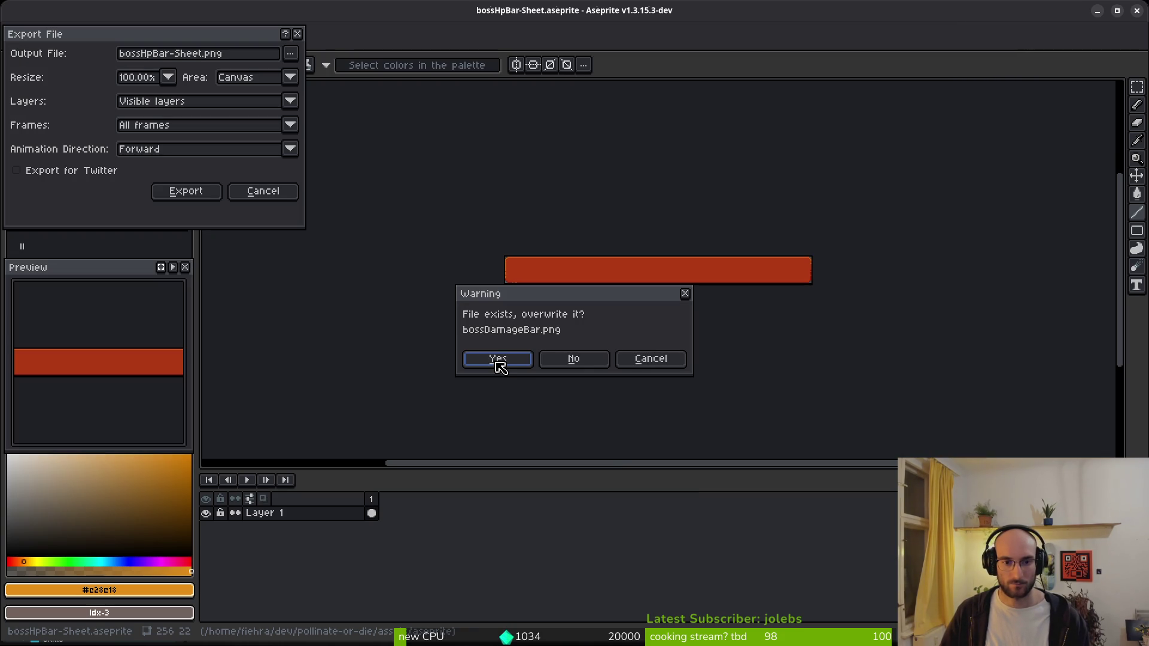
- Back out of the overwrite warning, cancel the export, and return to bossHpBar.aseprite
click(682, 361)
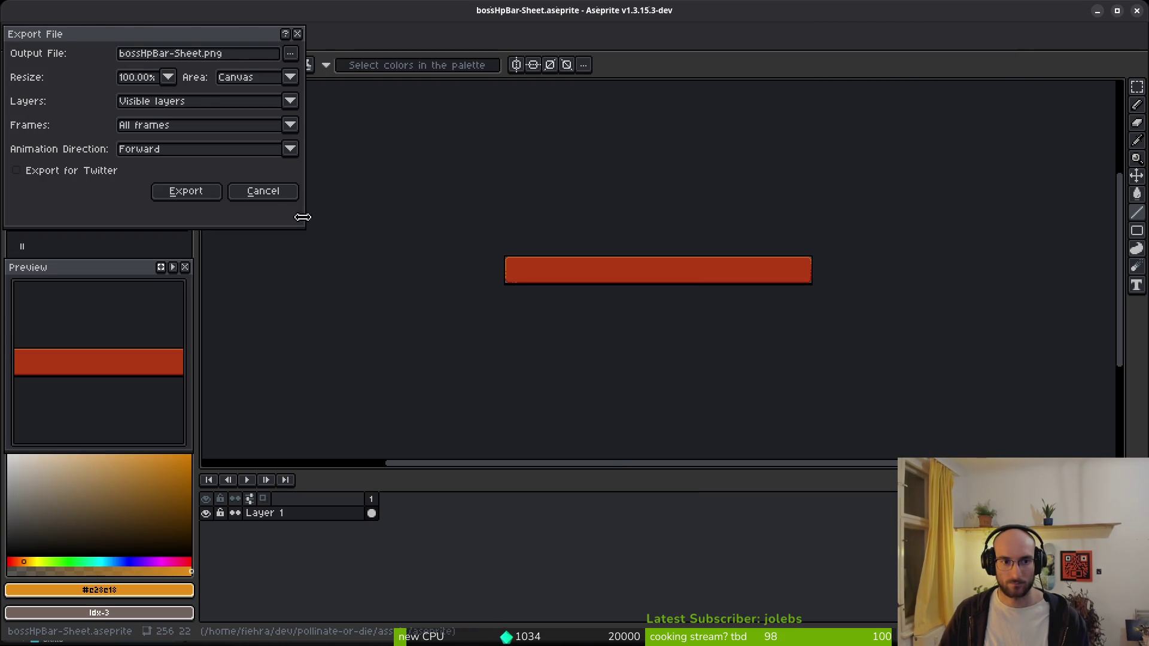
click(263, 191)
scroll(686, 311, down, 3)
scroll(686, 311, up, 3)
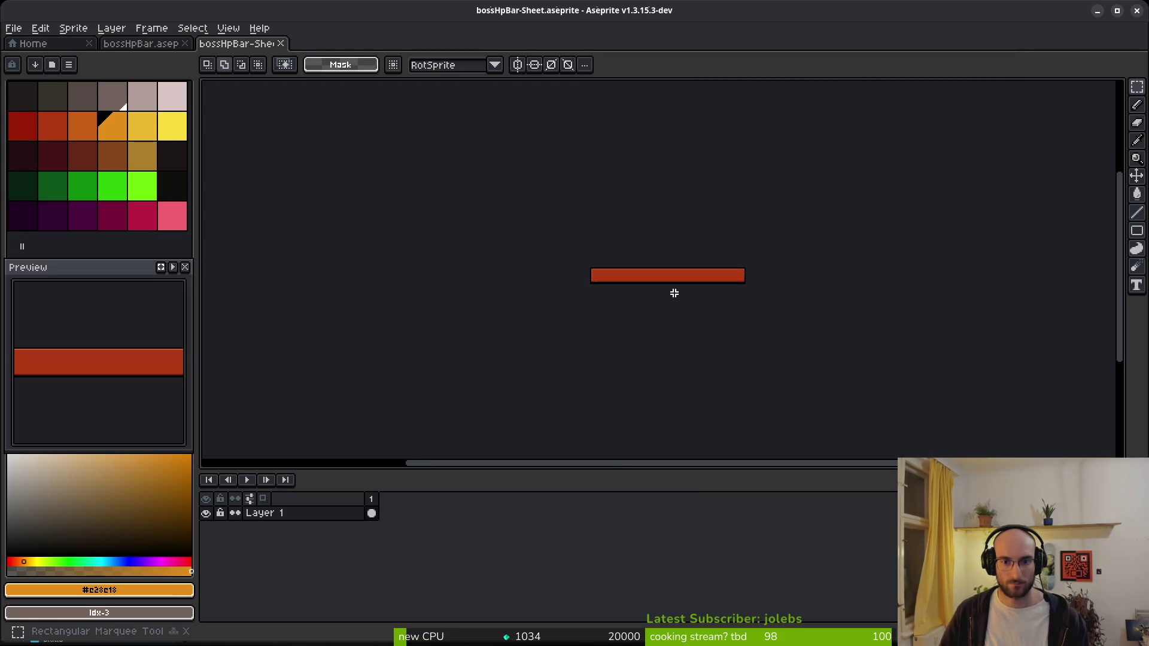
click(139, 46)
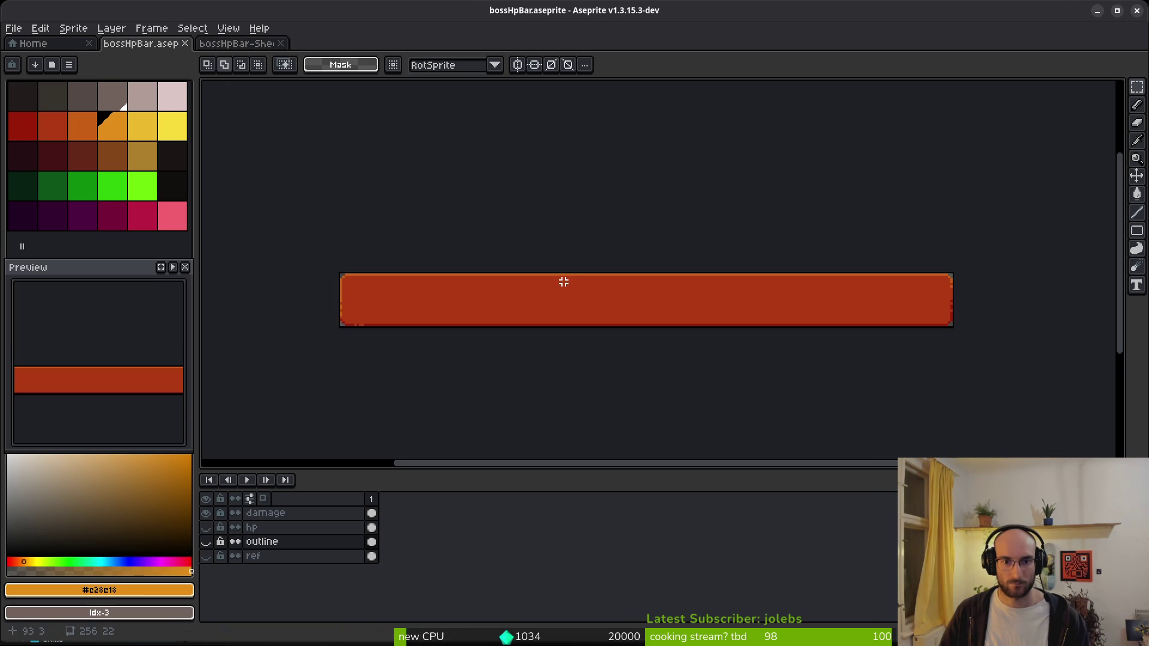
- Try resizing the sprite to 320 px wide, then undo the resize
key(ctrl+alt+c)
key(Escape)
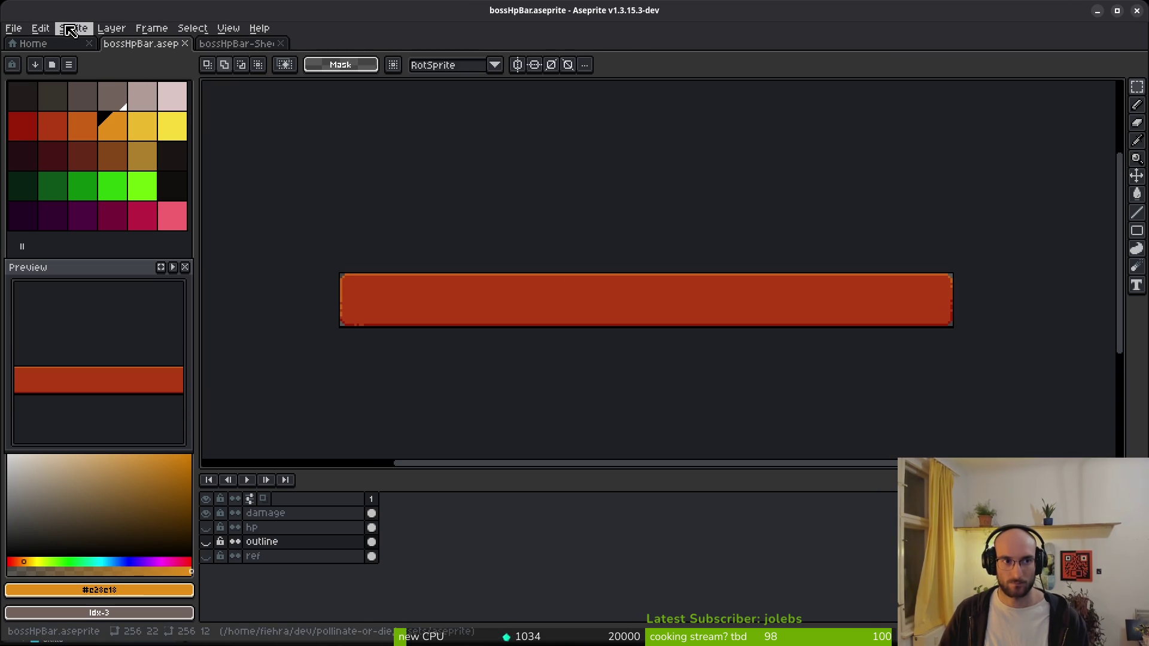
click(74, 28)
click(100, 93)
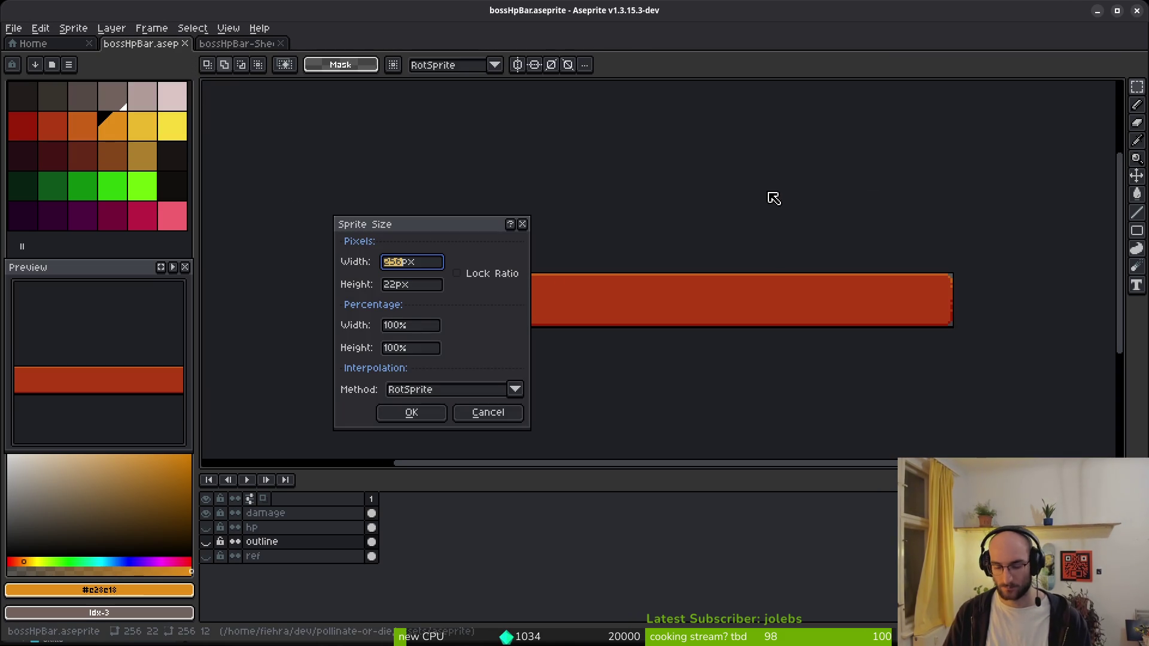
key(Return)
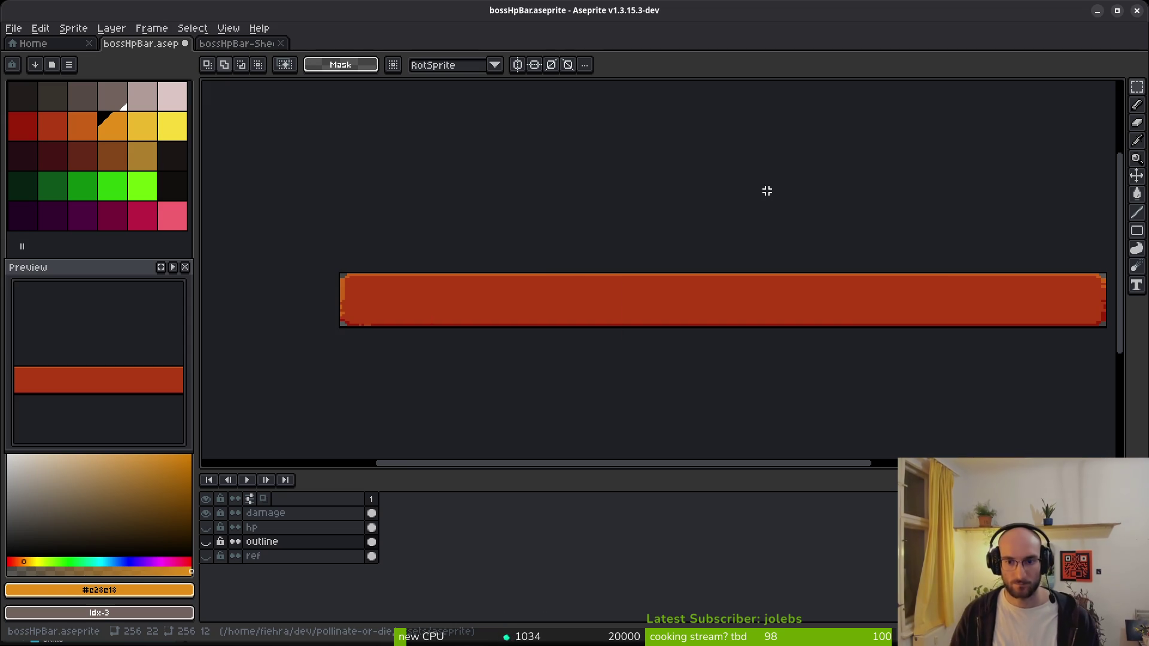
scroll(327, 289, up, 5)
key(ctrl+z)
scroll(448, 282, down, 4)
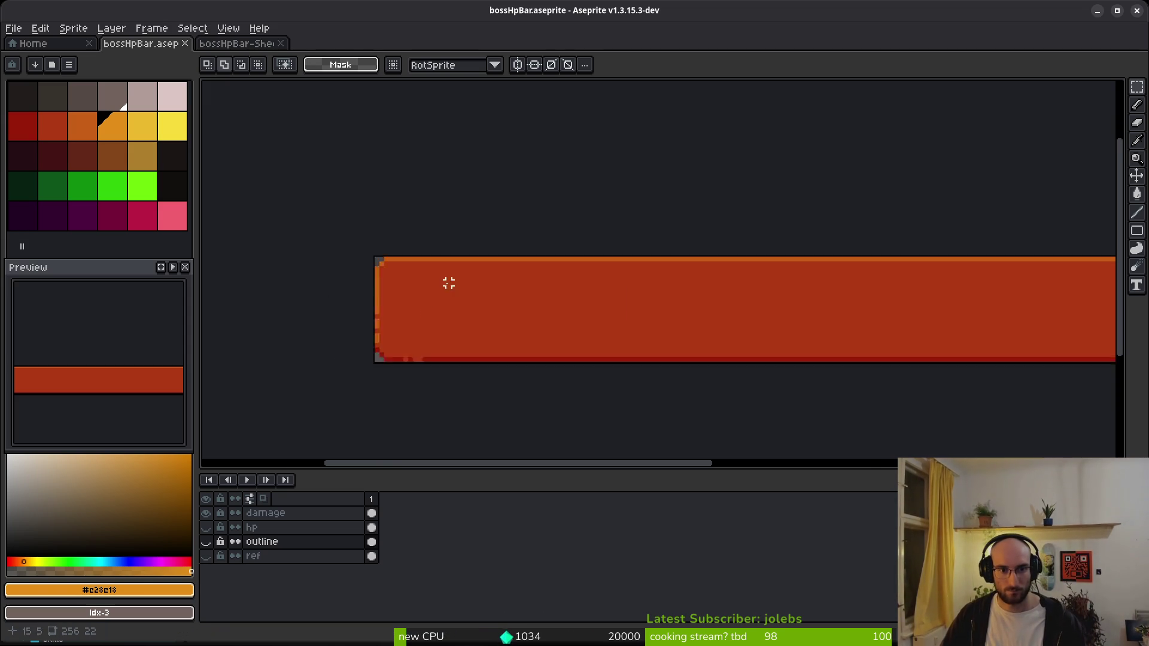
- Set the canvas size to 320 px wide and 24 px high
key(ctrl+alt+c)
text(320)
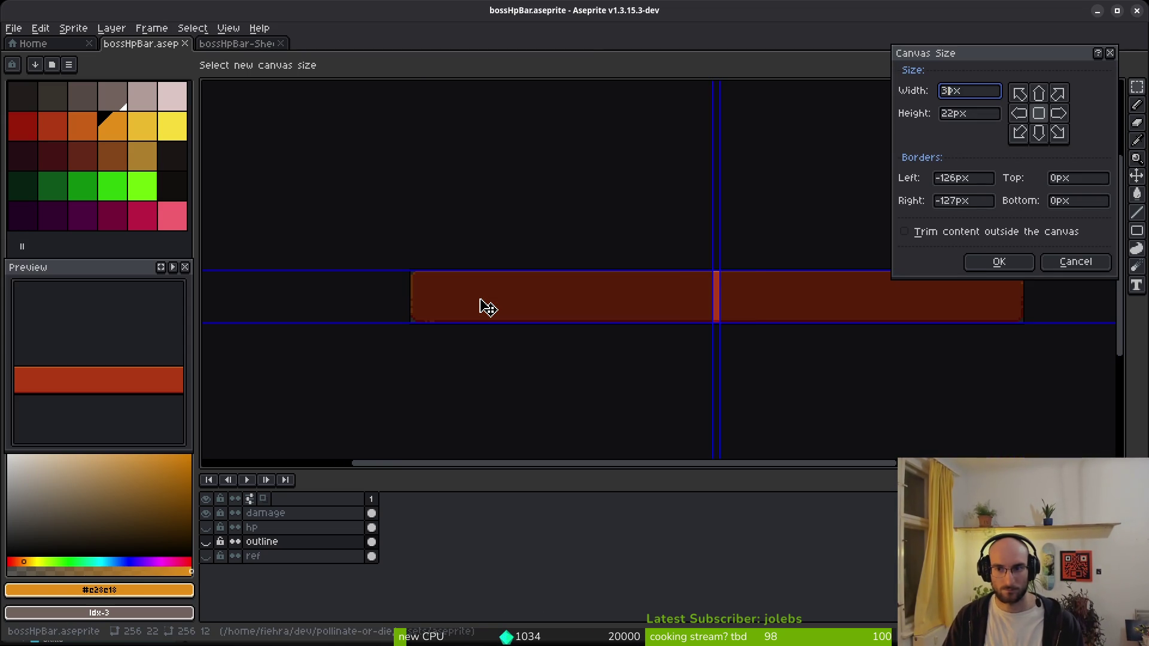
key(Return)
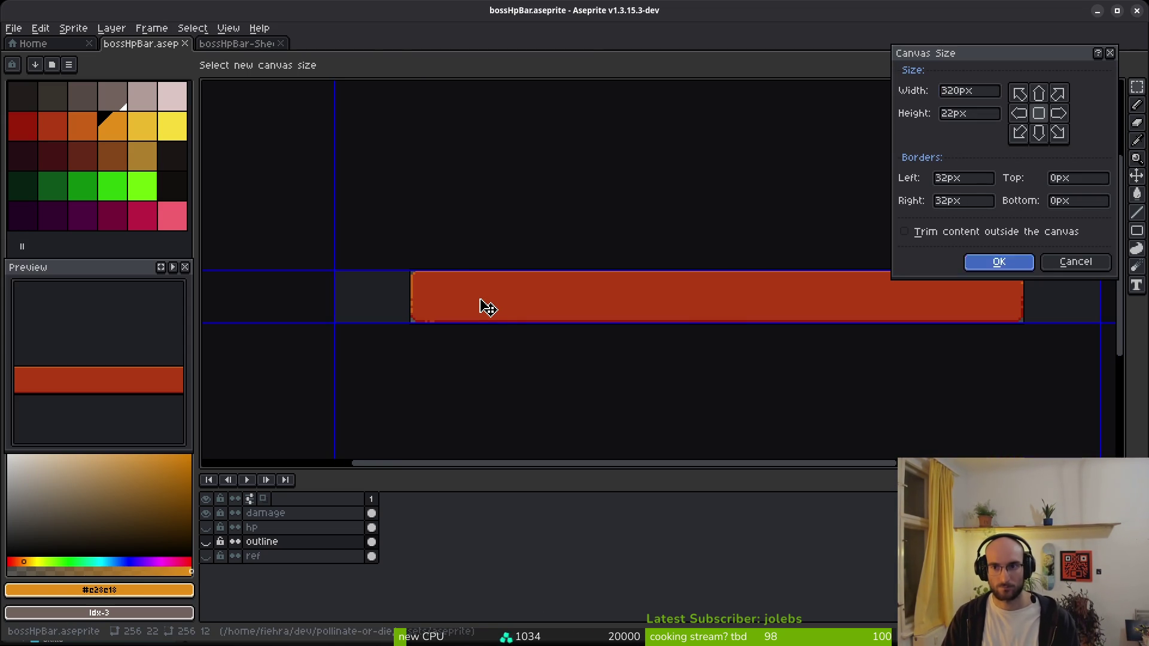
key(ctrl+alt+c)
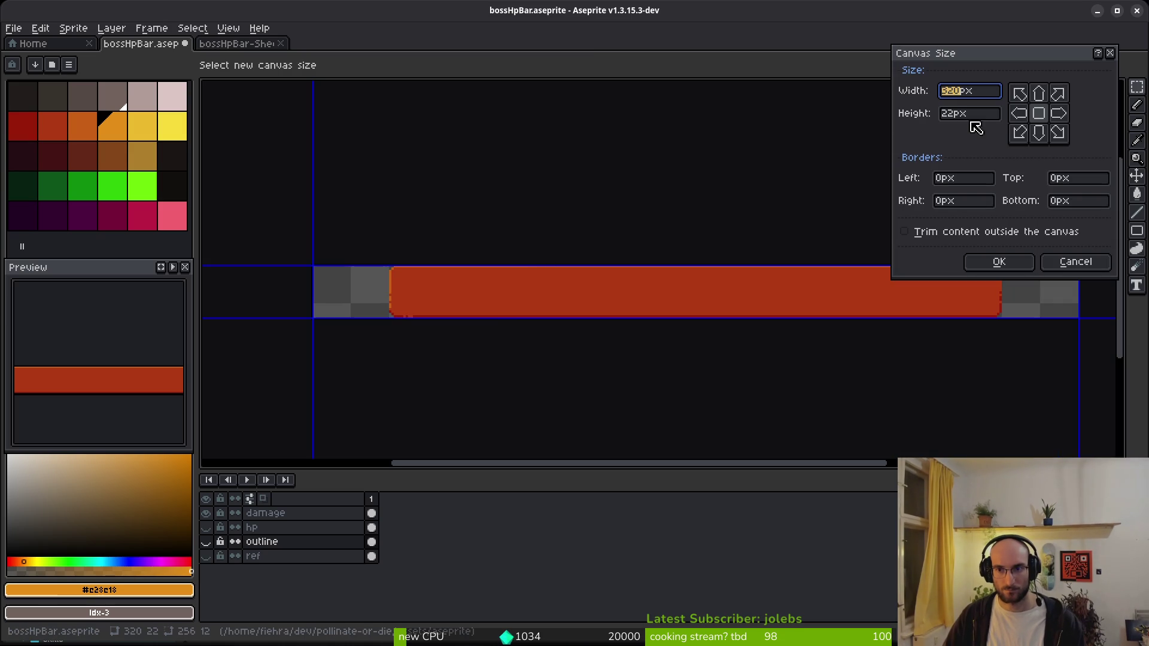
text(24)
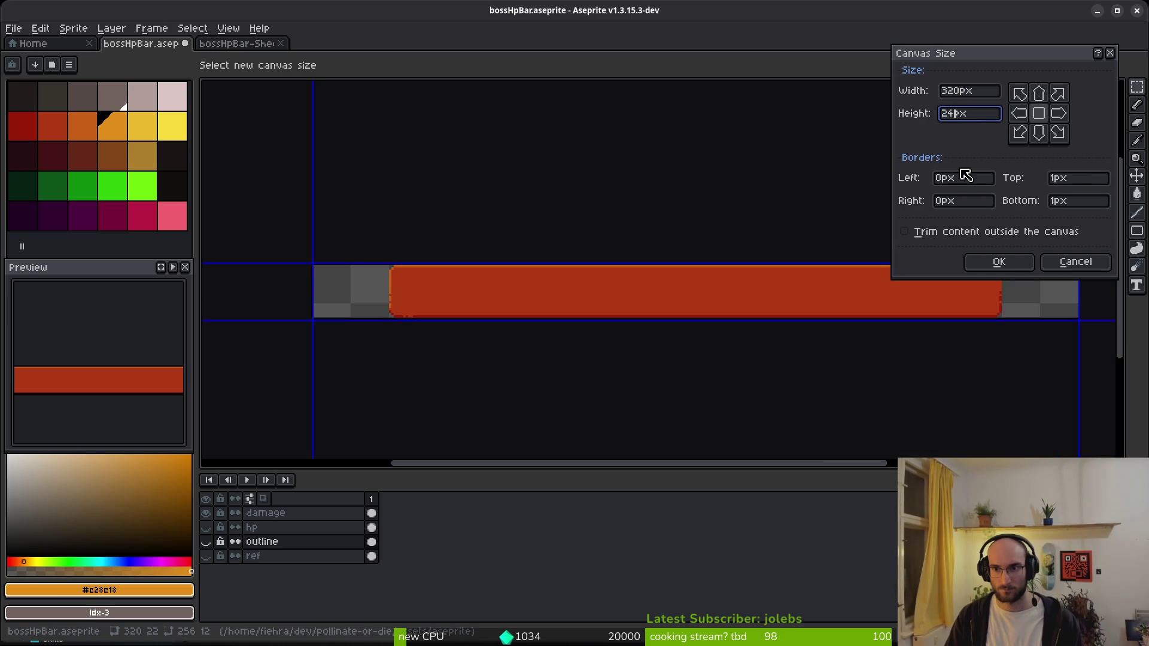
key(Return)
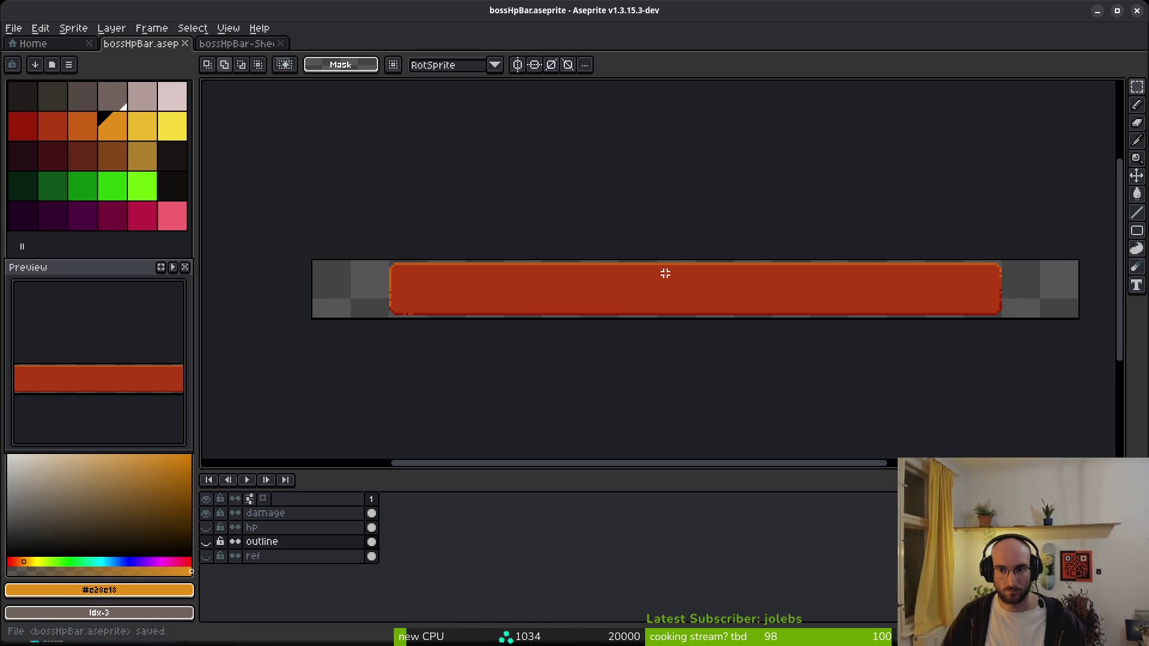
- On the damage layer, select and move the lower part of the bar, then deselect
drag(311, 259, 1058, 285)
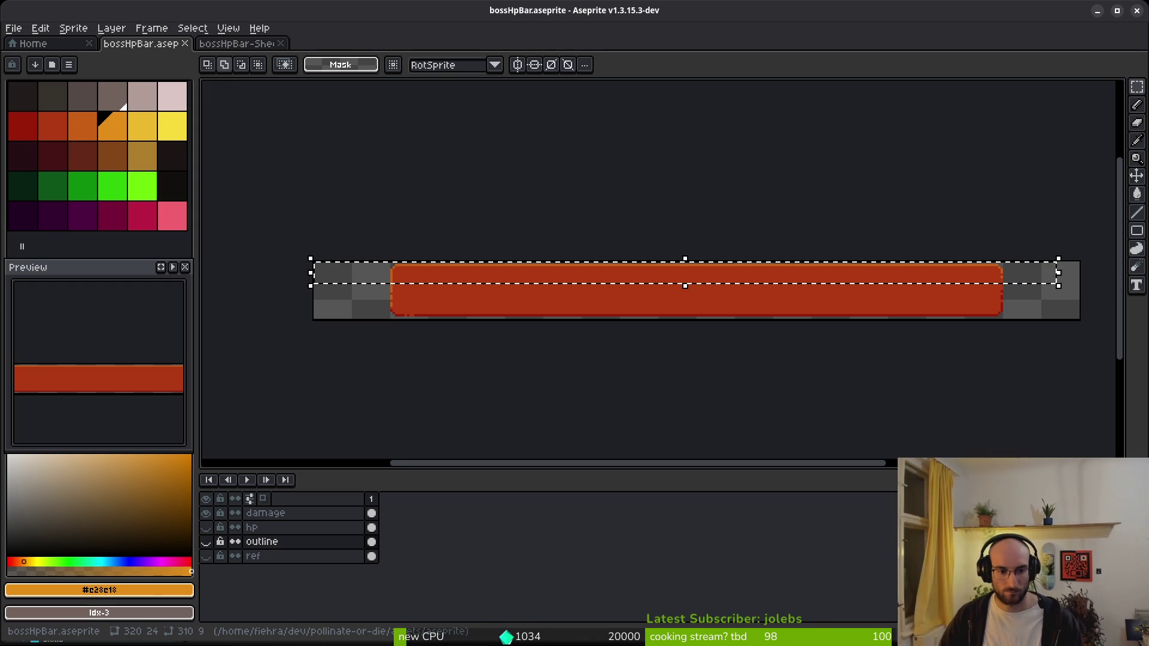
click(371, 513)
scroll(566, 325, down, 2)
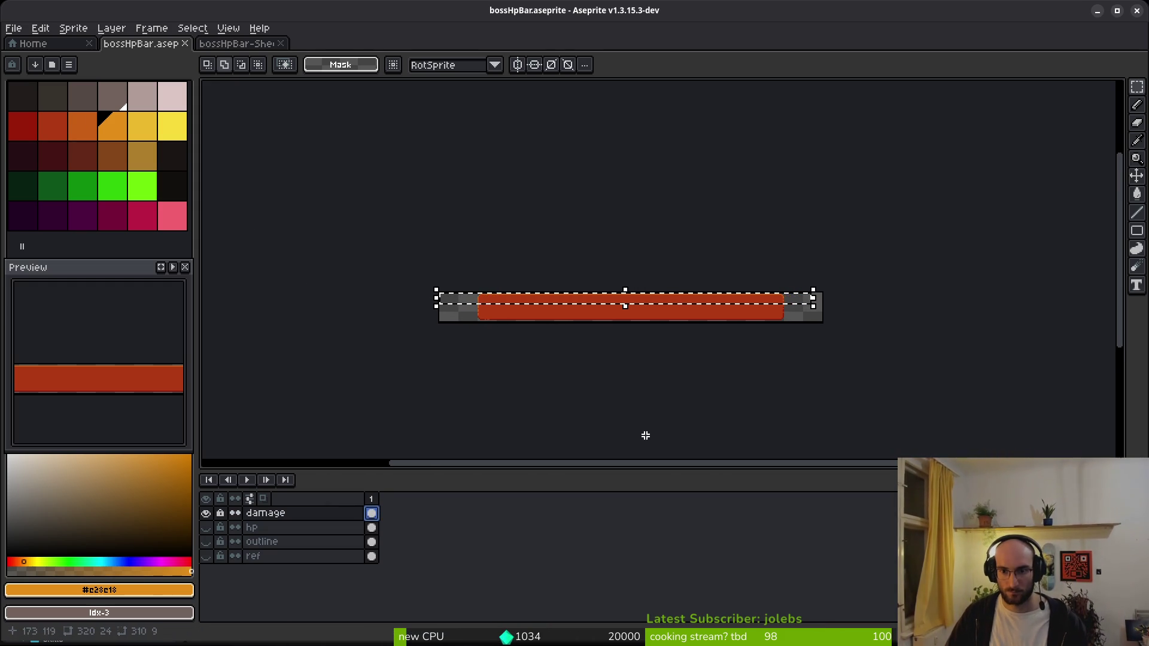
scroll(637, 326, up, 2)
drag(261, 277, 1013, 317)
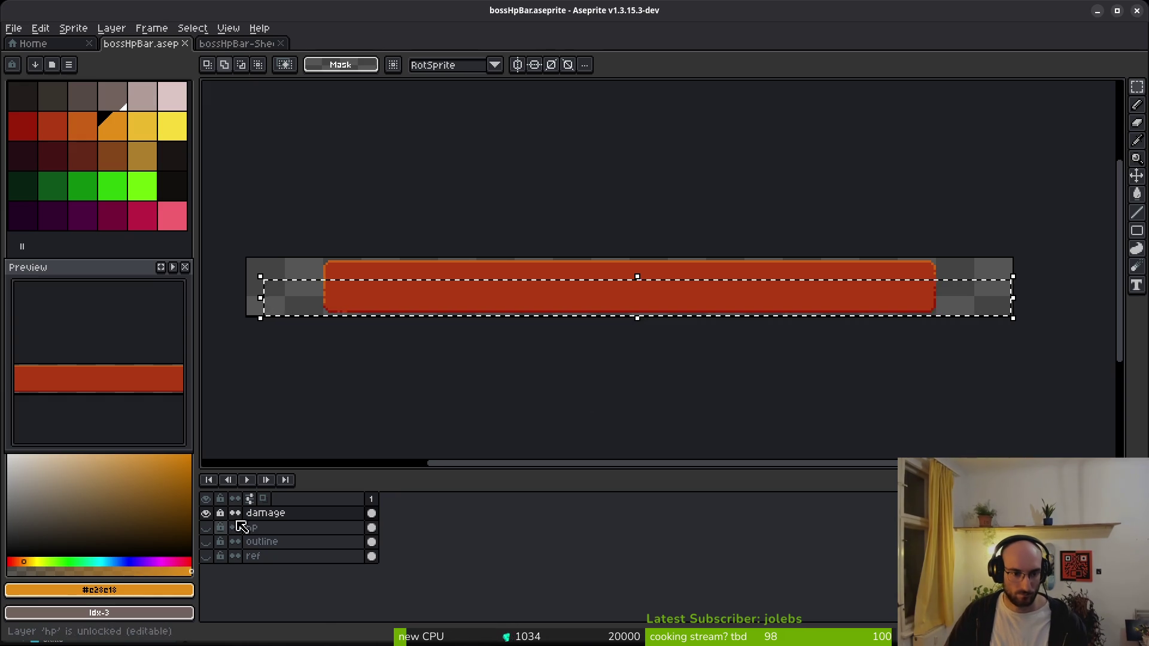
scroll(438, 379, up, 1)
key(Return)
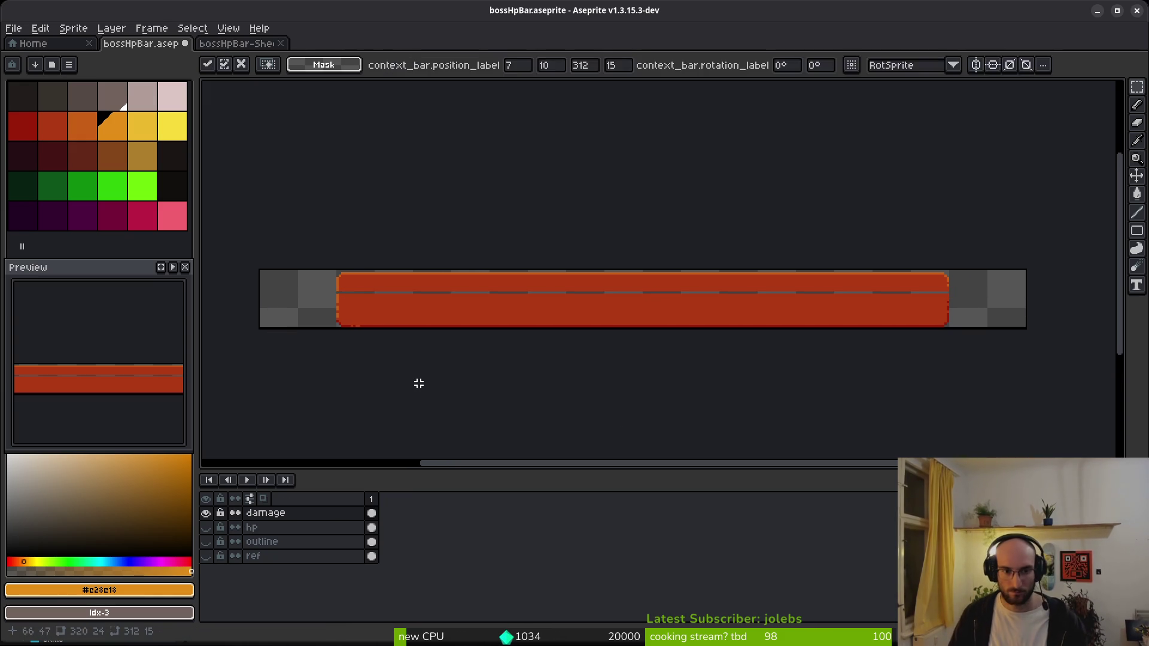
key(ctrl+d)
- Nudge the bar's right section 17 px right and its left section left toward the edges
drag(272, 271, 992, 289)
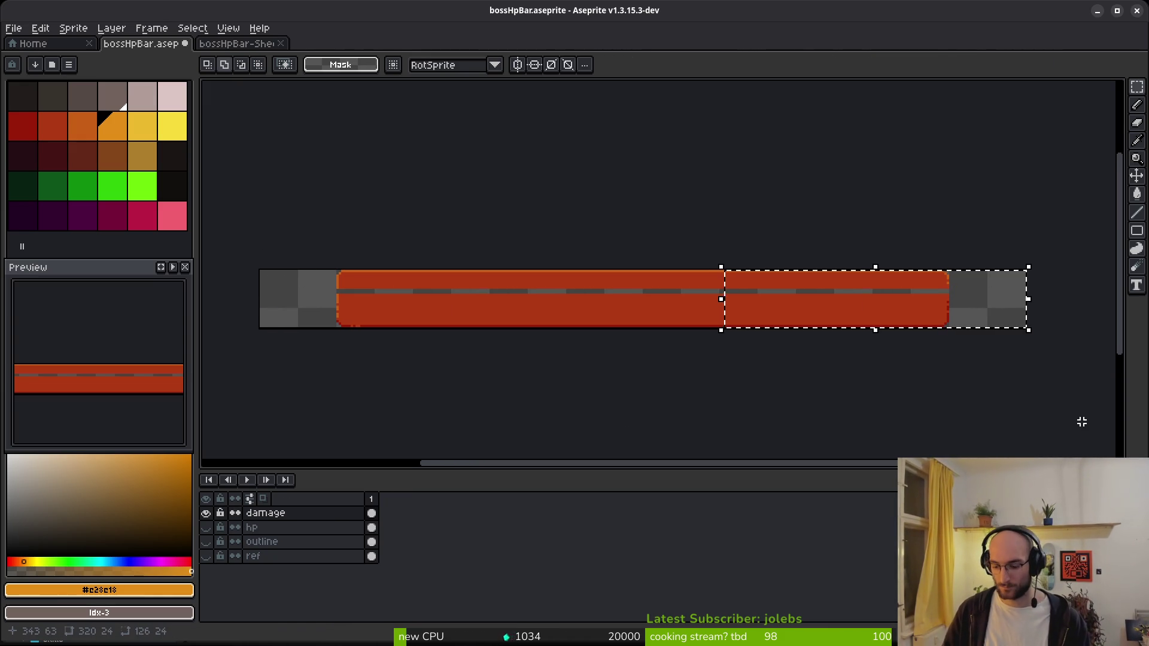
key(Right)
key(shift+Right)
key(shift+Right)
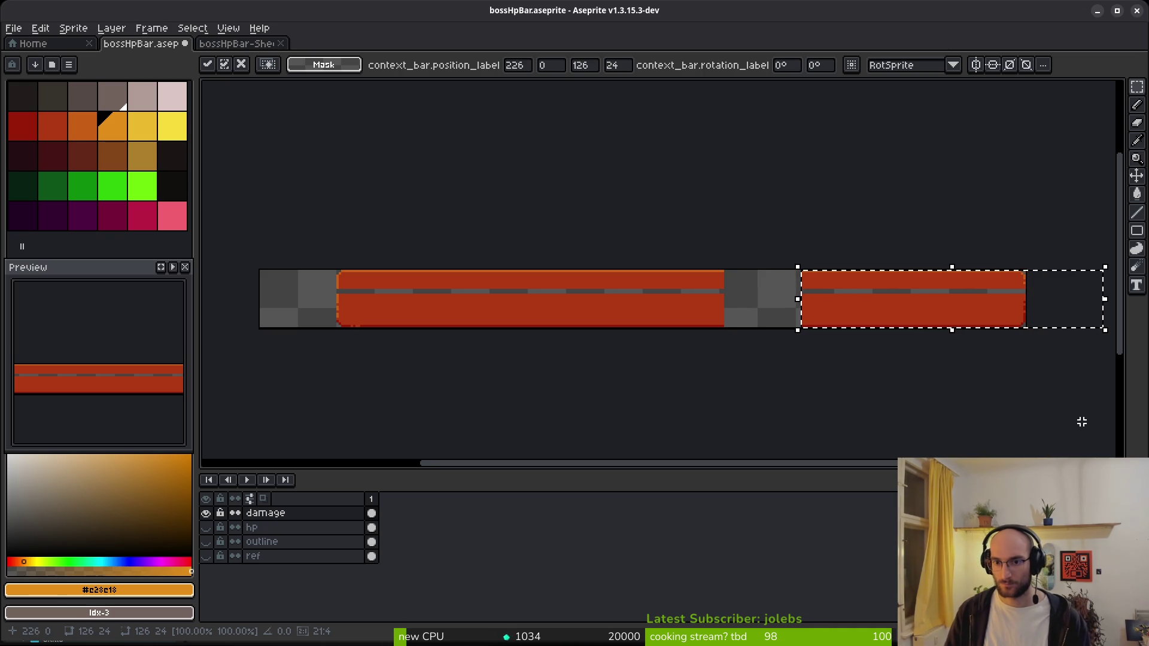
click(674, 347)
key(ctrl+z)
key(Left)
key(shift+Left)
key(shift+Left)
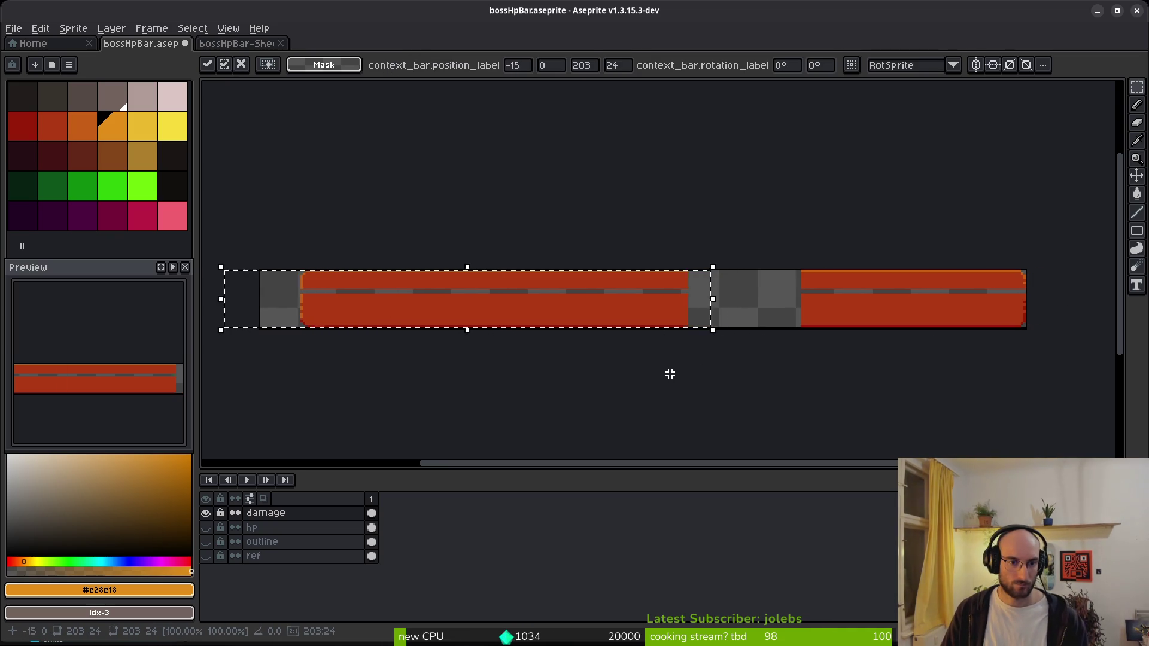
key(Left)
key(Left)
key(Left)
key(Left)
click(670, 374)
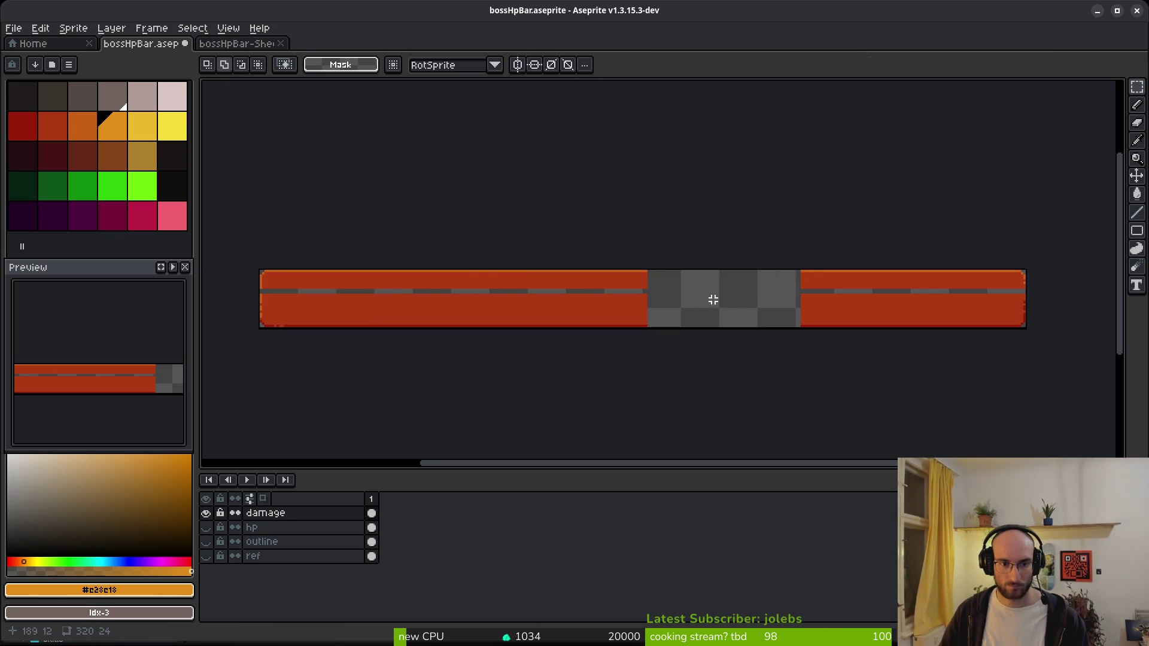
- Nudge the bar's middle section one pixel right
key(ctrl+z)
click(552, 327)
key(Right)
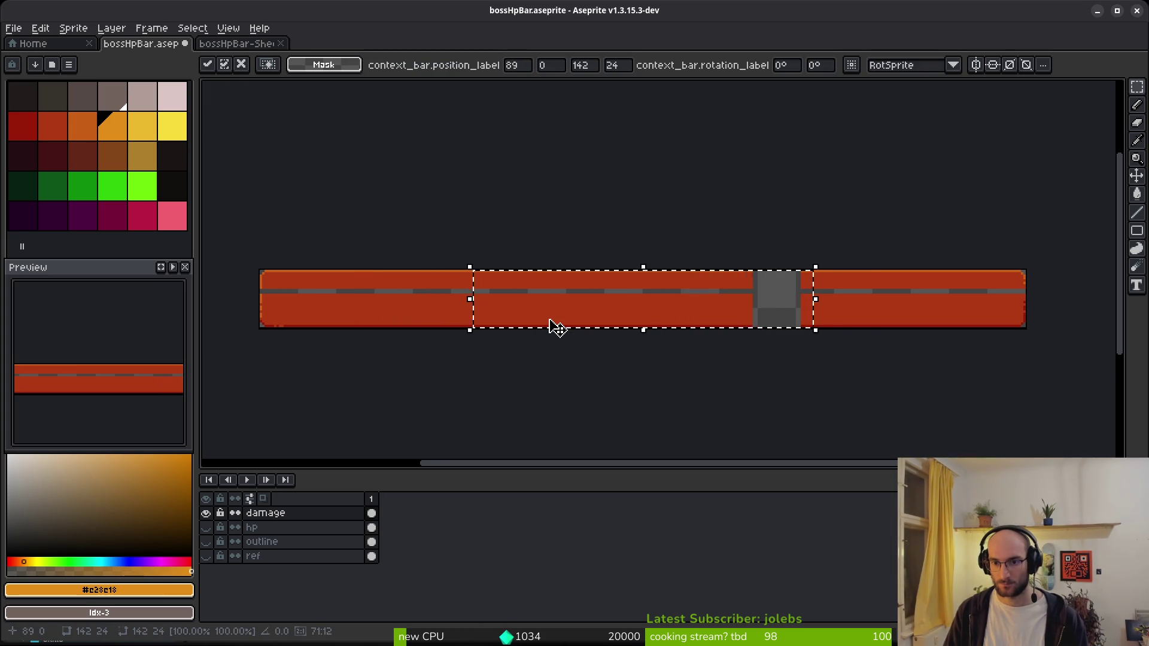
scroll(1096, 307, up, 8)
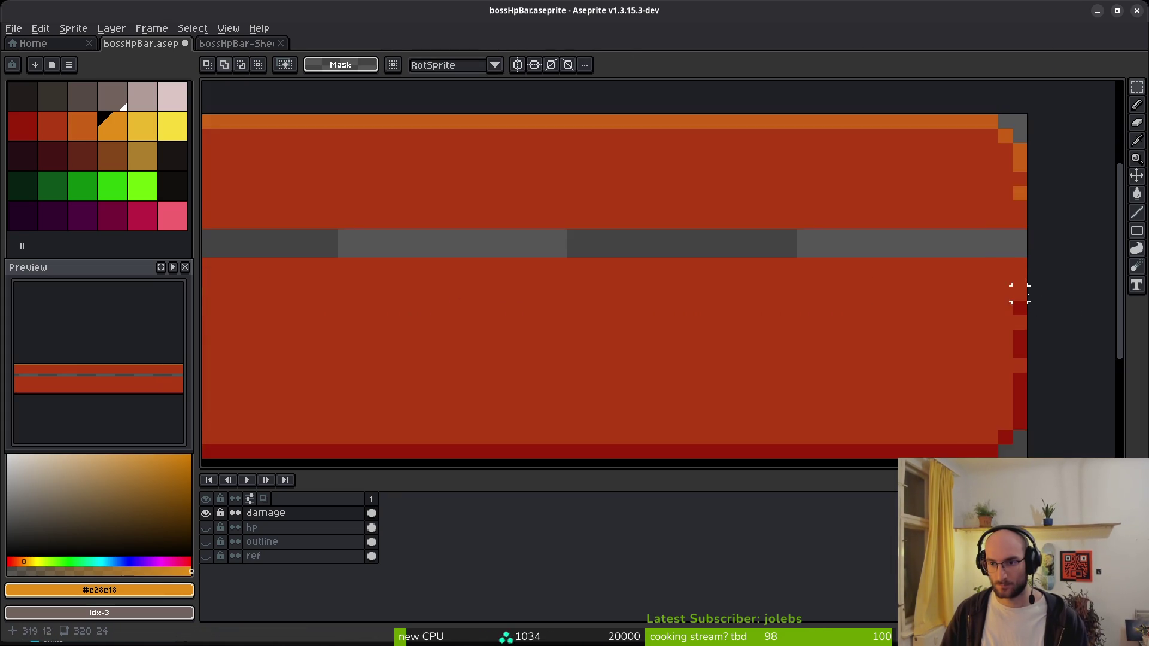
- Touch up the bar's edge pixels in orange and paint stray pixels over in red
key(f)
alt+click(909, 205)
click(913, 329)
click(902, 363)
alt+right_click(887, 275)
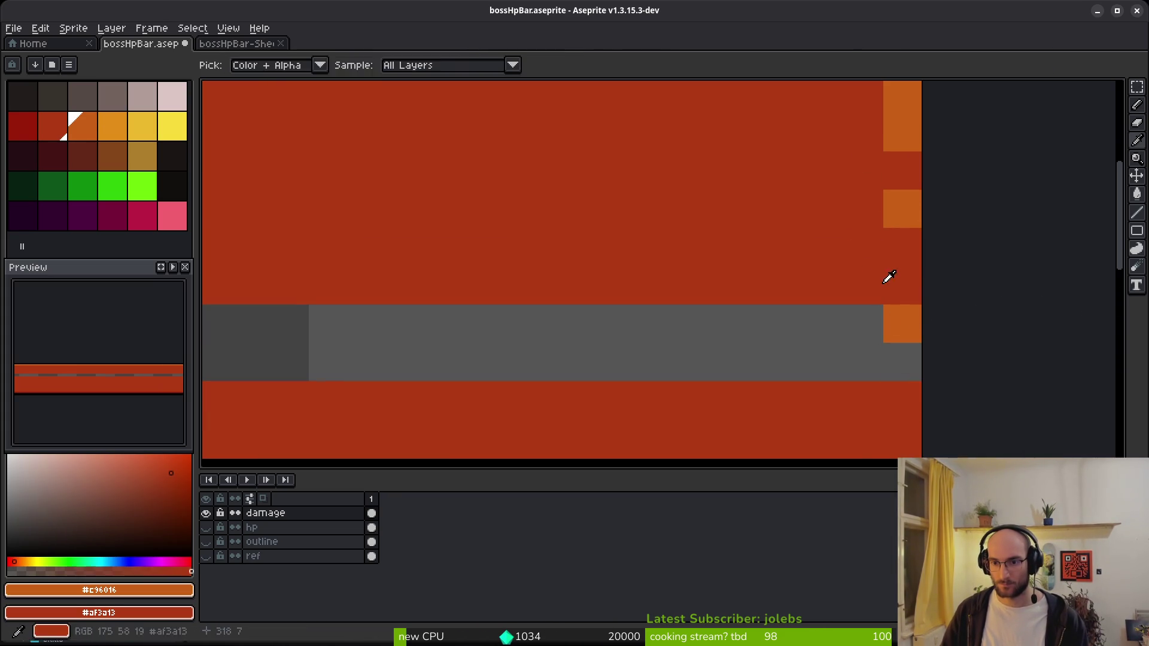
right_click(902, 363)
click(712, 360)
scroll(688, 406, down, 6)
scroll(688, 406, up, 5)
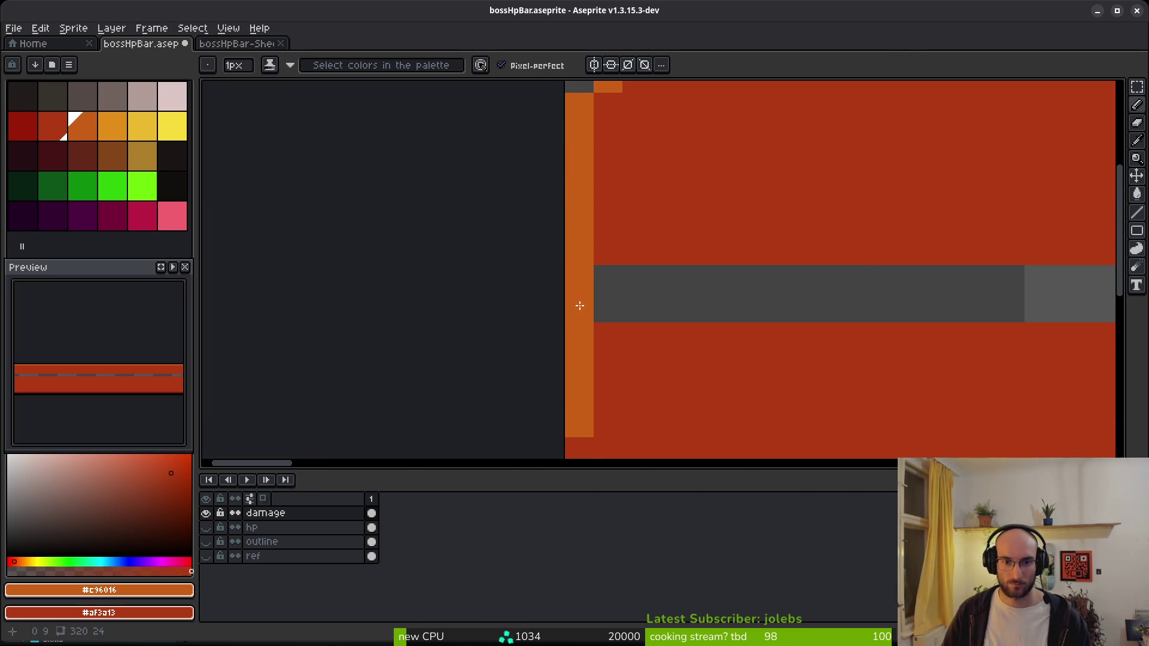
- Paint Bucket the grey seam red, undoing the wrong-colour fills
key(g)
click(720, 300)
scroll(728, 307, down, 3)
key(ctrl+z)
right_click(737, 304)
scroll(737, 304, down, 3)
scroll(673, 304, up, 5)
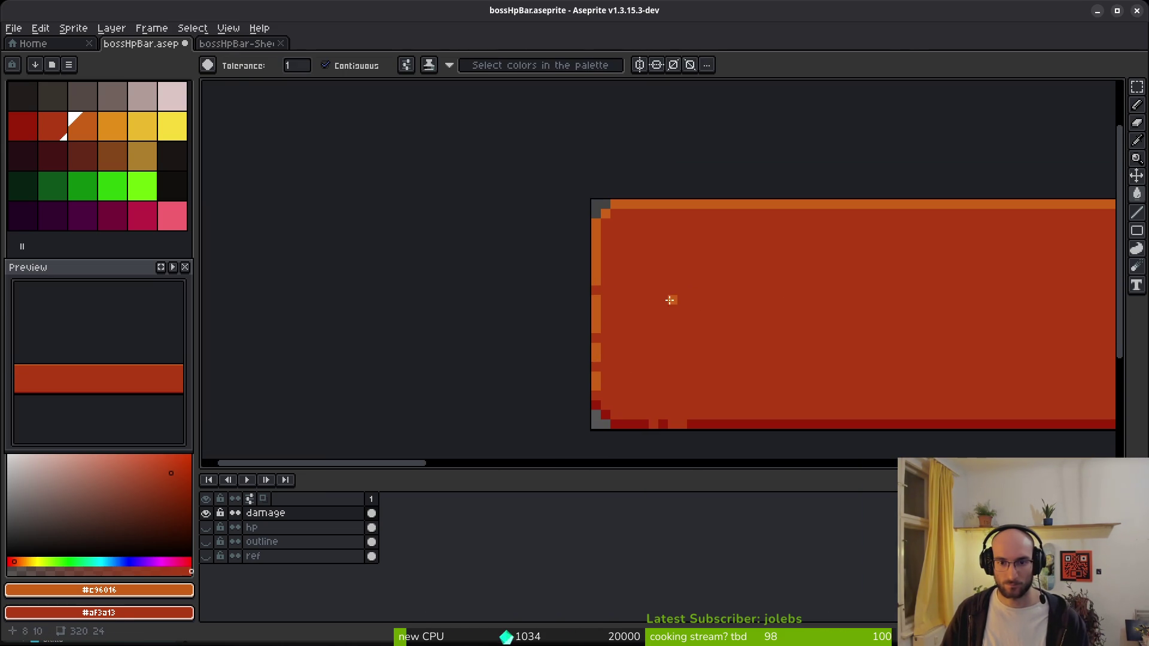
click(599, 291)
key(ctrl+z)
key(b)
scroll(687, 333, down, 2)
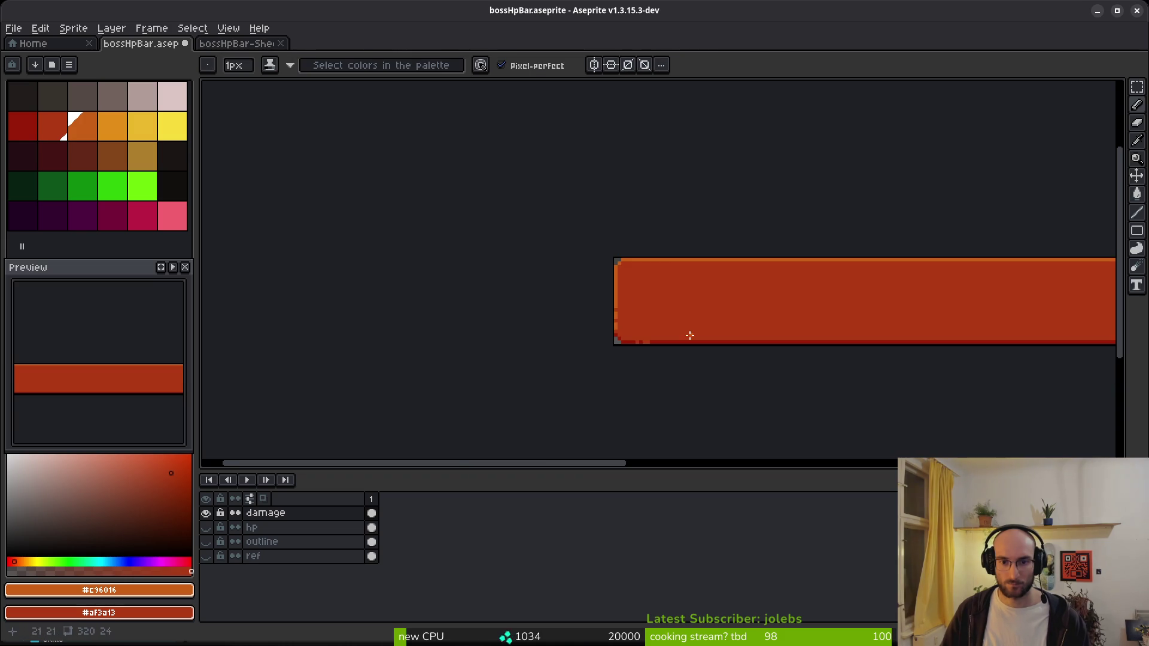
scroll(736, 329, up, 4)
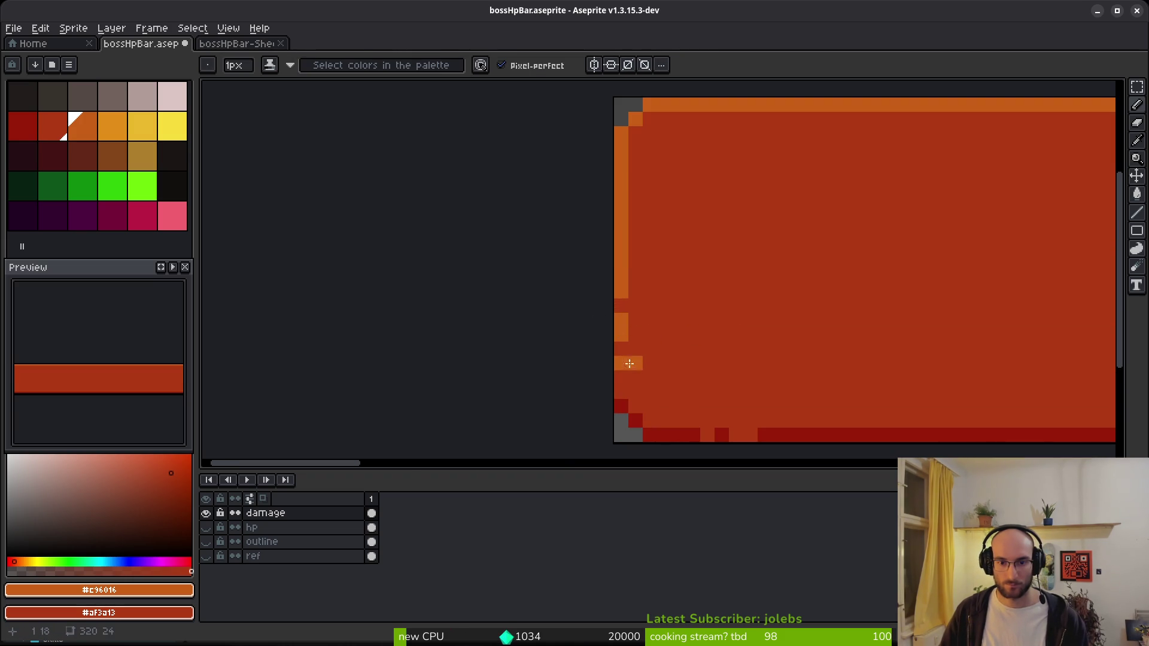
scroll(720, 331, down, 2)
- Save bossHpBar.aseprite
key(ctrl+s)
scroll(603, 286, down, 3)
scroll(640, 304, up, 3)
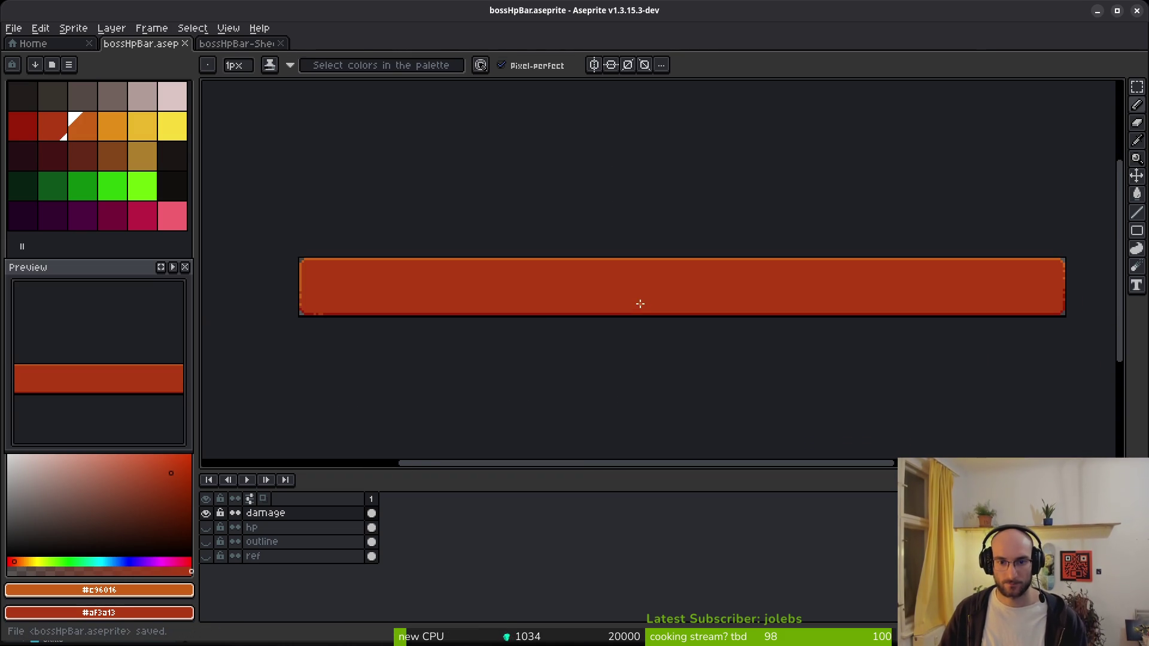
- Show the hp layer again, make it the active layer, and clear the selection
key(m)
key(ctrl+a)
click(206, 527)
click(366, 529)
key(ctrl+d)
- Hide the damage layer and make the hp layer active, viewing the bar's left end
key(b)
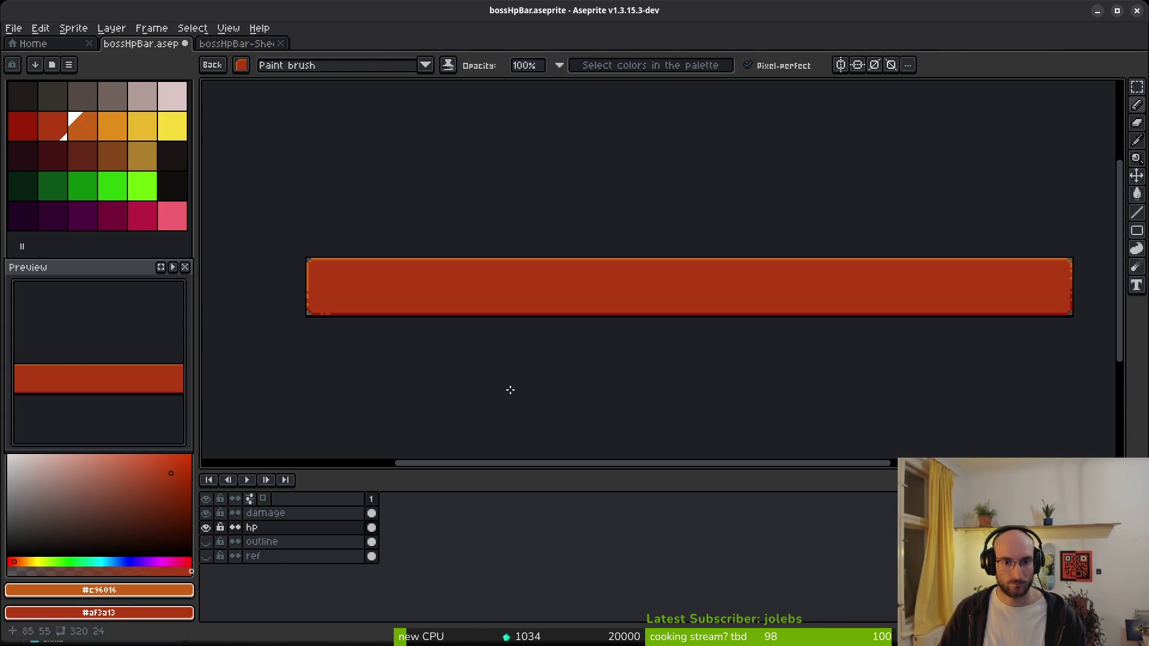
click(372, 515)
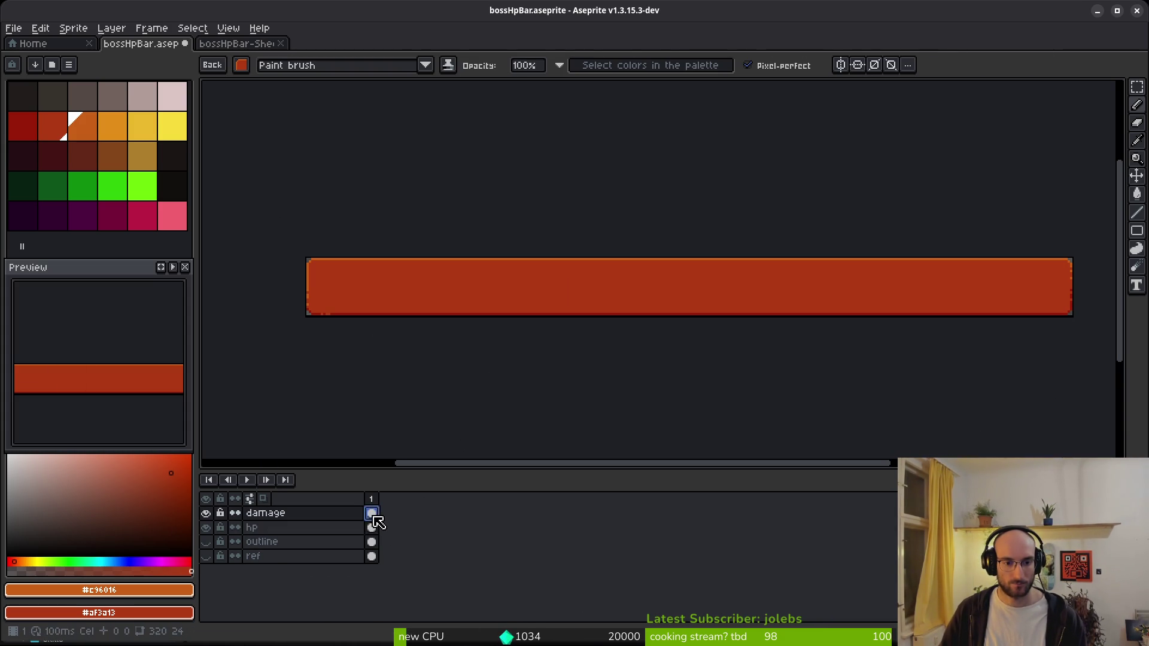
click(371, 528)
click(206, 513)
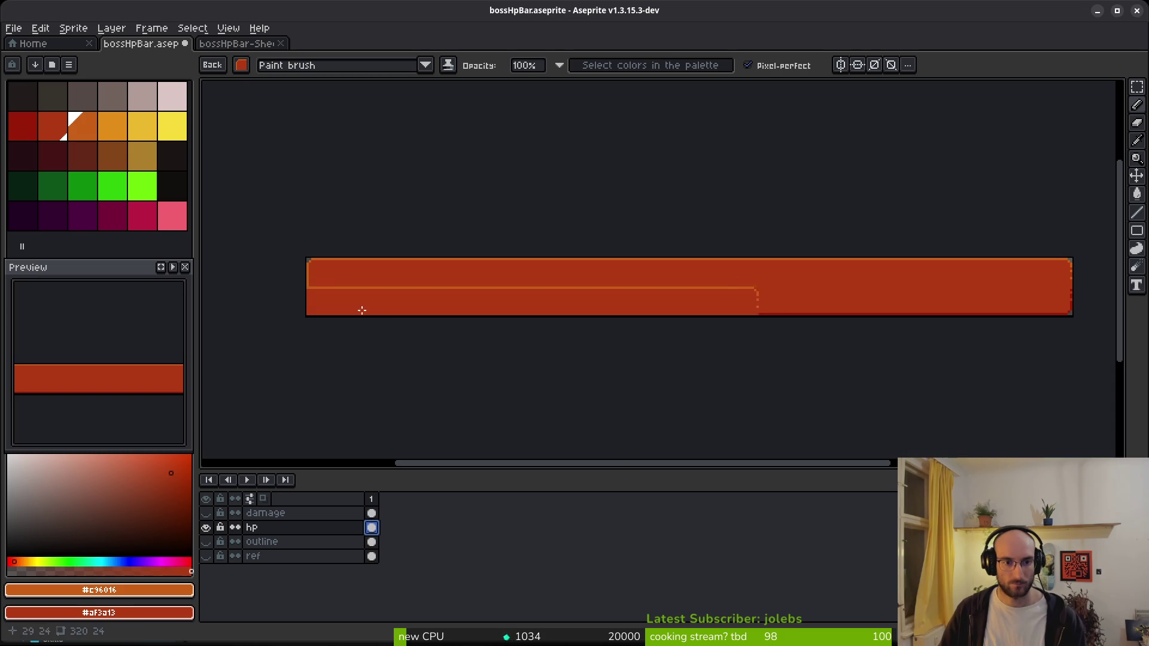
scroll(377, 316, up, 2)
drag(539, 296, 580, 301)
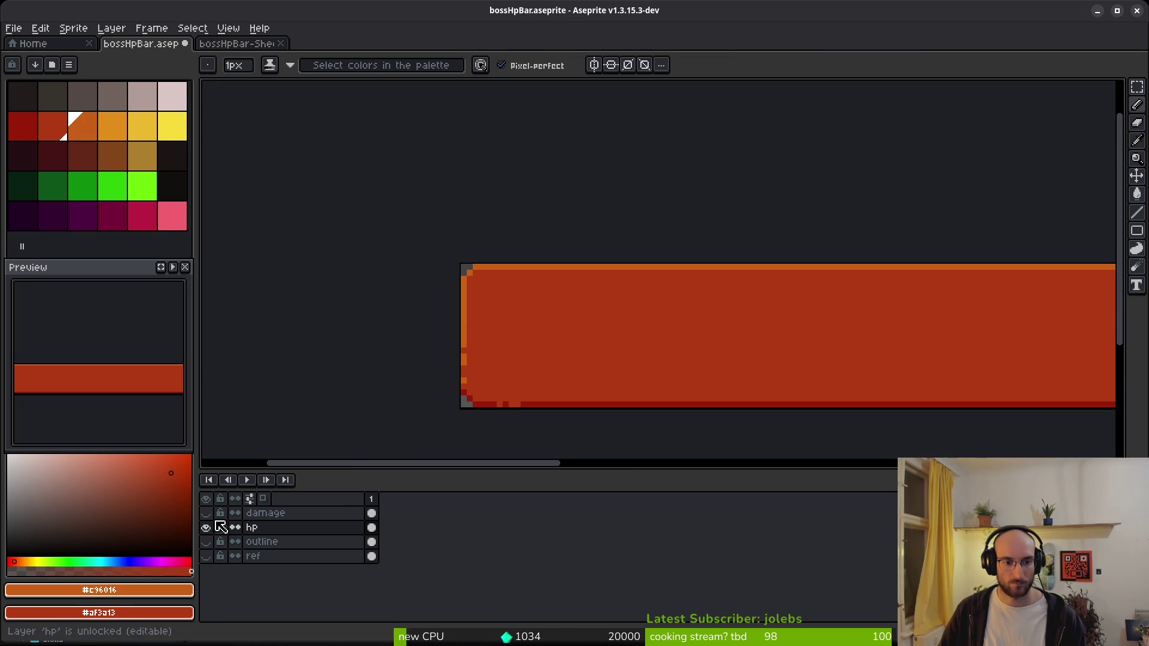
- Replace the bar's main red shades with yellow using Replace Color
right_click(179, 127)
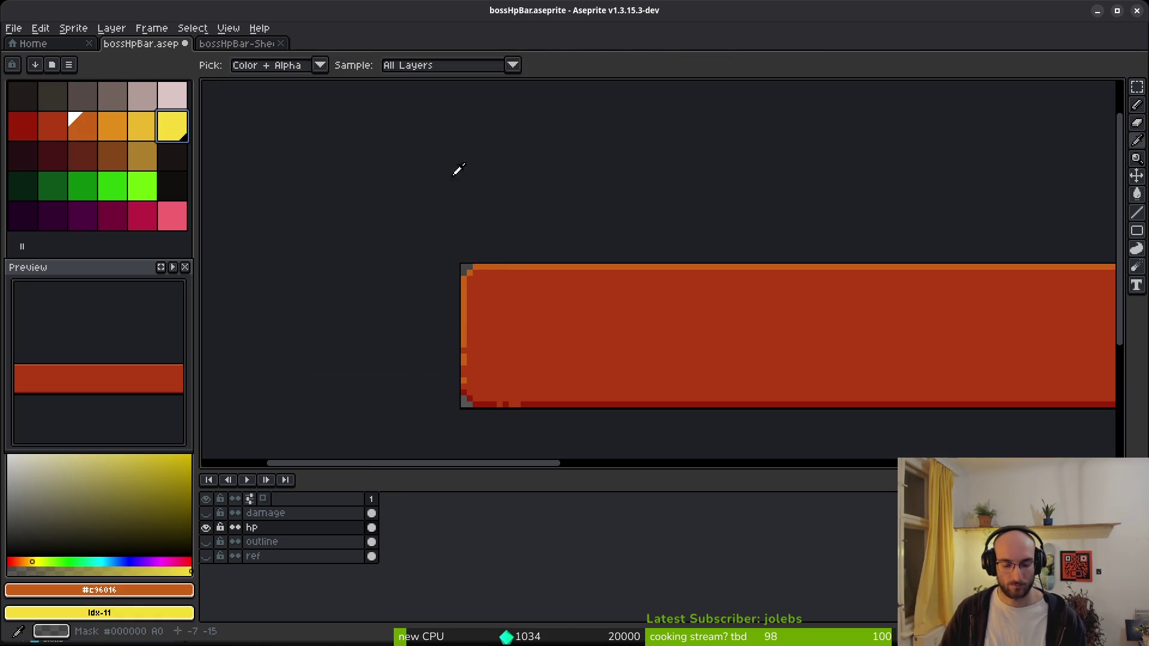
key(shift+r)
click(386, 106)
alt+click(506, 299)
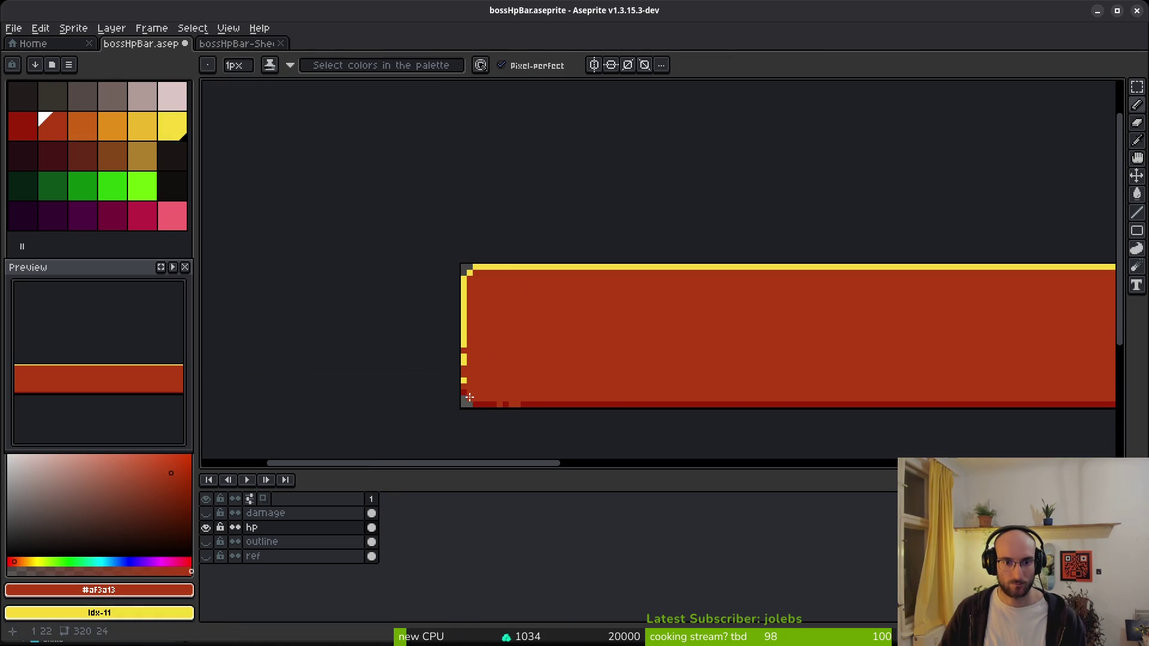
alt+right_click(472, 394)
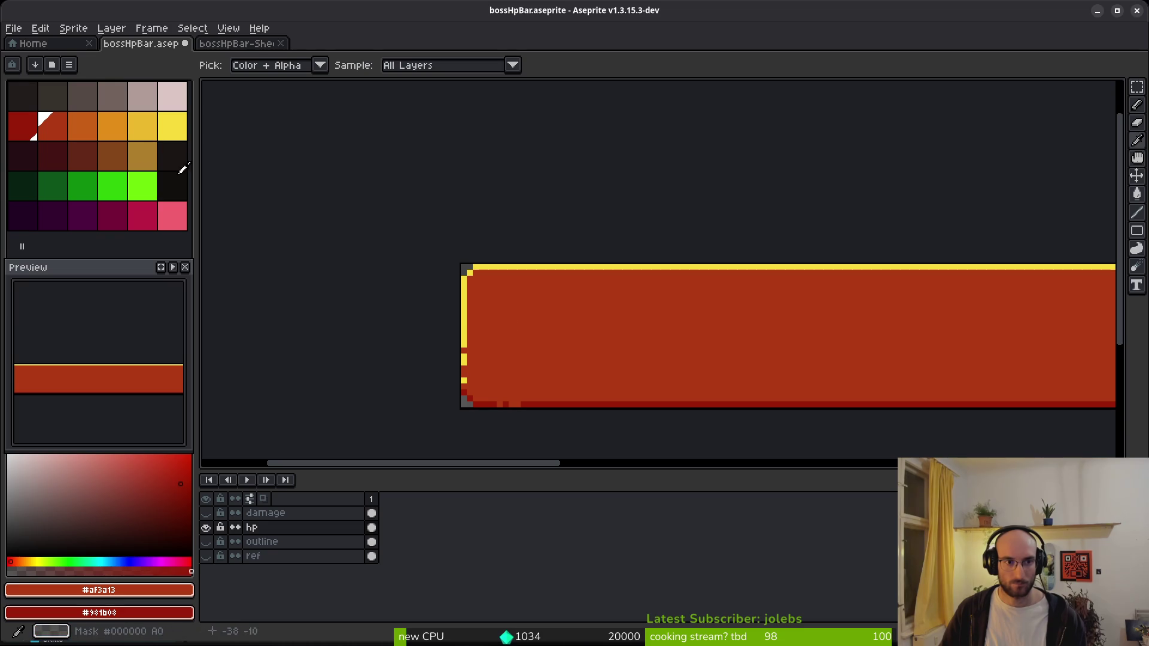
right_click(155, 132)
key(shift+r)
click(380, 107)
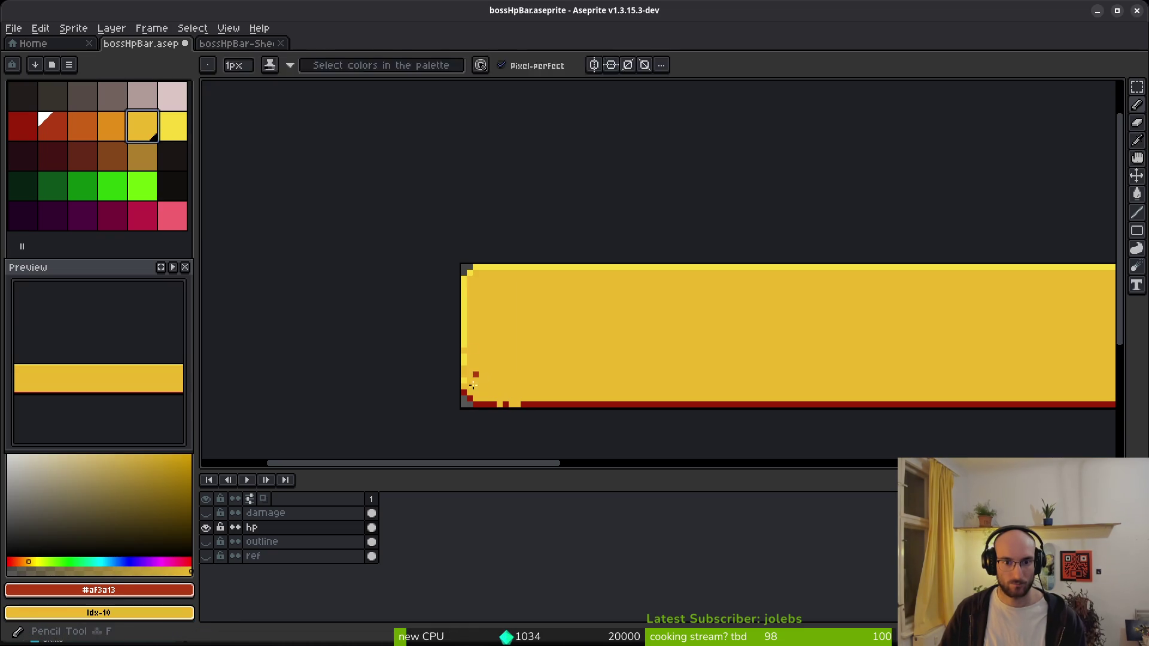
- Replace the dark red bottom edge with orange, then hide the hp layer
alt+click(489, 399)
right_click(123, 129)
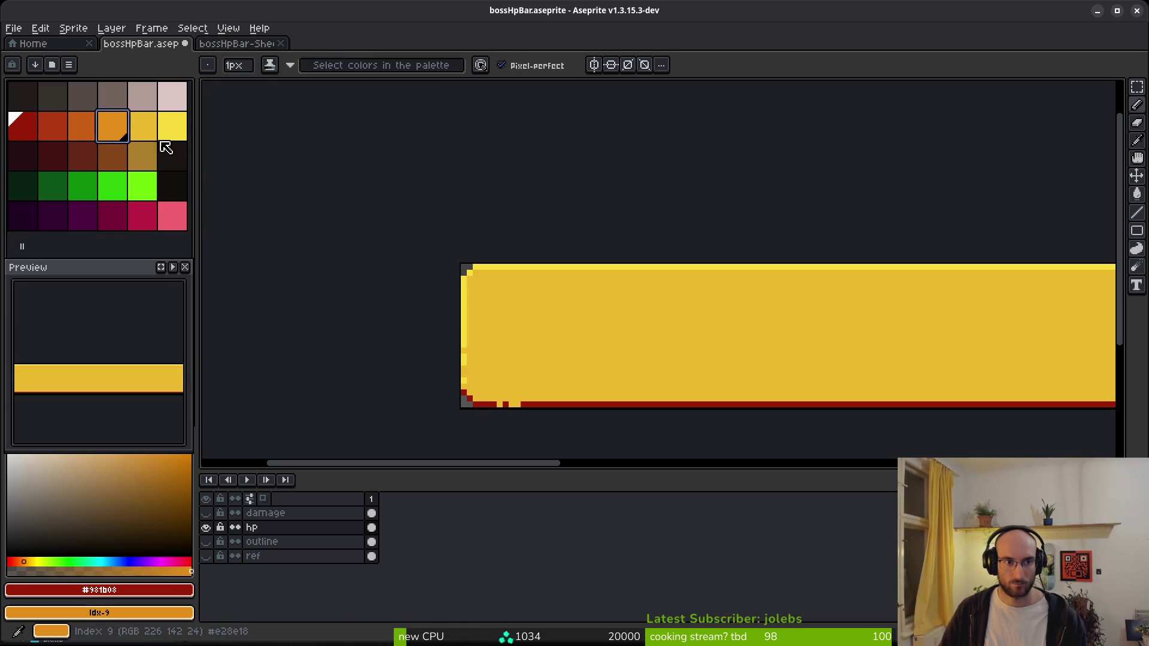
key(shift+r)
key(Return)
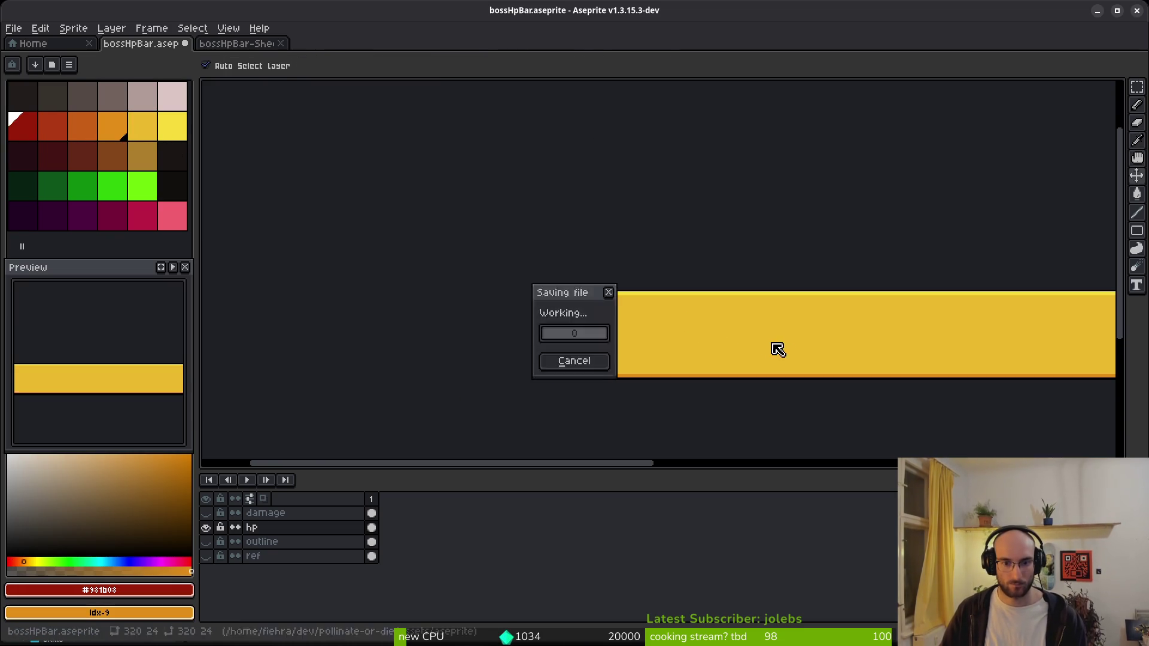
scroll(770, 346, down, 4)
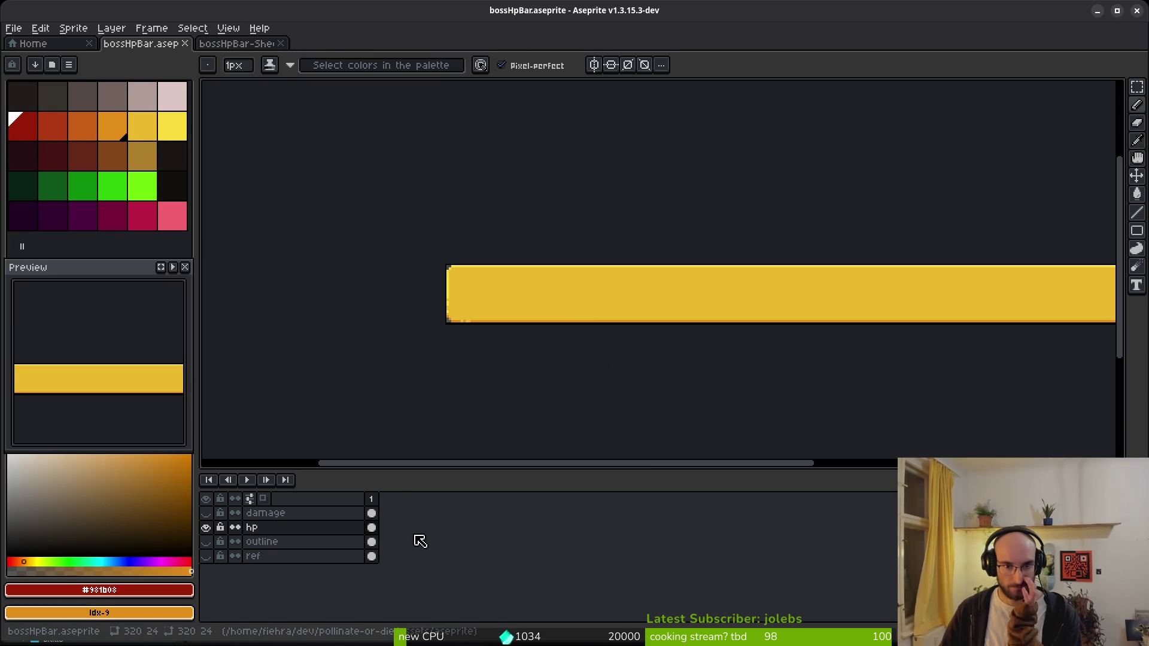
drag(515, 387, 325, 327)
click(206, 527)
- Show the outline layer and make it the active layer
click(206, 542)
key(m)
mouse_move(299, 214)
mouse_down()
mouse_move(851, 249)
mouse_move(1003, 242)
mouse_up()
click(983, 244)
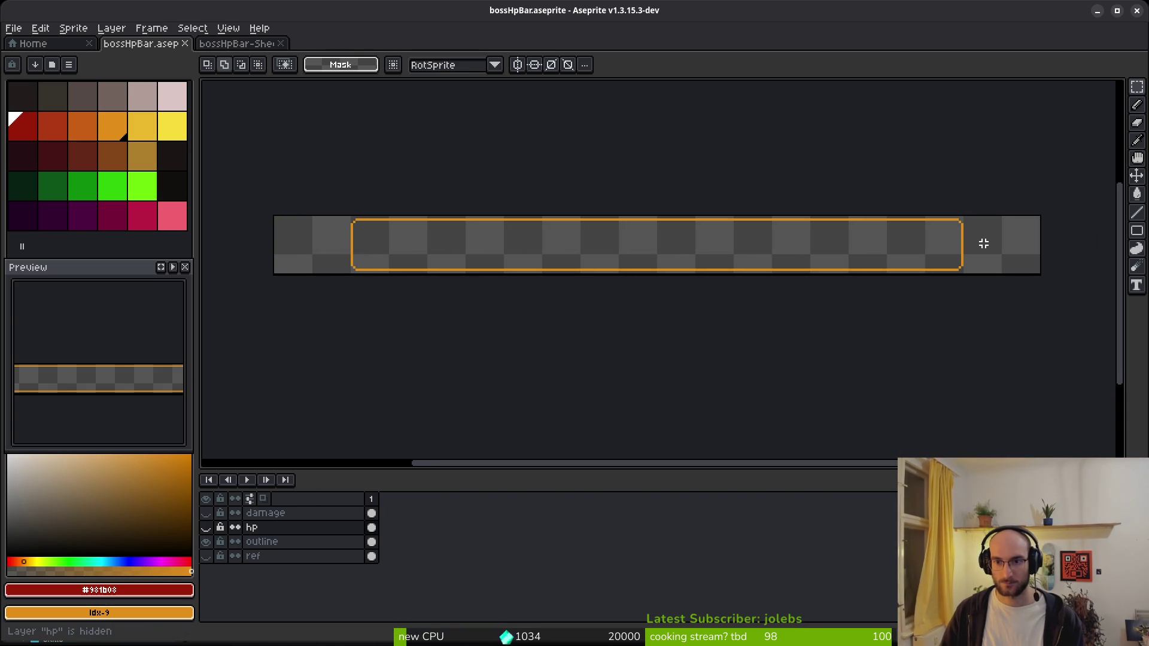
click(372, 542)
- Move the outline's right end and left half out to the canvas edges
drag(610, 185, 997, 299)
drag(867, 254, 951, 259)
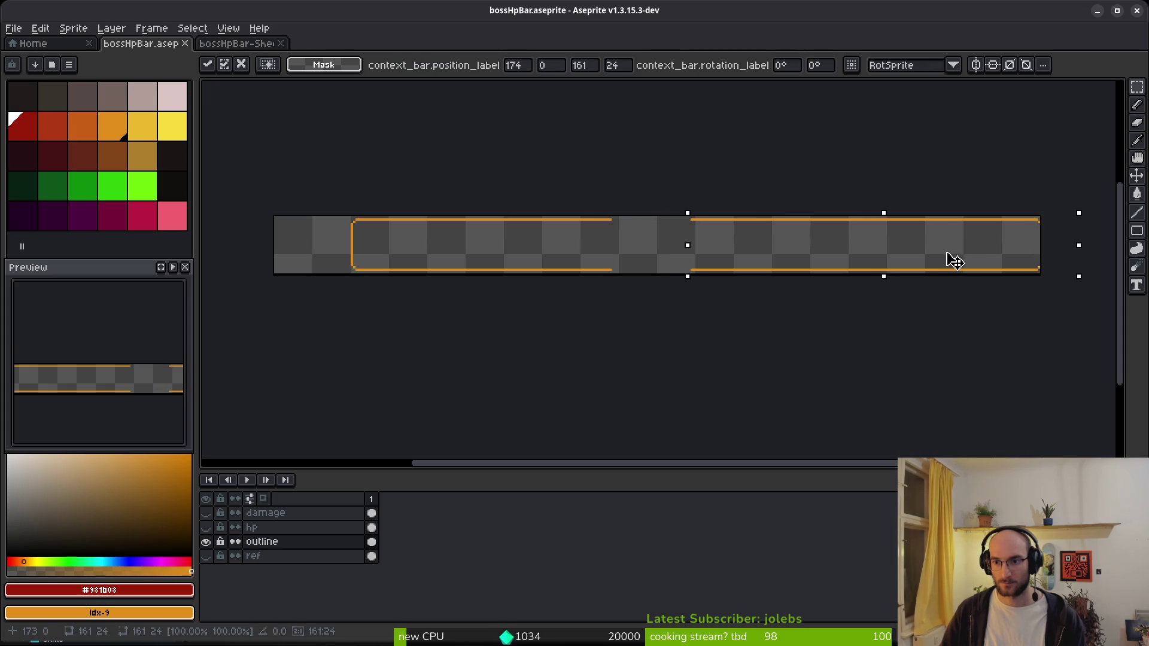
key(ctrl+d)
drag(277, 210, 615, 272)
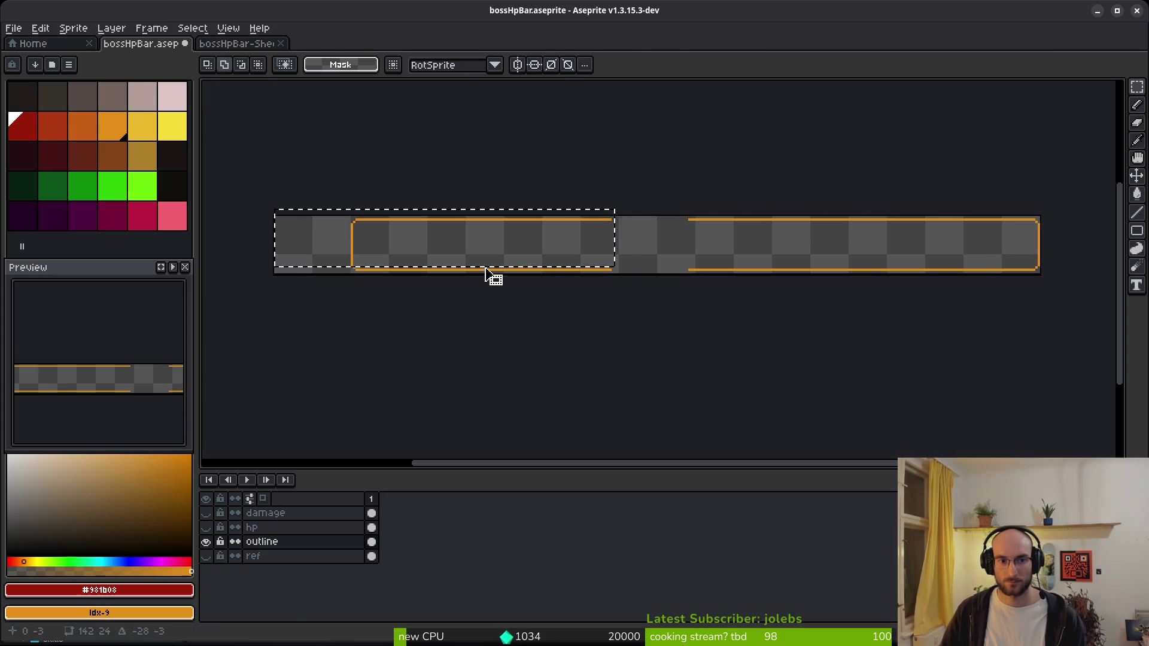
mouse_move(518, 284)
mouse_down()
mouse_move(531, 297)
mouse_move(436, 254)
mouse_up()
key(ctrl+d)
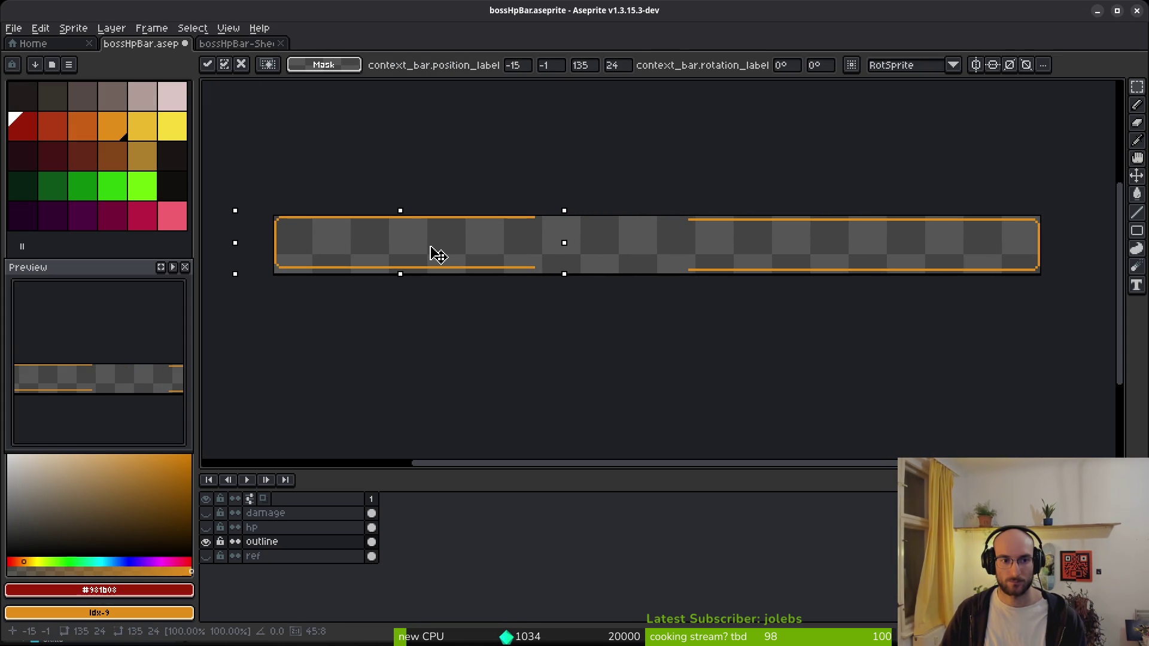
key(ctrl+d)
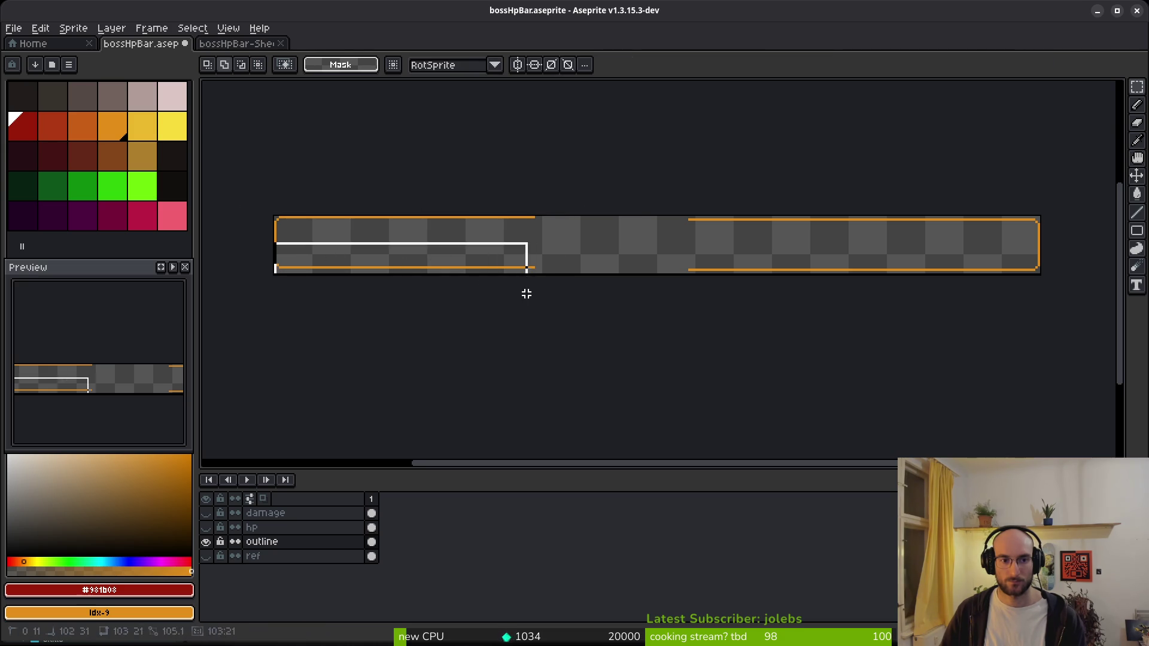
- Shift the lower left part of the outline down one pixel to align it
drag(508, 289, 538, 293)
key(Down)
key(Down)
key(ctrl+d)
drag(636, 213, 1044, 248)
key(ctrl+d)
drag(665, 269, 1041, 249)
key(ctrl+d)
- Draw a one-pixel orange pencil line closing the outline's top-edge gap
scroll(999, 223, up, 8)
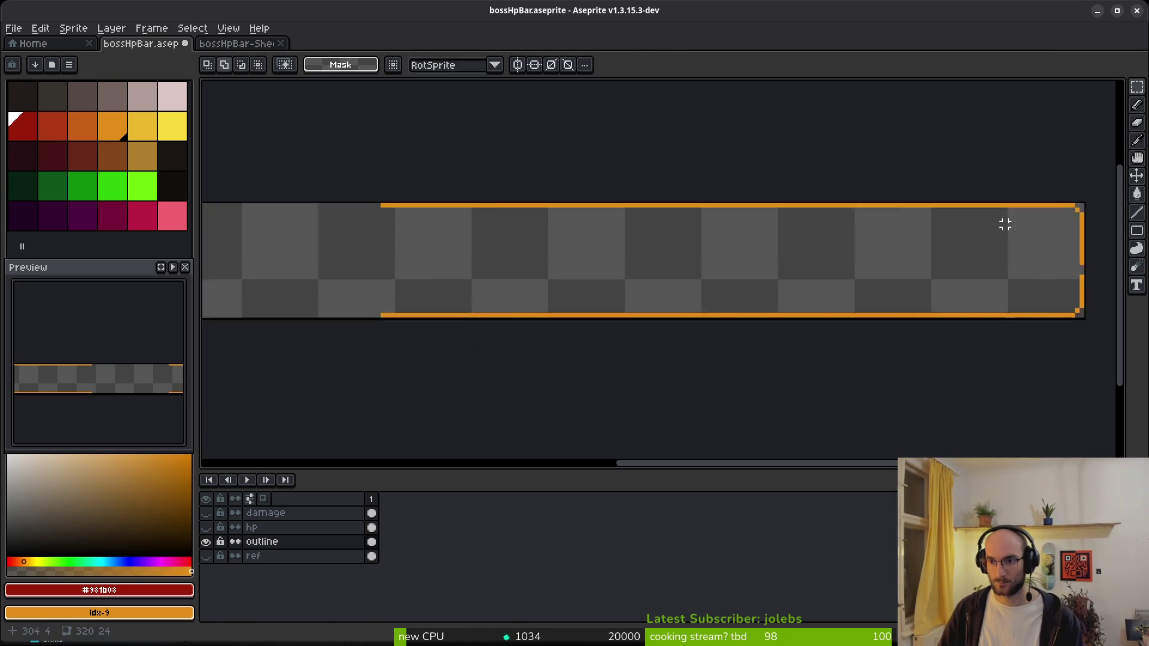
key(b)
alt+click(782, 332)
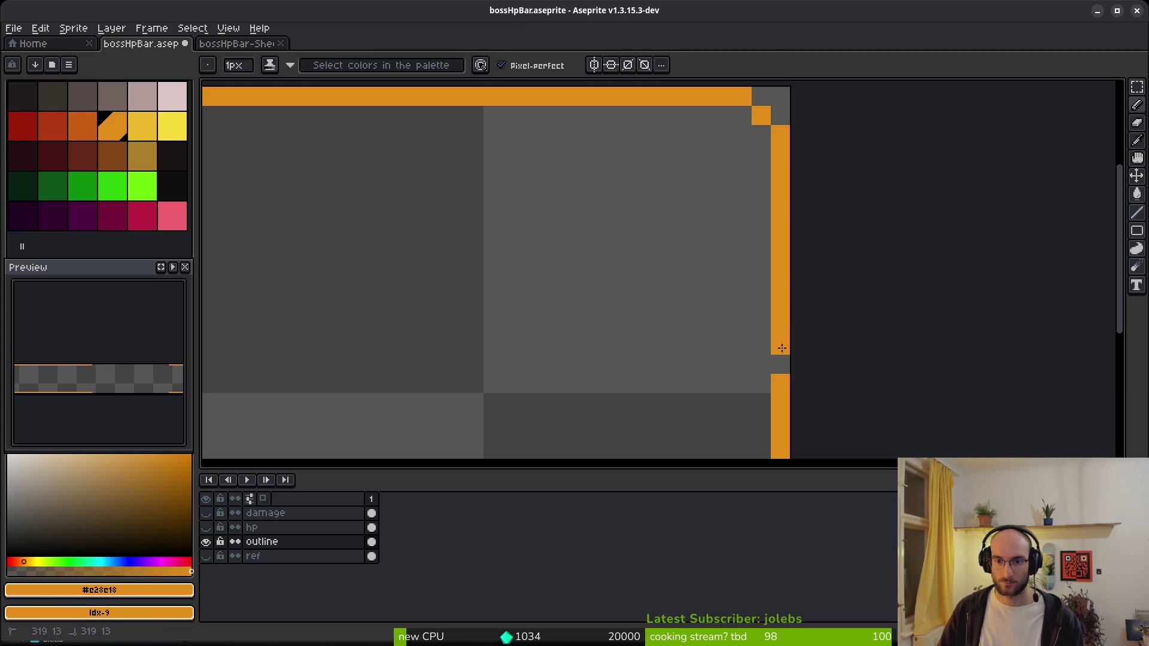
click(781, 364)
scroll(778, 353, down, 5)
scroll(617, 283, left, 5)
scroll(617, 283, up, 1)
key(plus)
key(plus)
key(plus)
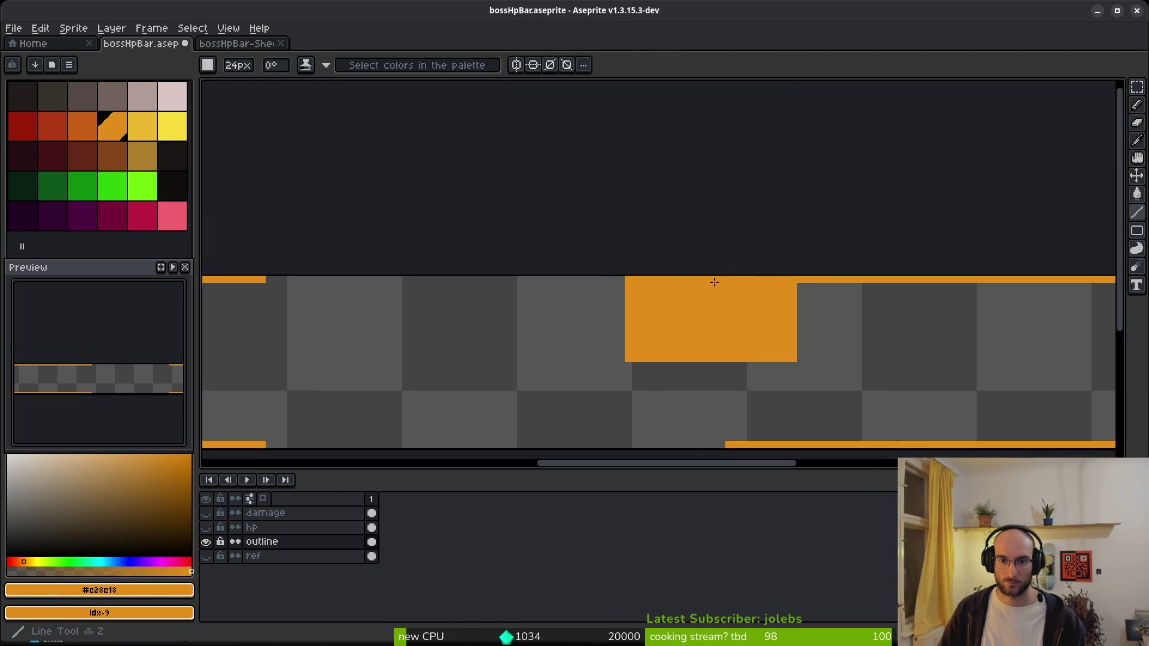
key(minus)
key(minus)
key(minus)
click(716, 279)
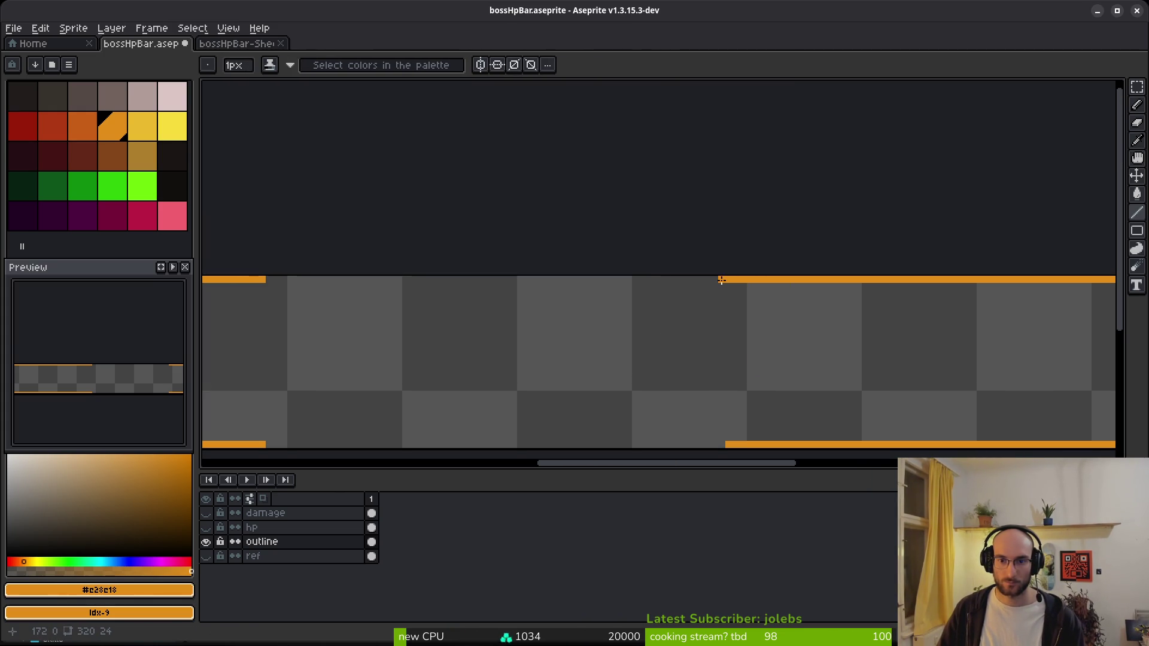
shift+click(268, 280)
- Close the bottom-edge gap with another orange line and save the sprite
scroll(541, 236, down, 3)
scroll(542, 236, left, 1)
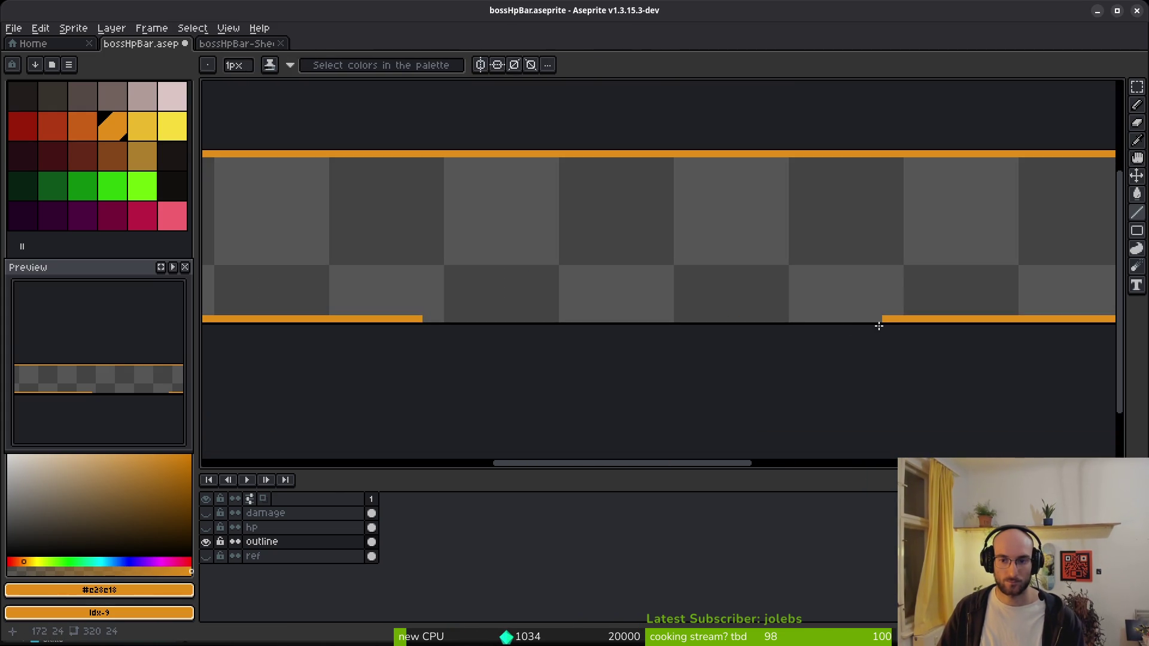
click(881, 321)
scroll(384, 297, down, 5)
scroll(554, 335, up, 5)
scroll(549, 344, down, 4)
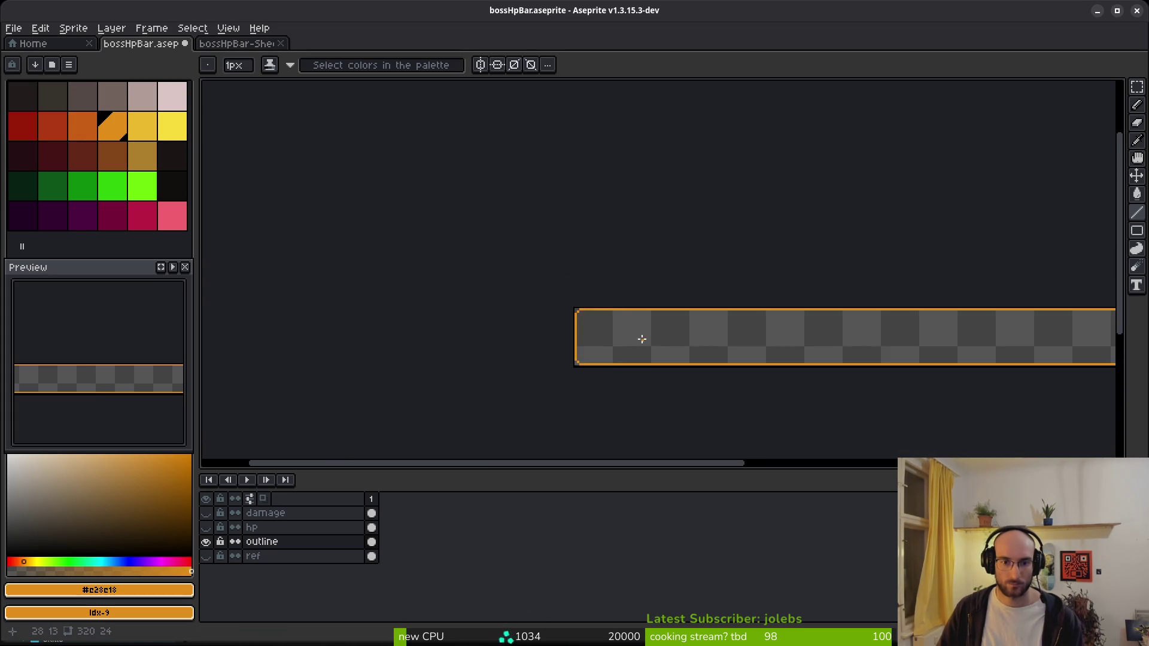
scroll(436, 259, down, 3)
key(ctrl+s)
scroll(664, 305, up, 2)
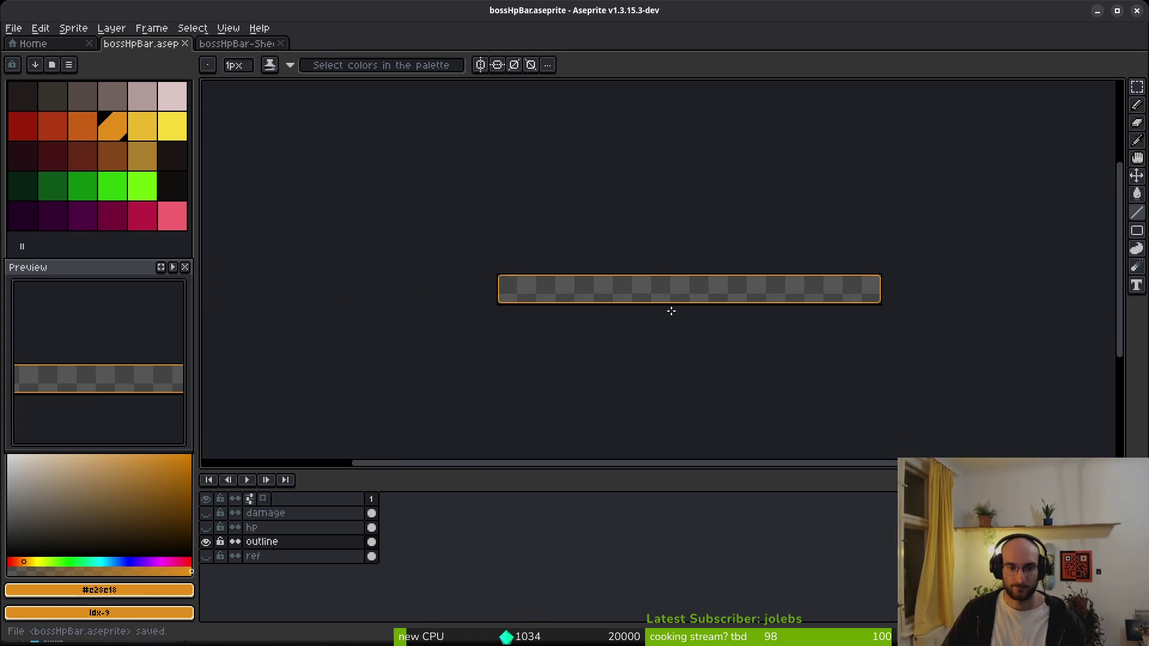
- Export the outline layer as a sprite sheet over the boss HP border PNG in ui
key(ctrl+e)
click(375, 216)
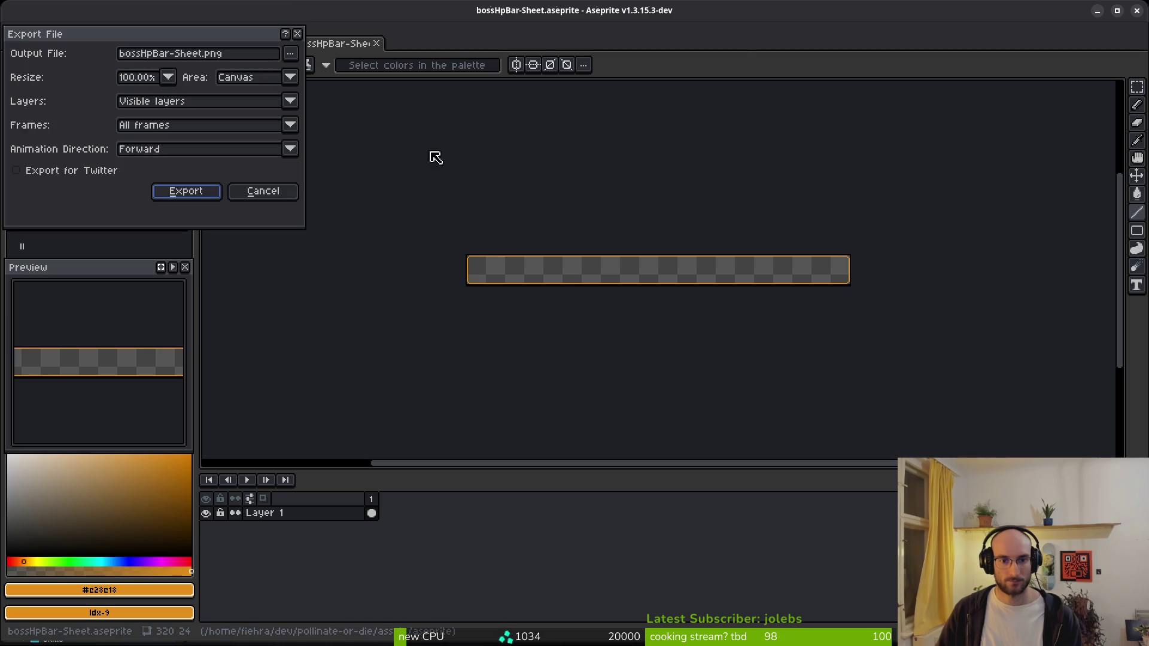
click(289, 55)
click(317, 72)
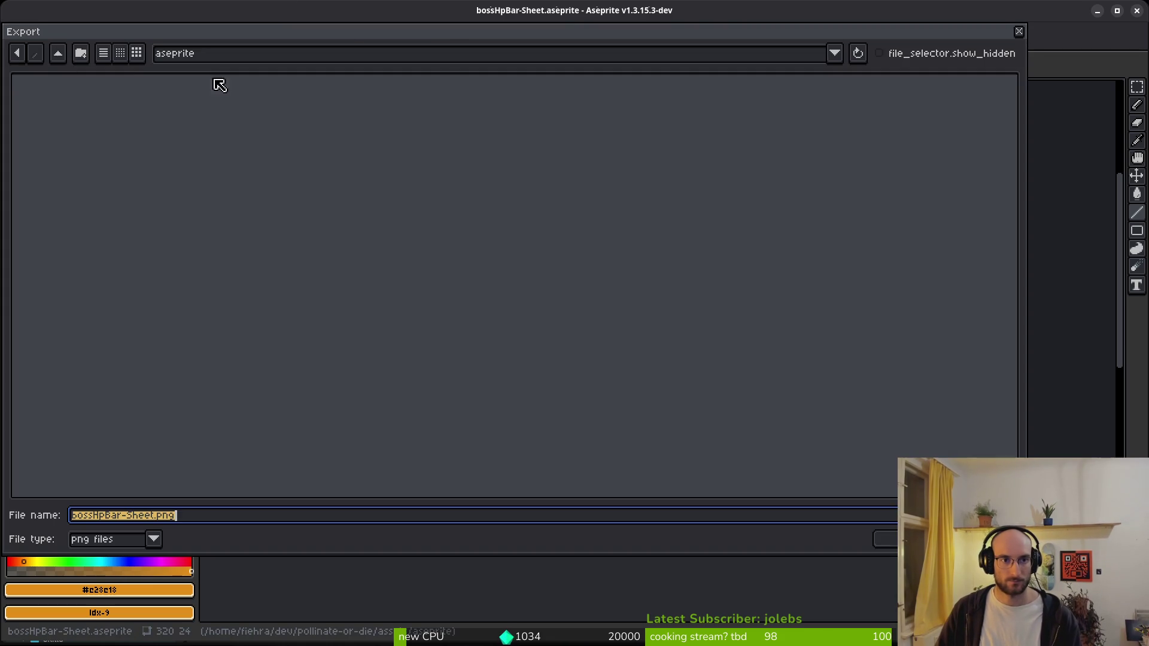
click(60, 54)
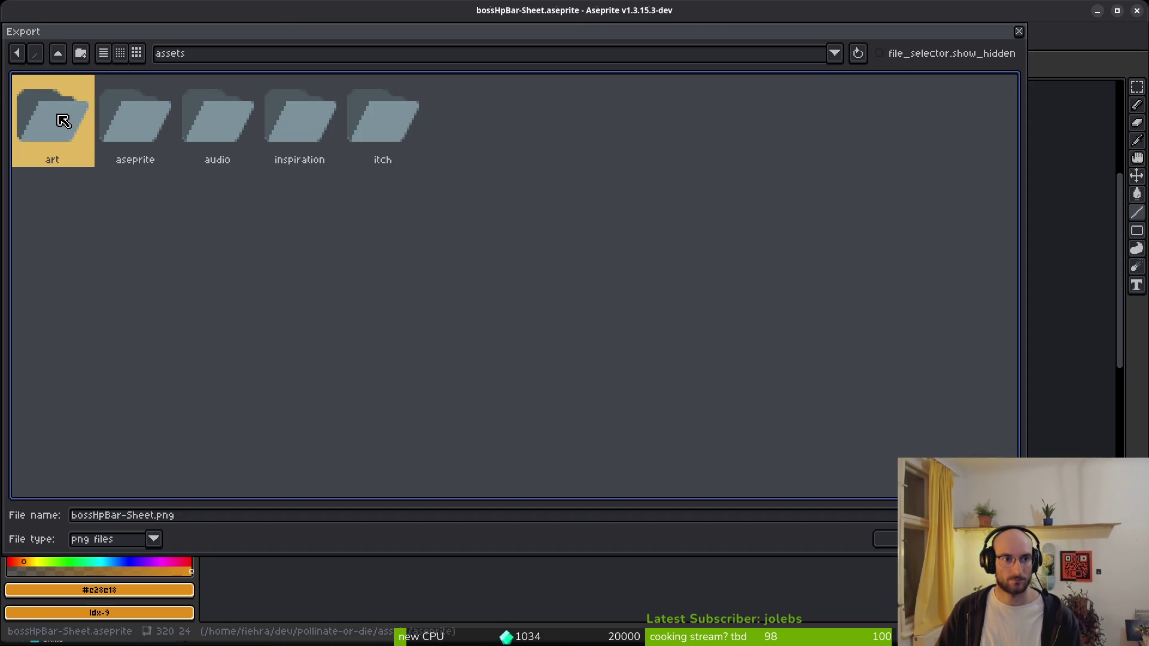
double_click(63, 122)
double_click(725, 119)
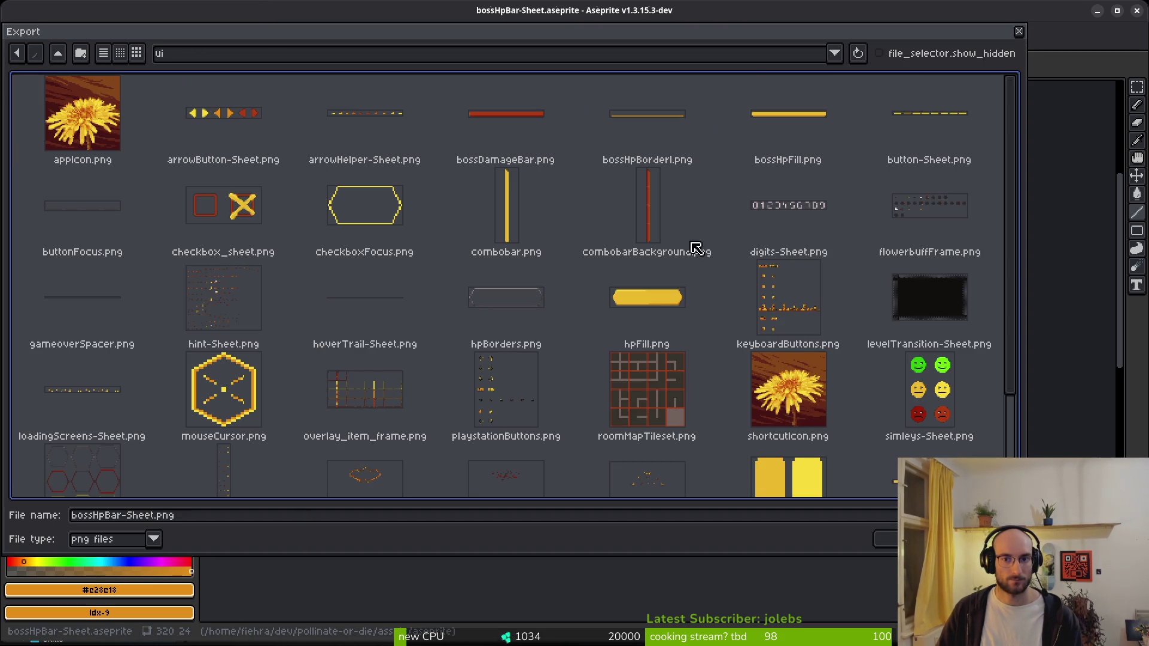
click(628, 141)
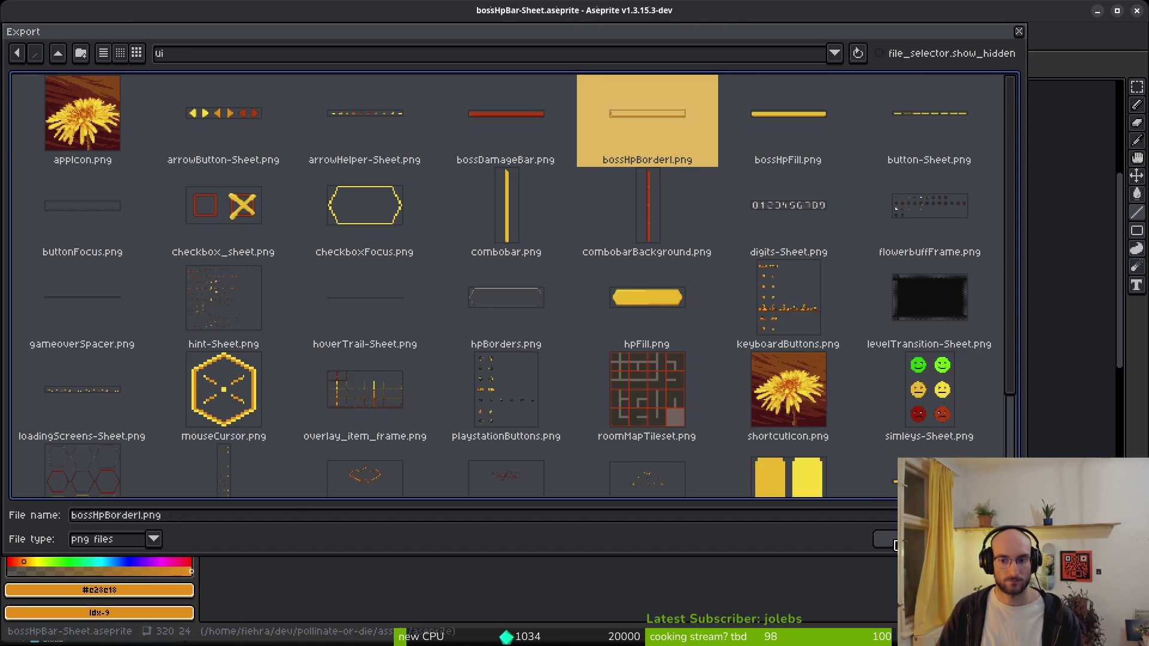
click(891, 539)
click(498, 359)
click(186, 194)
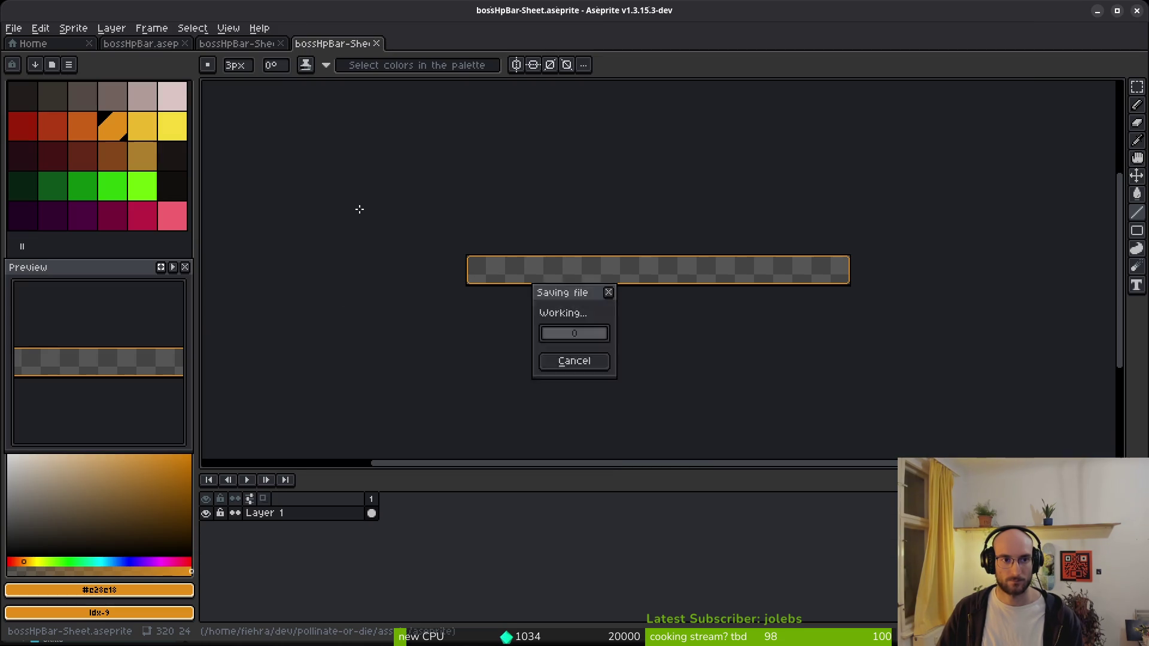
click(278, 48)
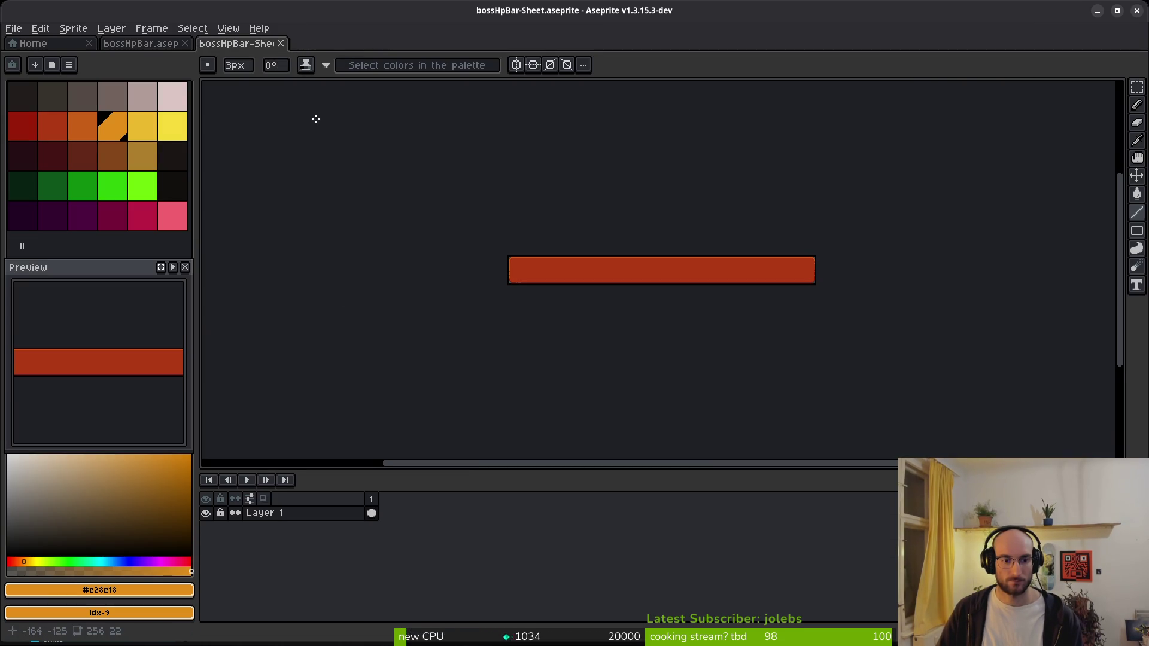
click(281, 43)
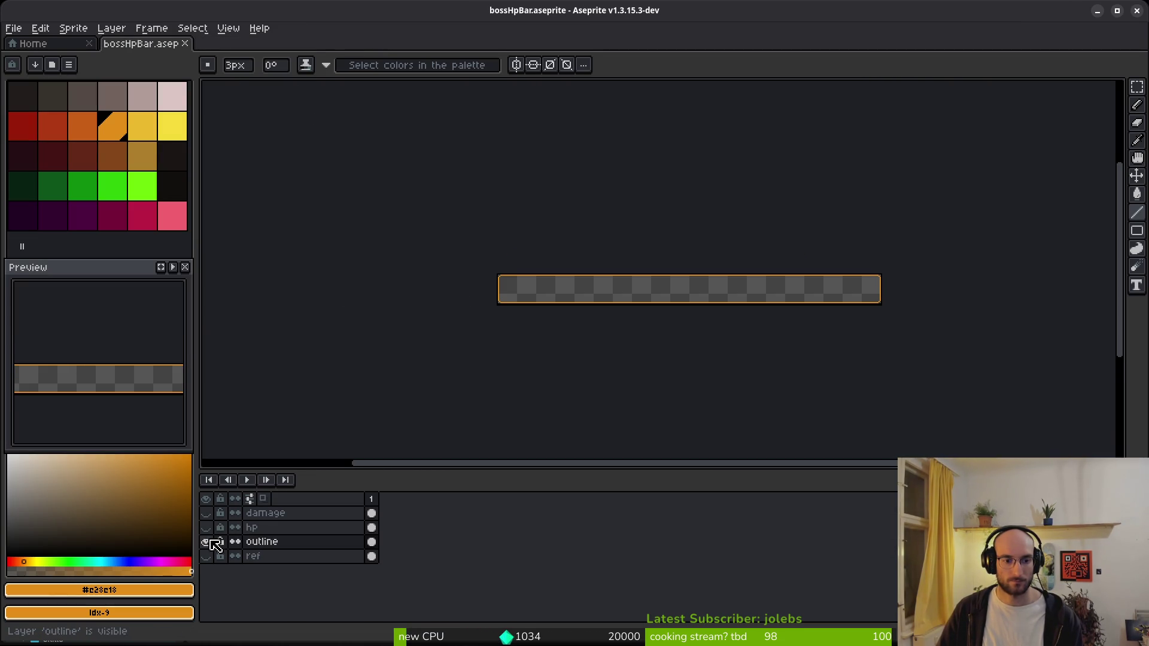
- Show only the hp layer and export its yellow bar sheet over ui/bossHpFill.png
click(205, 541)
click(206, 527)
key(ctrl+e)
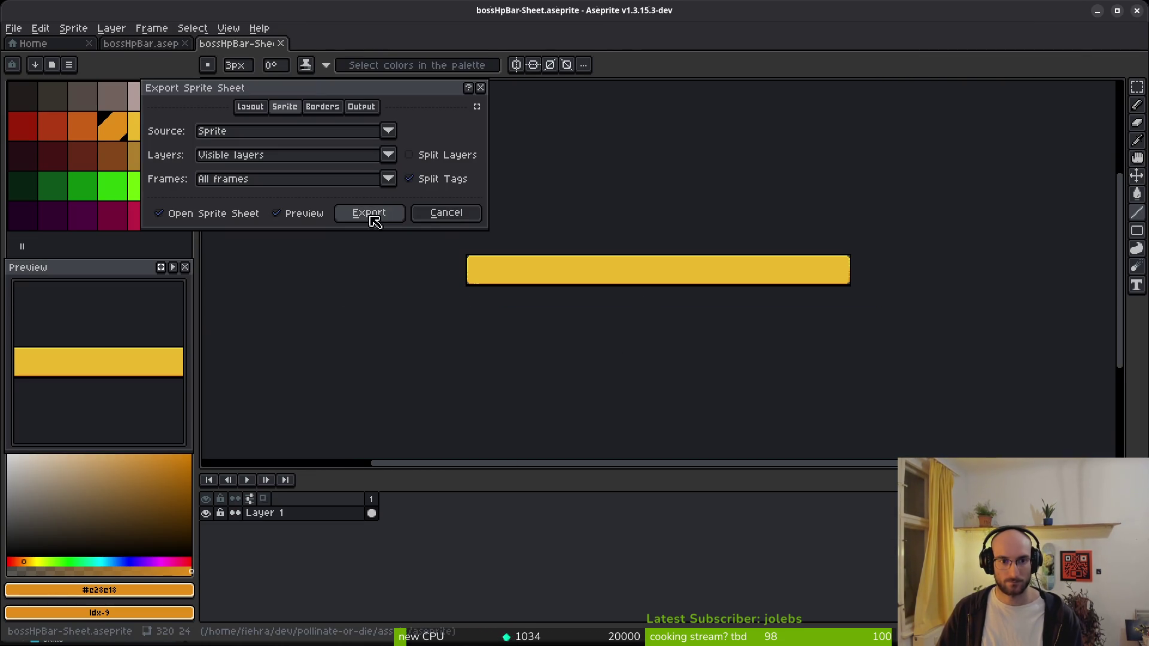
click(359, 213)
key(ctrl+alt+shift+s)
click(289, 53)
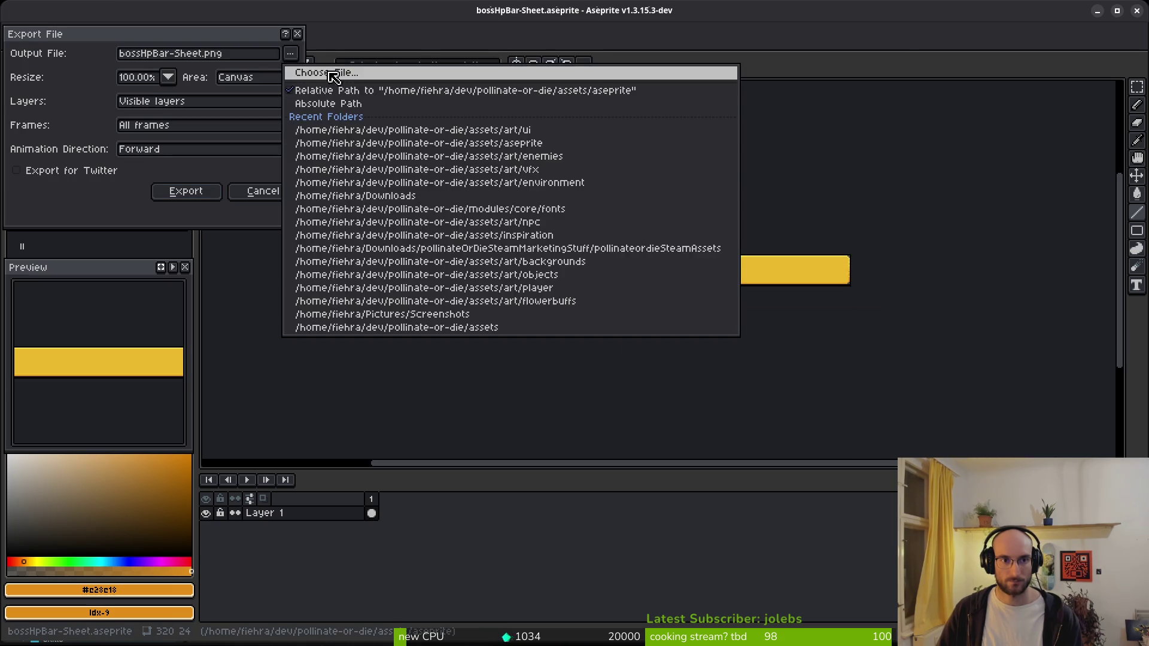
click(326, 78)
click(66, 56)
double_click(51, 113)
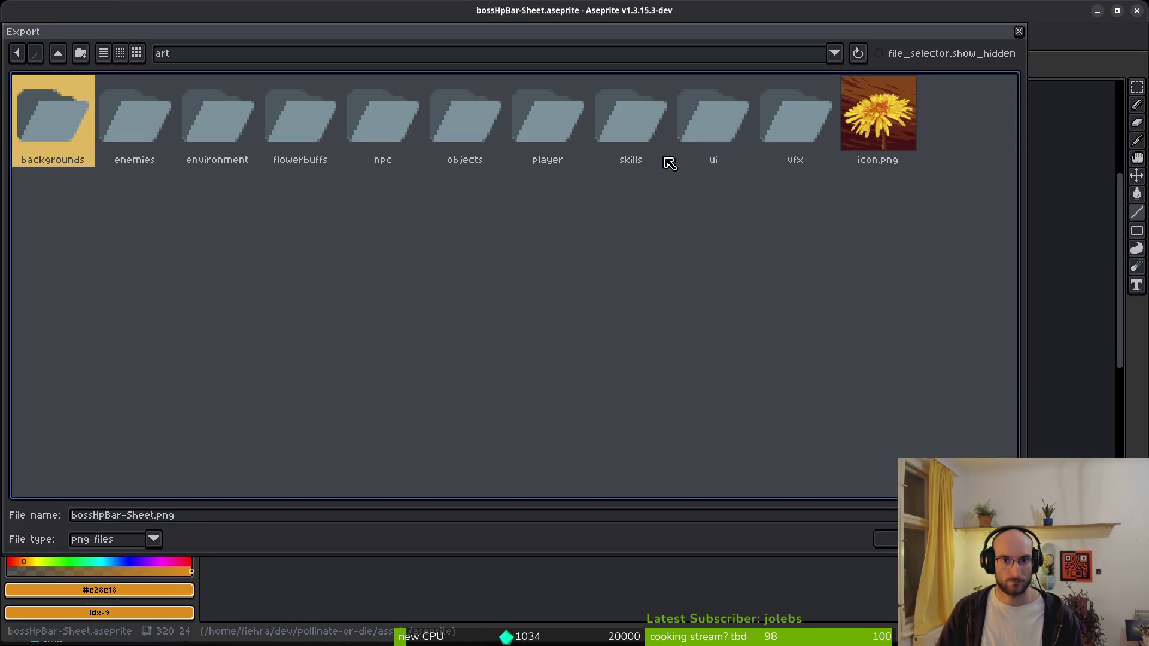
double_click(718, 110)
click(779, 125)
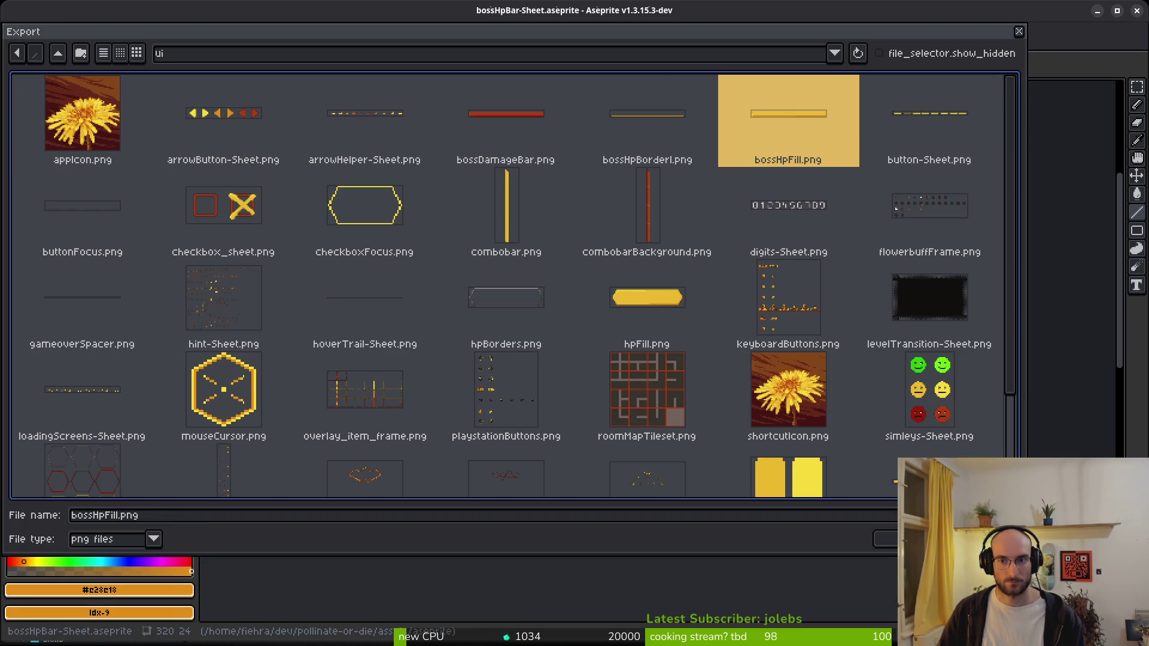
click(884, 539)
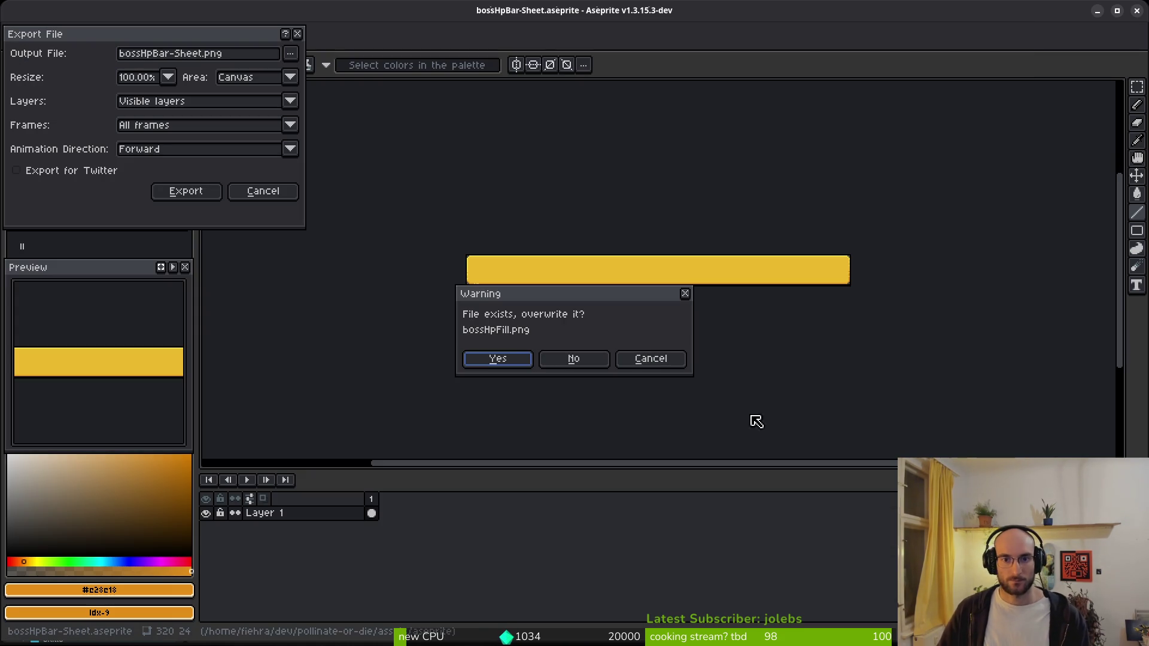
click(518, 359)
click(183, 191)
click(280, 43)
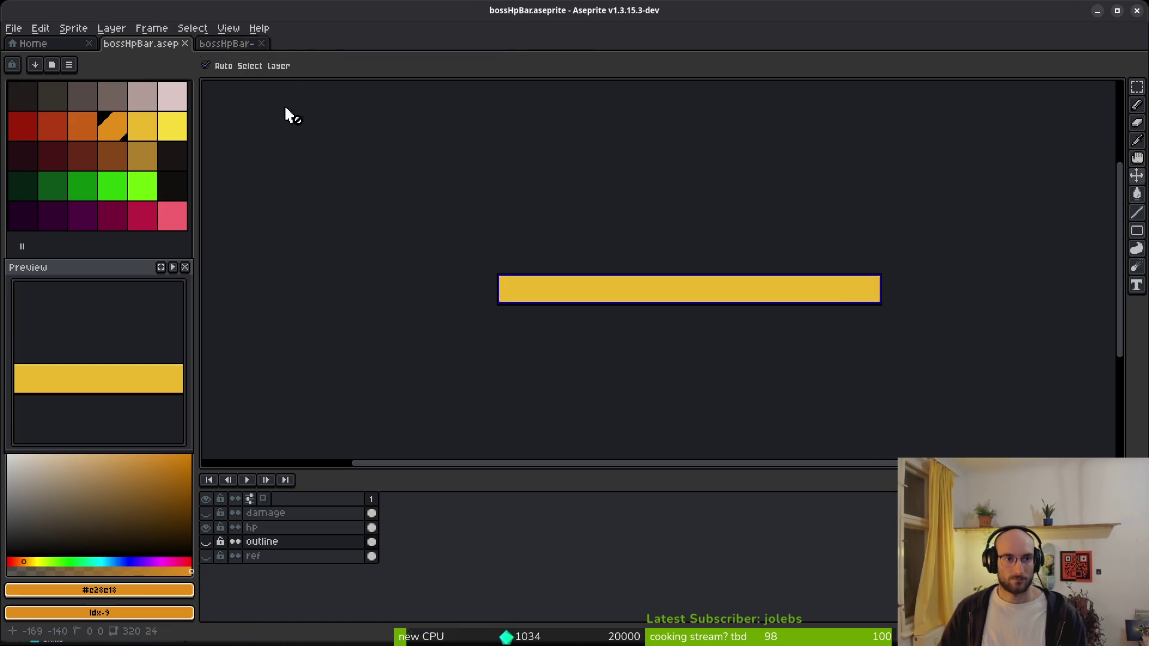
- Show only the damage layer, export it over ui/bossDamageBar.png, and close the document
click(206, 527)
click(205, 512)
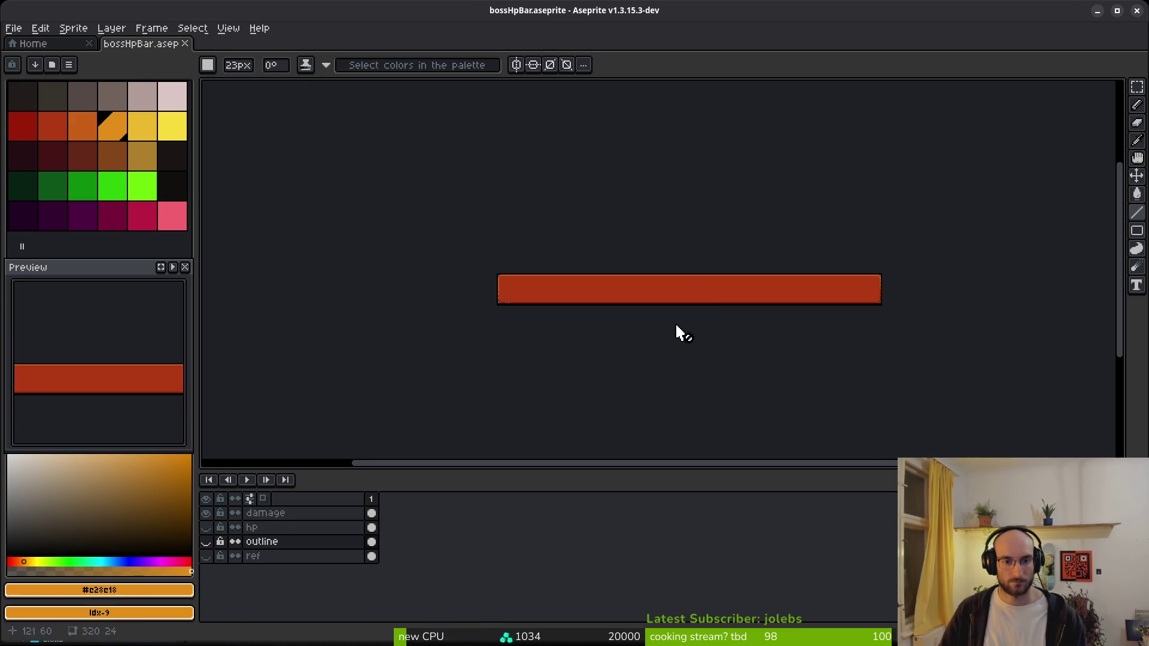
key(ctrl+e)
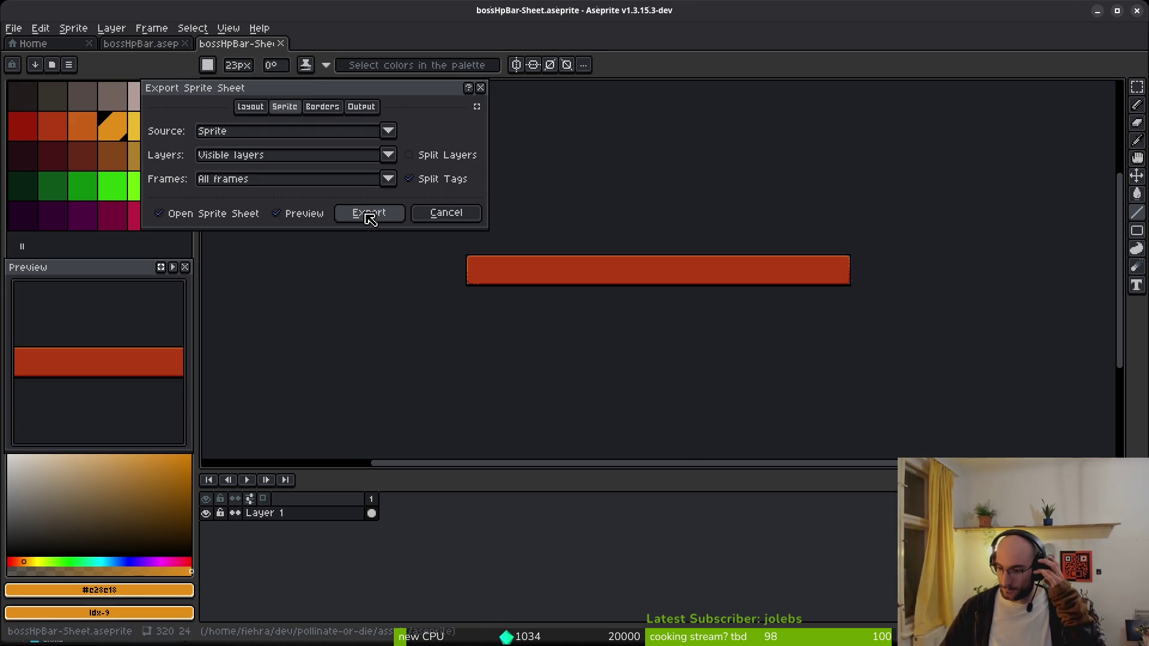
click(354, 219)
key(ctrl+alt+shift+s)
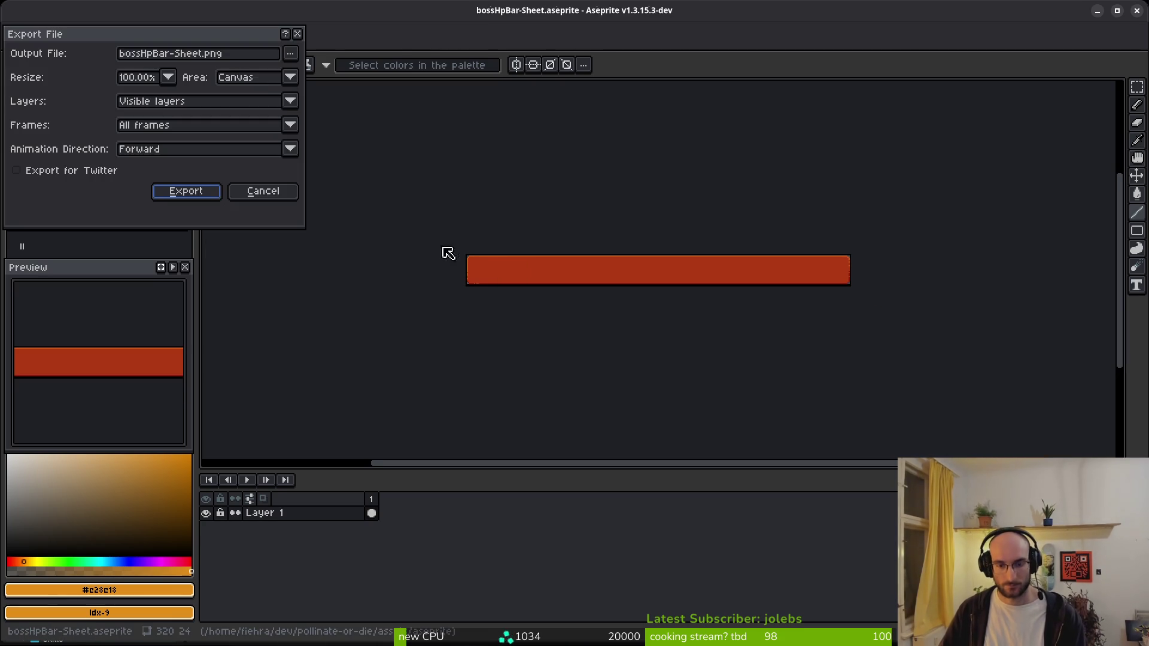
click(290, 54)
click(330, 74)
click(58, 53)
double_click(54, 113)
double_click(729, 116)
click(512, 135)
click(910, 539)
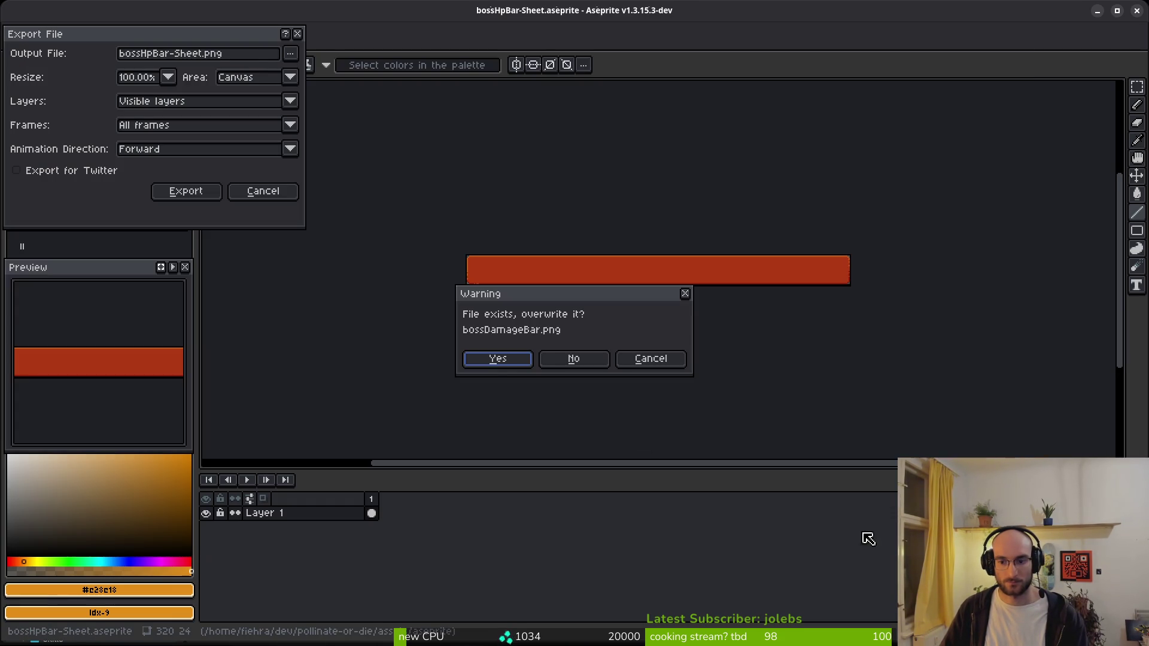
click(501, 361)
click(186, 191)
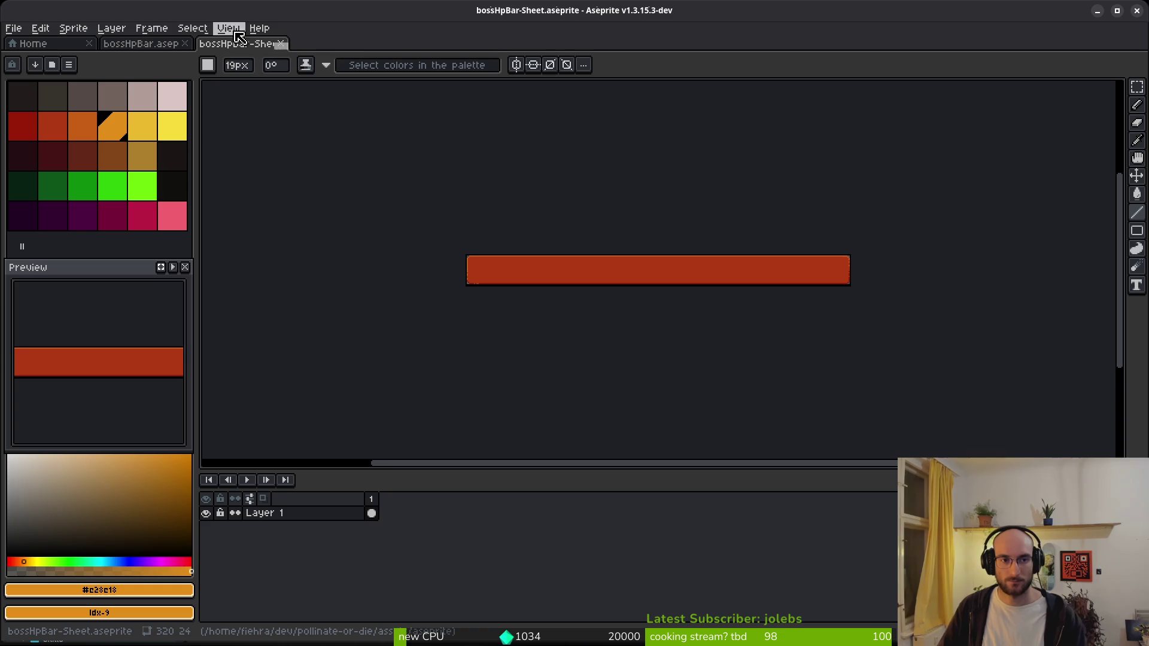
click(280, 43)
key(ctrl+w)
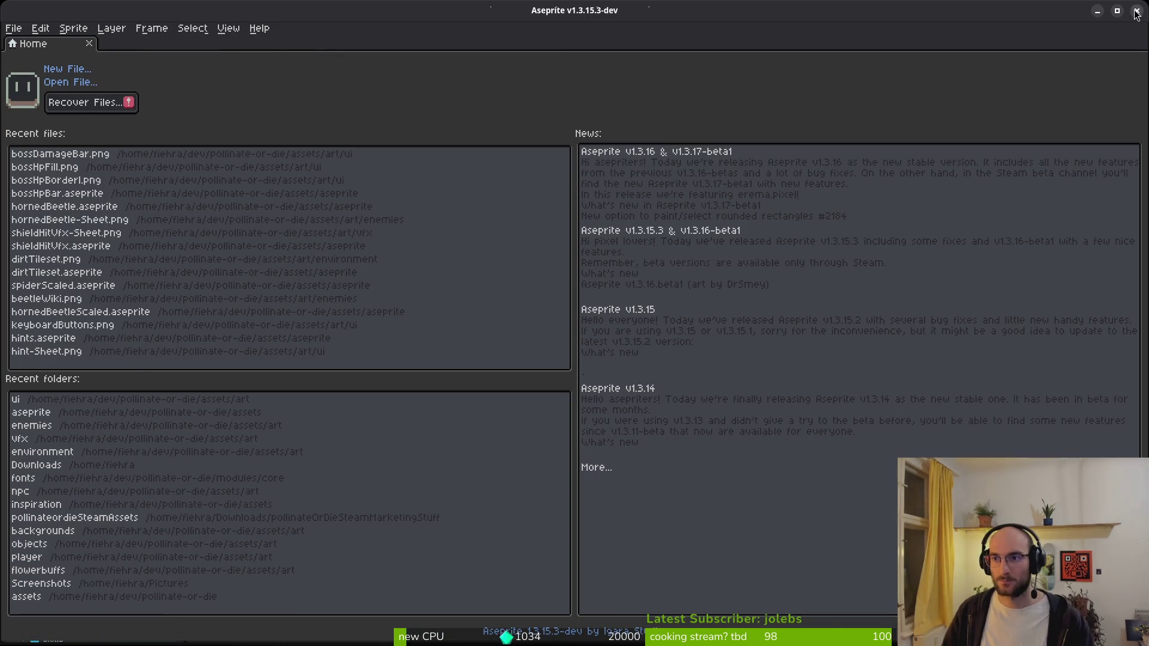
- Quit Aseprite, save the scene, and nudge the outline bar down to (224, 4)
click(1137, 12)
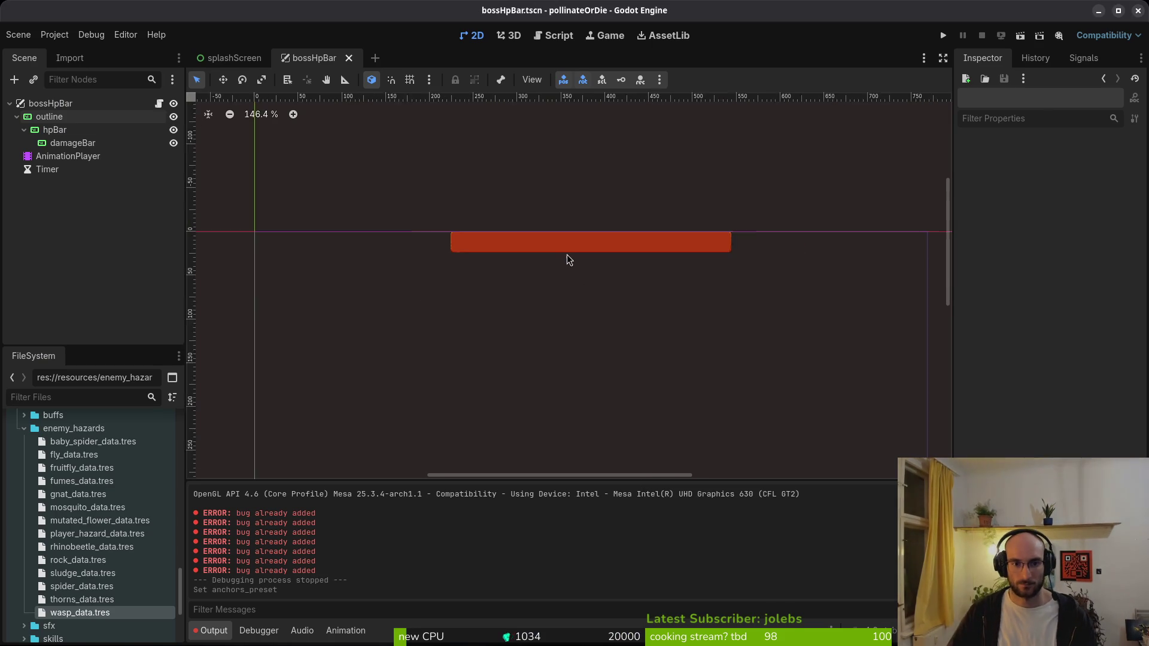
scroll(567, 259, down, 2)
key(ctrl+s)
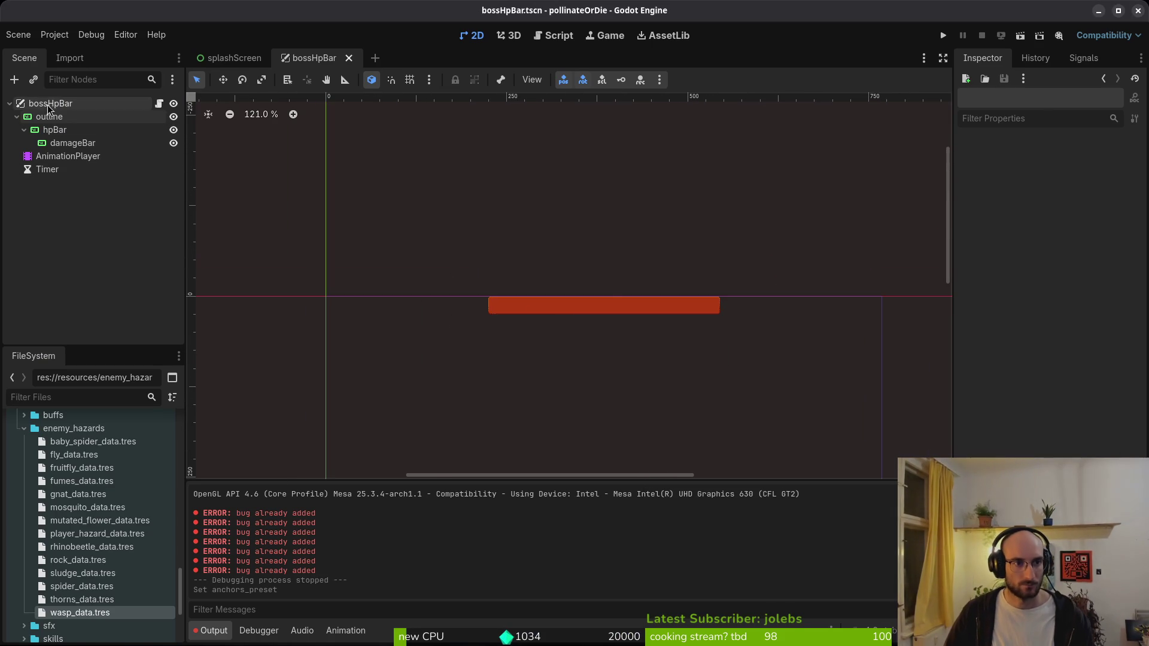
click(49, 117)
scroll(543, 272, up, 8)
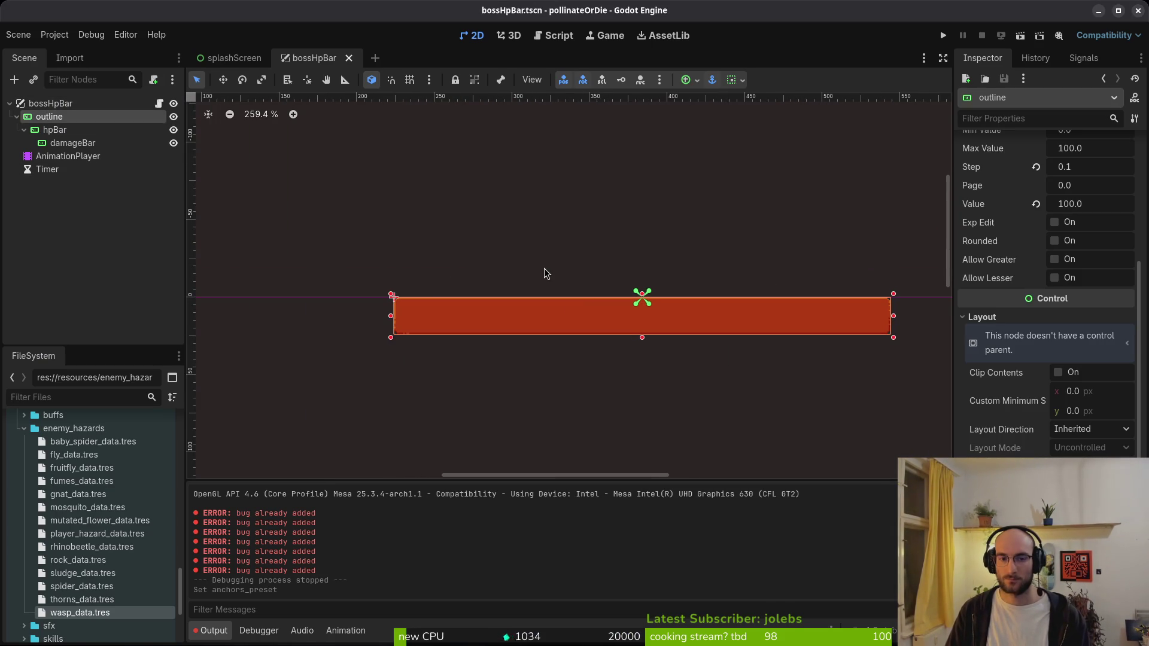
key(Down)
key(Down)
key(Down)
- Run the game with F5, relaunch it, and continue into the hive
key(F5)
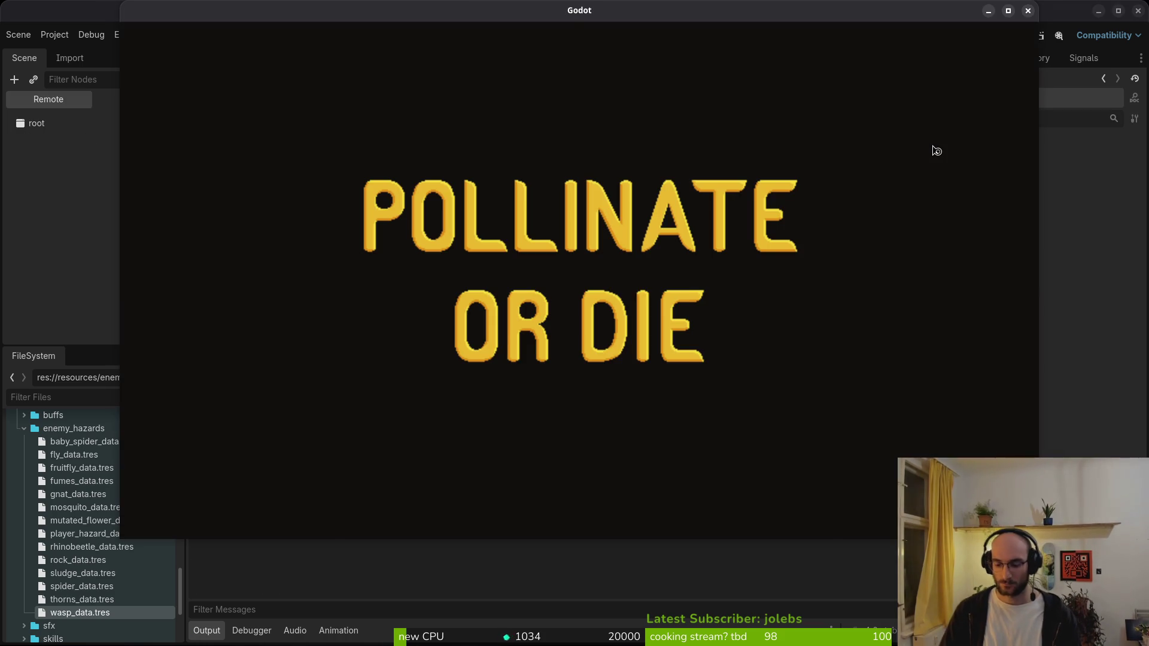
key(F8)
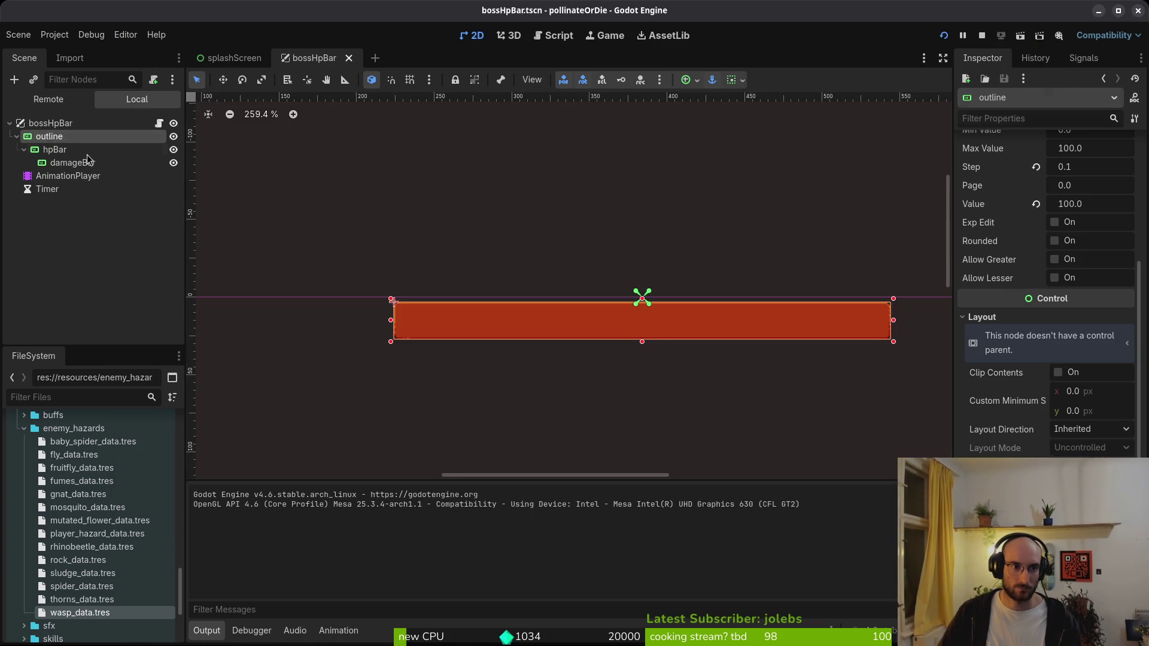
key(F5)
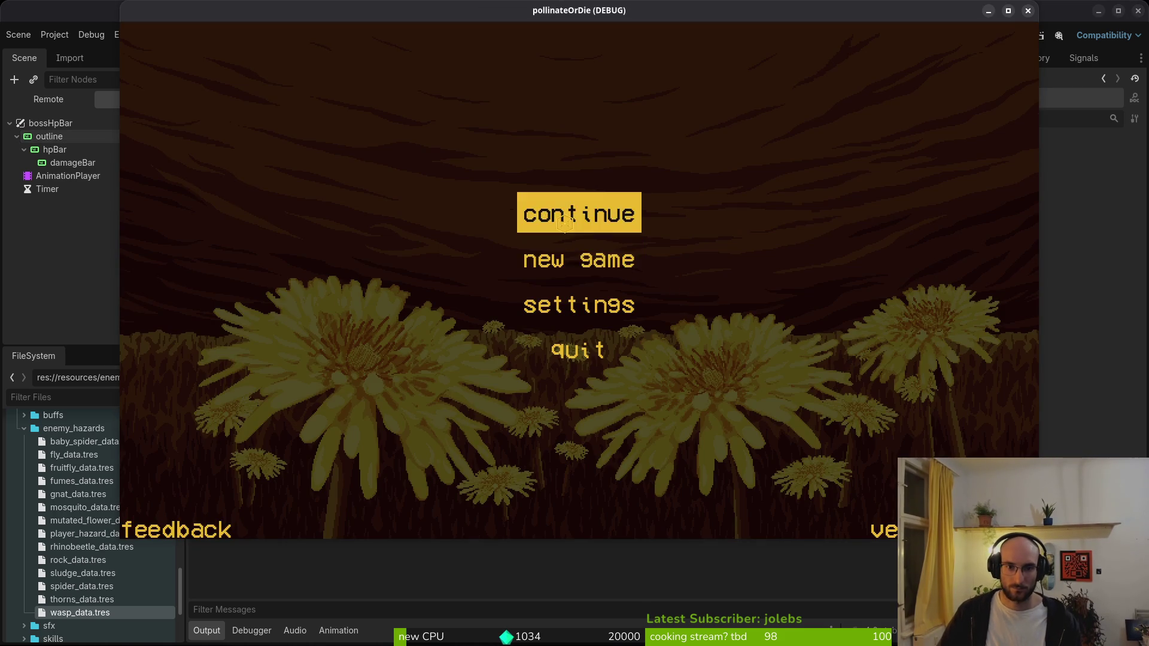
click(623, 215)
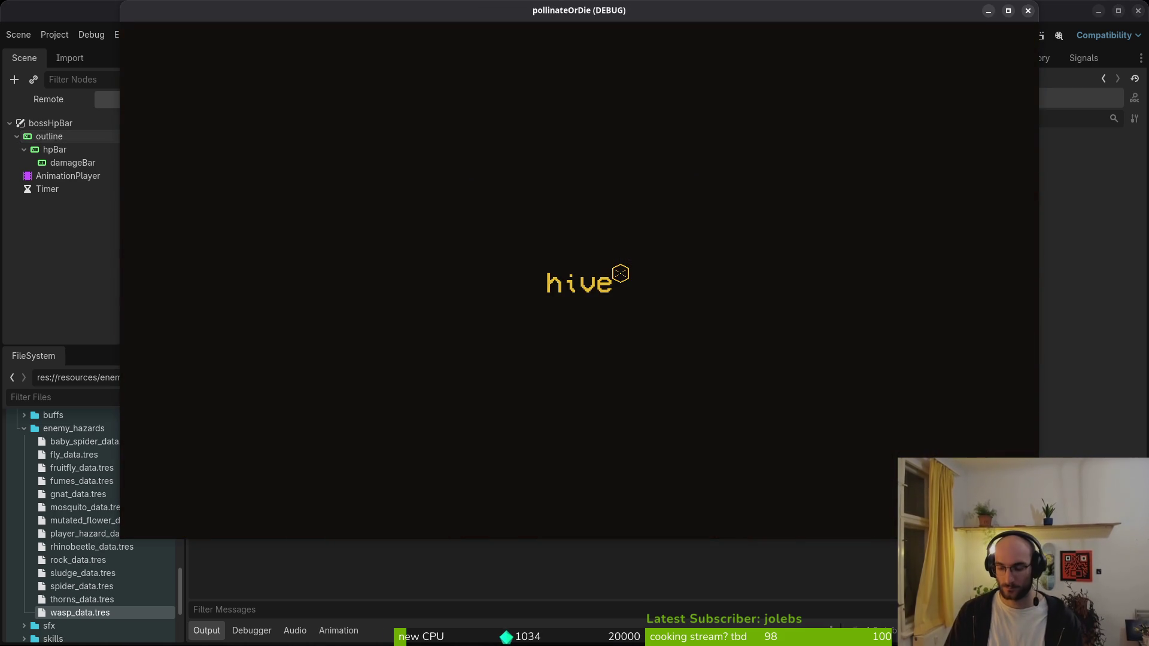
- Fly the bee around and open the pause menu's debugging options
key(a)
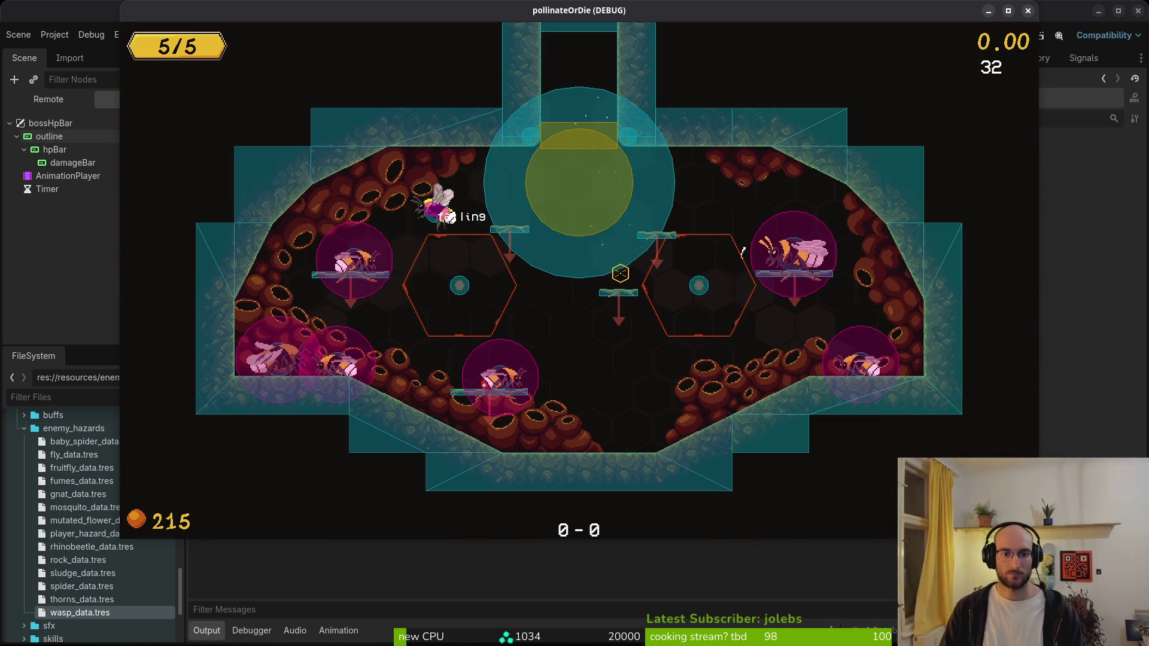
key(Escape)
key(Down)
key(Return)
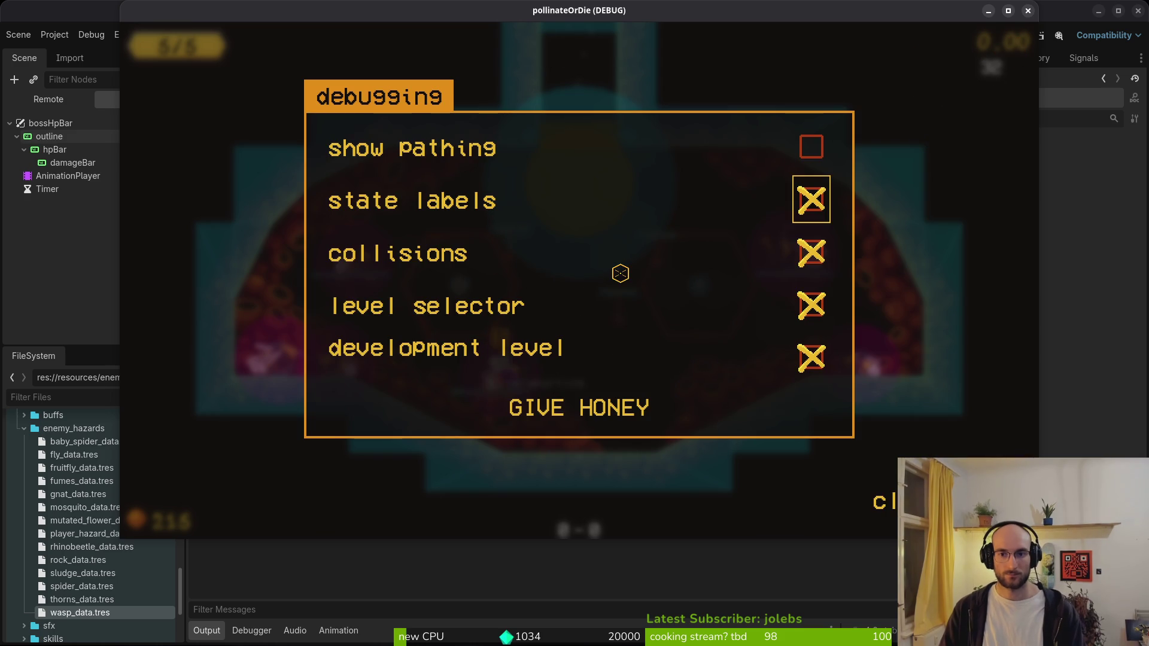
key(Escape)
key(d)
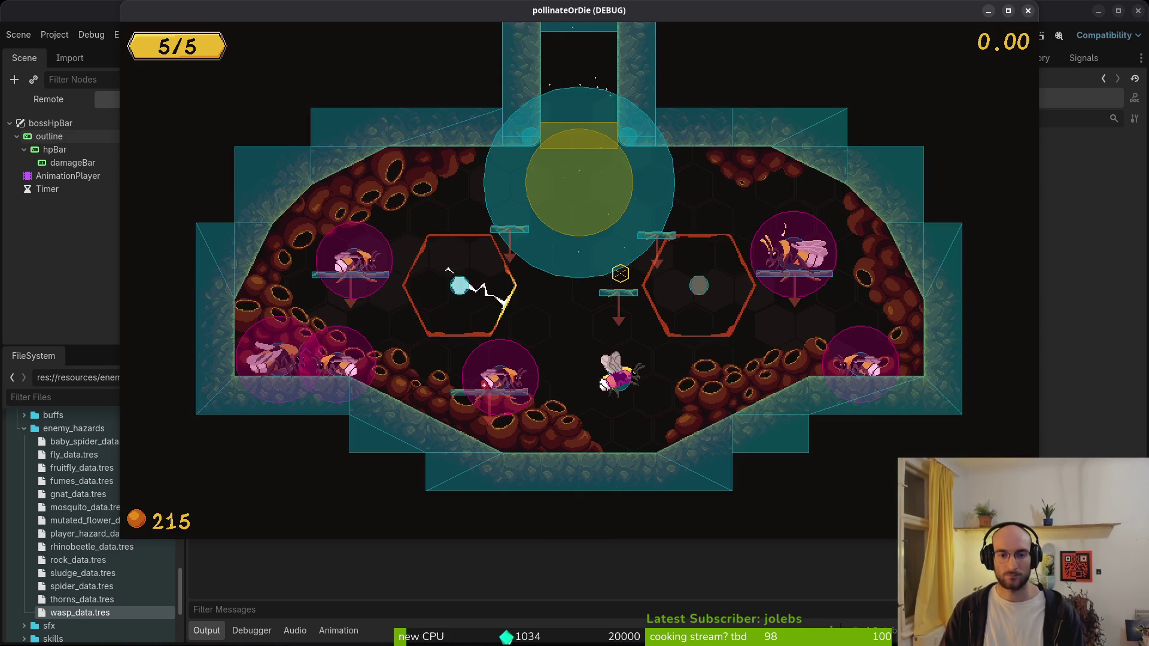
- Load the boss2 spider arena from the level selector, then stop the game
key(l)
click(621, 273)
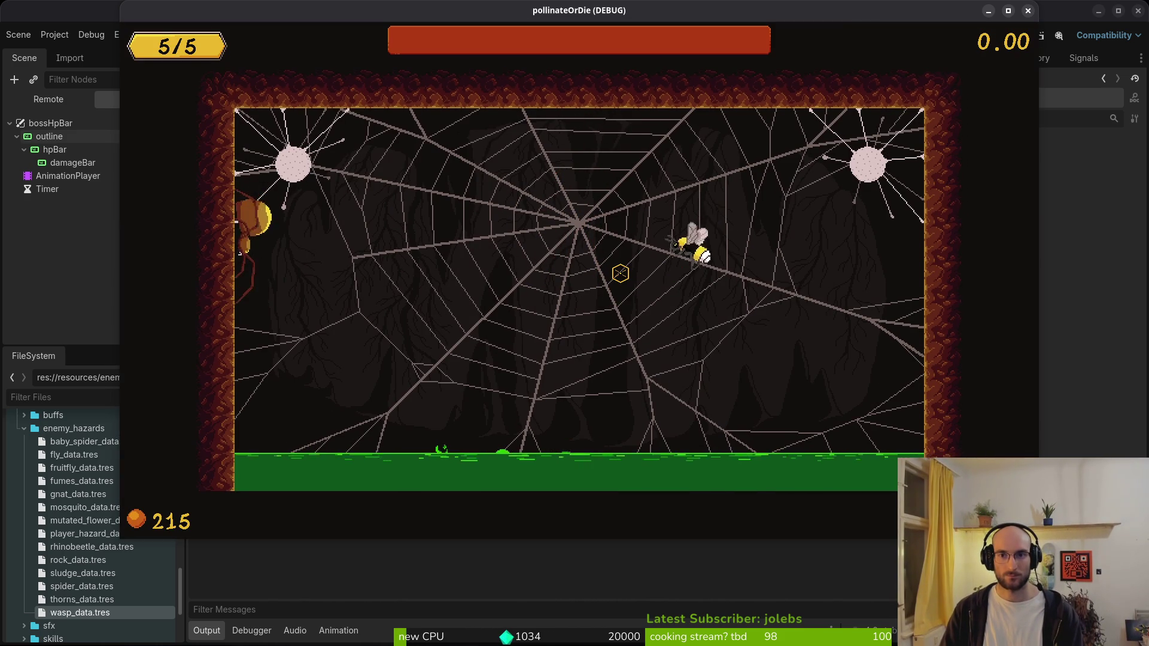
key(Escape)
key(F8)
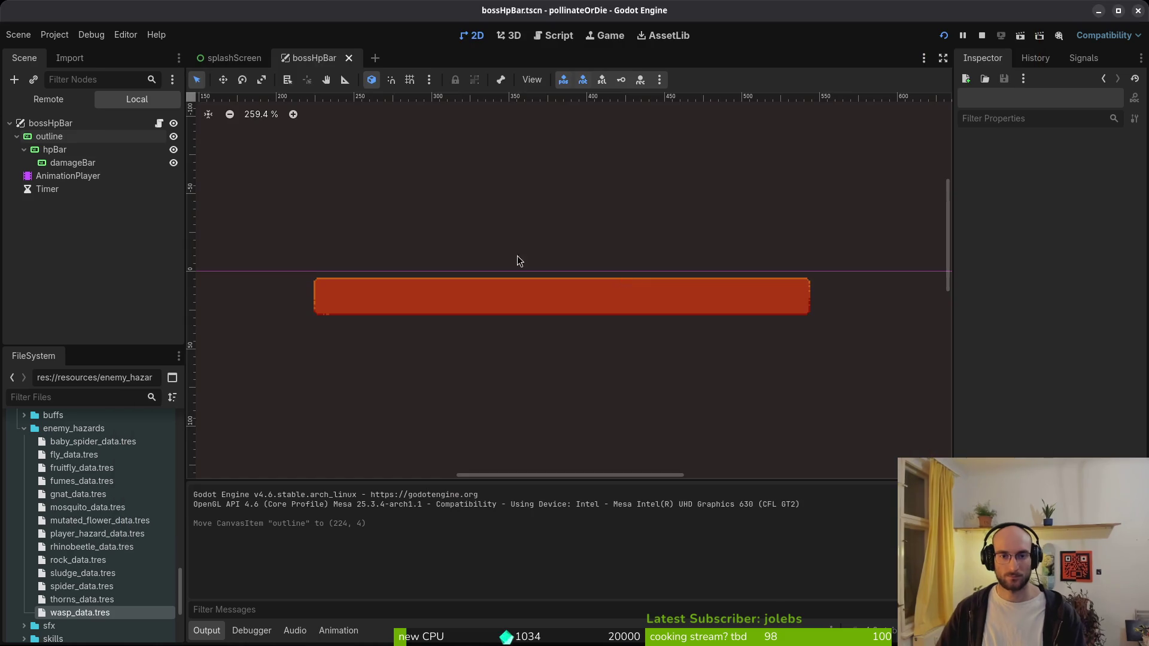
- Nudge the outline bar down to (224, 8) and run the game
click(50, 137)
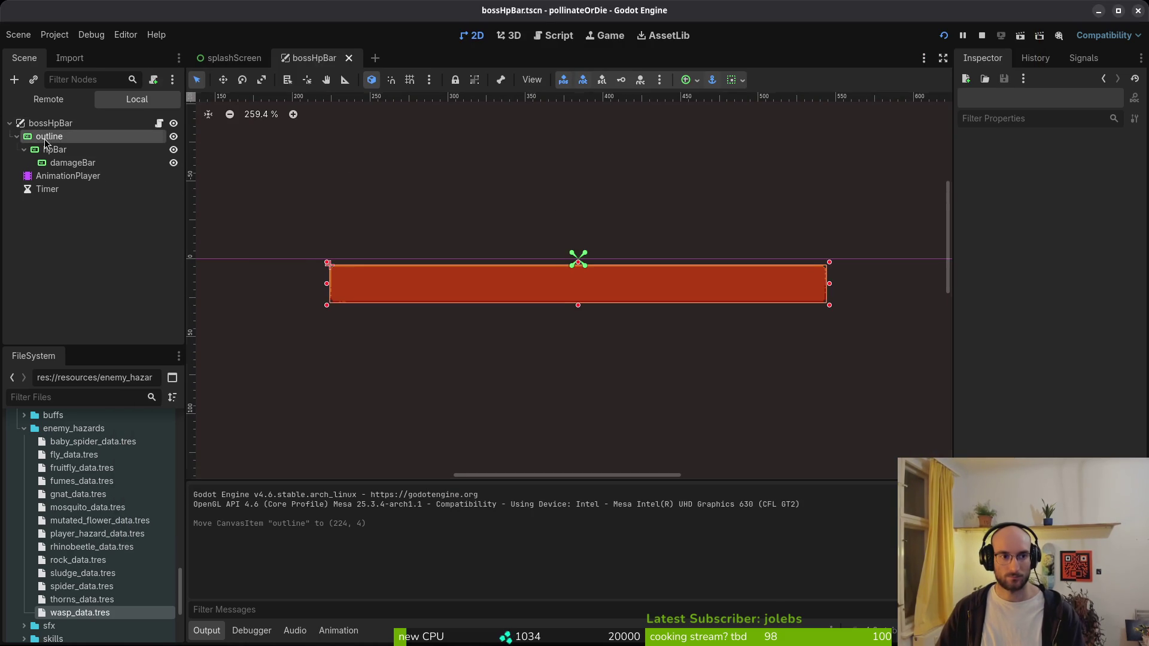
key(Down)
key(Down)
key(Down)
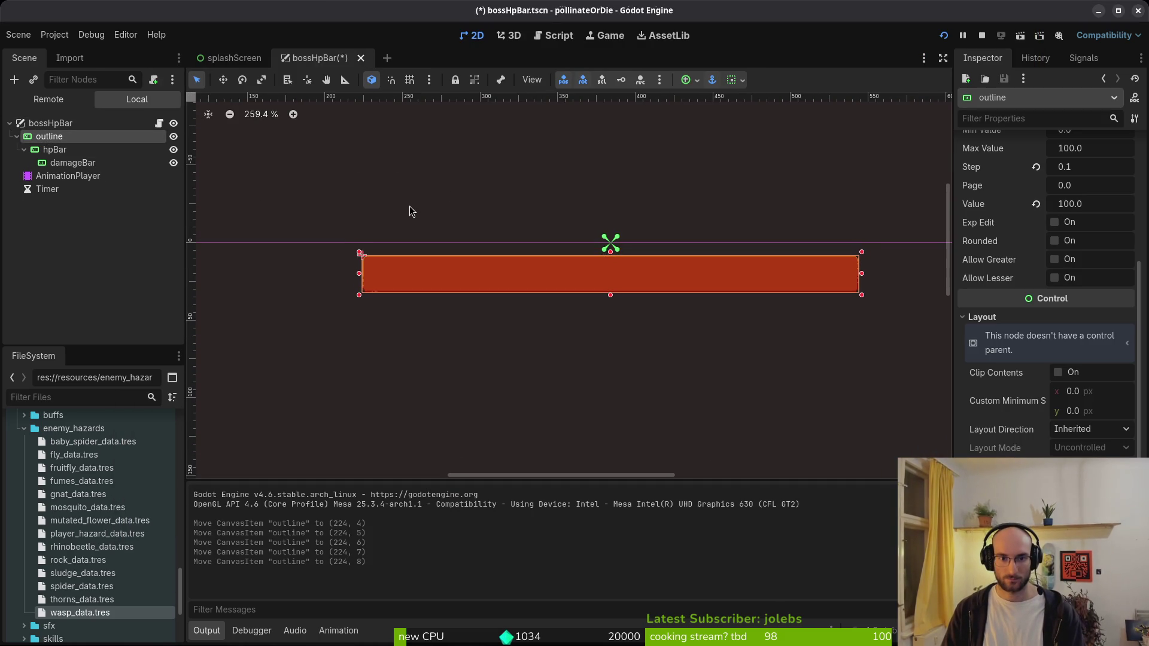
key(F5)
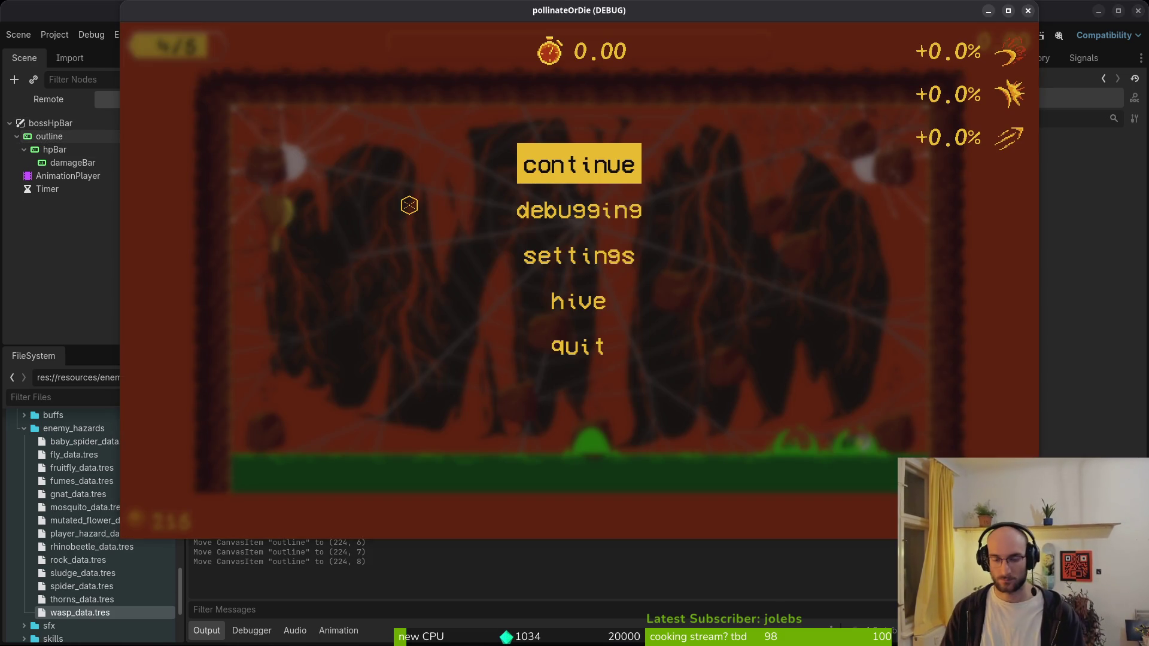
- Fight the spider boss until death, then return to the editor and select Timer
key(Escape)
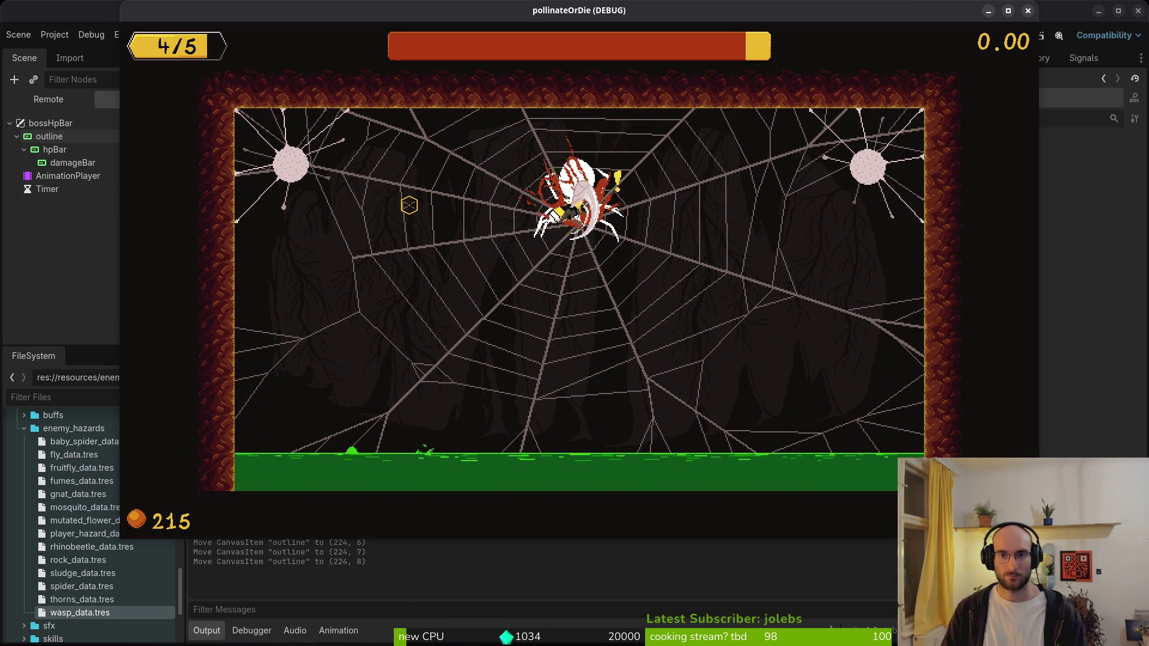
key(w+a)
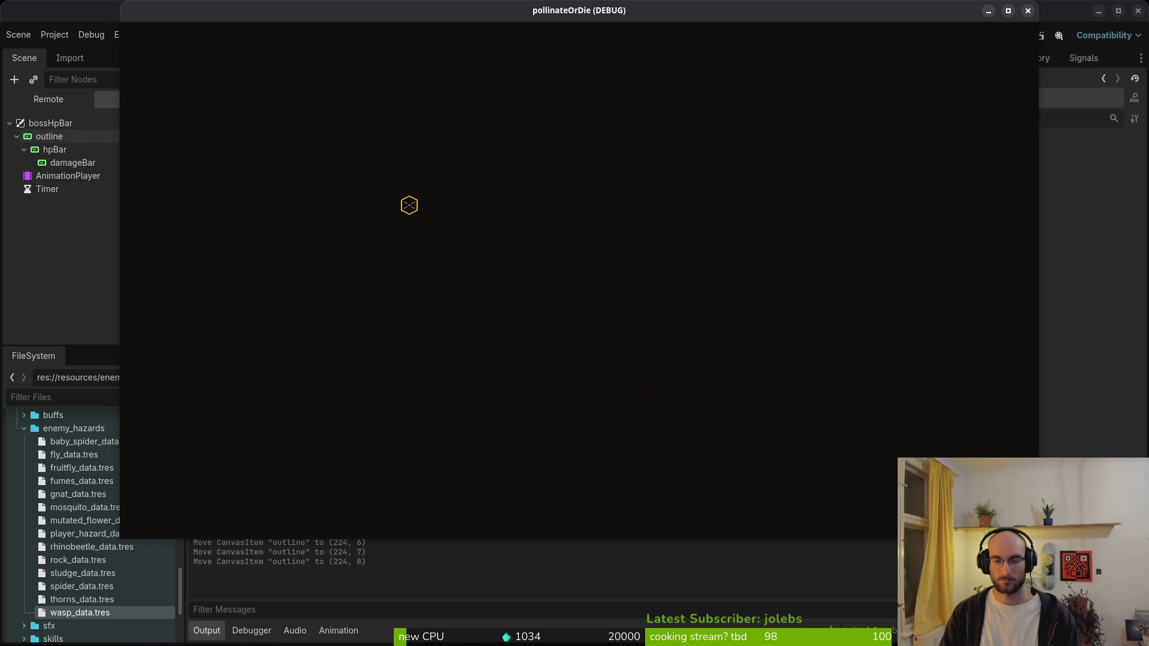
key(alt+Tab)
key(alt+Tab)
key(alt+Tab)
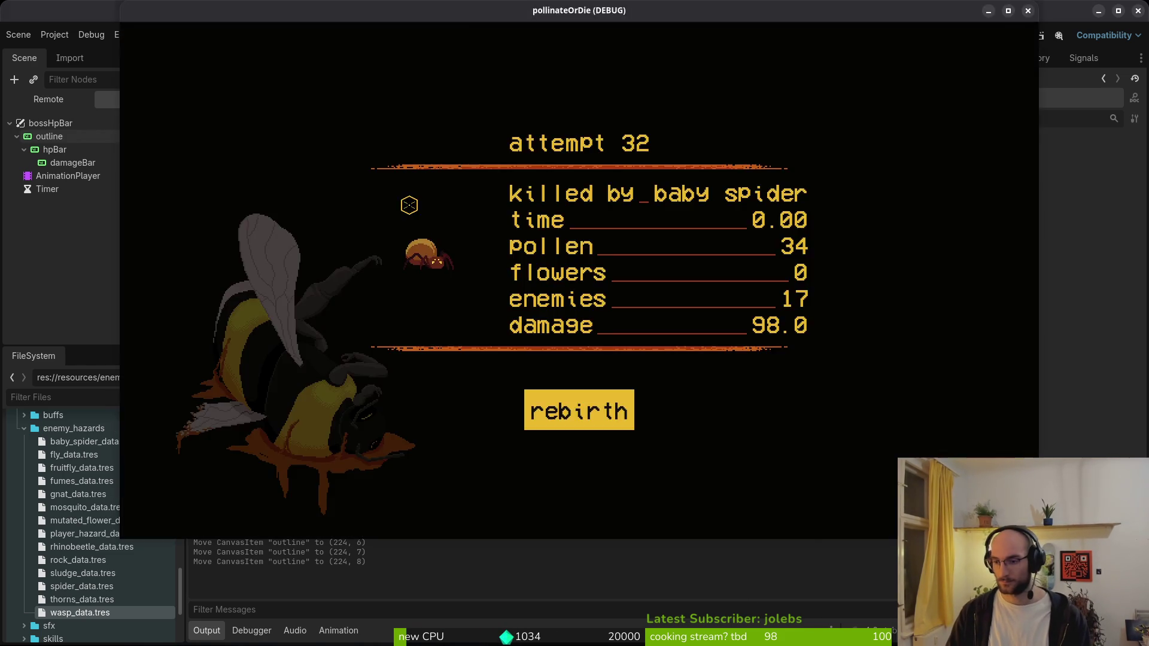
click(95, 188)
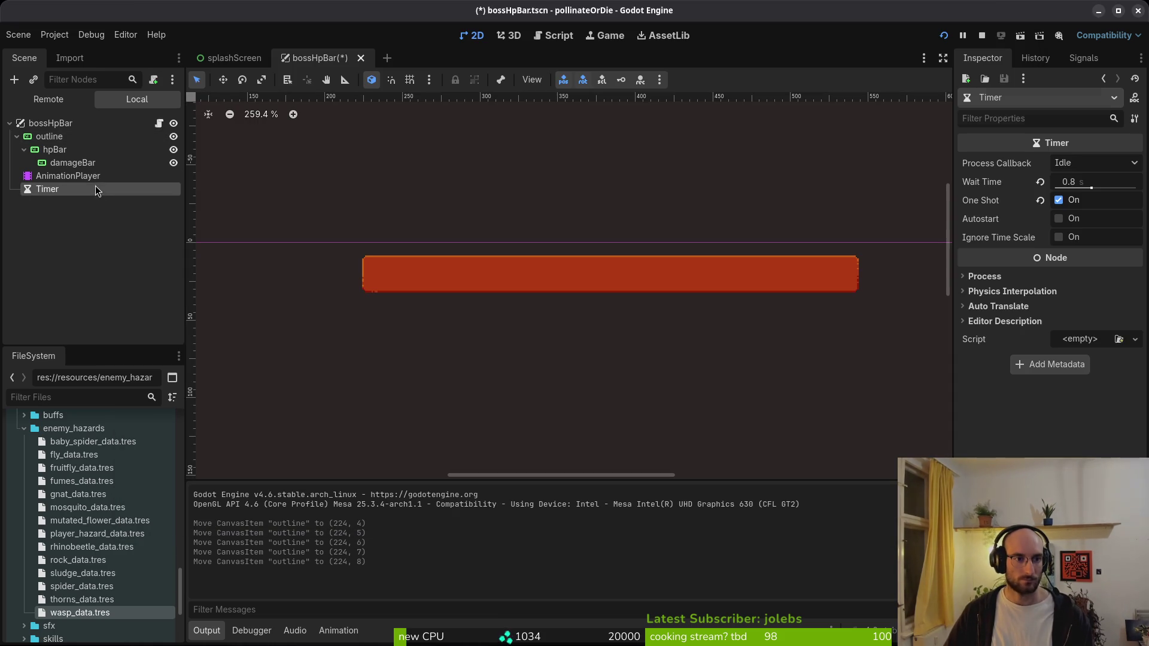
- Edit the Timer's Wait Time, save the scene, and relaunch the game
click(1079, 186)
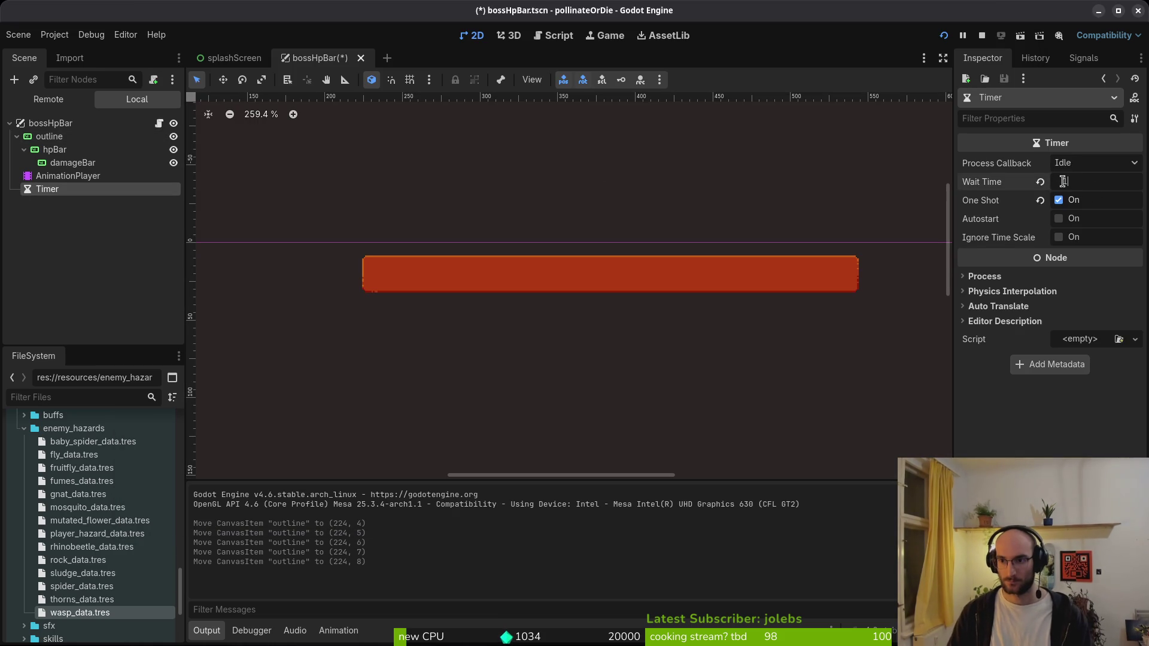
text(1.2)
key(ctrl+s)
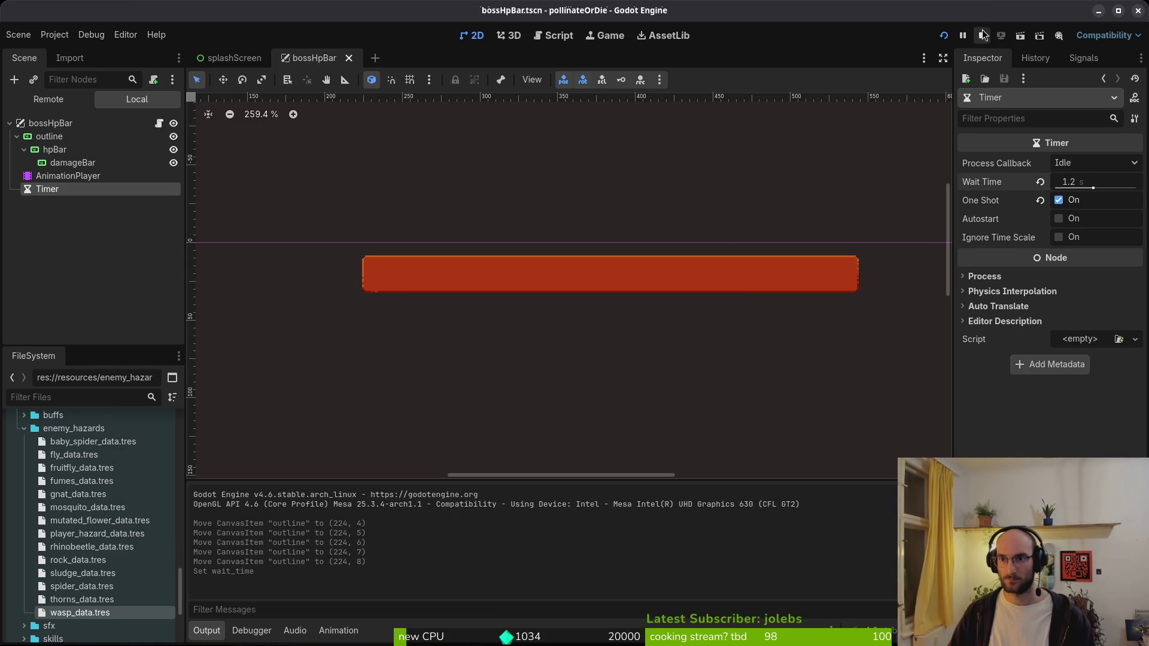
click(983, 35)
click(944, 36)
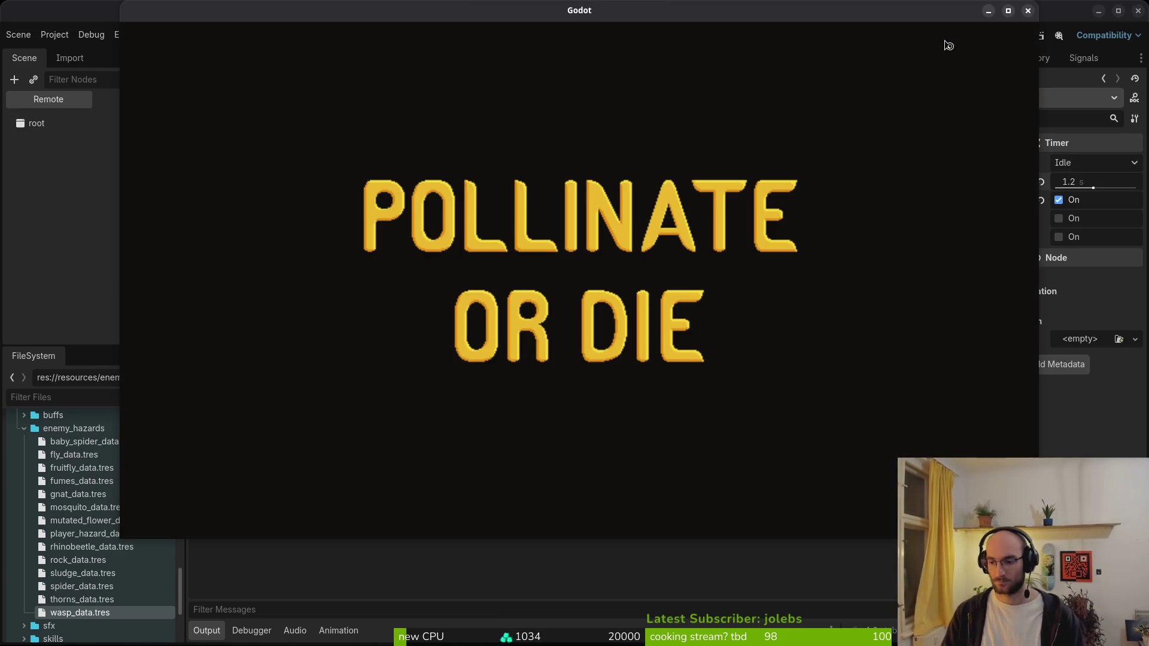
- Enable visible collision shapes in the debug menu, play boss2, then return to Neovim
key(Return)
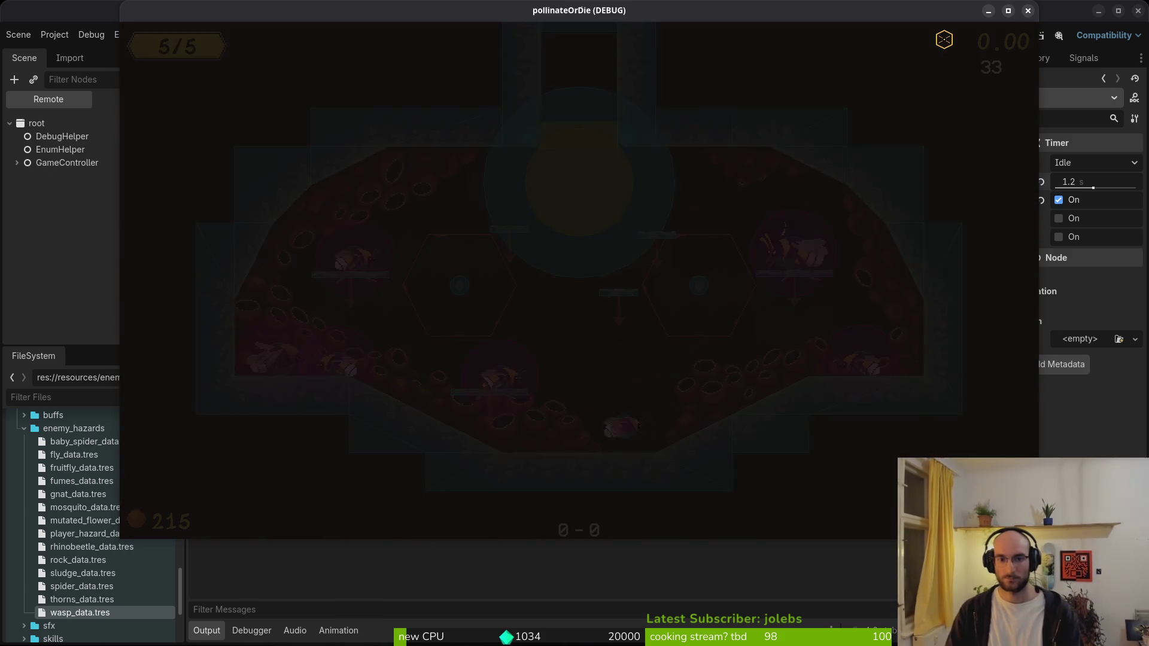
key(Escape)
key(Down)
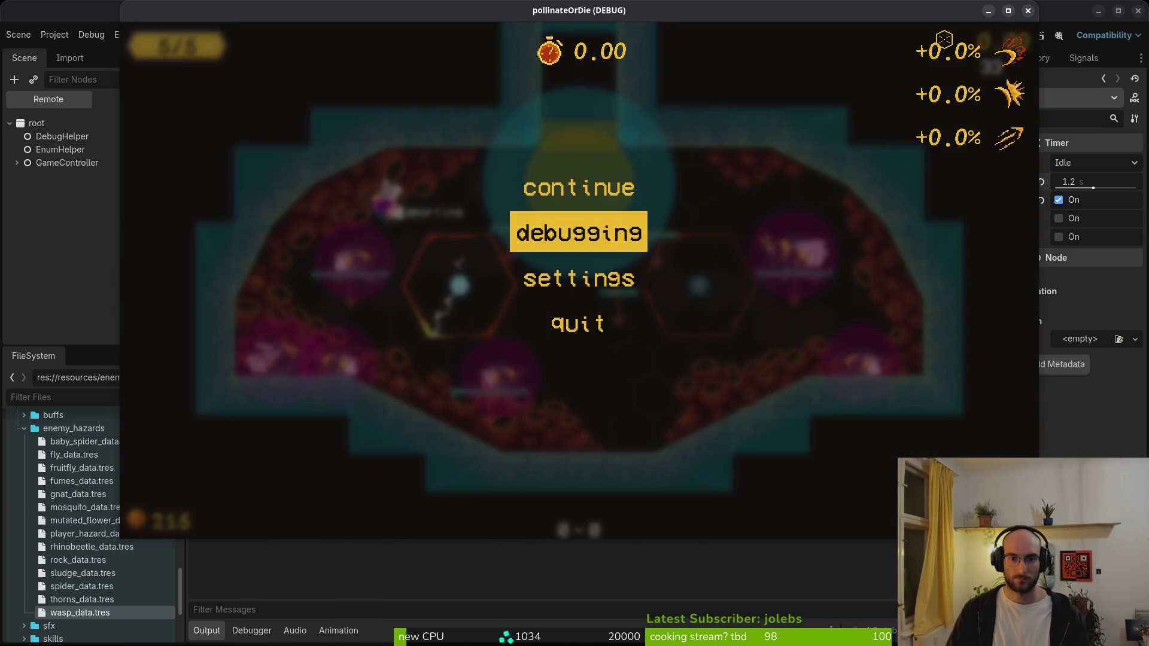
key(Return)
key(Return)
key(Escape)
key(Escape)
key(Escape)
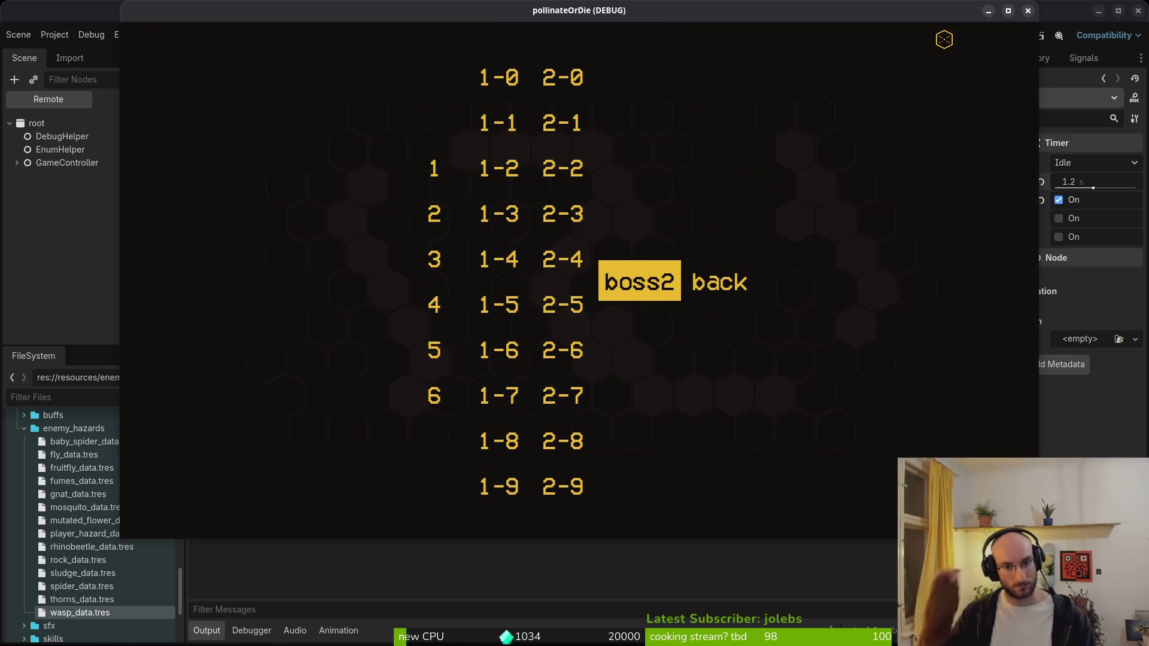
key(Return)
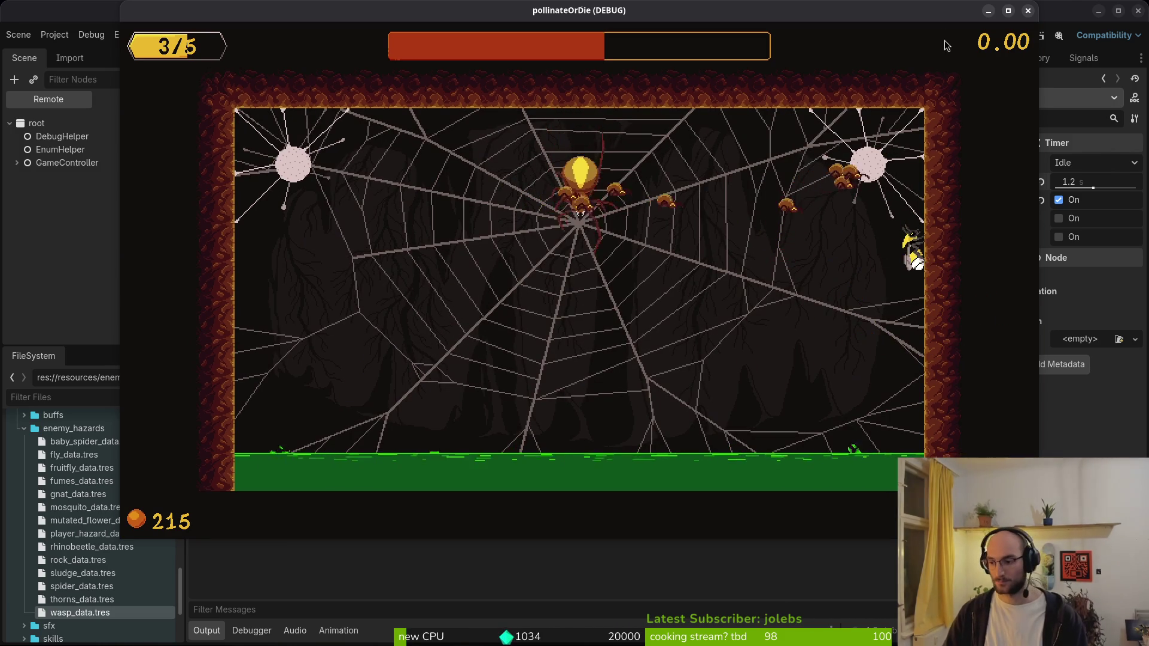
key(alt+Tab)
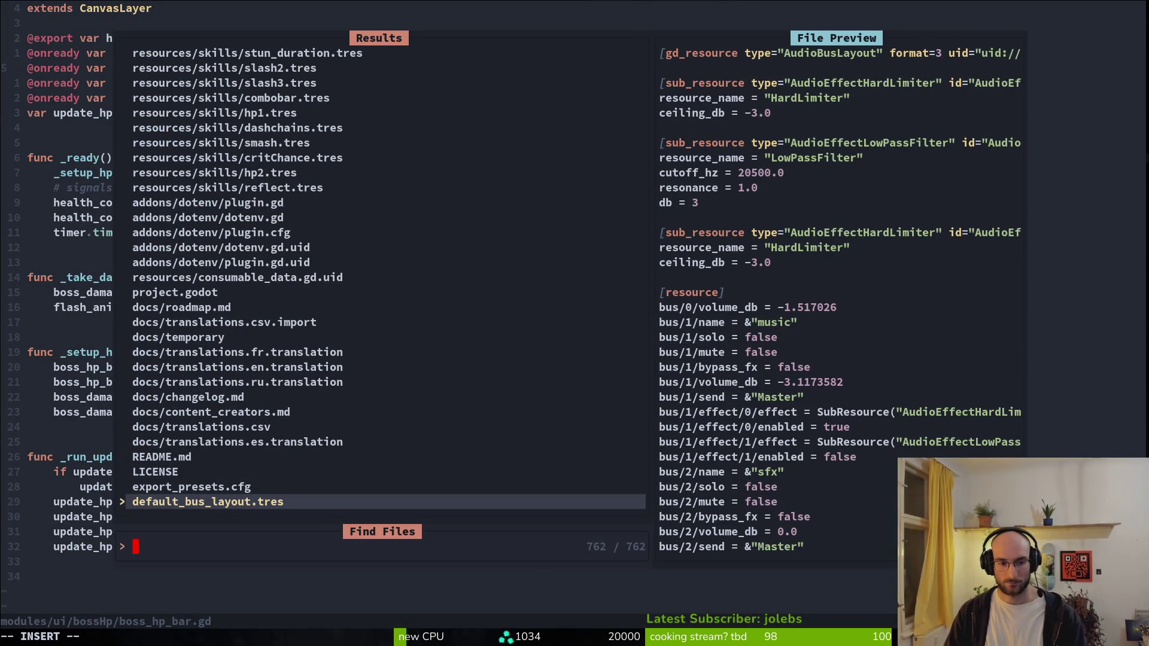
- Shorten the tween_property duration from 1.0 to 0.7, save with :w, then close the test run
key(Escape)
key(Escape)
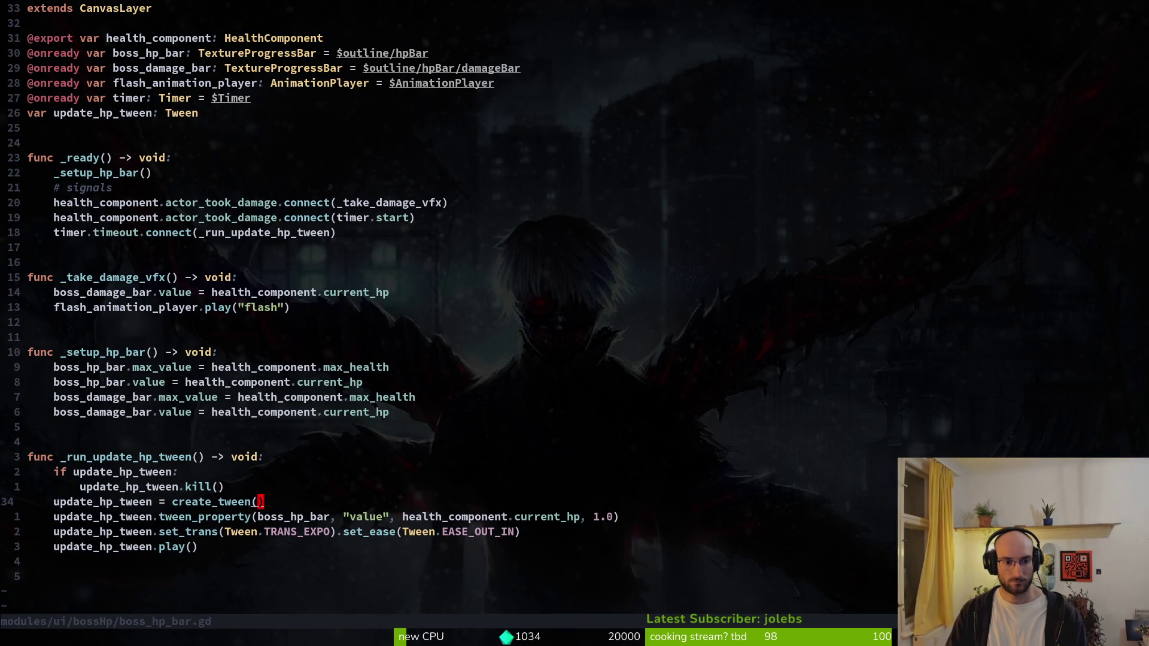
key(x)
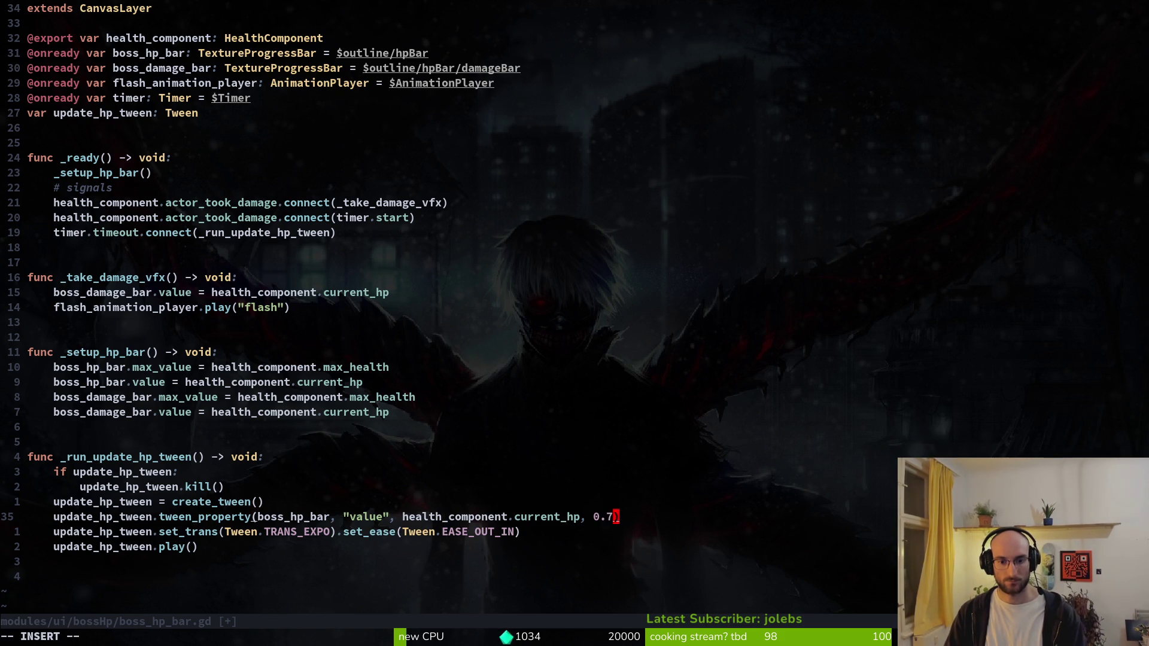
key(Escape)
text(:w)
key(Return)
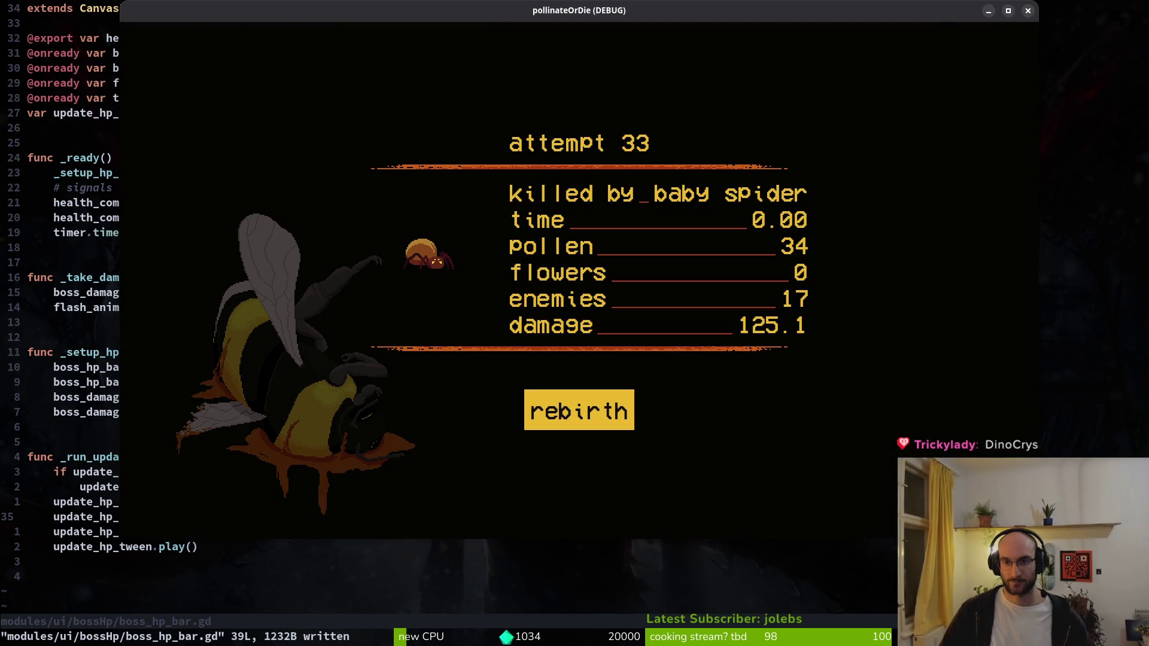
click(1027, 11)
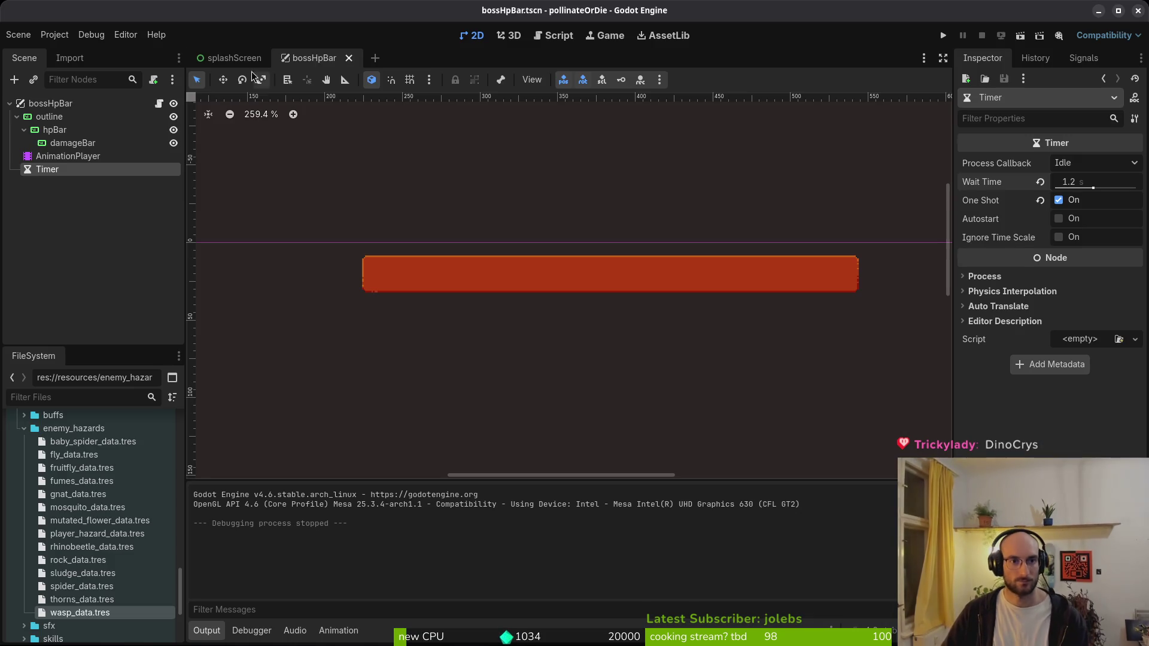
- Add a Label node as a child of the outline node
click(62, 121)
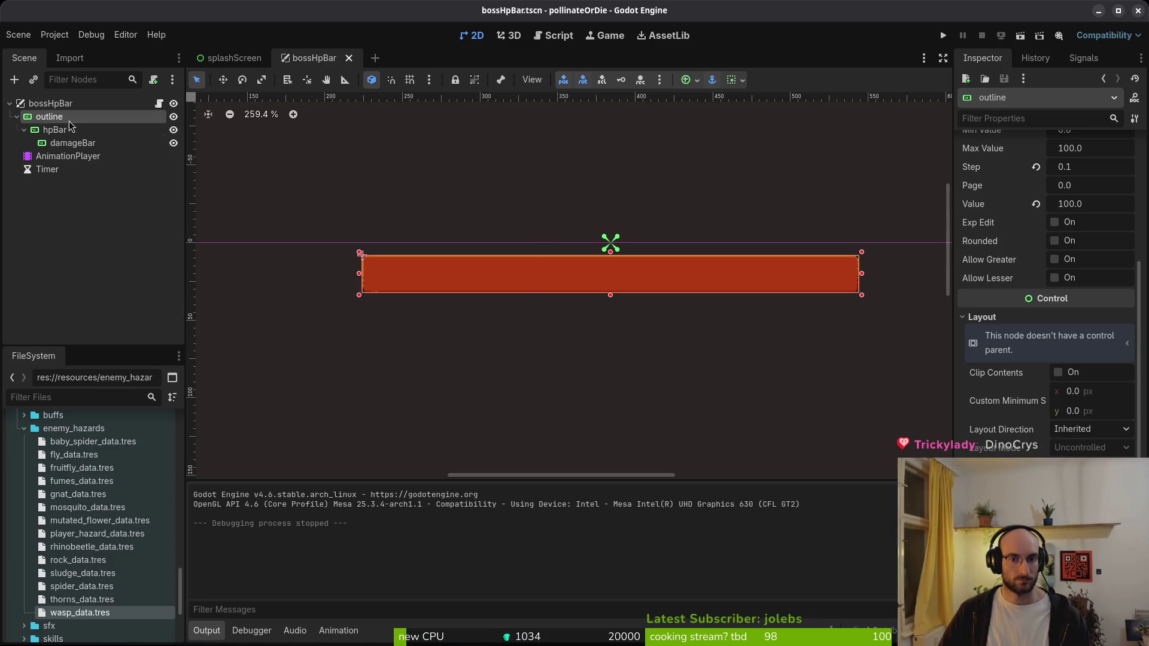
key(ctrl+a)
text(label)
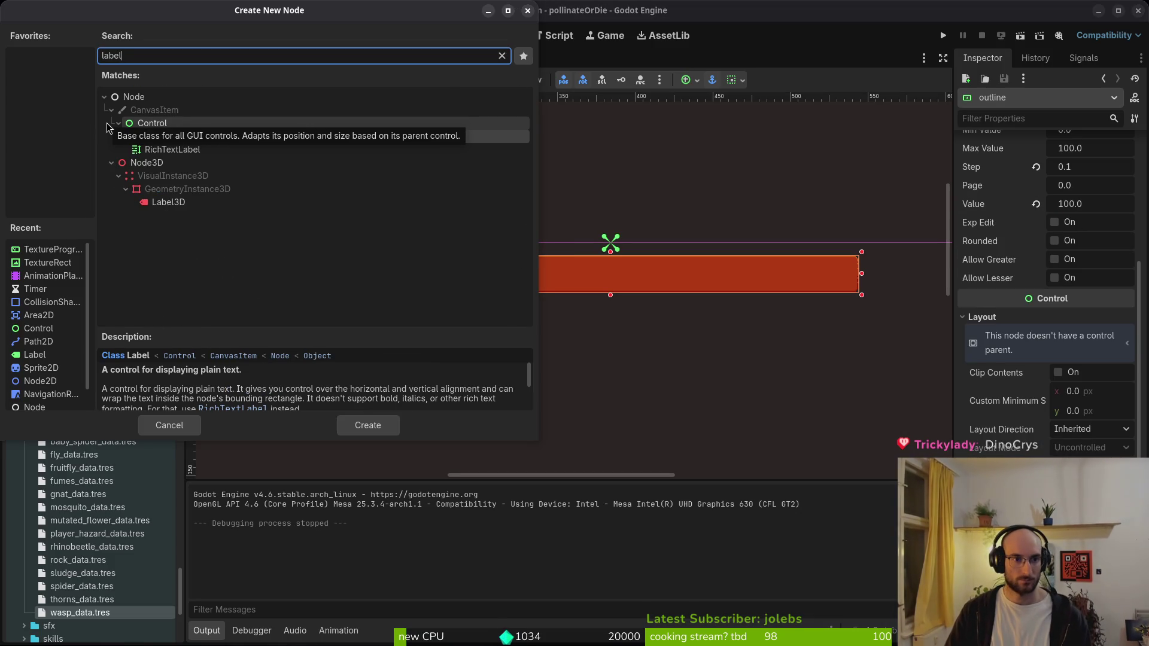
key(Escape)
key(ctrl+a)
text(label)
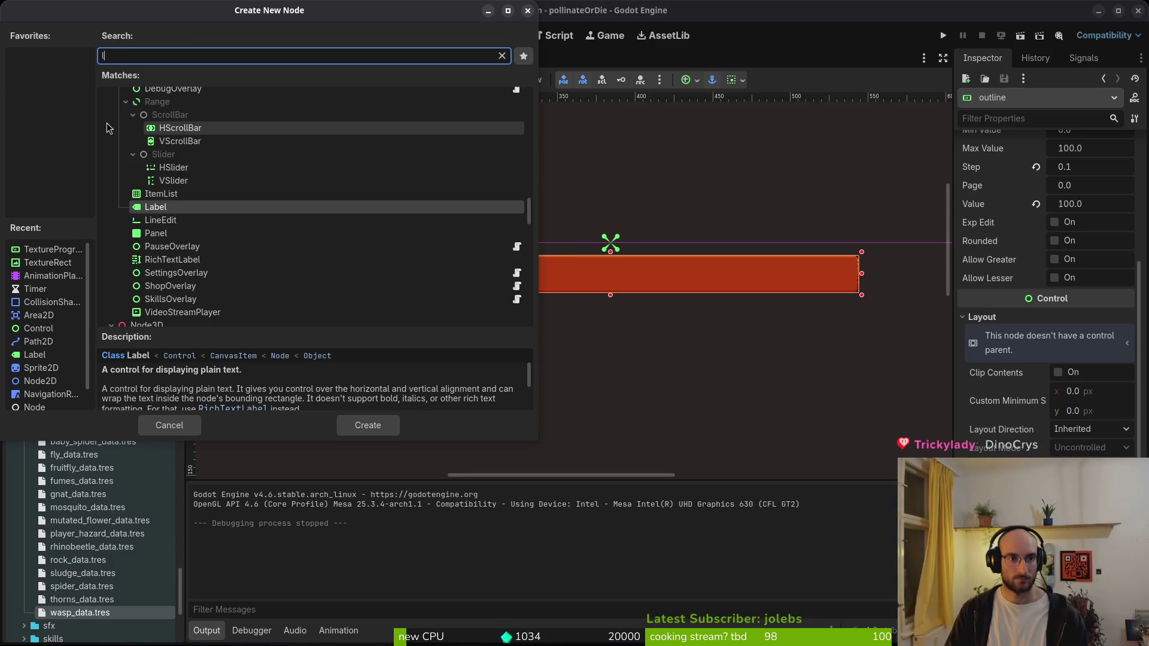
key(Return)
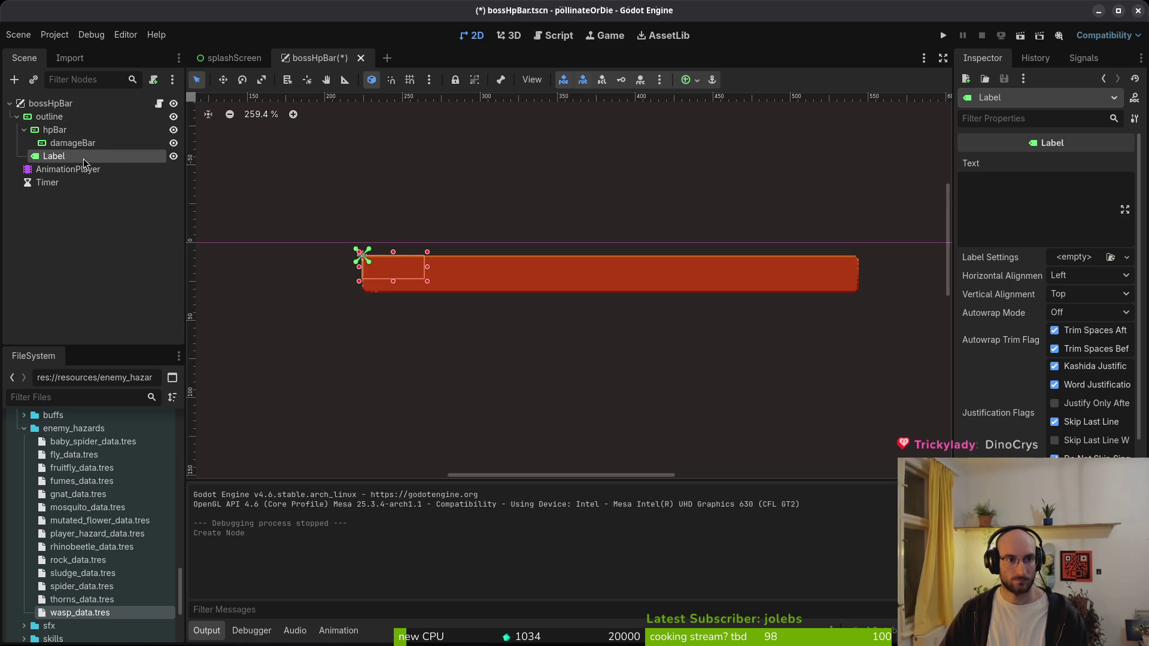
- Anchor the Label to Full Rect, save, and set its horizontal and vertical alignment
scroll(1013, 339, down, 5)
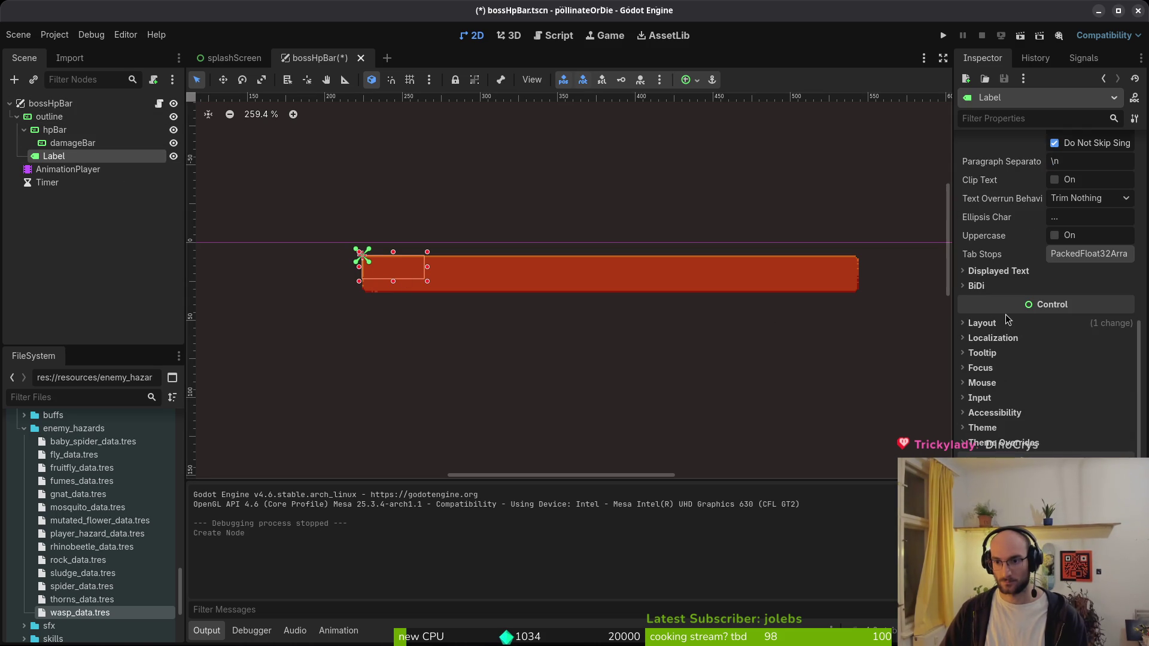
click(1007, 321)
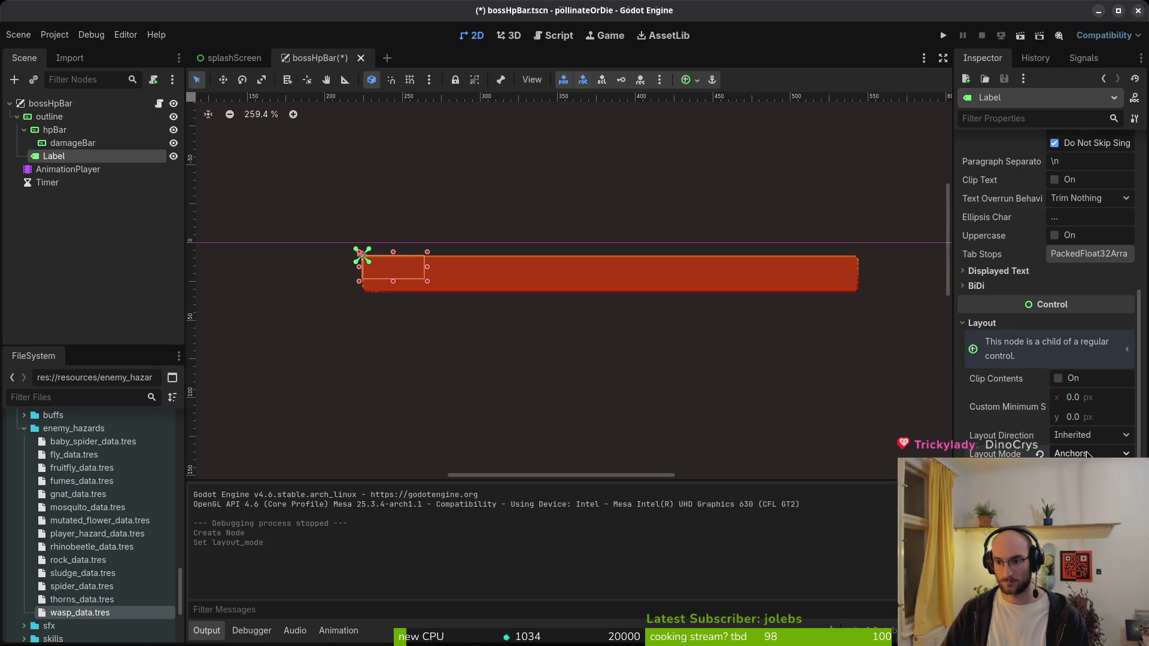
click(1089, 473)
click(1089, 405)
key(ctrl+s)
scroll(1097, 210, up, 3)
click(1085, 208)
click(1086, 241)
click(1085, 226)
click(1086, 259)
scroll(1086, 259, down, 3)
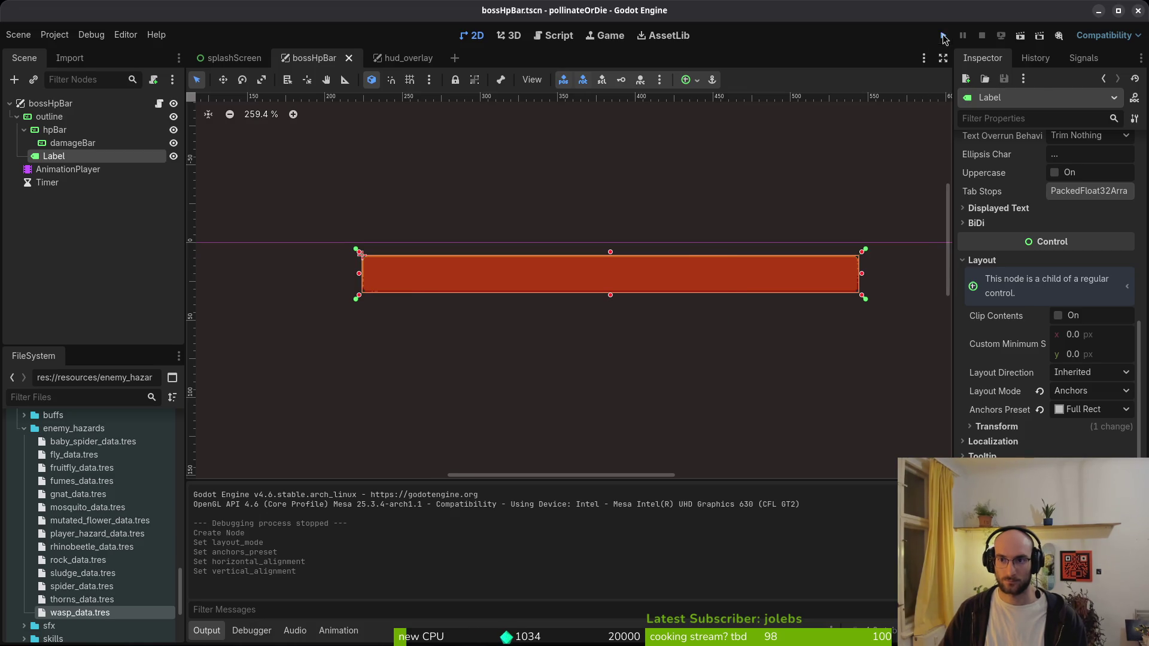
- Run the game to test the bar, then go back to boss_hp_bar.gd in Neovim
click(944, 37)
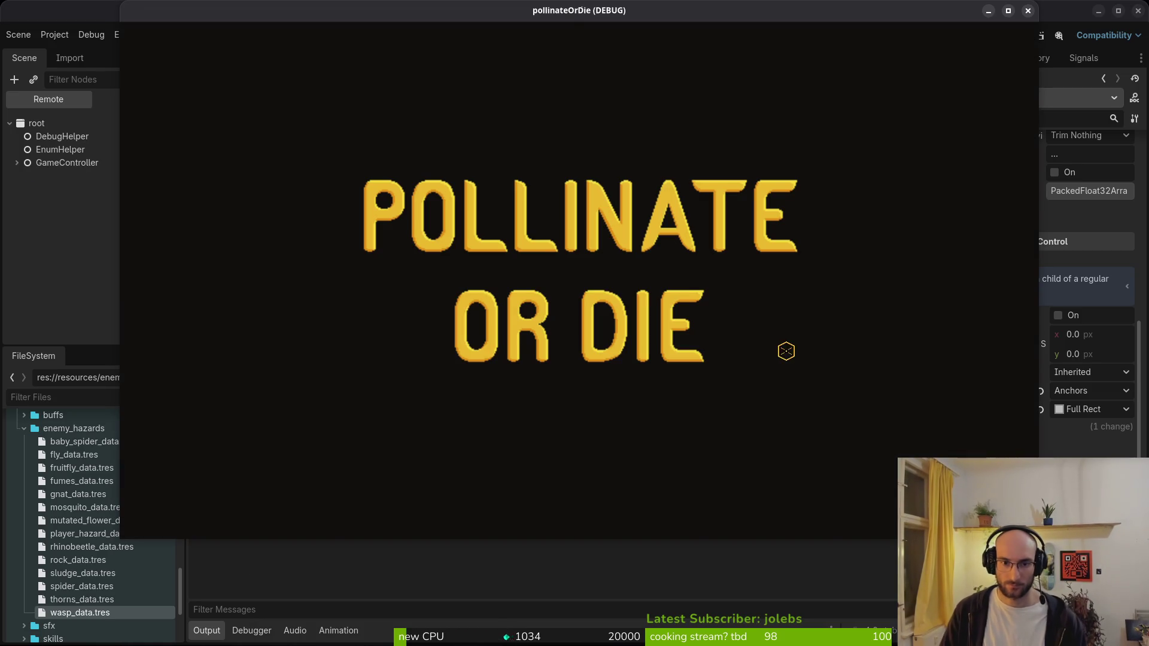
key(alt+Tab)
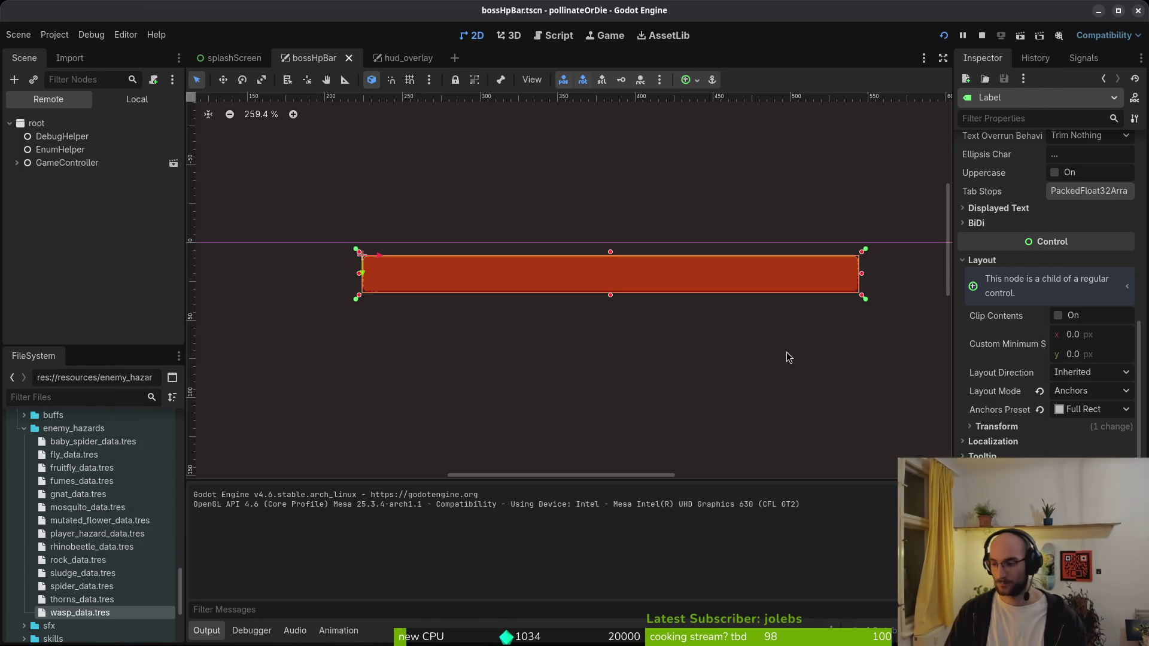
key(alt+Tab)
key(space)
key(f)
key(f)
key(Escape)
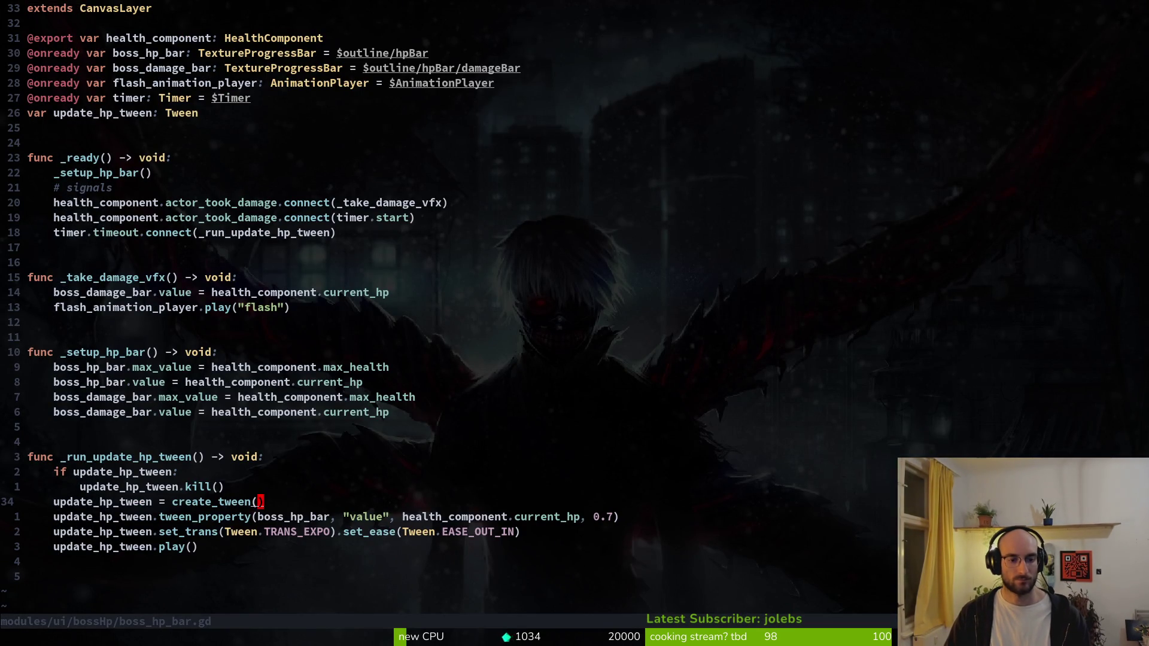
- Duplicate the health_component export line and rename it to enemy: CharacterBody2D
key(shift+v)
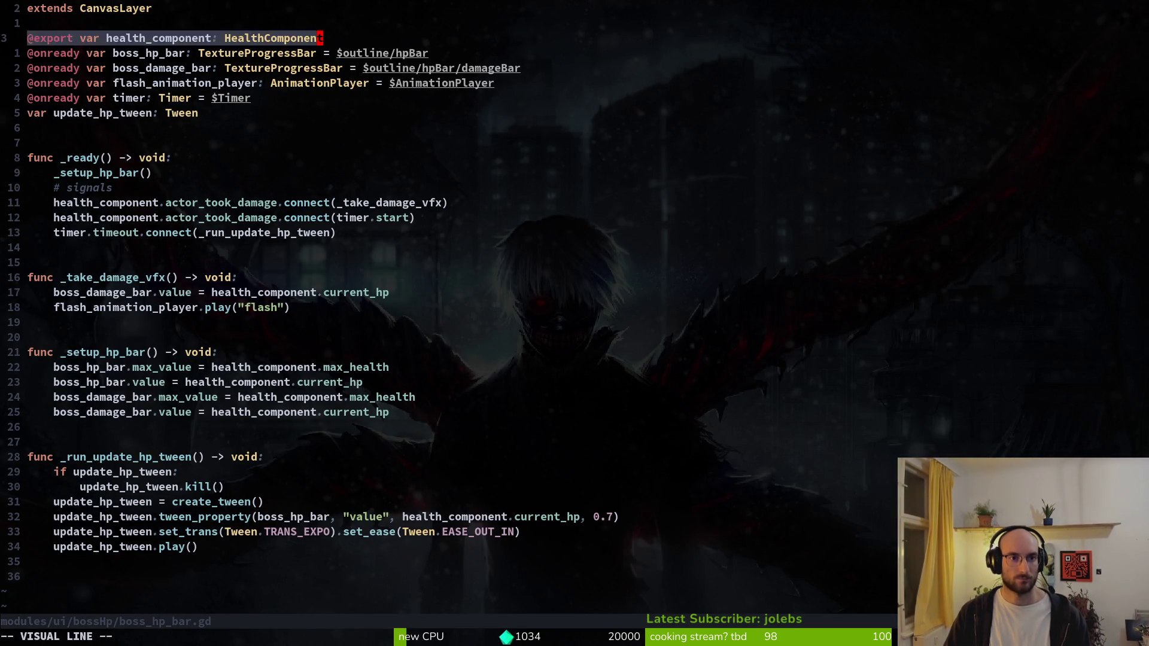
key(y)
key(p)
key(c)
key(w)
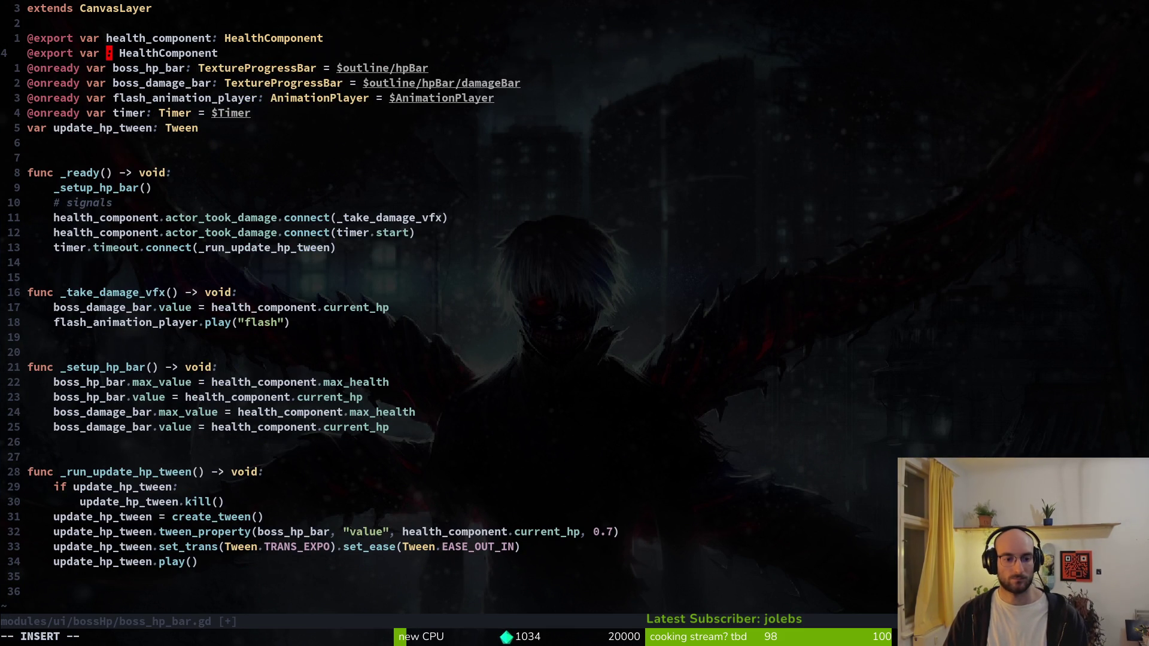
key(BackSpace)
key(BackSpace)
text(emy: C)
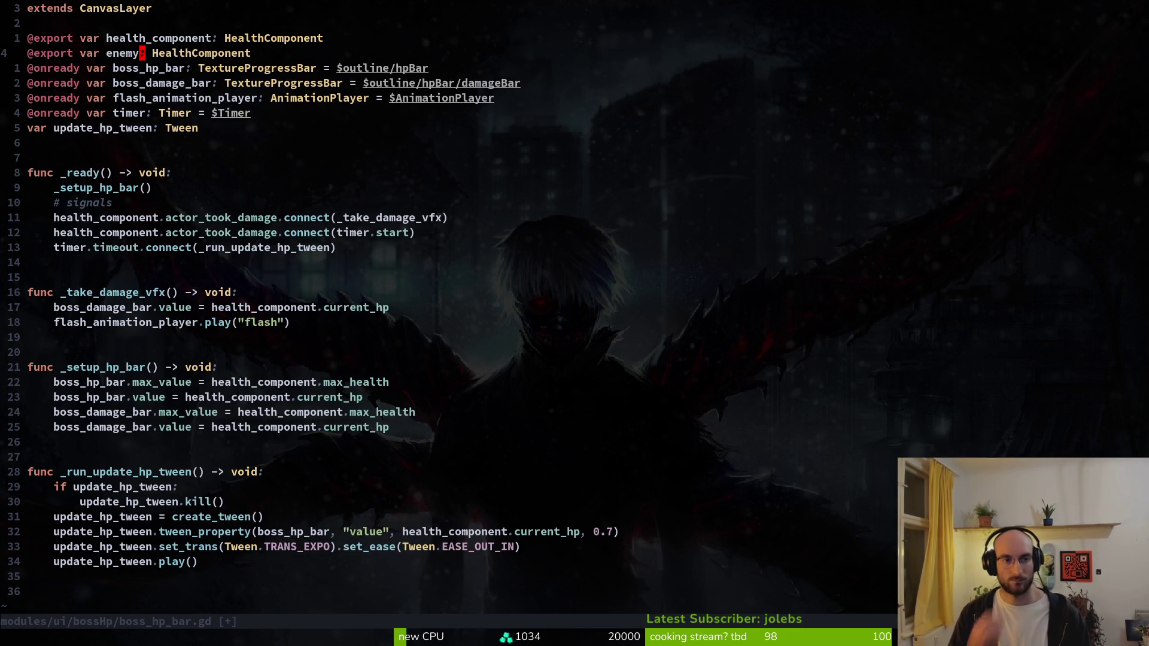
text(hara)
key(Return)
- Save boss_hp_bar.gd and open Godot's quick file search
key(Escape)
text(:w)
key(Return)
key(alt+Tab)
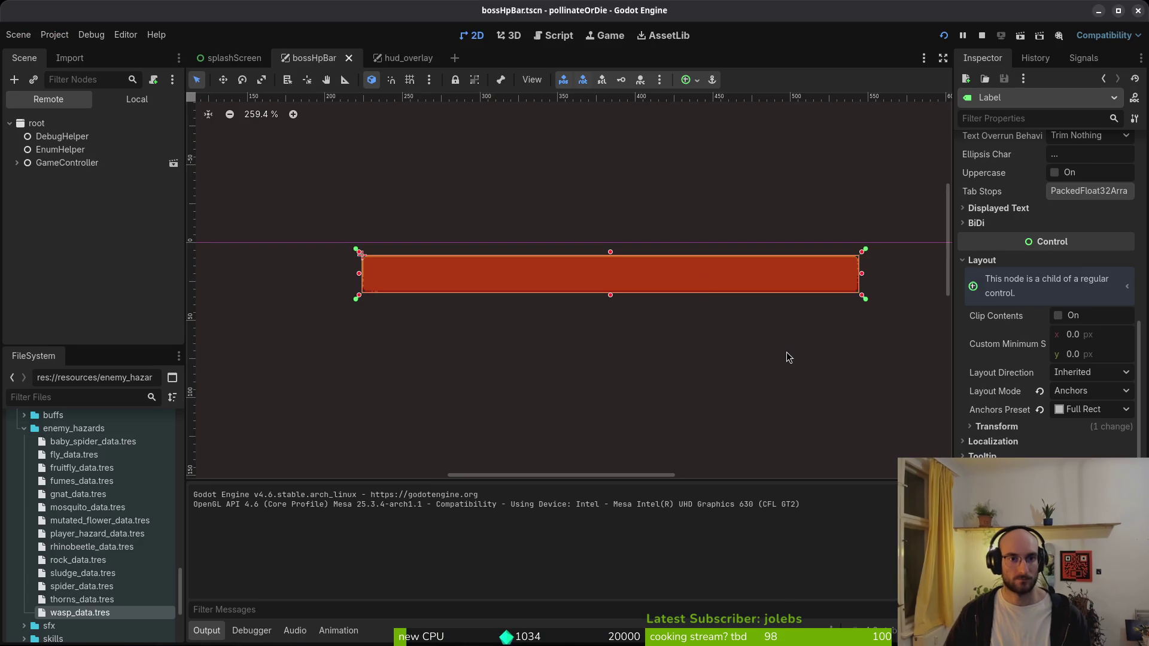
key(shift+alt+o)
- Open the rhino_beetle scene and assign the rhinoBeetle node as bossHpBar's enemy
text(rhibe)
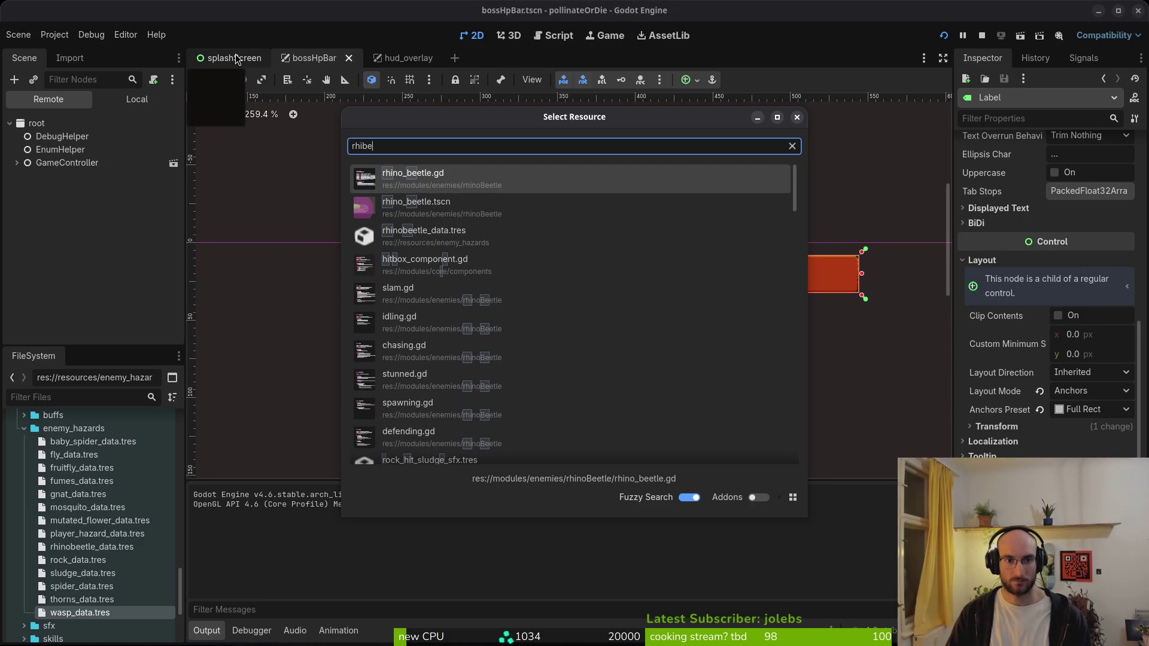
key(Return)
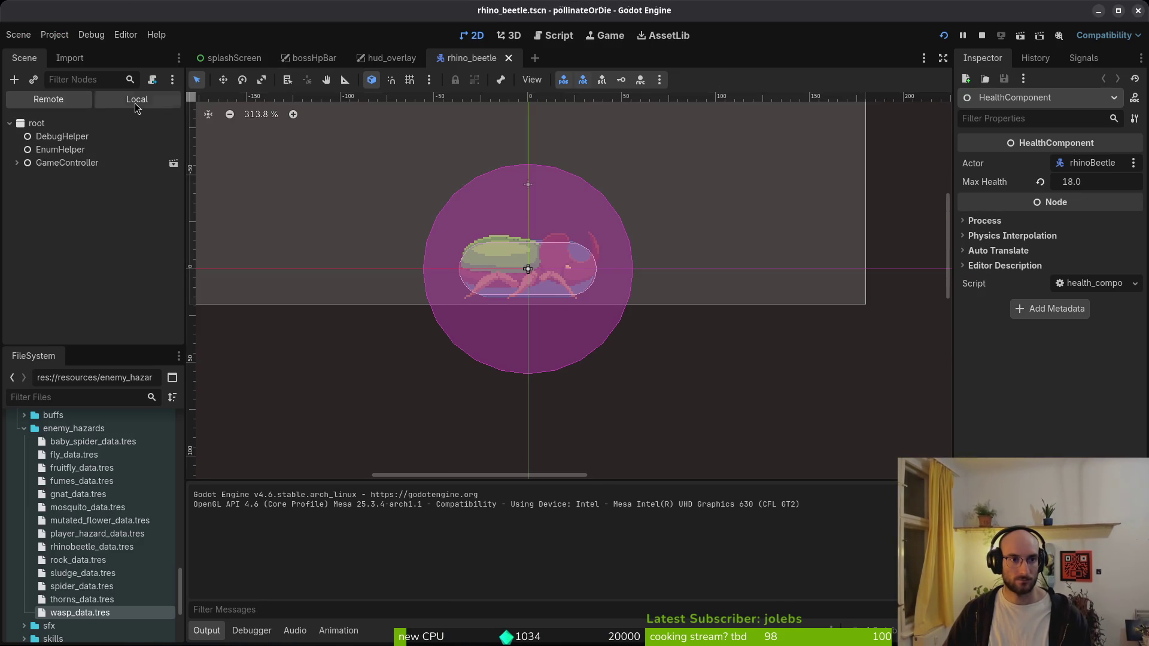
click(136, 100)
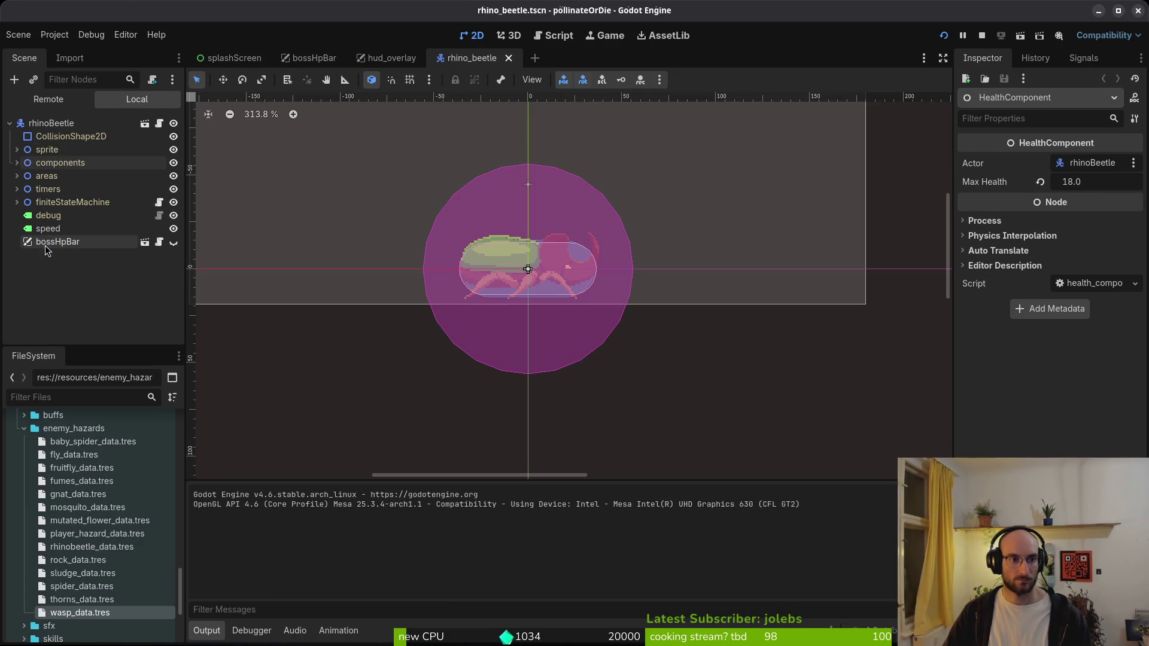
click(46, 244)
click(1076, 180)
click(514, 172)
click(621, 516)
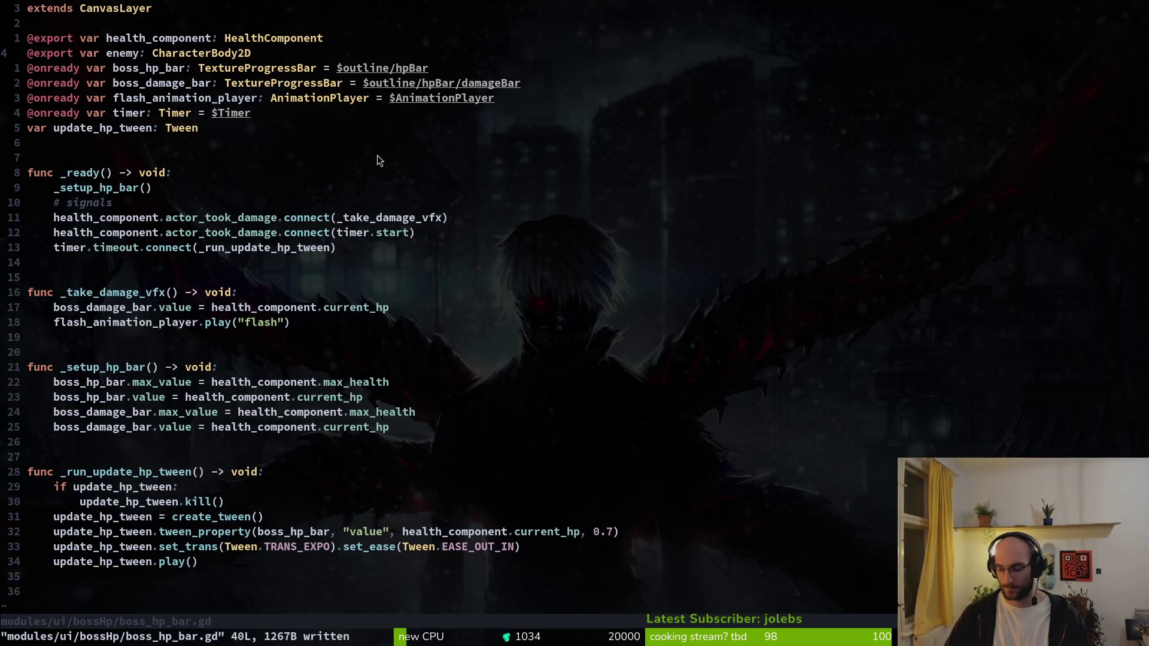
- Retype the enemy export to EnemyHazardData and save the script
key(c)
key(i)
key(w)
key(Escape)
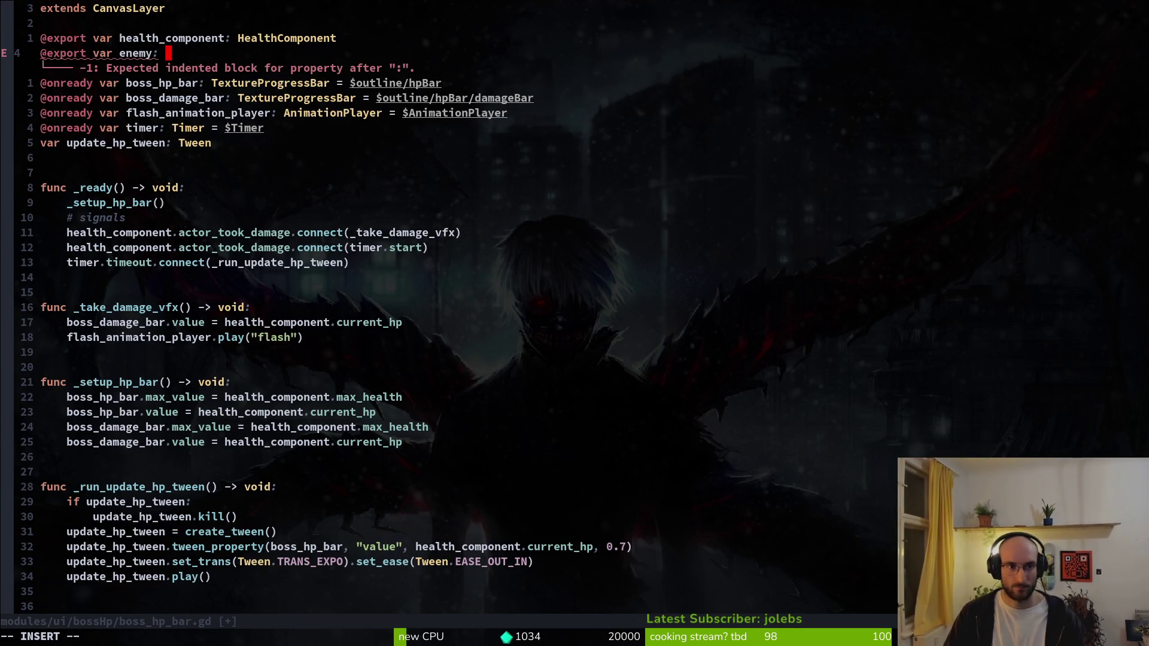
text(Ene)
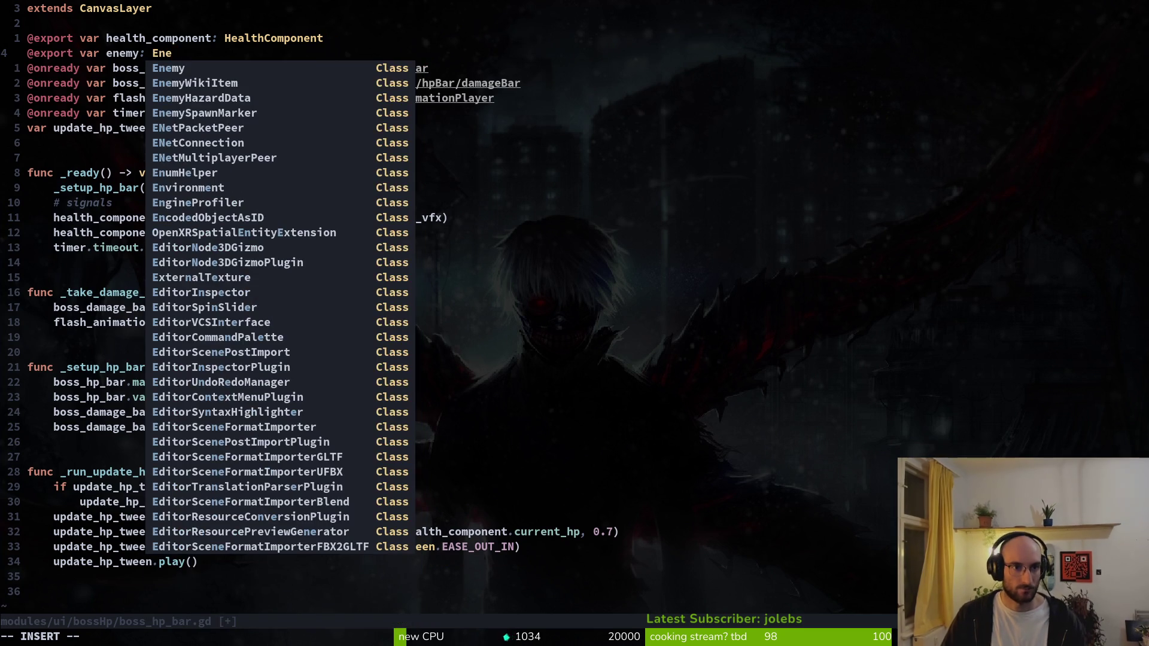
text(ha)
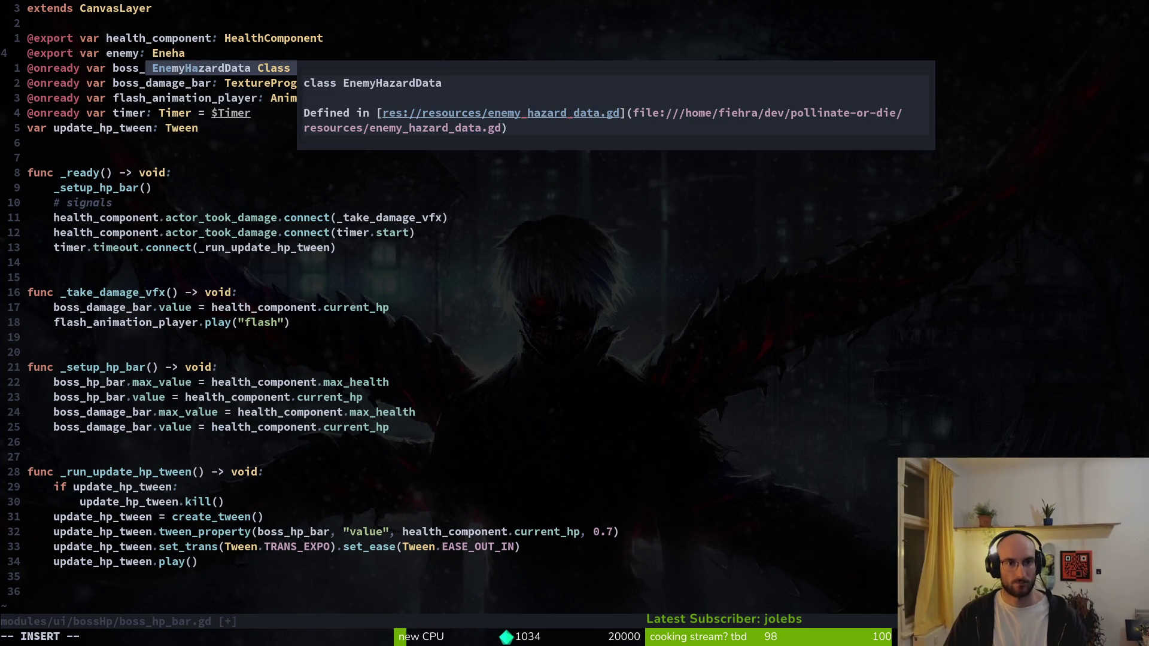
key(Return)
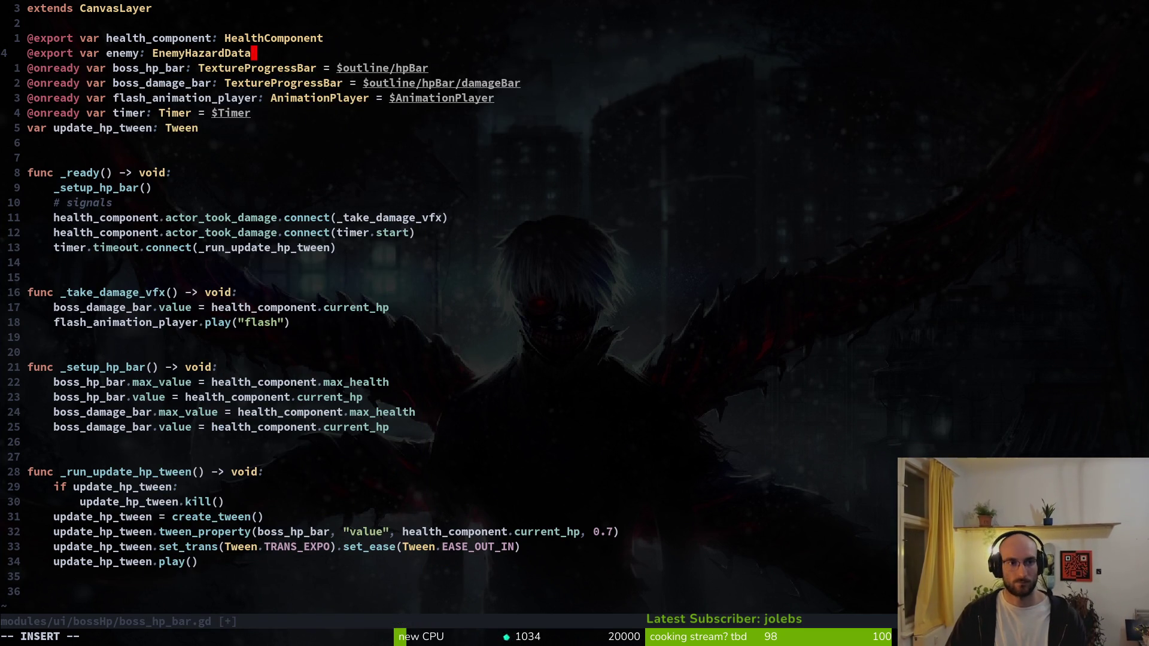
key(Escape)
text(:w)
key(Return)
- Quick Load rhinobeetle_data.tres as bossHpBar's Enemy and save the rhino_beetle scene
key(alt+Tab)
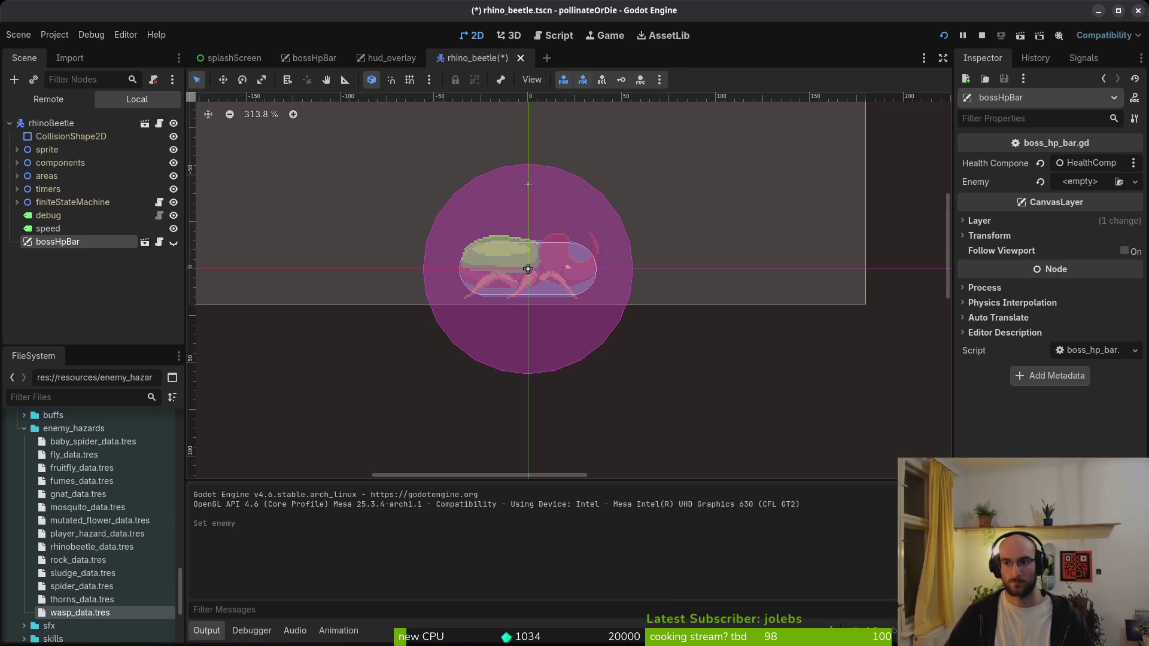
click(1078, 183)
click(1078, 183)
click(1079, 184)
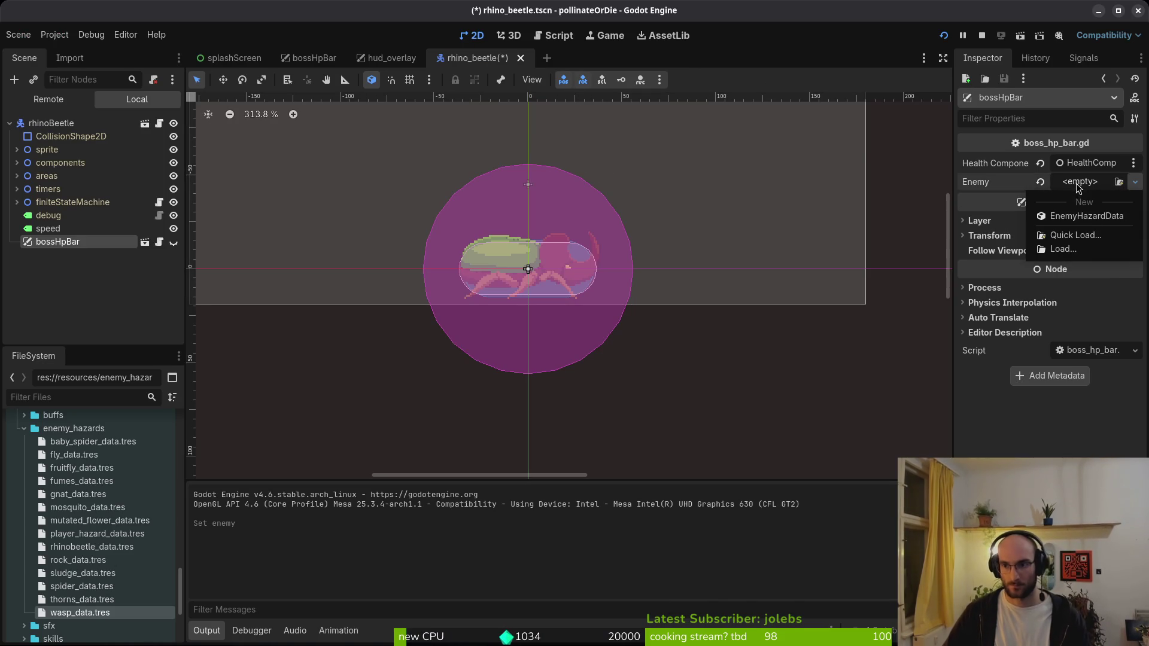
click(1075, 235)
text(rhino)
key(Return)
key(ctrl+s)
key(alt+Tab)
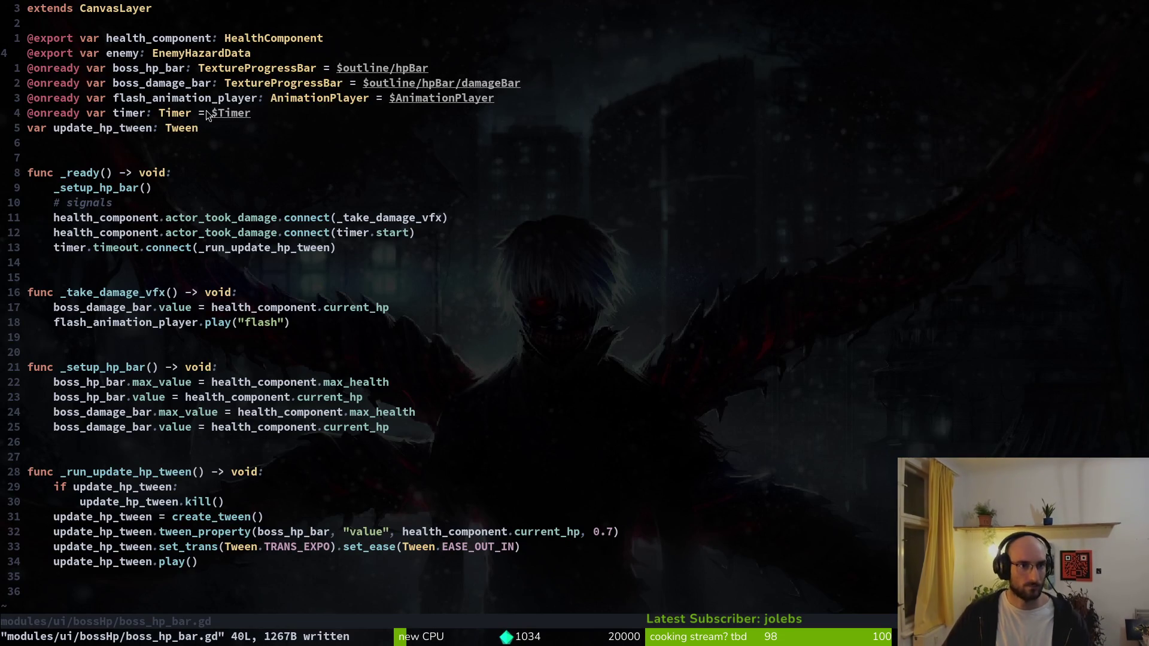
click(146, 205)
click(158, 187)
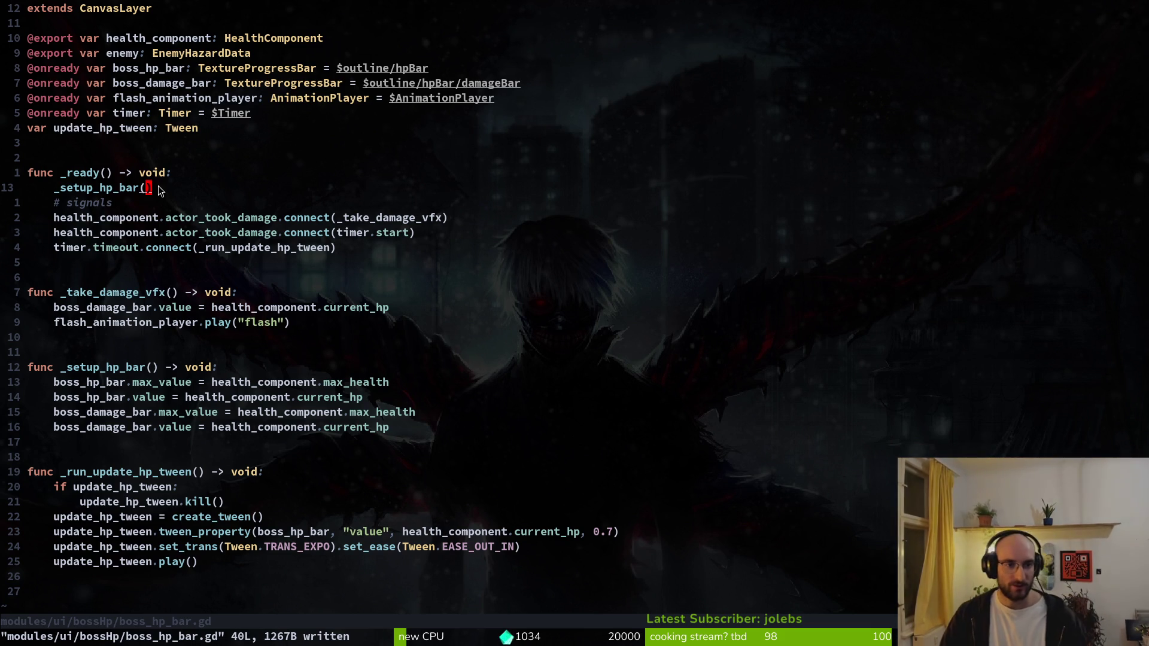
key(o)
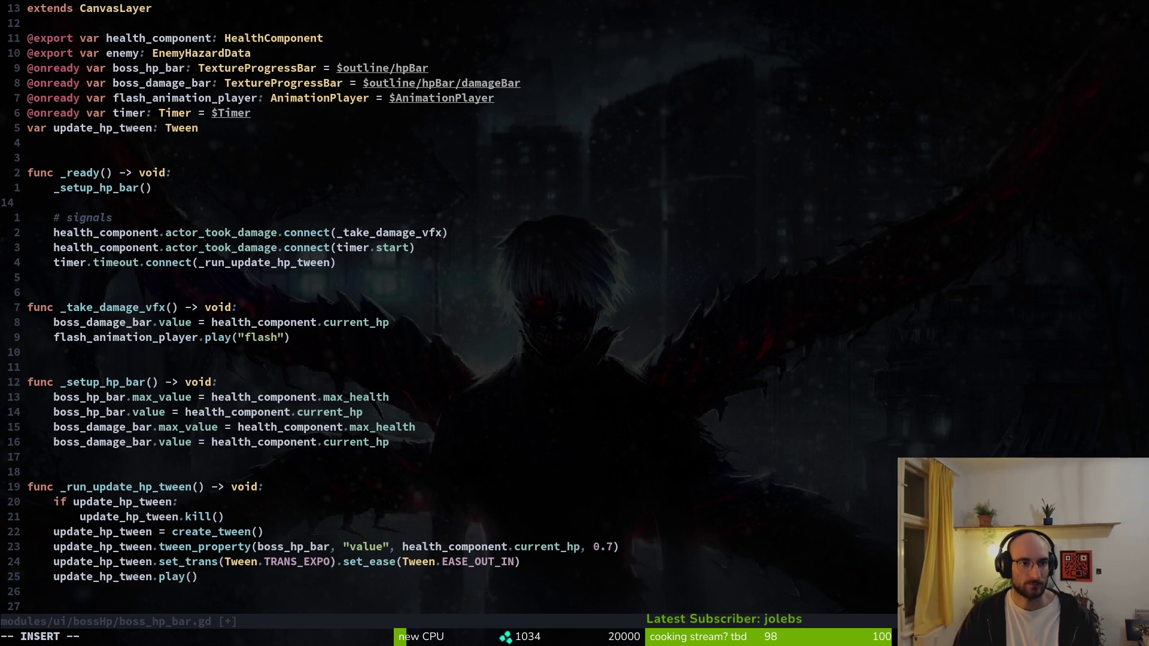
key(Escape)
key(k)
key(k)
key(k)
key(k)
key(k)
text(V)
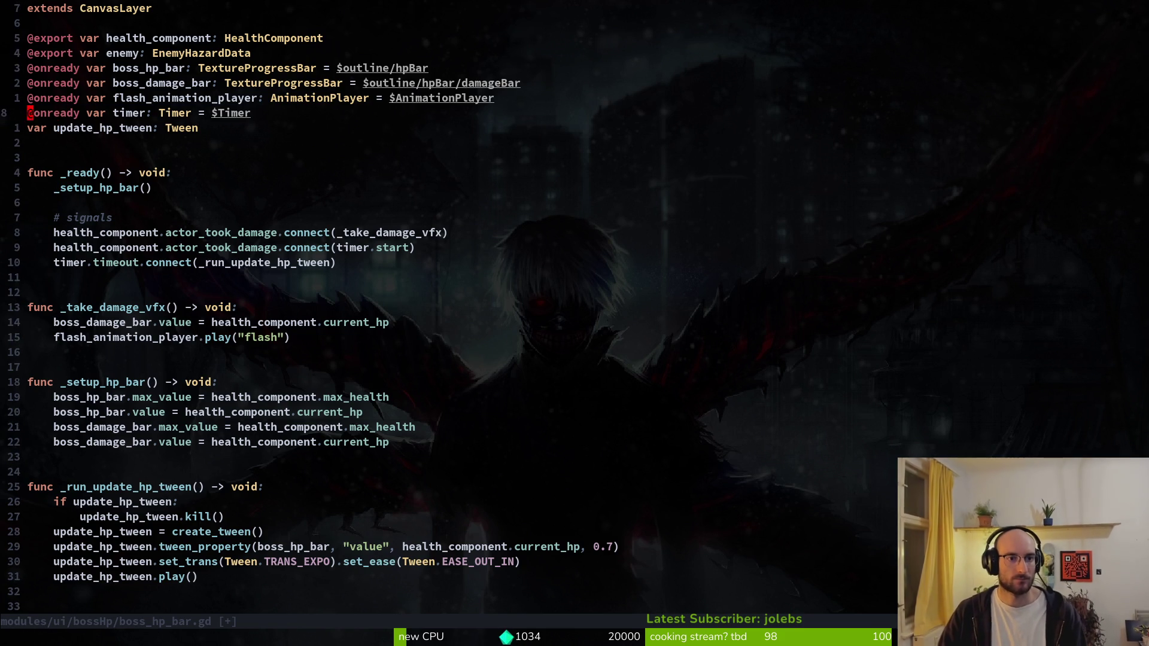
text(yp)
text(cwlabel)
key(Escape)
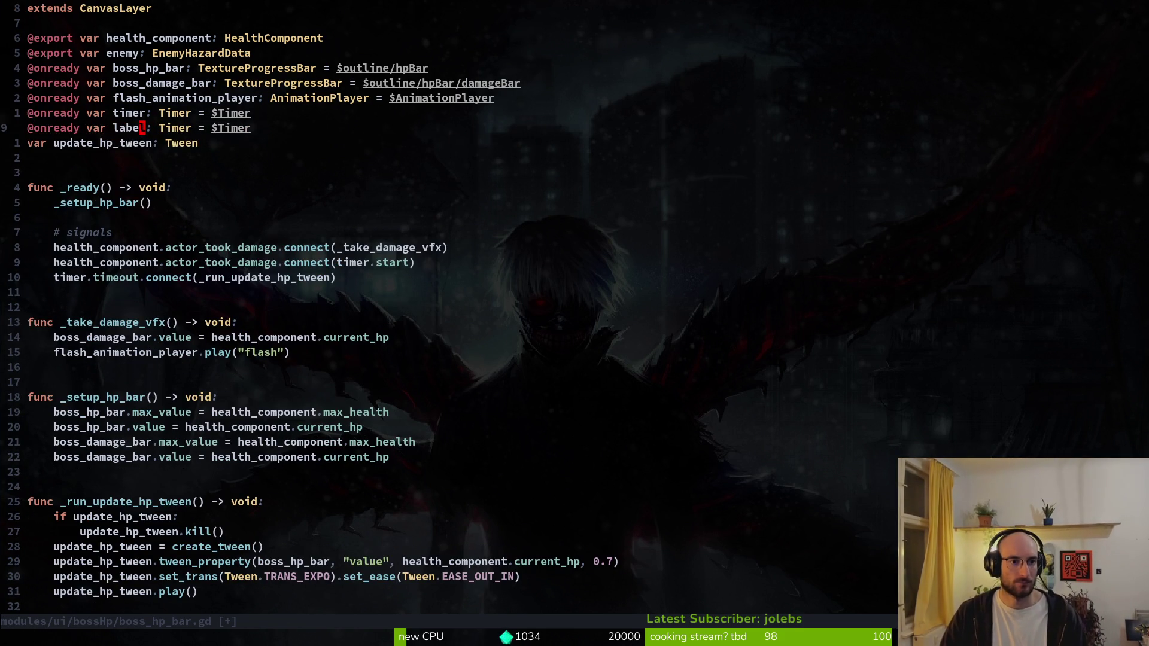
key(w)
key(w)
text(cwLabel)
key(Escape)
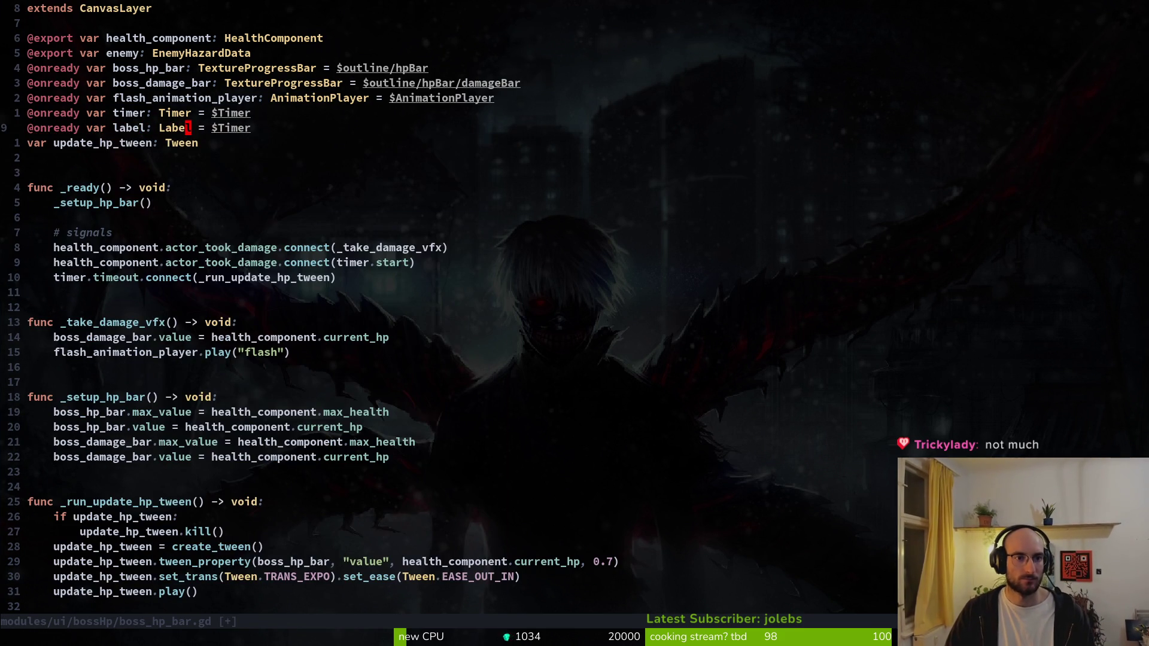
key(w)
key(w)
text(cwoutline/Label)
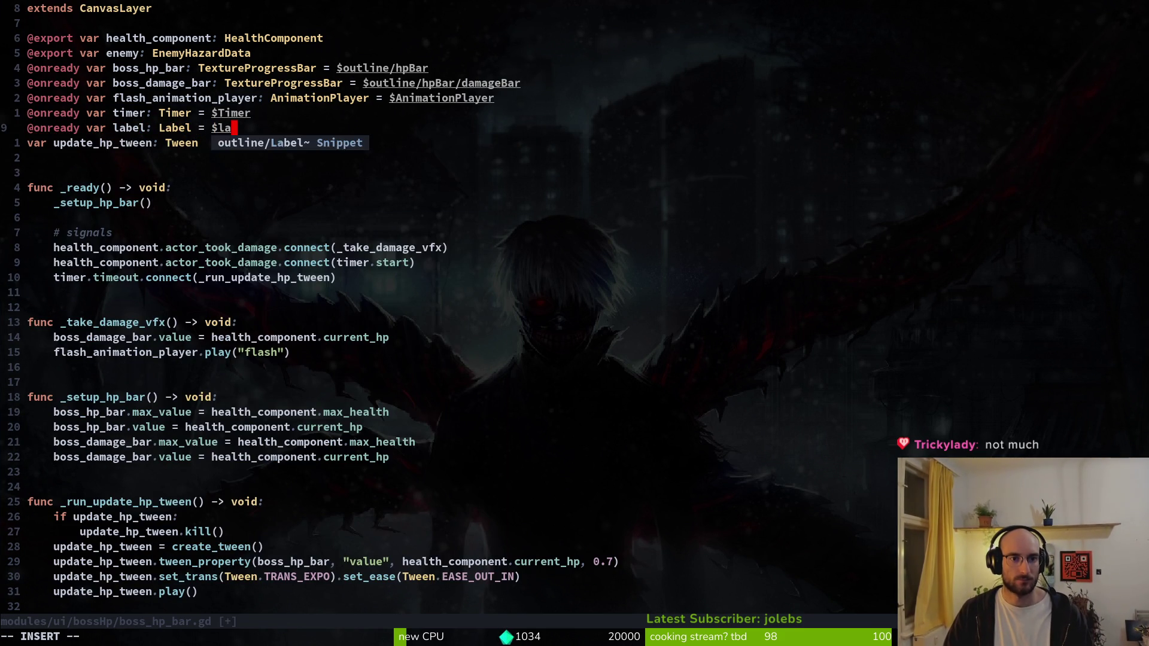
key(Escape)
key(j)
key(j)
key(j)
key(j)
- Add 'label.text = enemy.name' under _setup_hp_bar() and save the script
text(outline/Label)
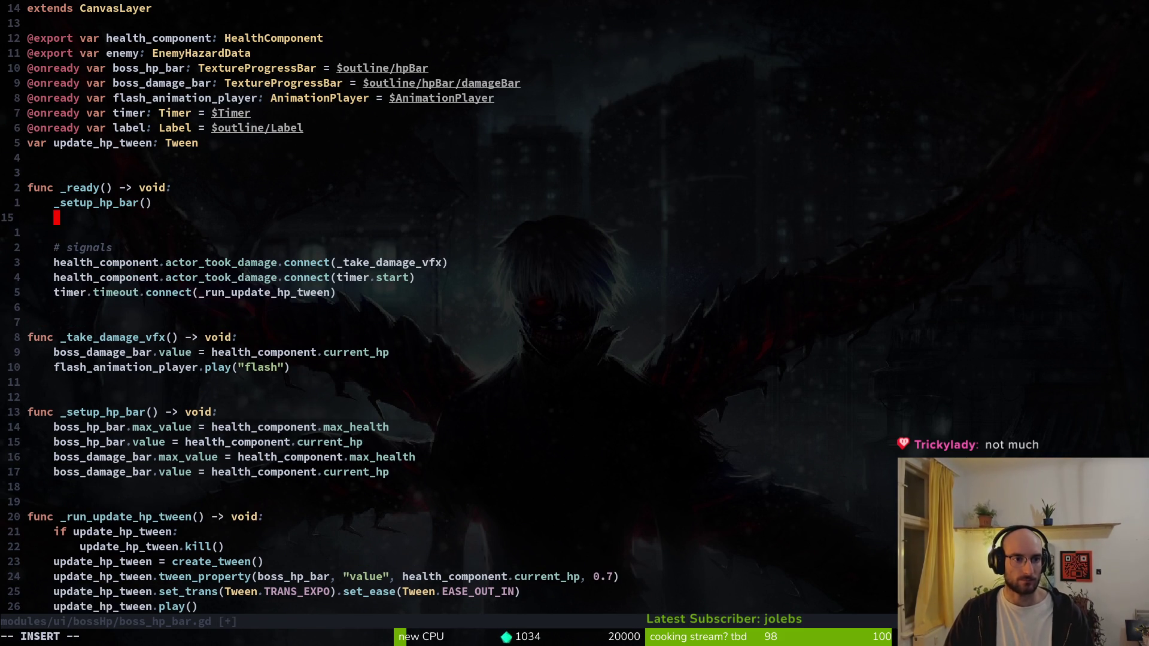
text(.text =)
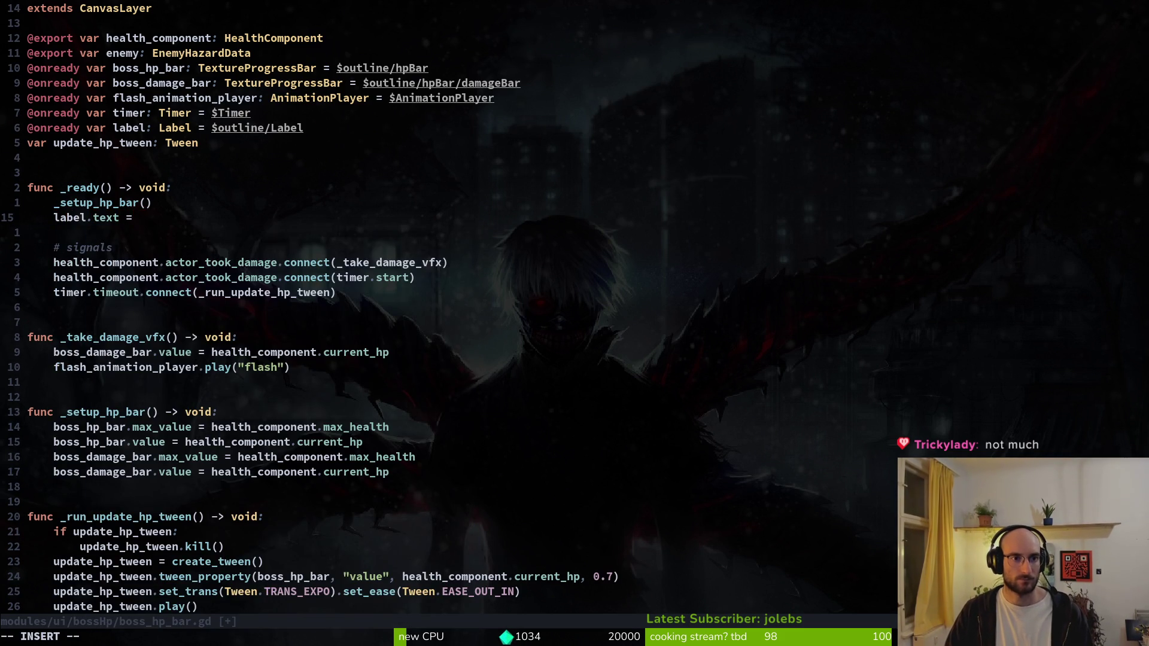
text(enemy.n)
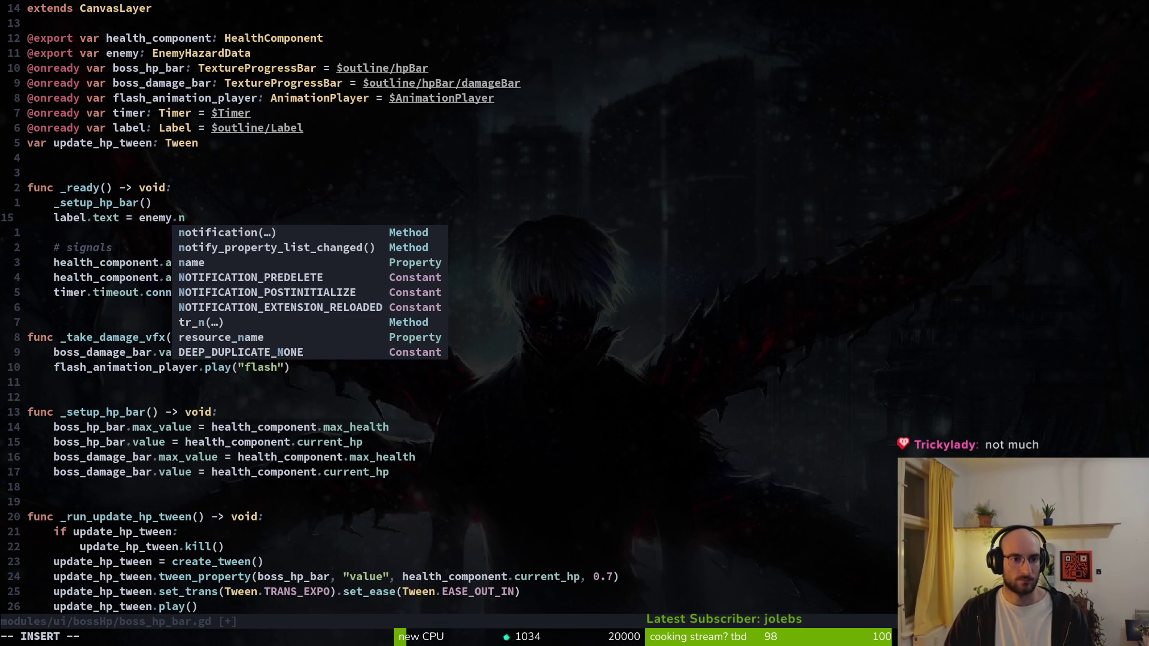
key(Tab)
key(Tab)
key(Return)
key(Escape)
key(u)
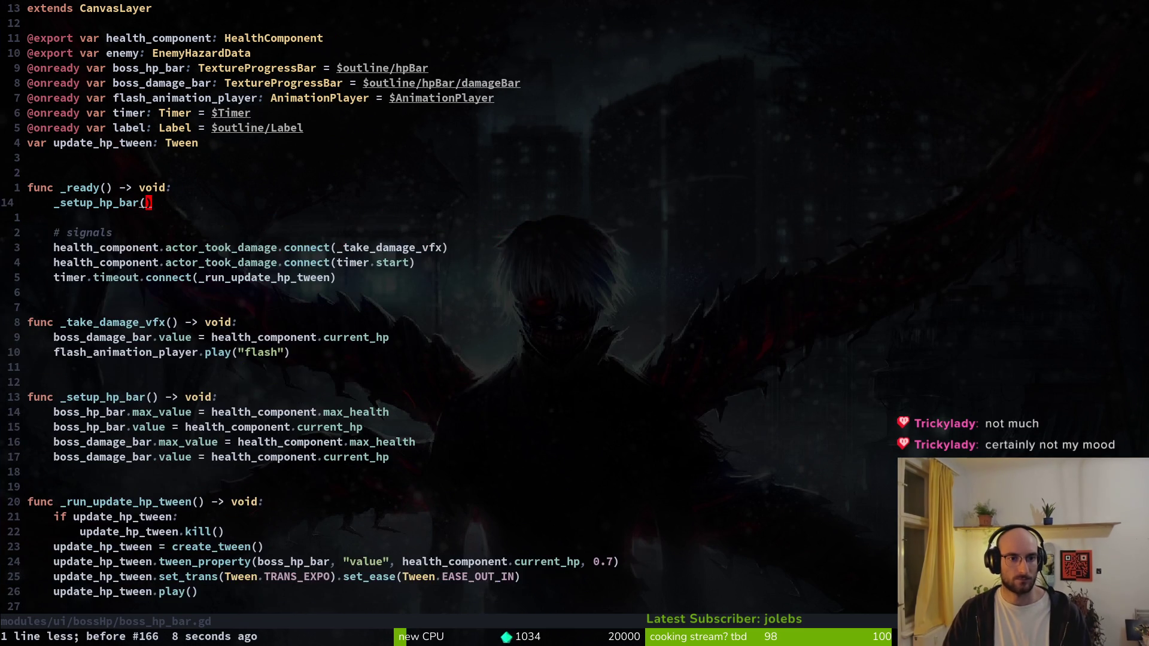
key(ctrl+r)
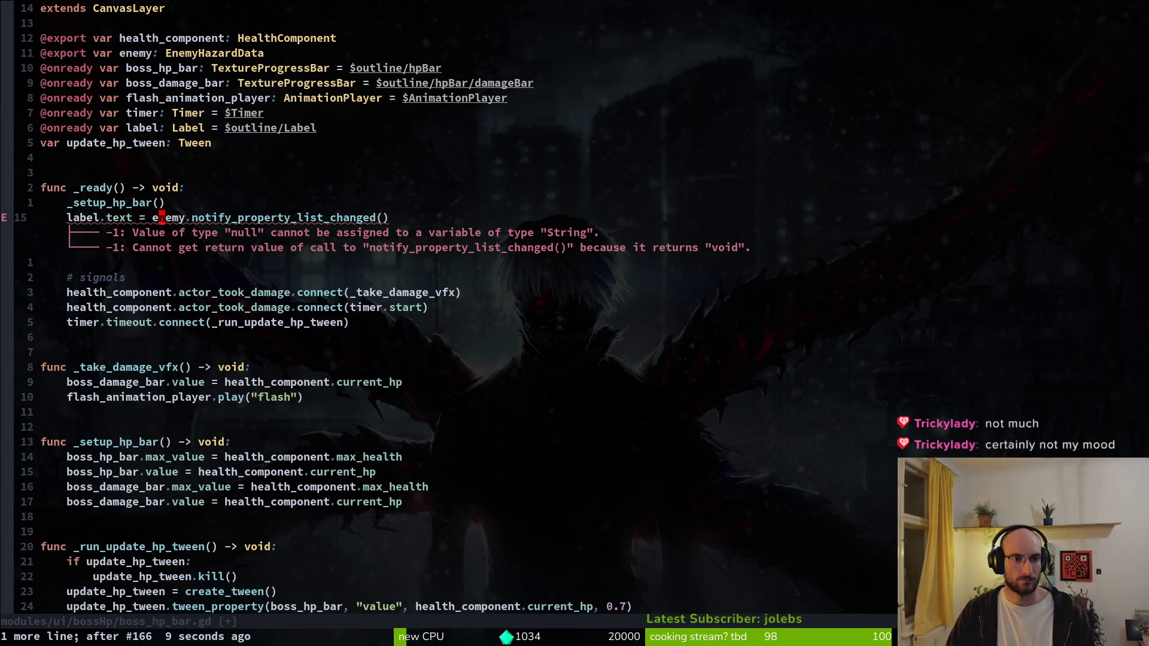
key(c)
key(t)
key(parenright)
text(name)
key(Escape)
text(:w)
key(Return)
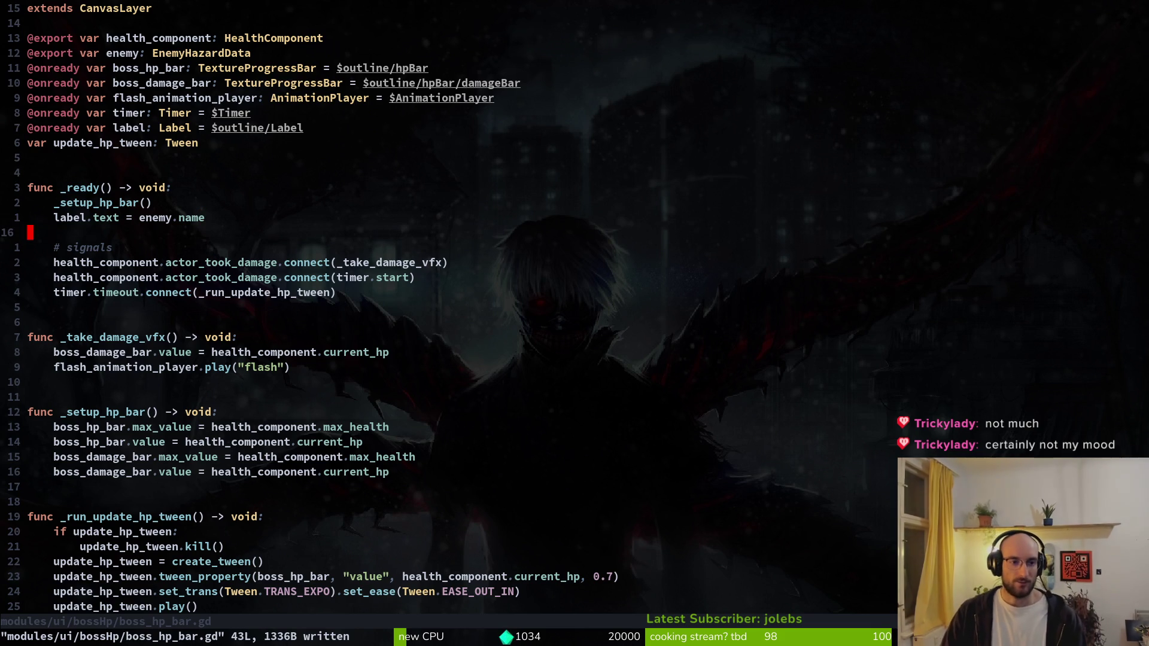
key(alt+Tab)
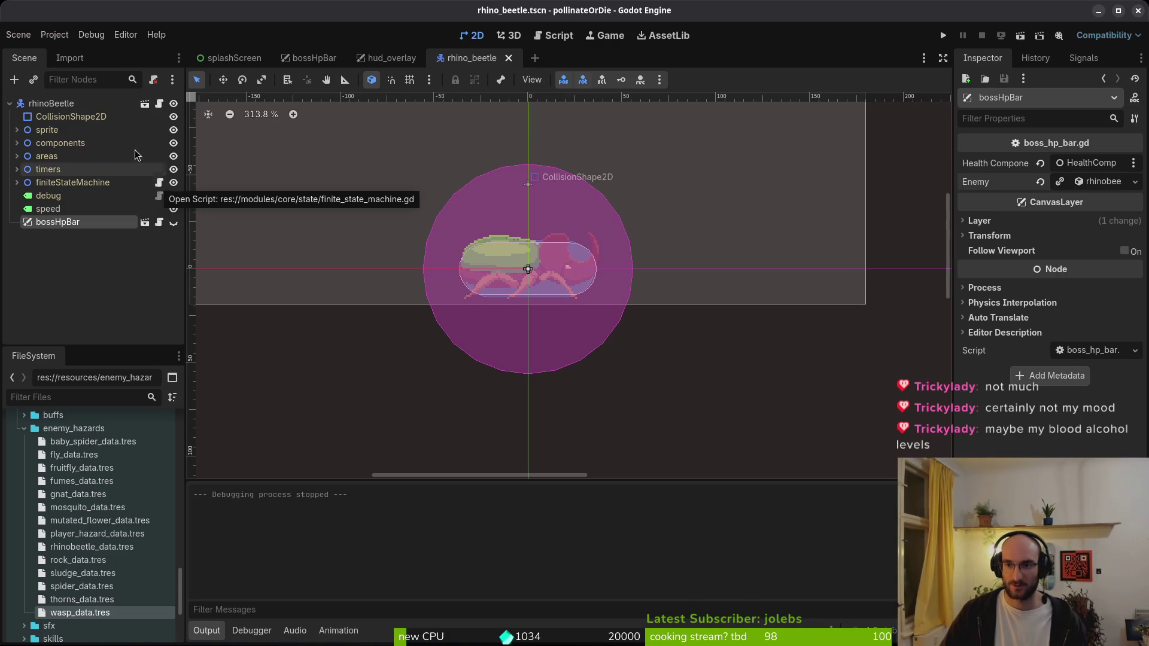
- Run the game and turn off the state-label and pathing debug overlays
click(945, 37)
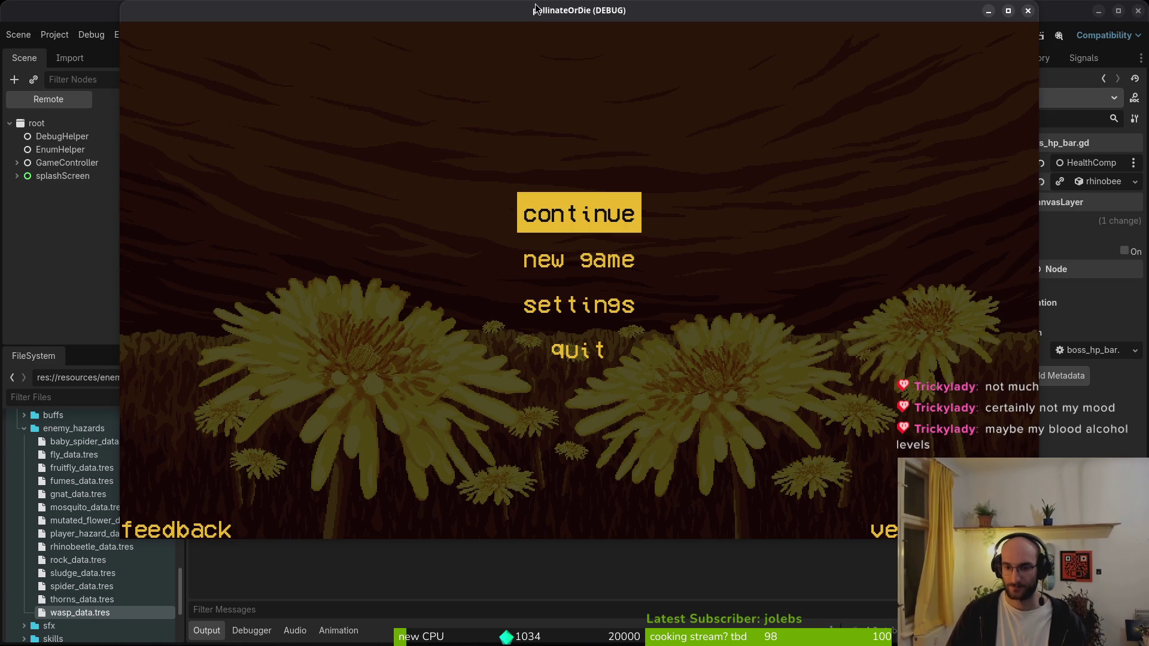
key(Return)
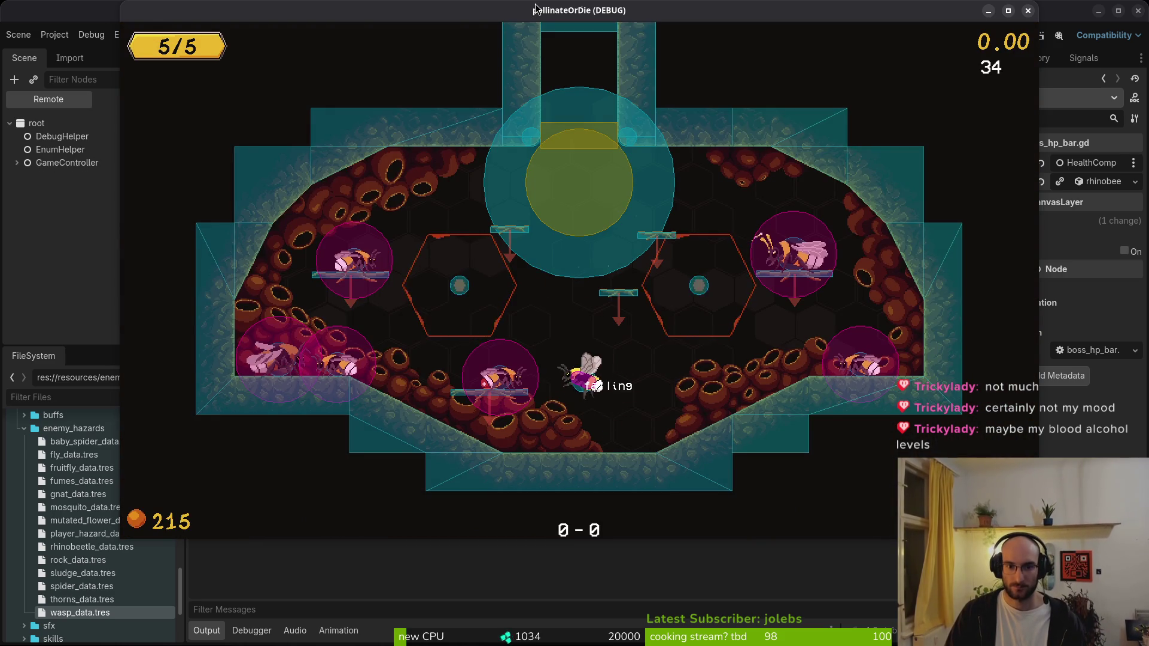
key(Escape)
key(Down)
key(Return)
key(Return)
key(Down)
key(Return)
key(Down)
key(Escape)
- Enter the level select and load boss2, where the debugger breaks at line 15
key(Left)
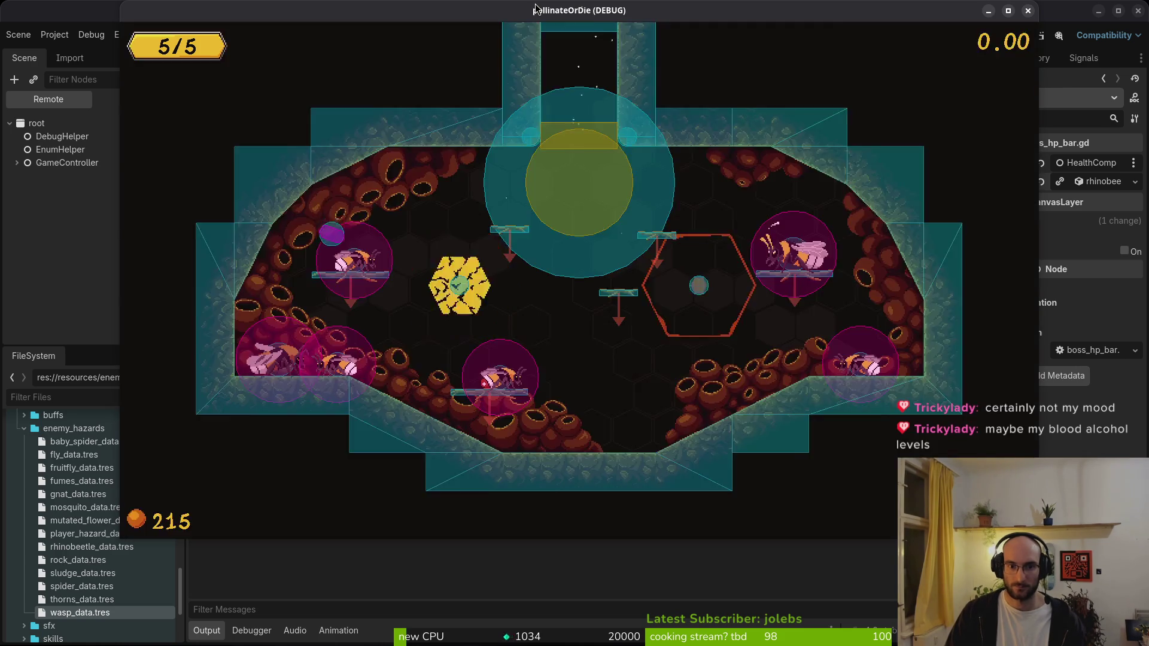
key(Escape)
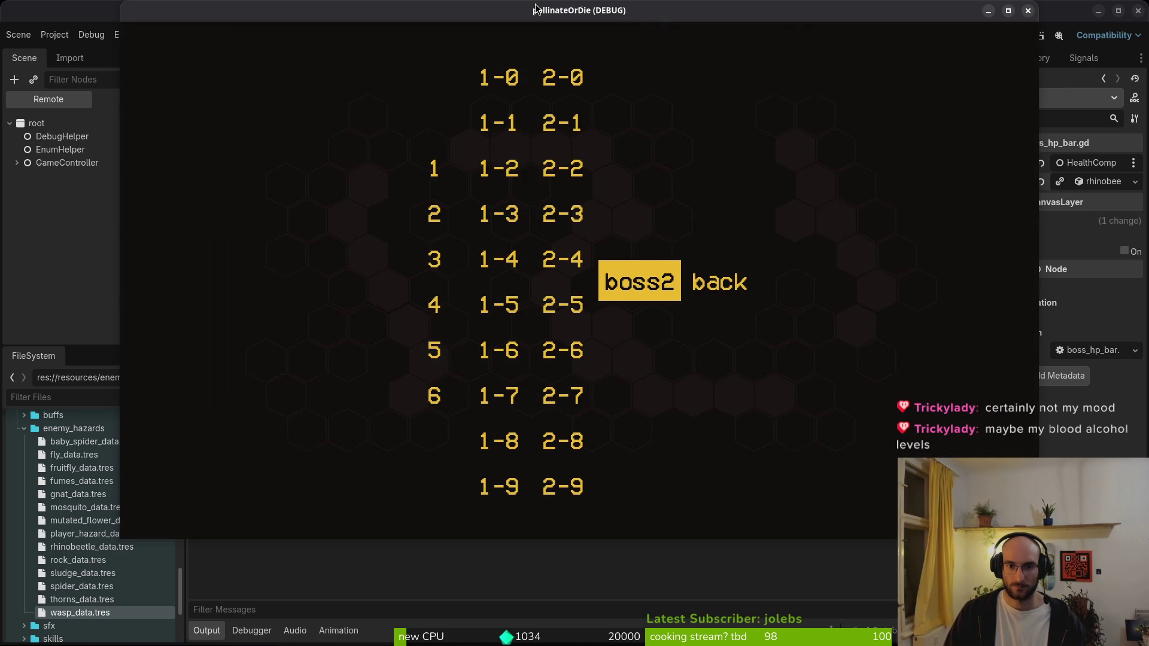
key(Return)
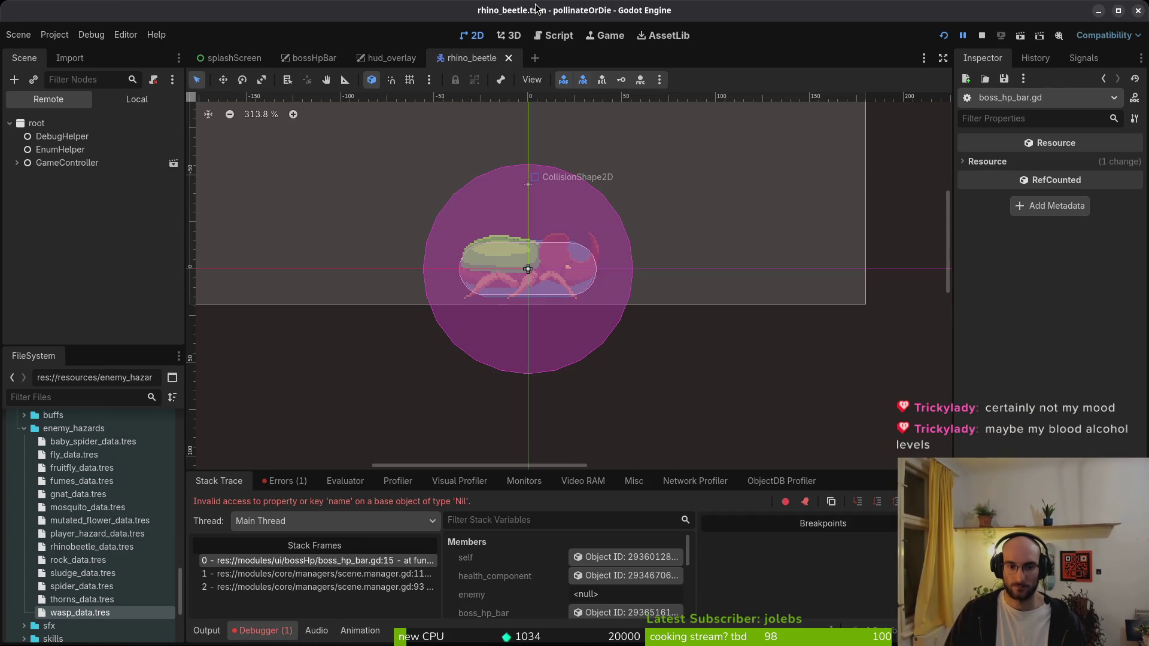
- Open the spider.tscn scene through quick file search
key(ctrl+shift+o)
text(spi)
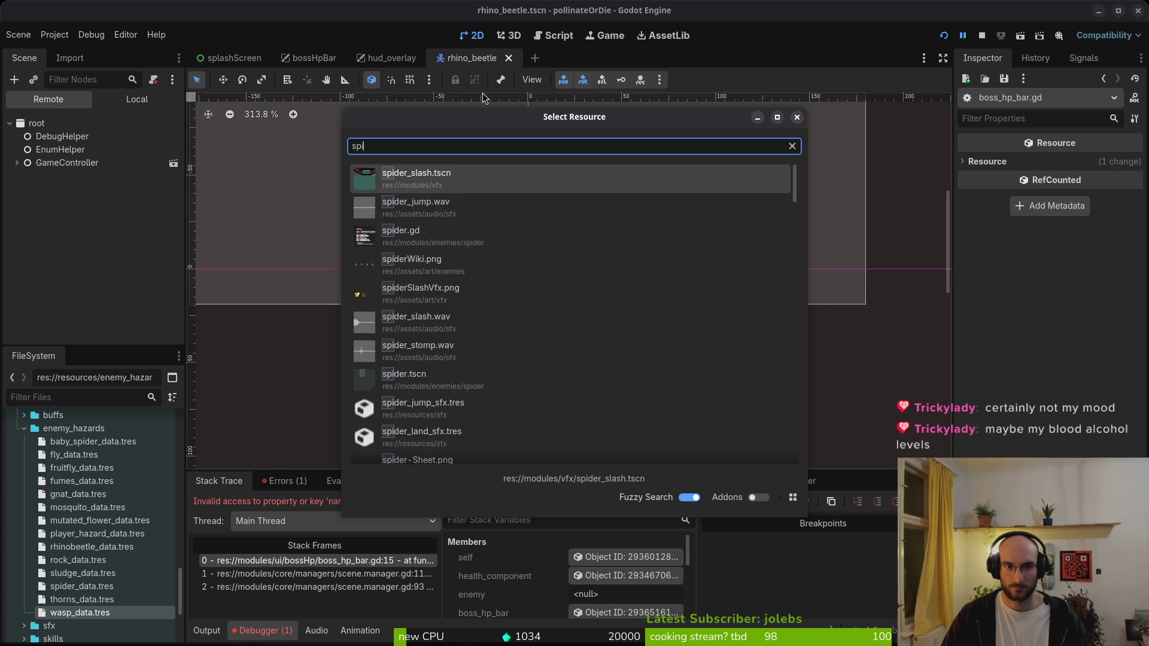
key(Return)
key(ctrl+shift+o)
text(psits)
key(Down)
key(Down)
key(Down)
key(Down)
key(Return)
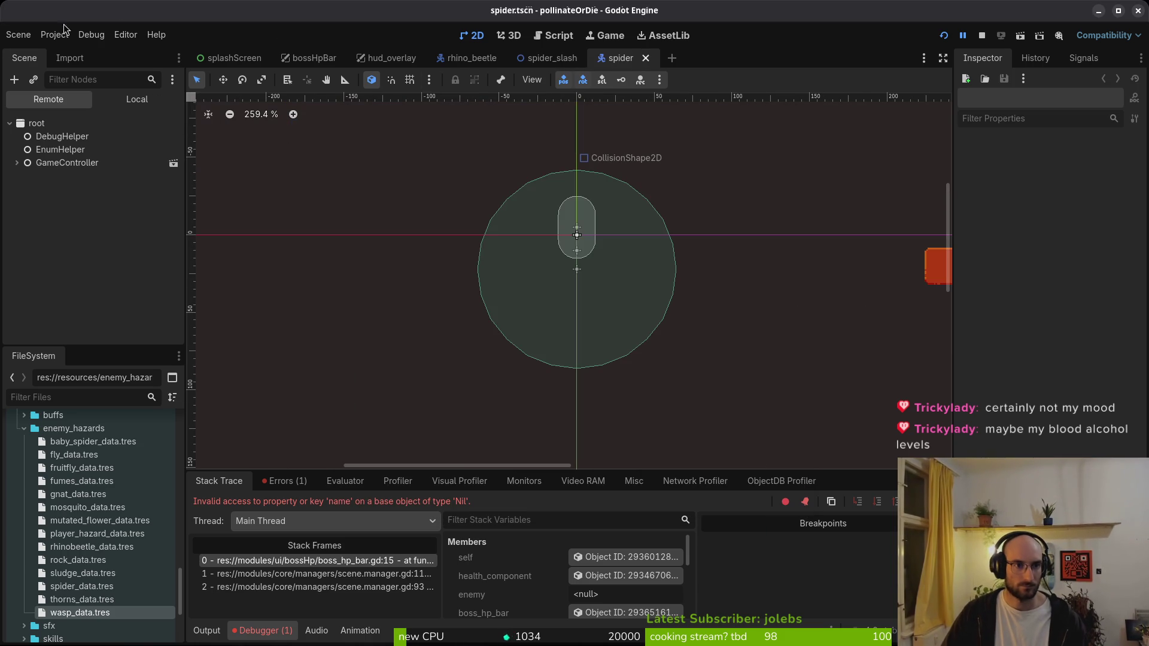
- Quick Load spider_data.tres as the spider bossHpBar's Enemy, save, and rerun from rhino_beetle
click(139, 98)
click(58, 242)
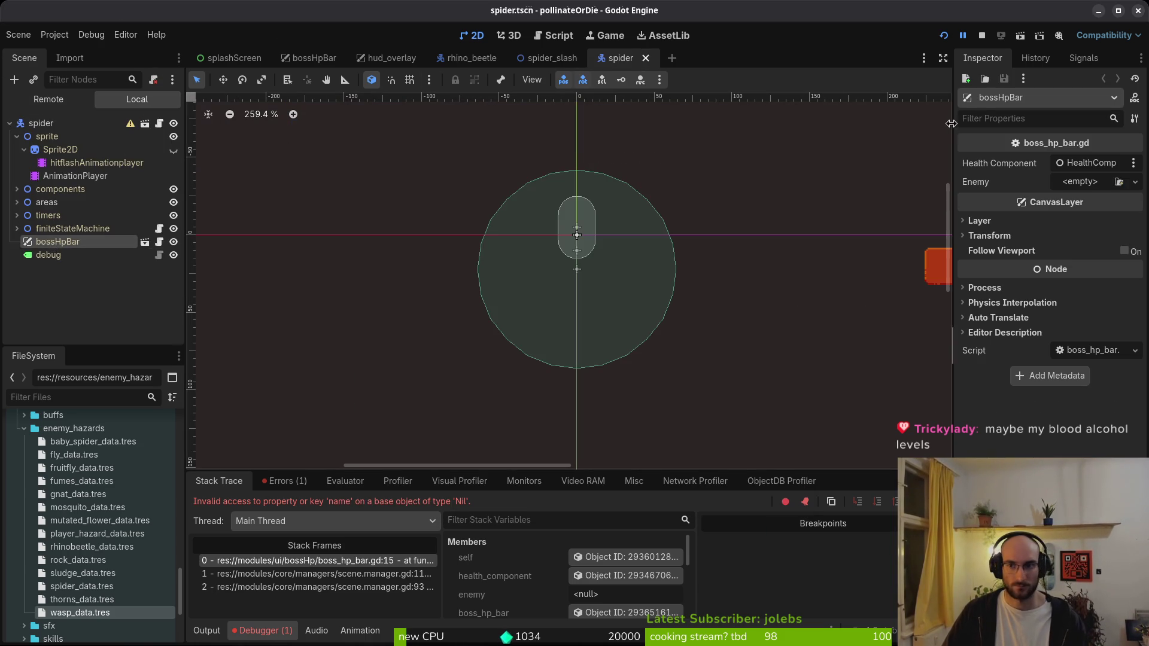
click(1082, 187)
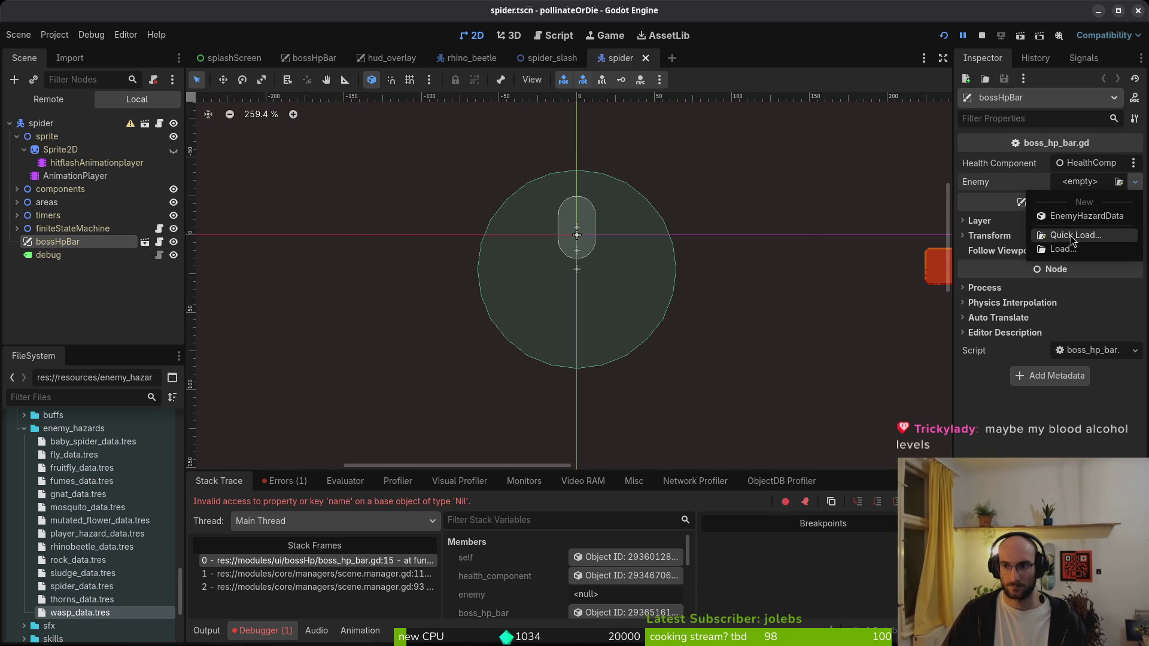
click(1071, 231)
text(spid)
key(Return)
key(ctrl+s)
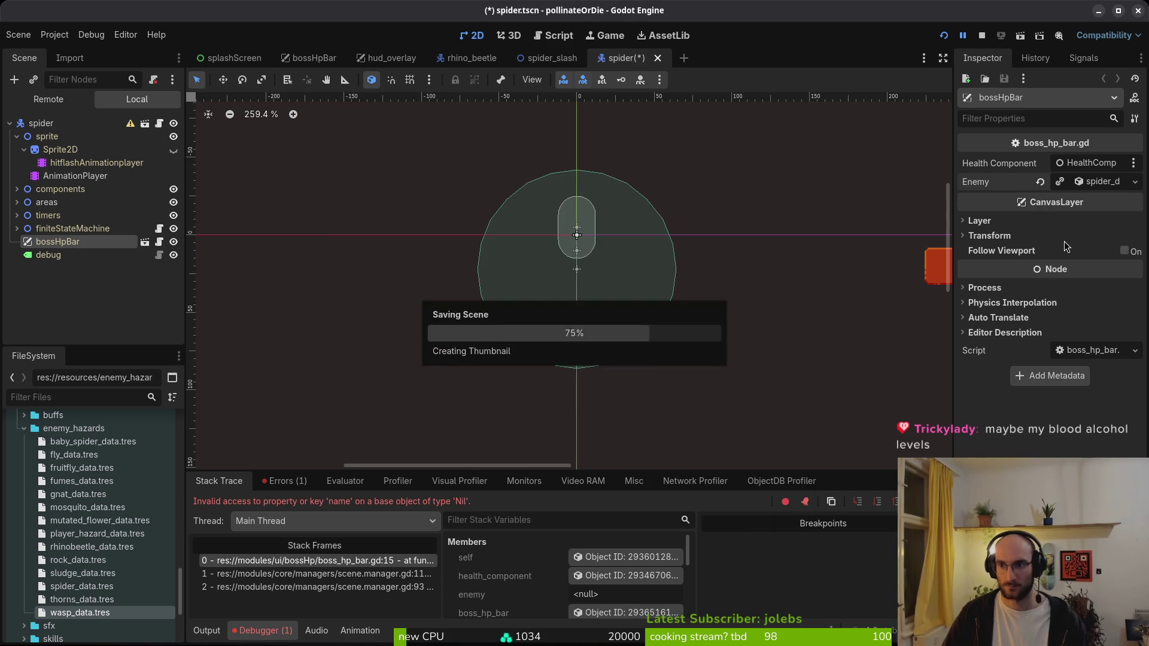
click(472, 58)
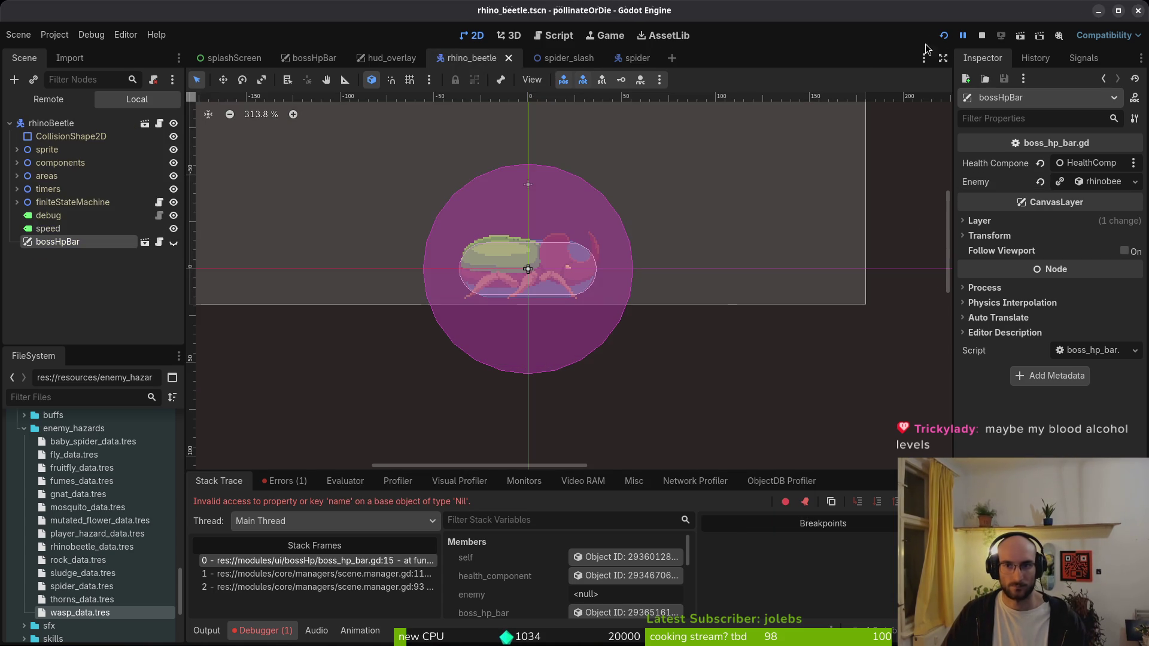
click(945, 37)
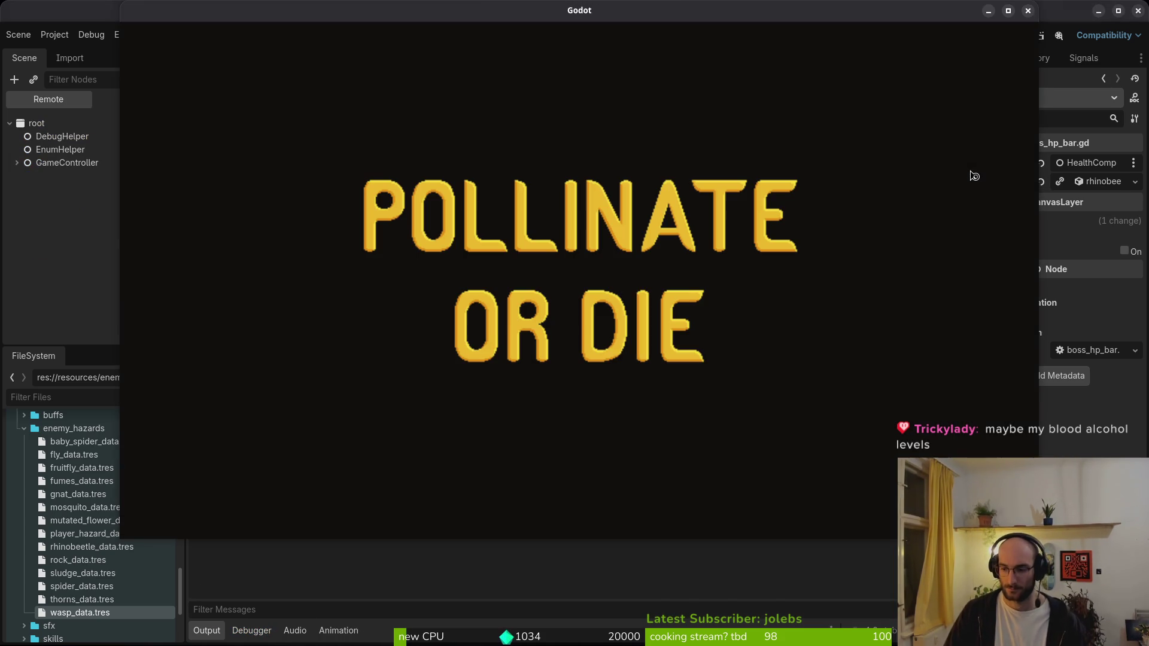
- Continue from the main menu and turn off the state labels and collision display overlays
key(Return)
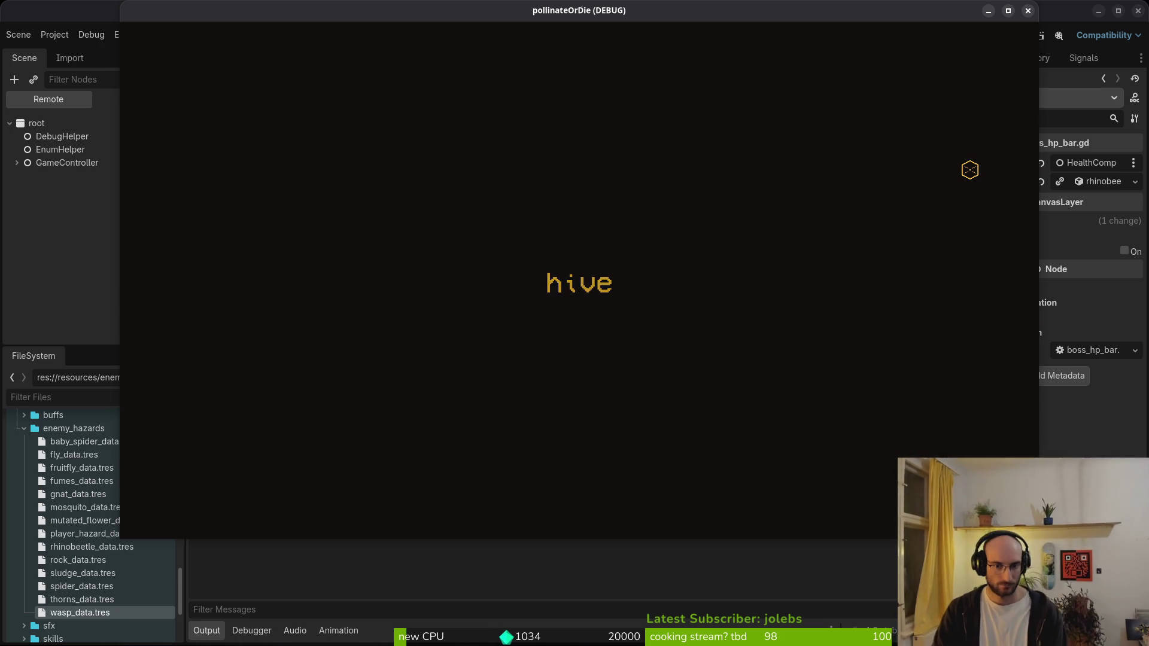
key(Escape)
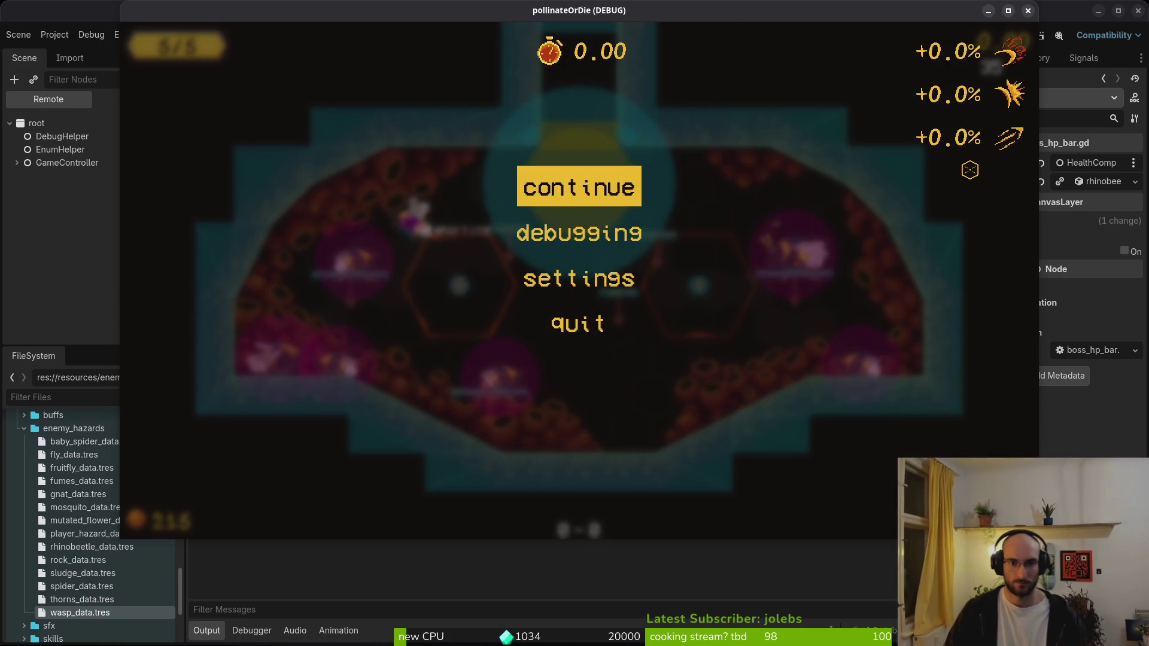
key(Down)
key(Return)
key(Down)
key(Return)
key(Down)
- Load level 5 with the rhino boss, check its RHINO_NAME bar, then close the game
key(Return)
key(Escape)
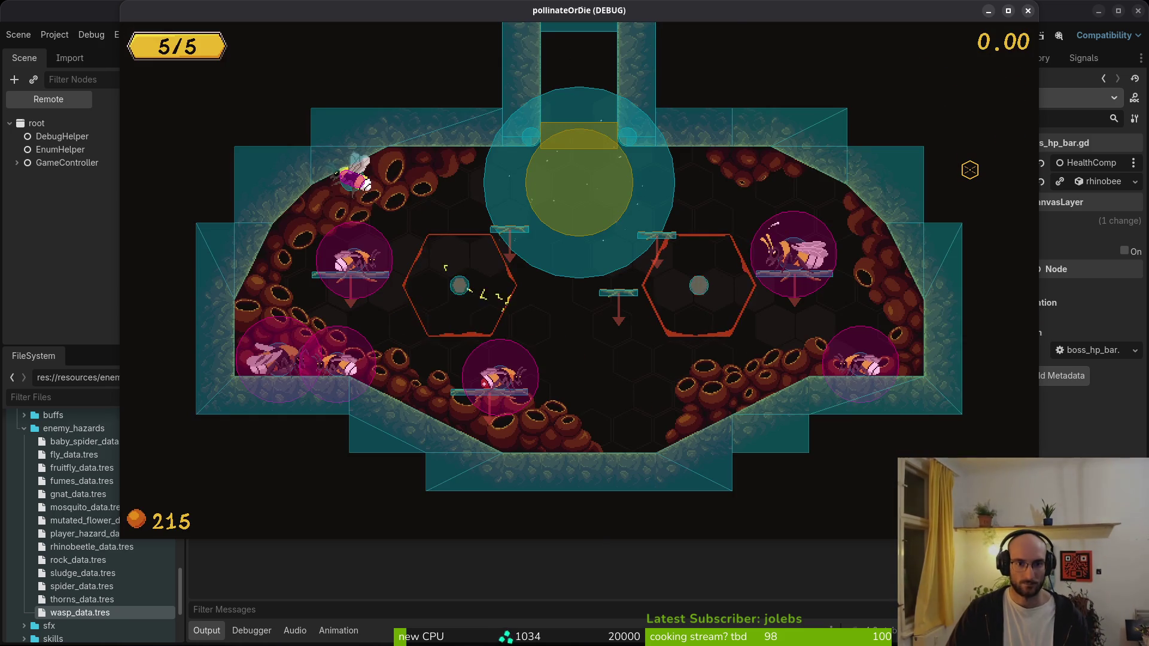
key(Escape)
key(Left)
key(Left)
key(Down)
key(Down)
key(Left)
key(Return)
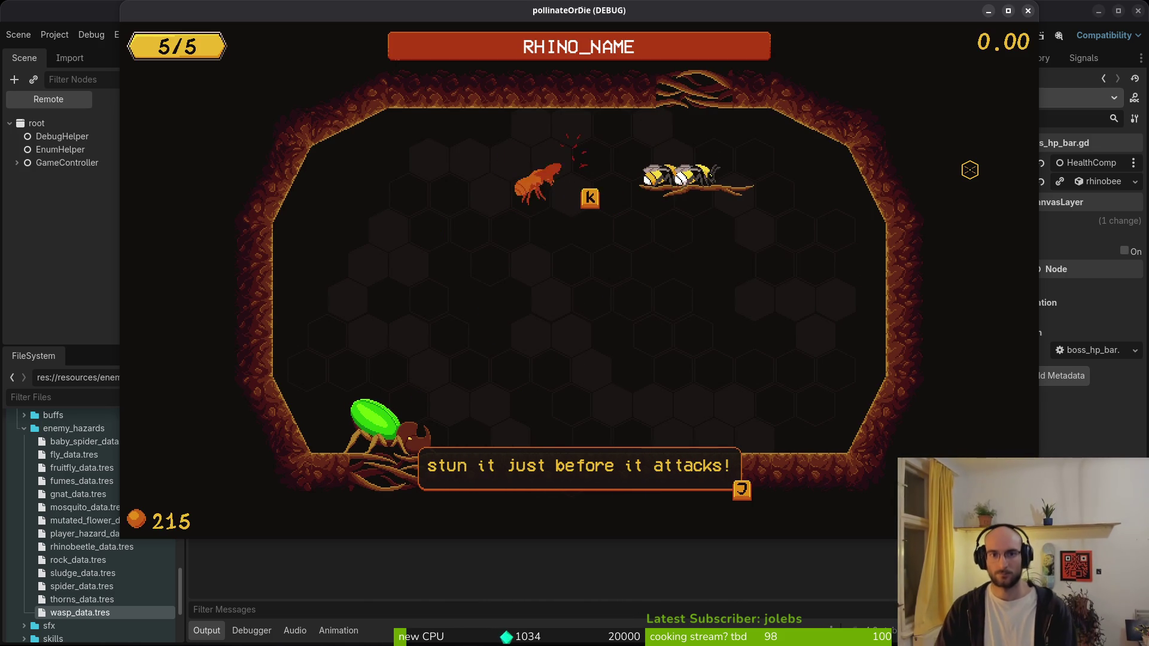
key(F8)
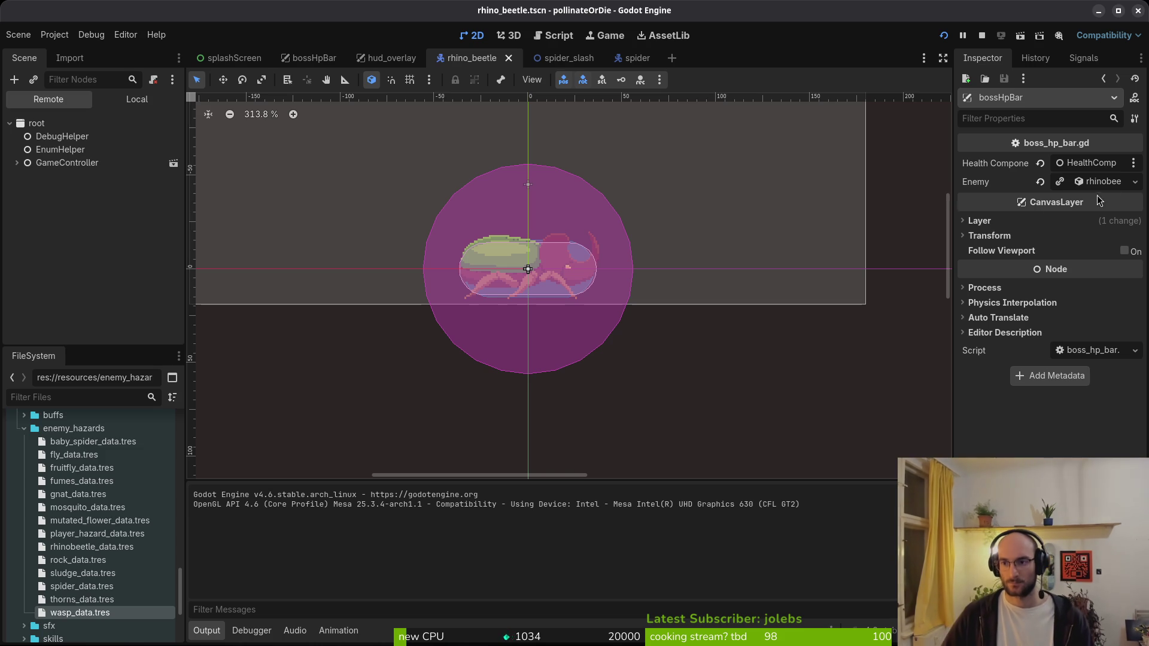
- Trim the bossHpBar enemy's Name value and save the rhino_beetle scene
click(1100, 181)
click(1125, 202)
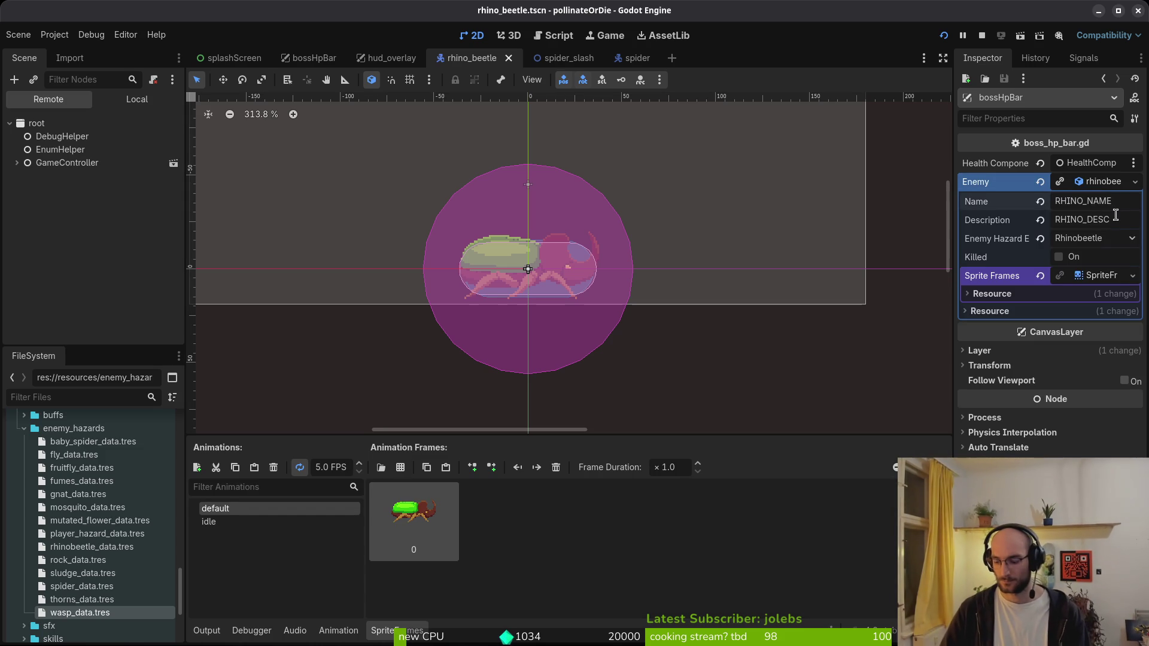
key(BackSpace)
key(BackSpace)
key(BackSpace)
key(ctrl+s)
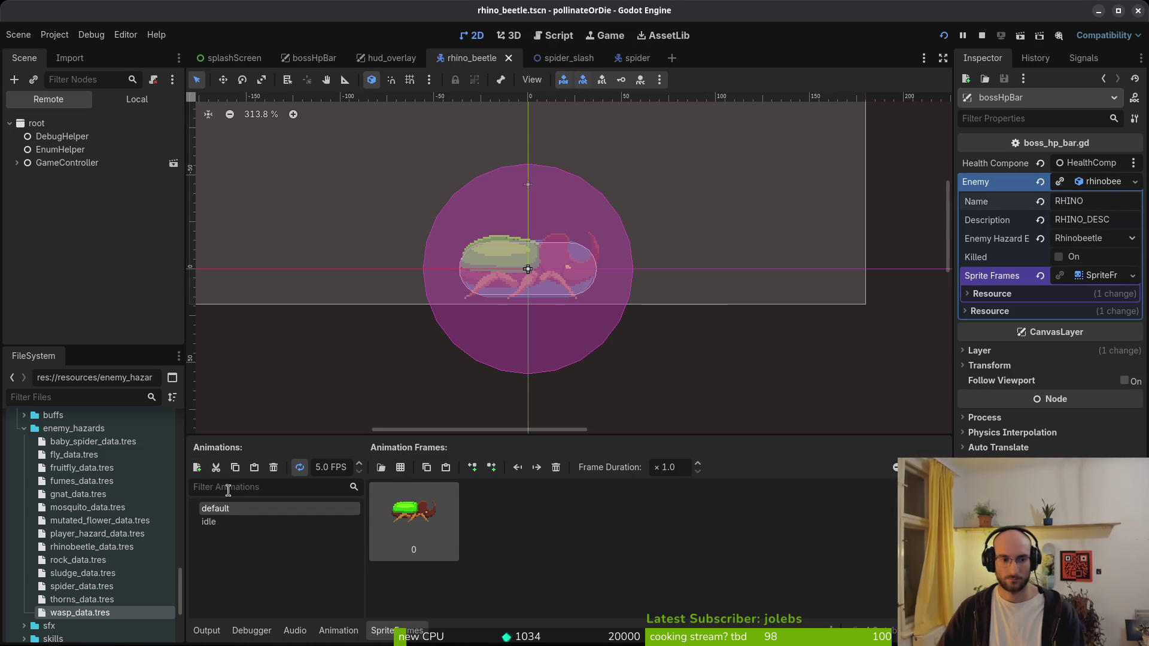
- Inspect the wasp, thorns, gnat, mosquito, mutated flower and player hazard enemy data files
click(62, 612)
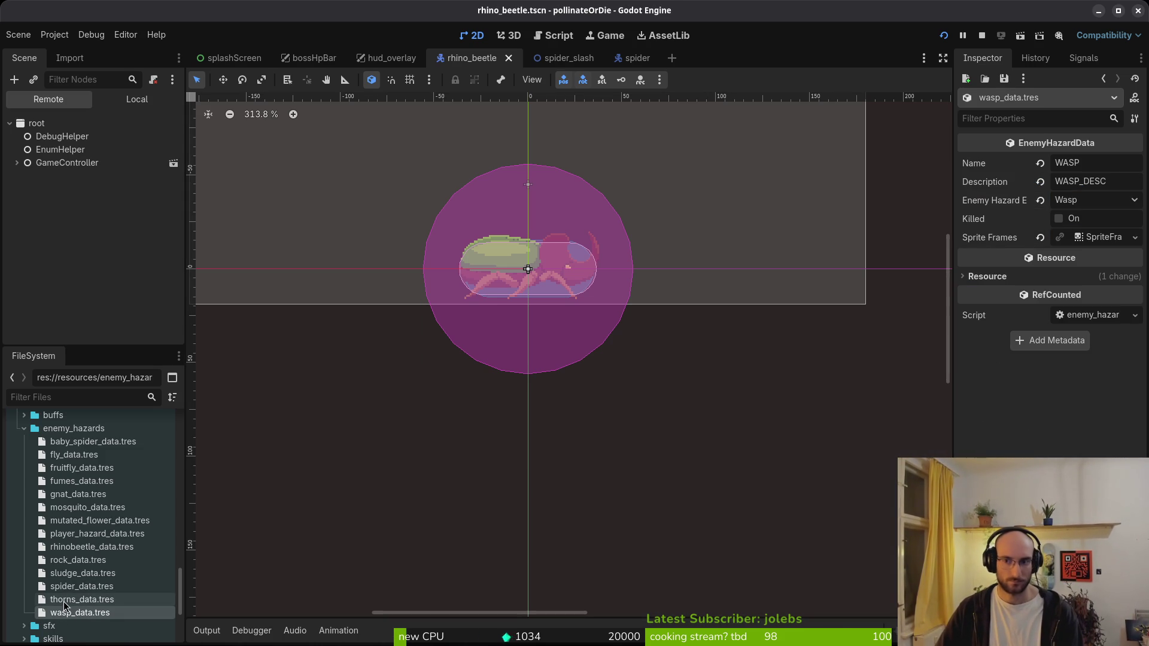
click(67, 600)
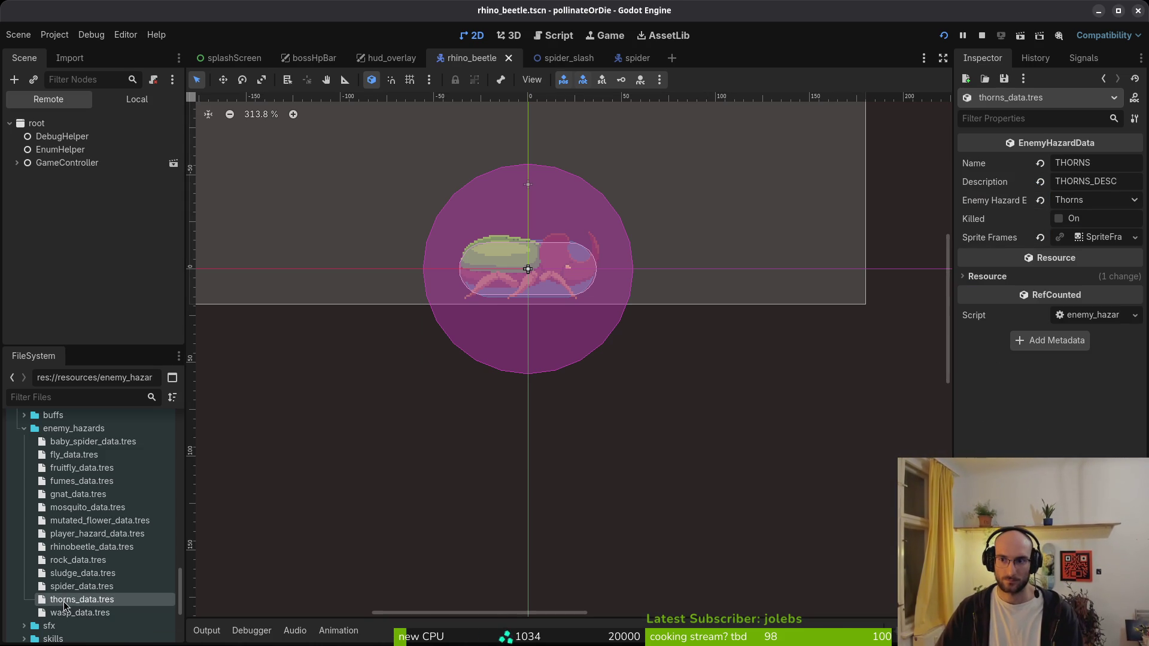
click(70, 495)
click(73, 511)
click(71, 521)
click(70, 533)
- Check the mutated flower, rhinobeetle and spider data, then run the rhino beetle scene with F6
click(81, 520)
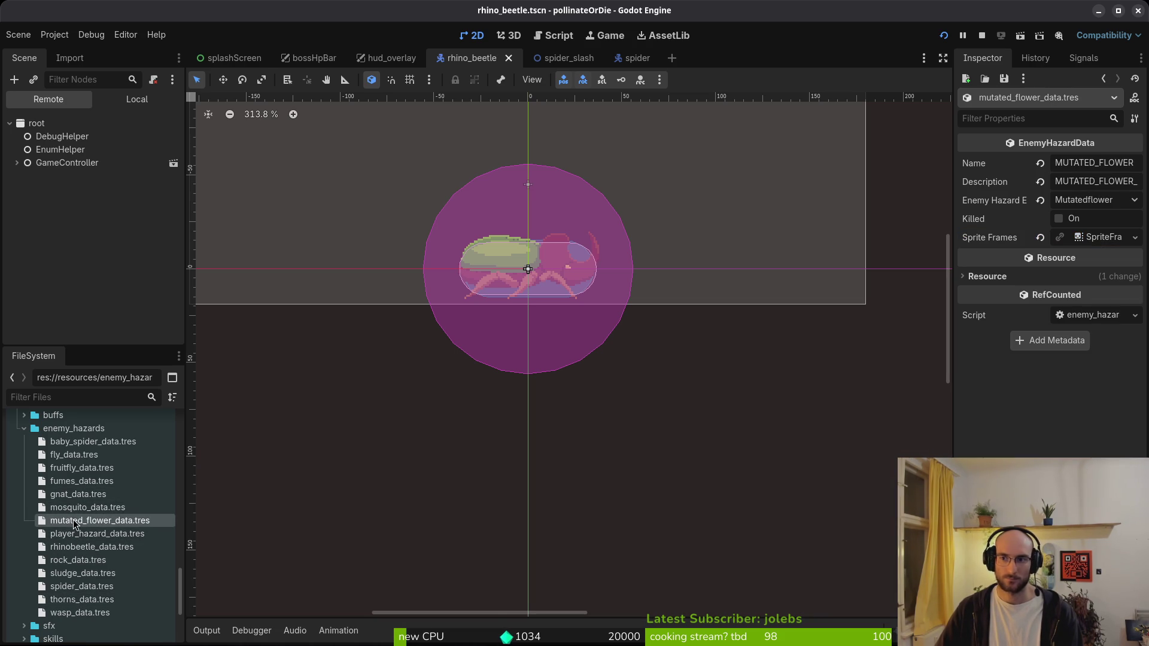
click(114, 550)
click(101, 560)
key(Down)
key(Down)
key(F6)
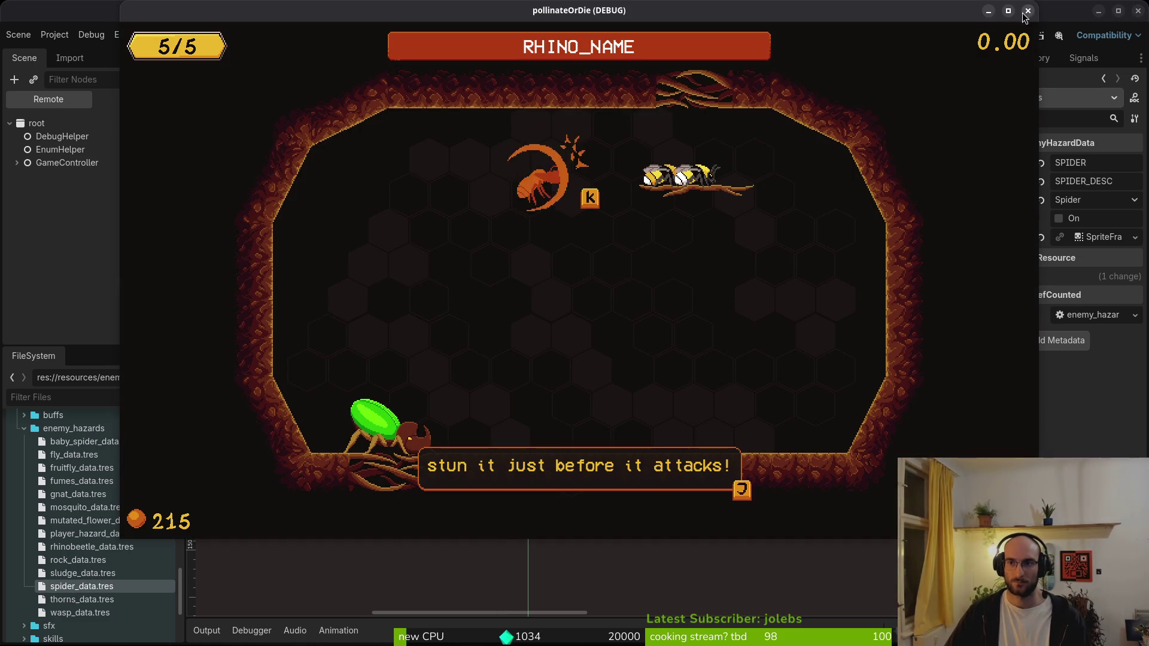
- Dismiss the stun hint with J, watch the rhino fight, then close the pollinateOrDie (DEBUG) window
key(j)
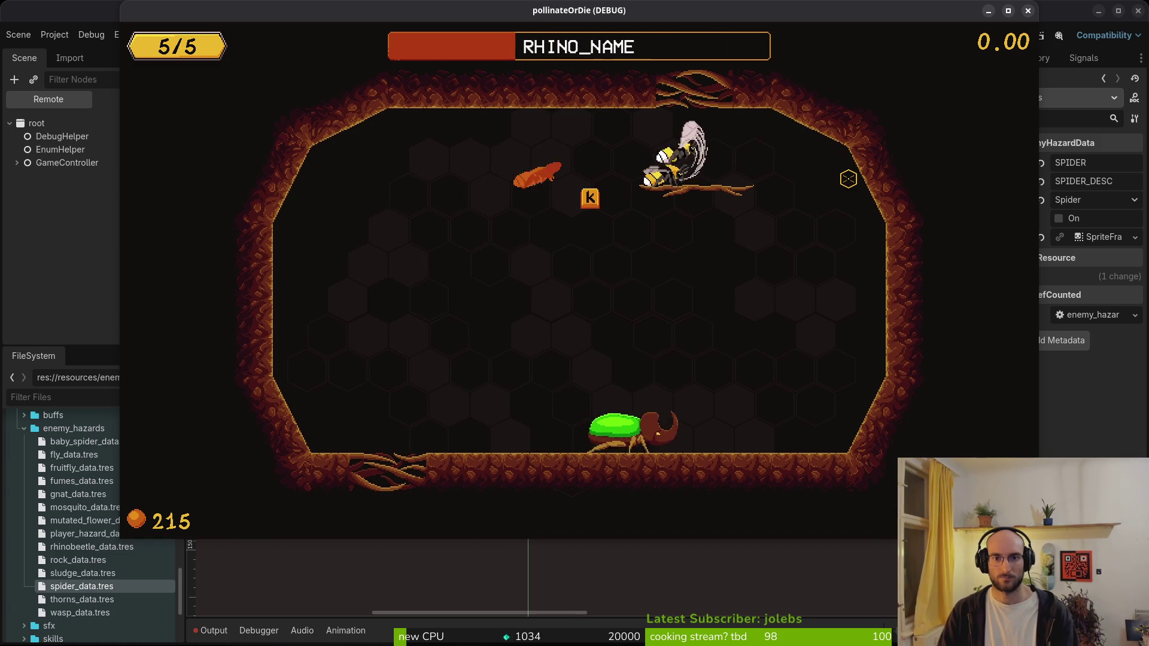
click(1027, 12)
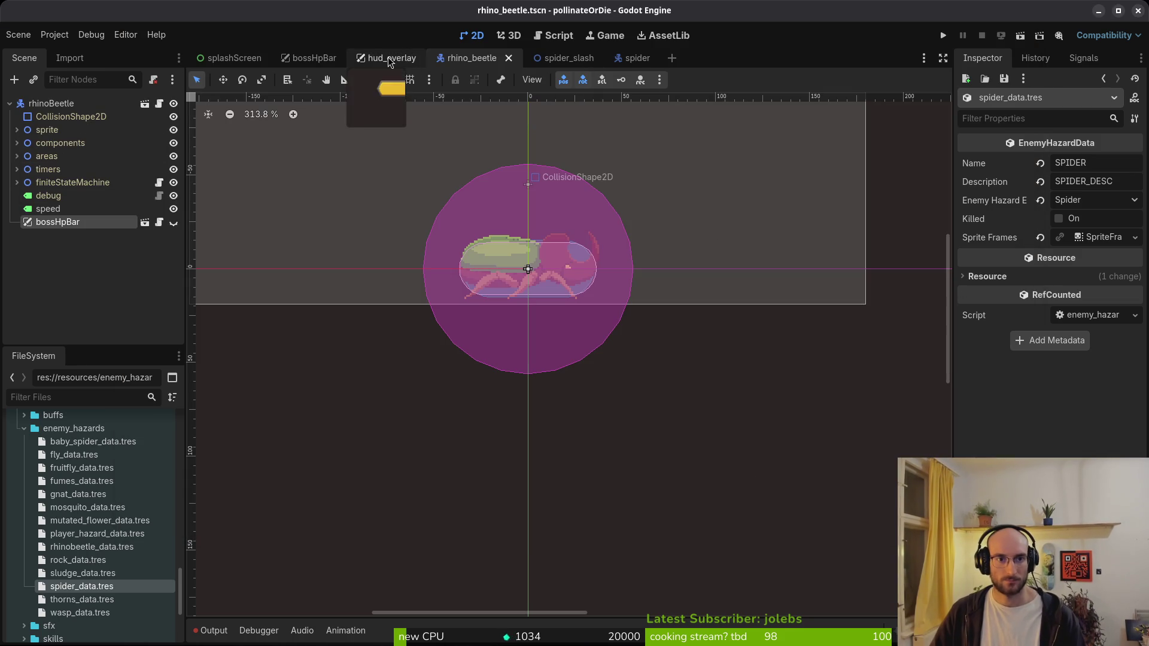
- In bossHpBar, give the Label a ShaderMaterial using hpbar.gdshader
click(312, 58)
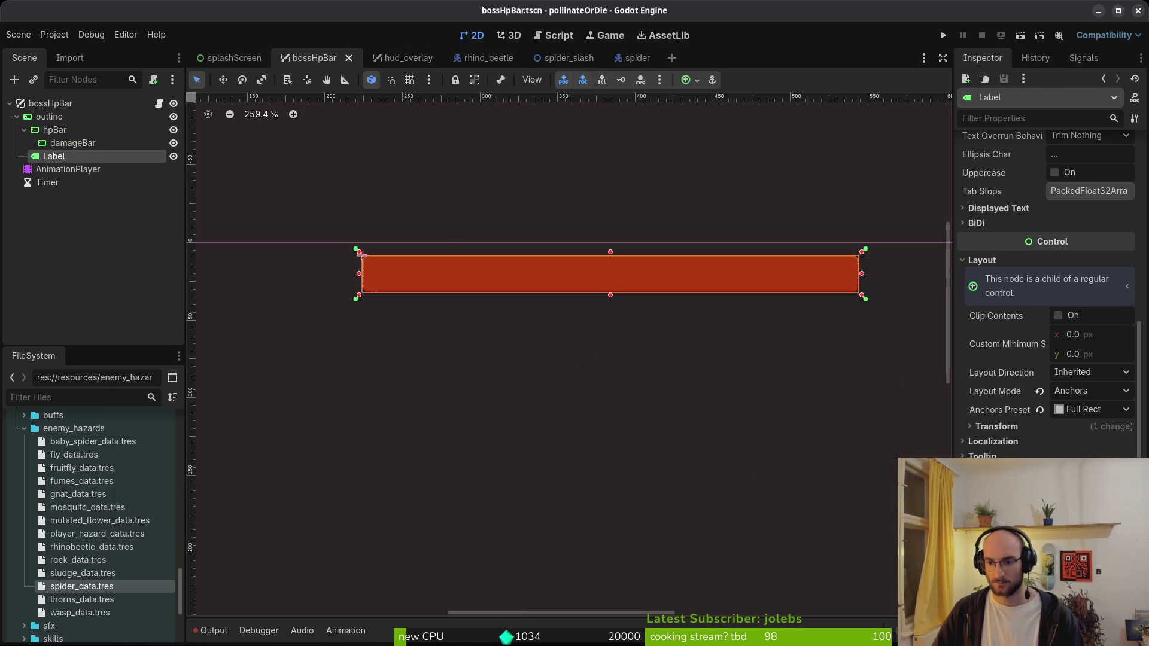
scroll(1047, 299, down, 3)
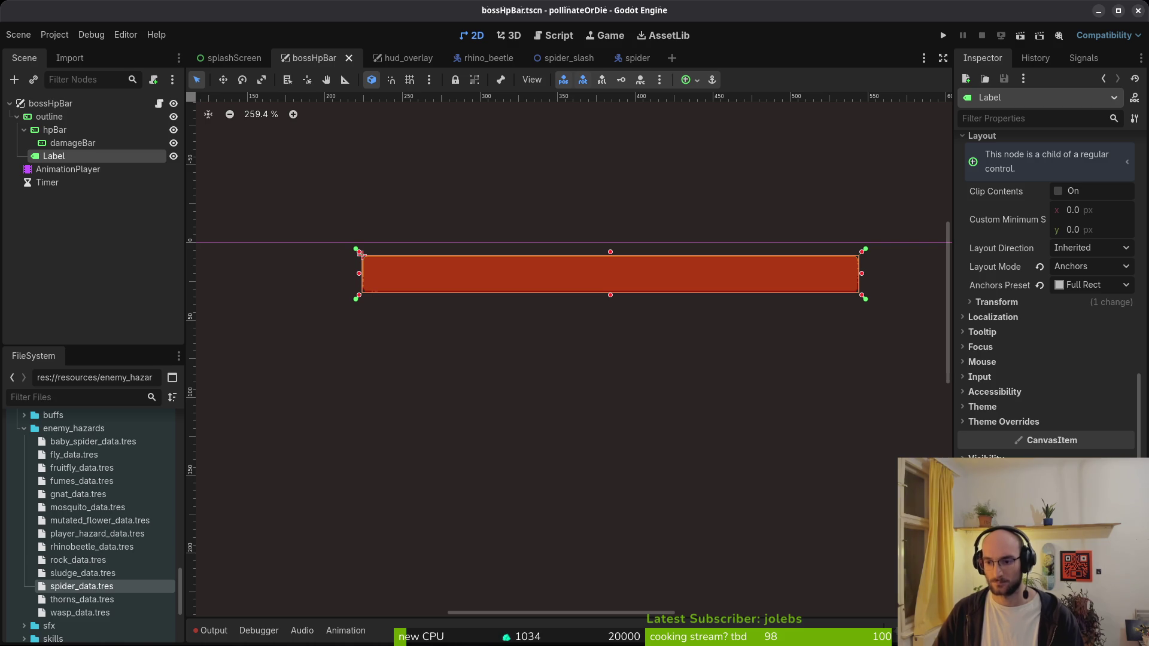
click(361, 254)
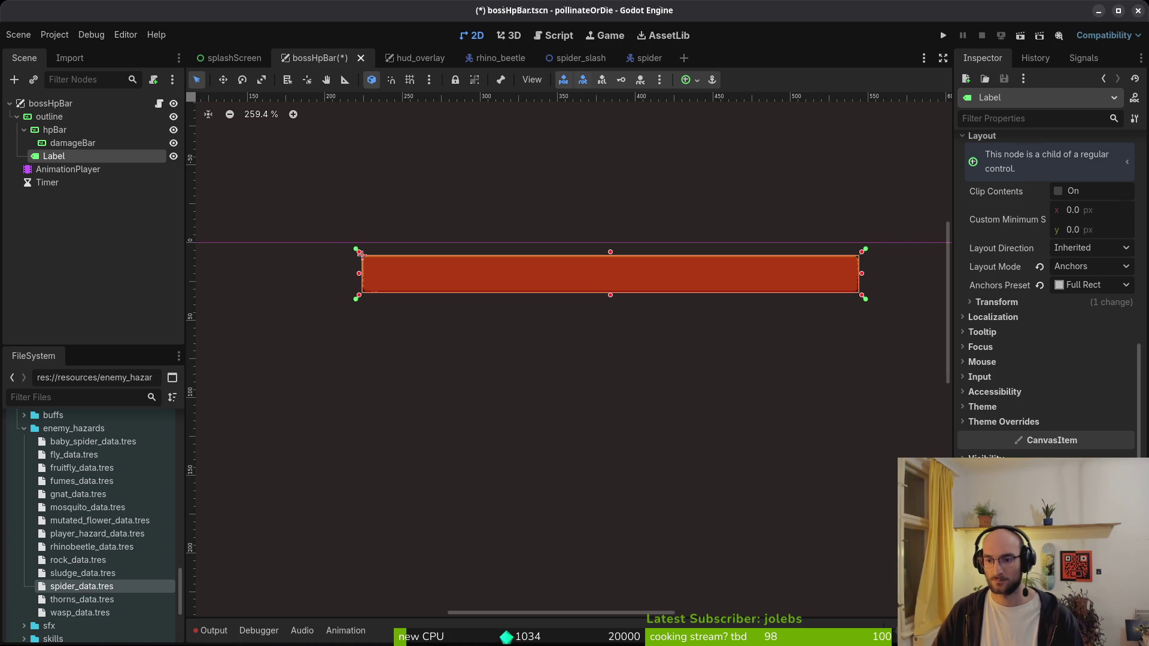
scroll(1090, 451, down, 4)
click(1052, 473)
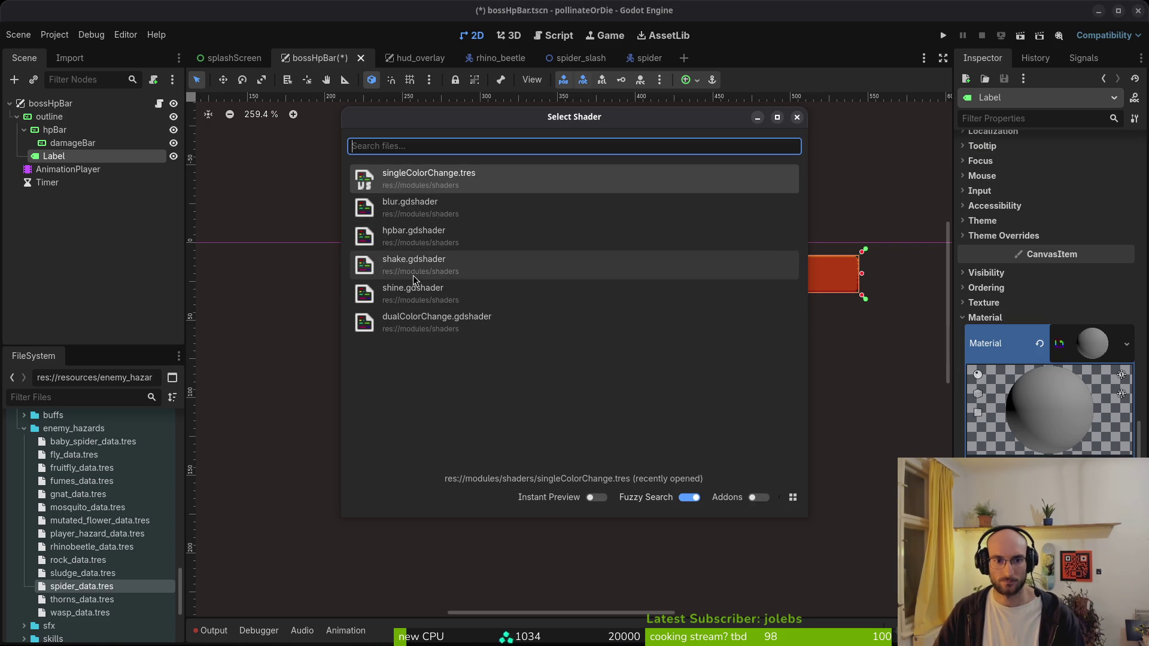
click(440, 326)
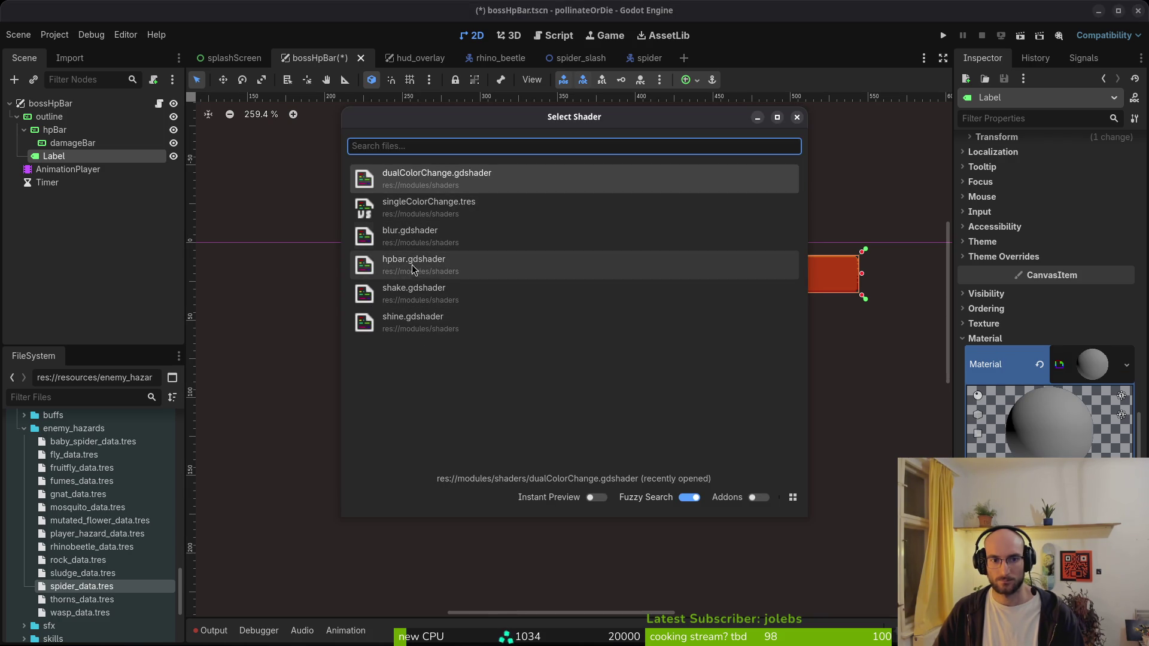
click(414, 263)
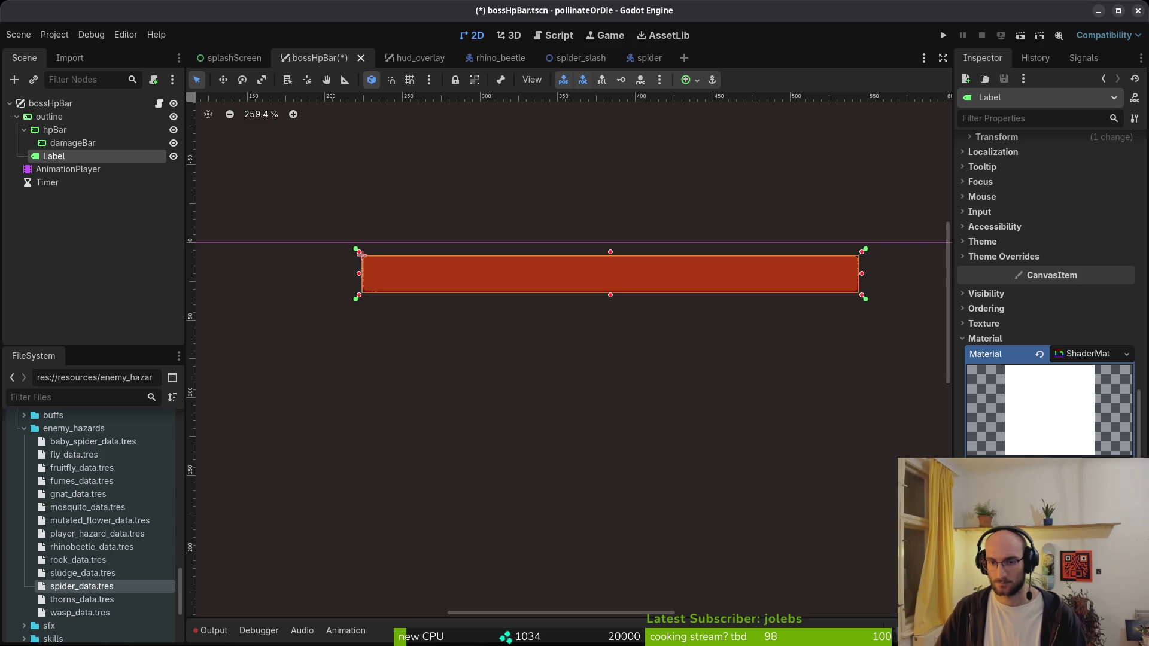
- Override the Label's Font Color to magenta, save bossHpBar, and view hud_overlay for comparison
click(1006, 258)
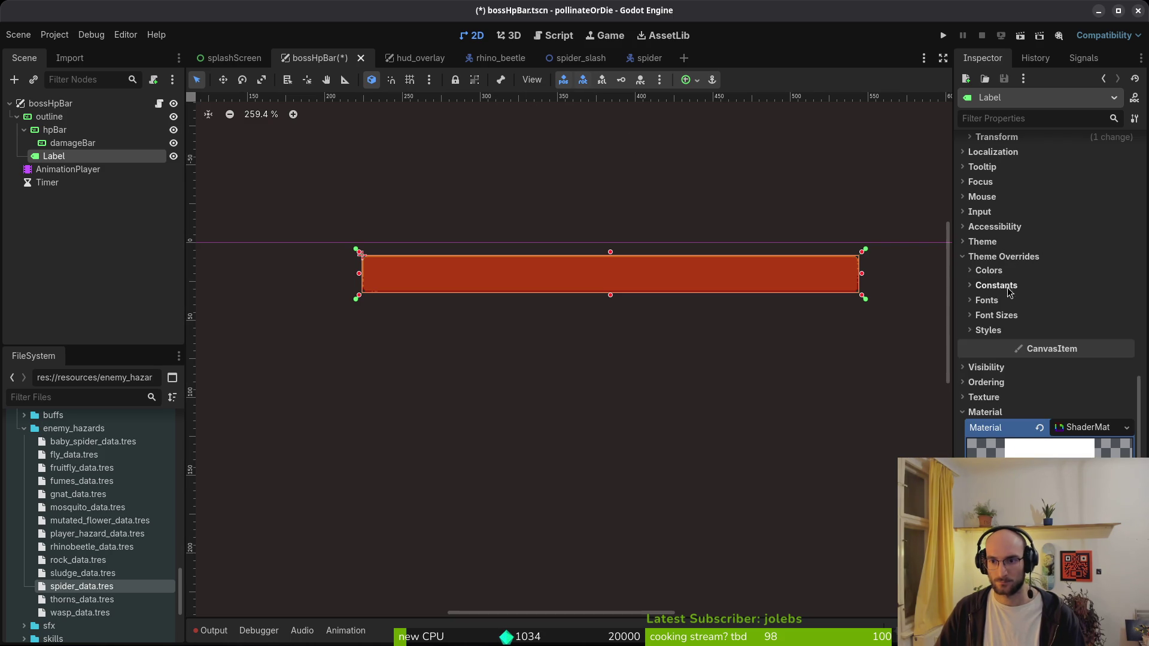
click(989, 270)
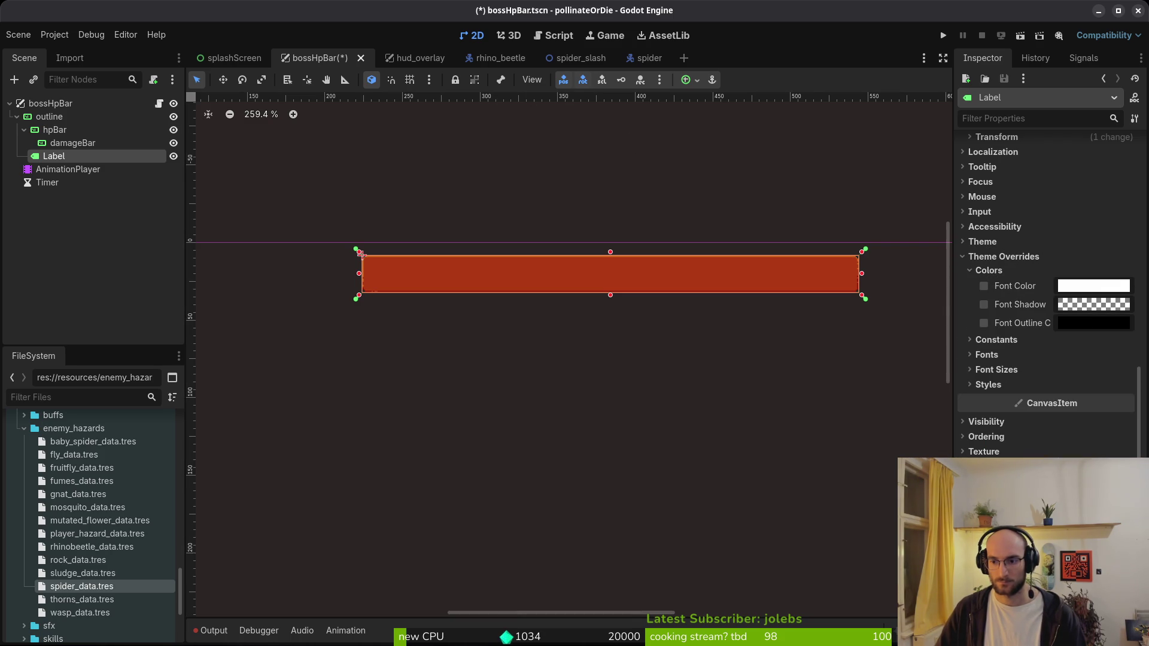
click(1072, 288)
drag(1132, 281, 1132, 331)
key(Escape)
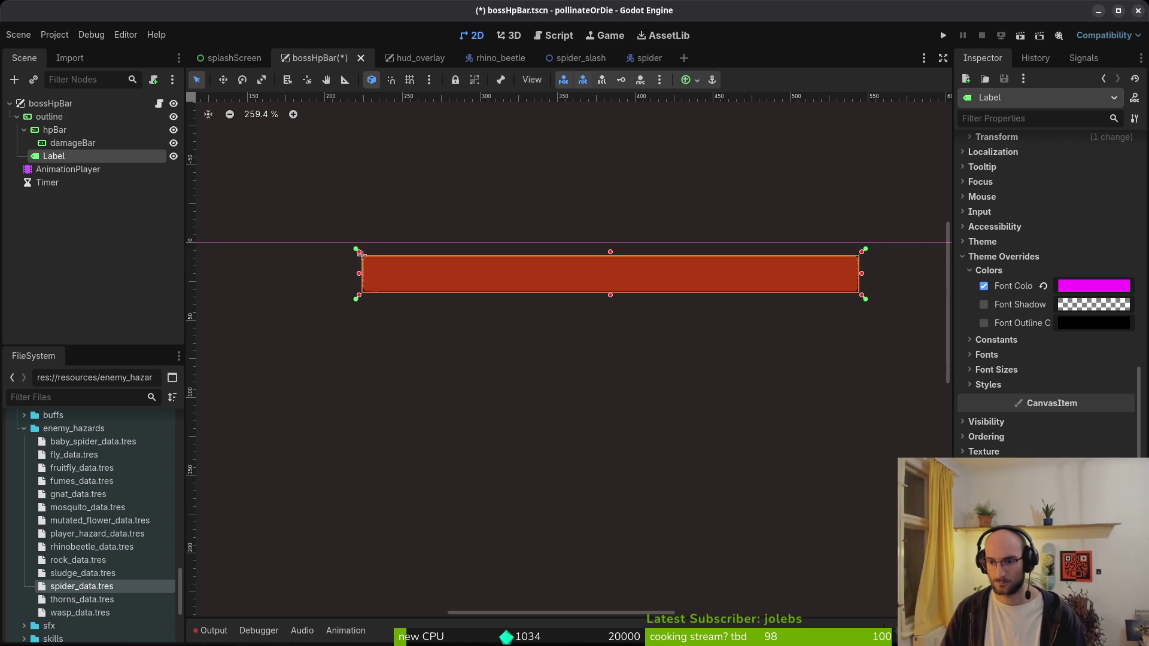
key(ctrl+s)
scroll(1065, 329, down, 2)
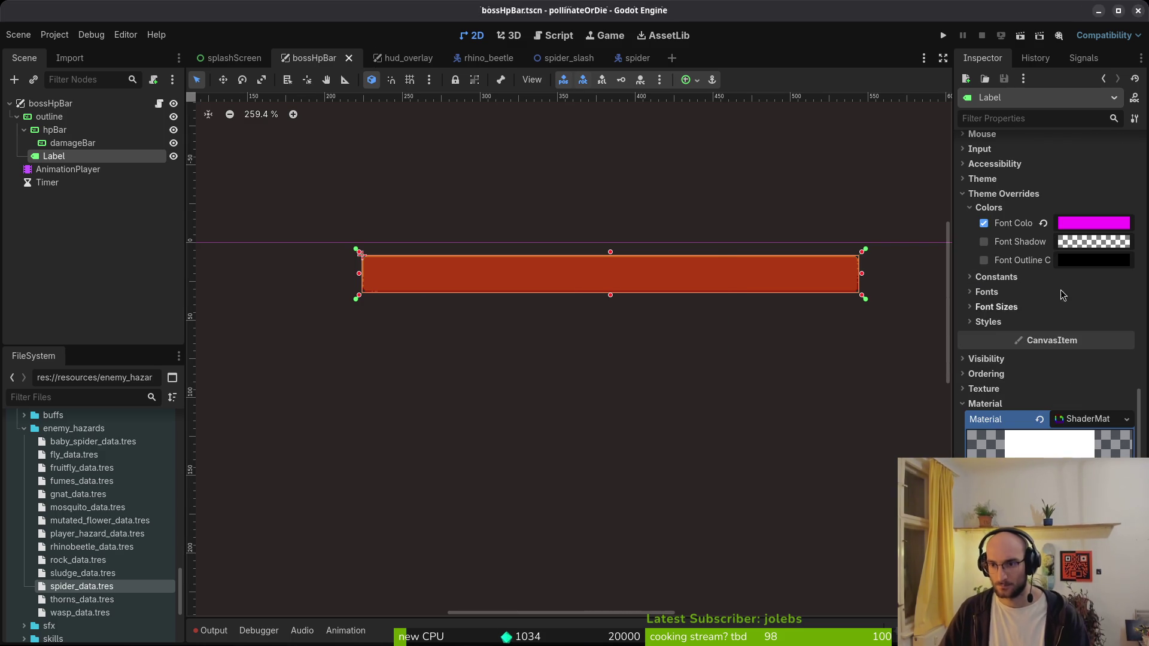
click(386, 58)
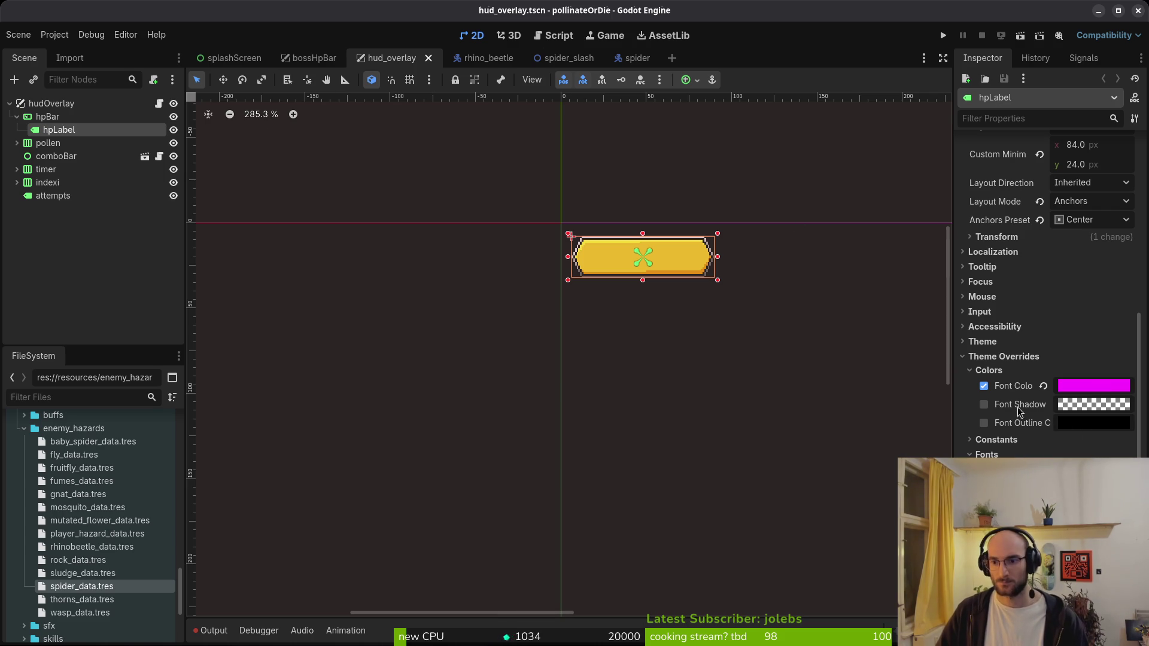
- Inspect hud_overlay's hpLabel material, collapsing the Fonts overrides to reach its Shader property
scroll(1047, 419, down, 2)
click(985, 331)
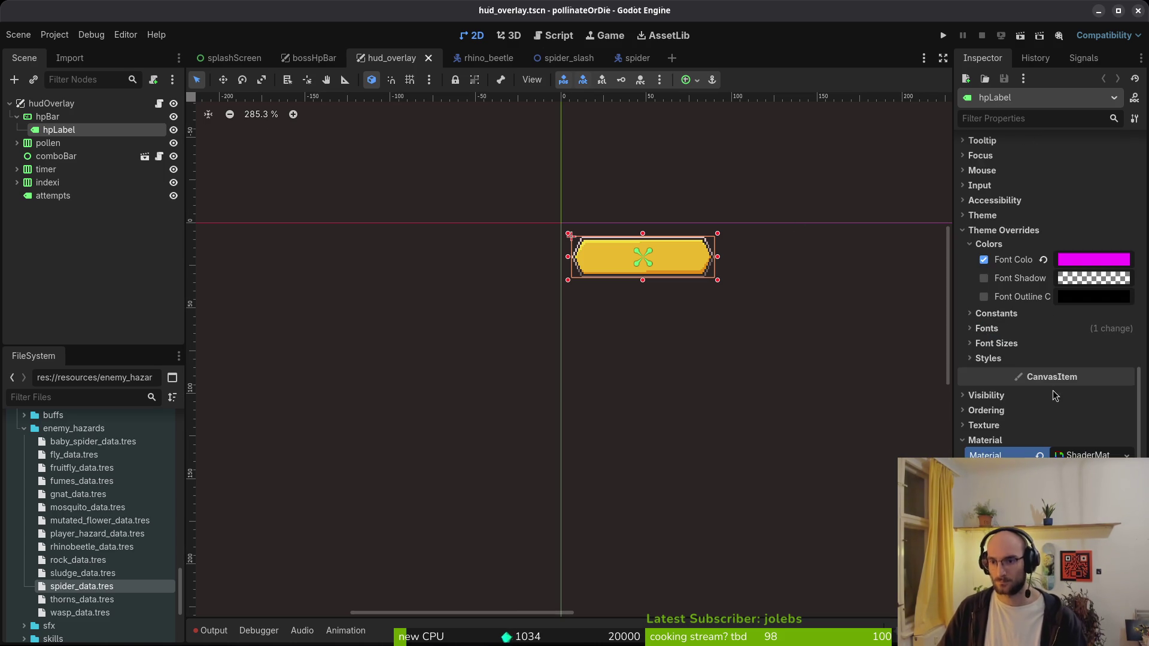
scroll(1051, 452, down, 3)
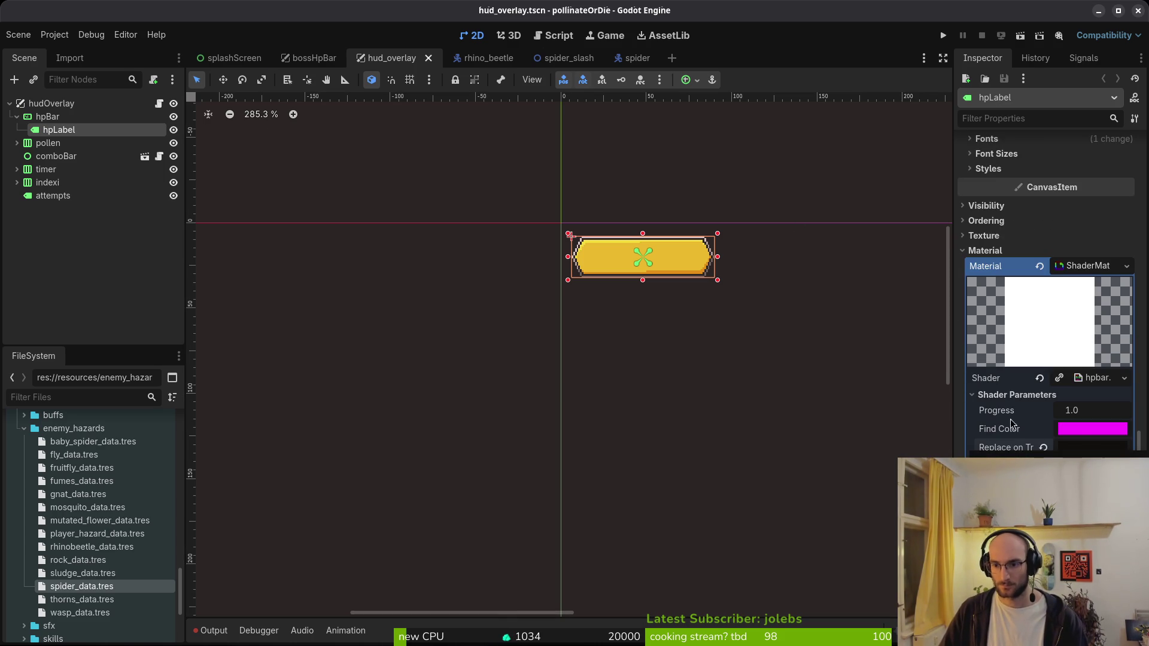
right_click(1015, 384)
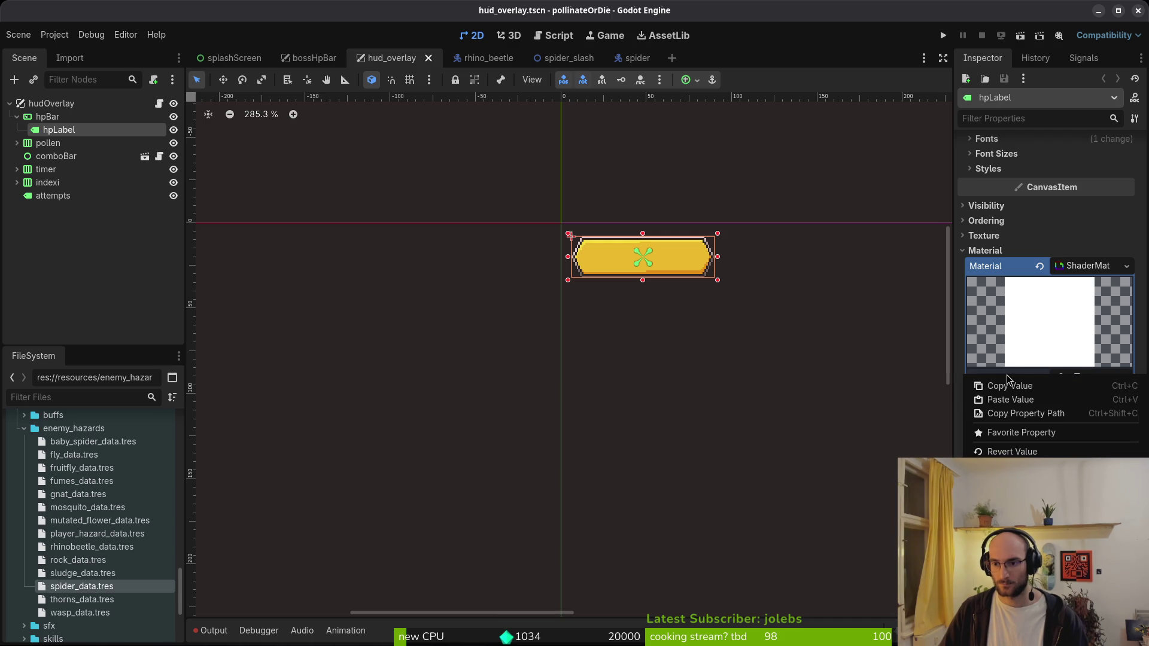
click(1018, 395)
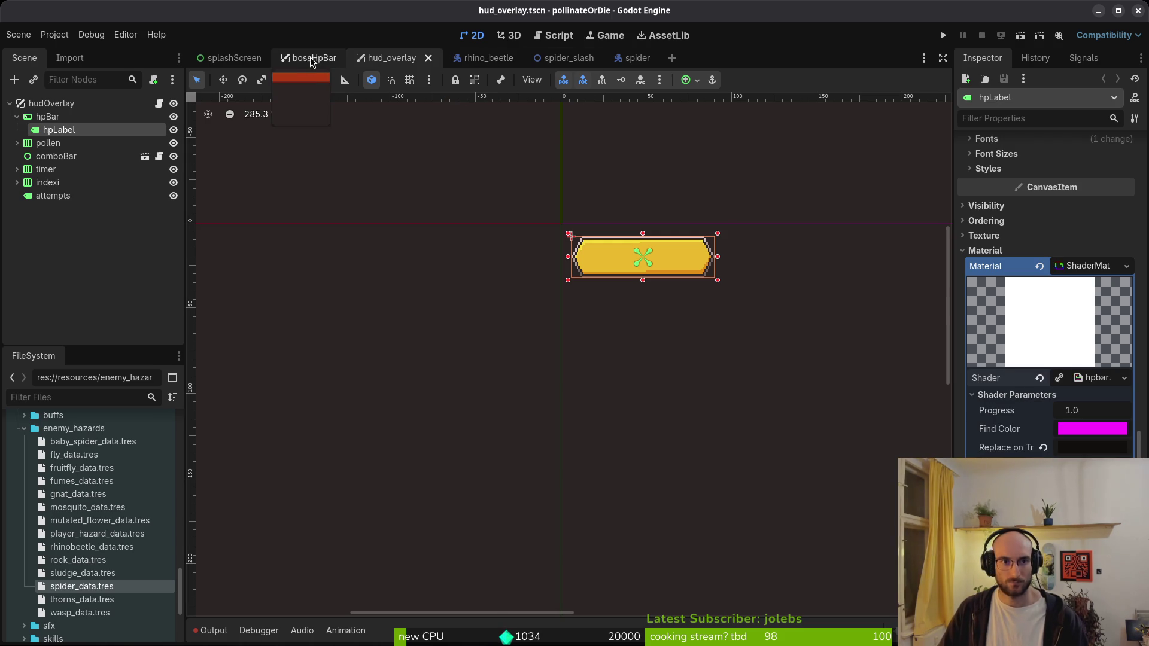
- Re-save the bossHpBar scene, then check hud_overlay's Replace on Transparent shader parameter
click(310, 58)
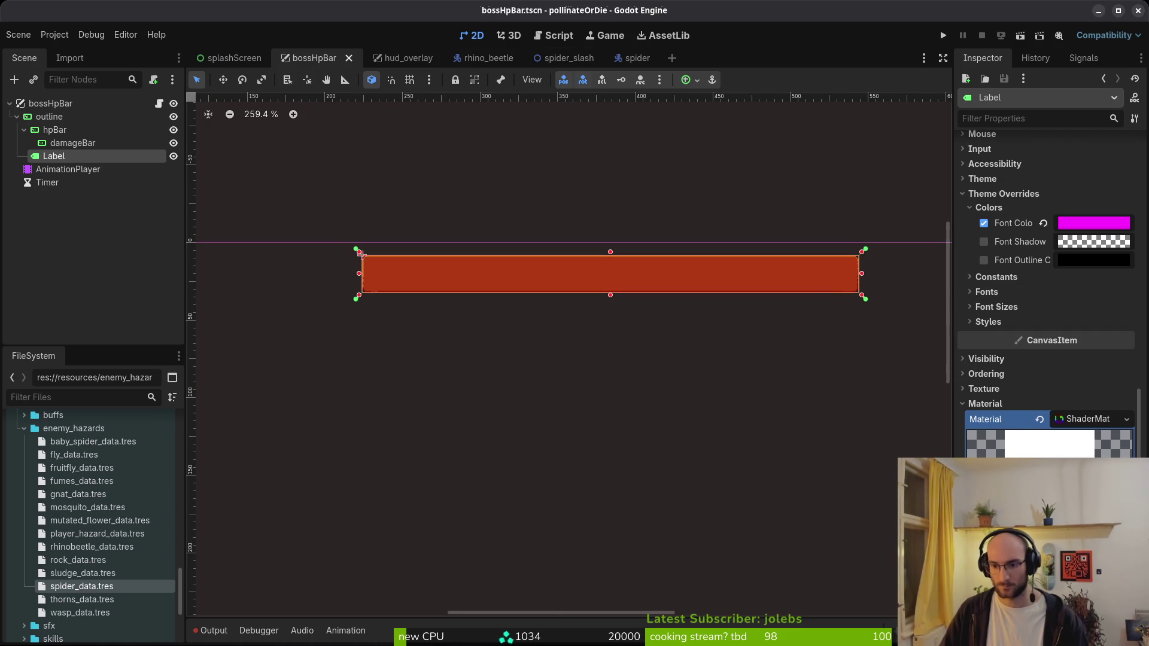
key(ctrl+s)
click(418, 63)
right_click(1009, 452)
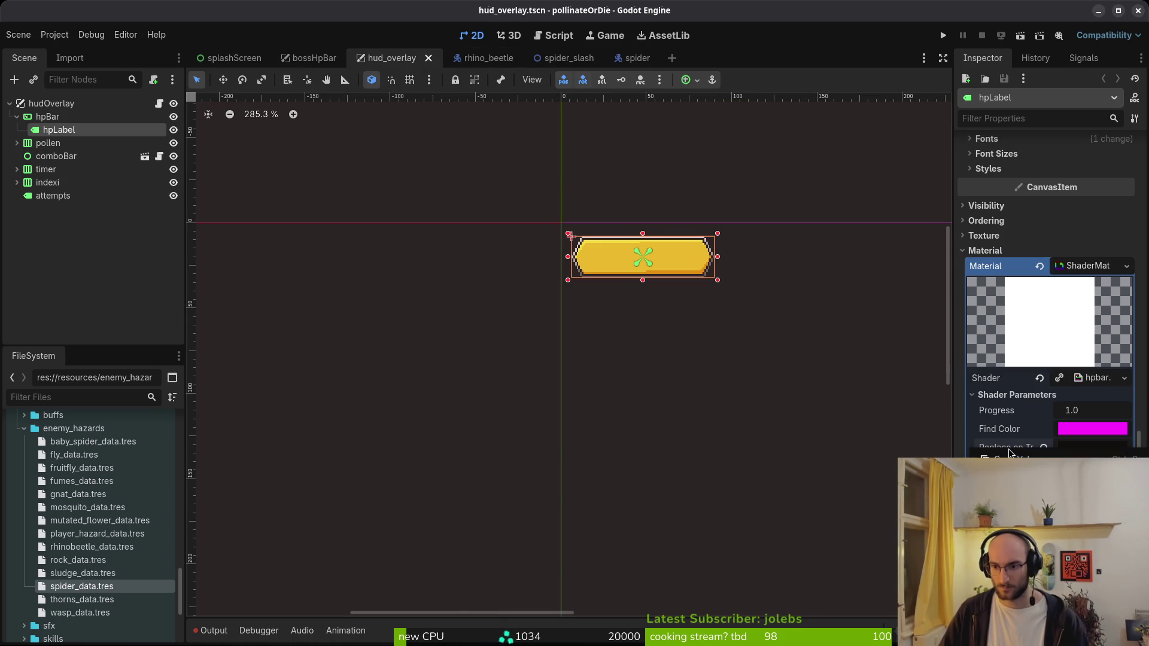
click(889, 464)
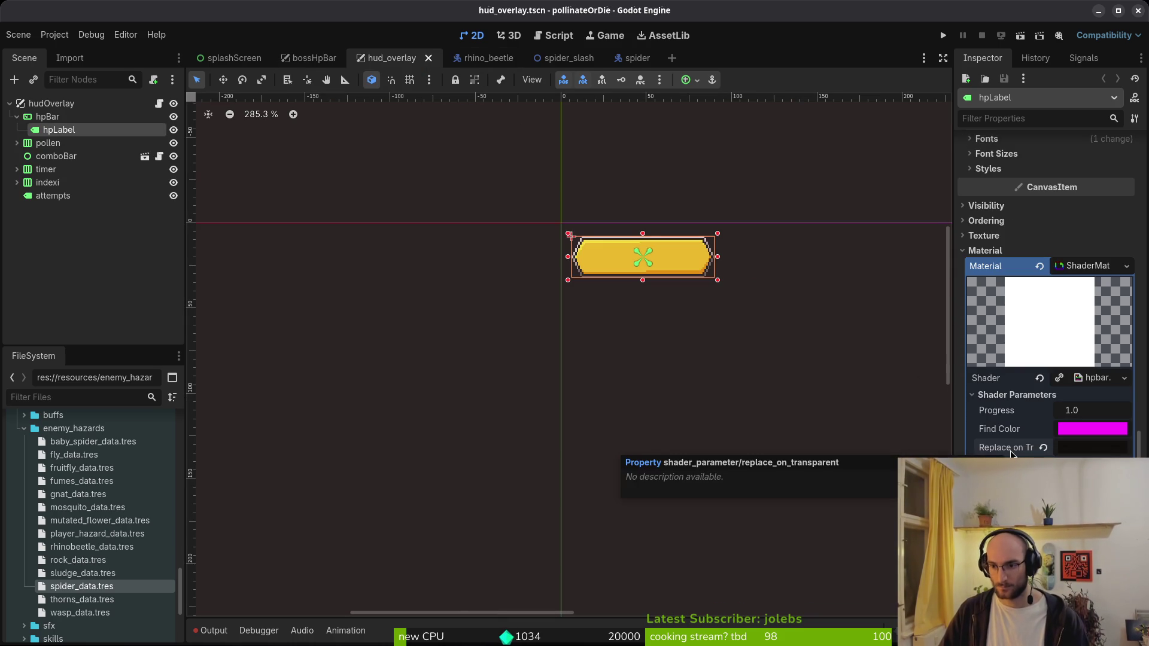
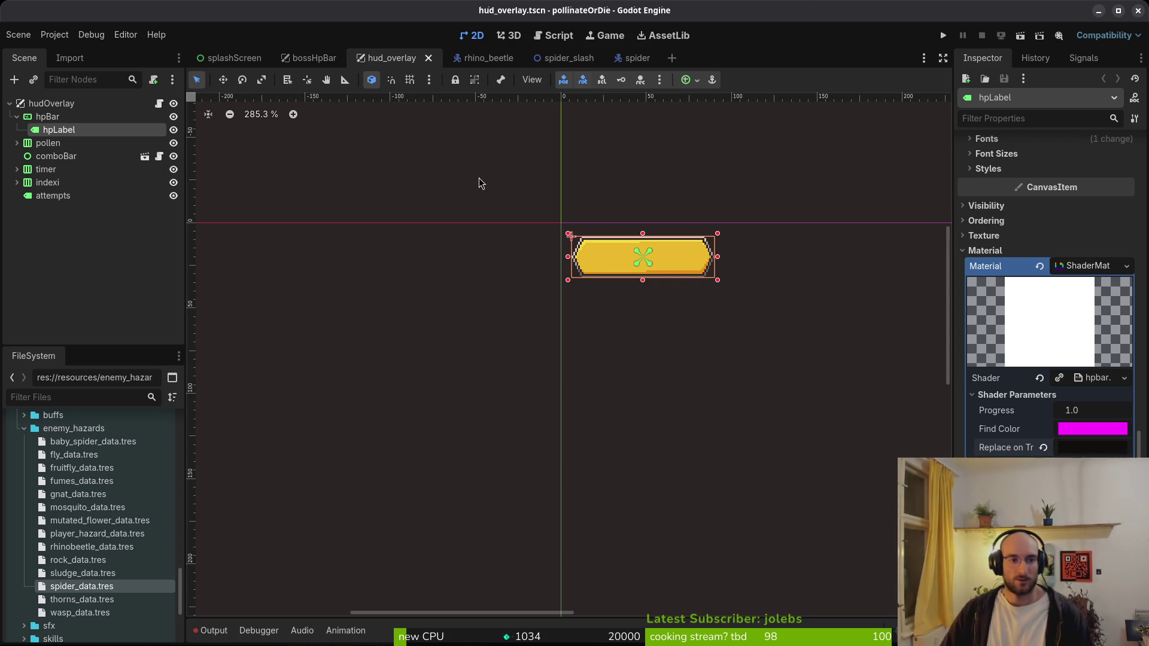
- Compare the bossHpBar scene against hud_overlay, then zoom out and pan to frame the red bar
click(298, 60)
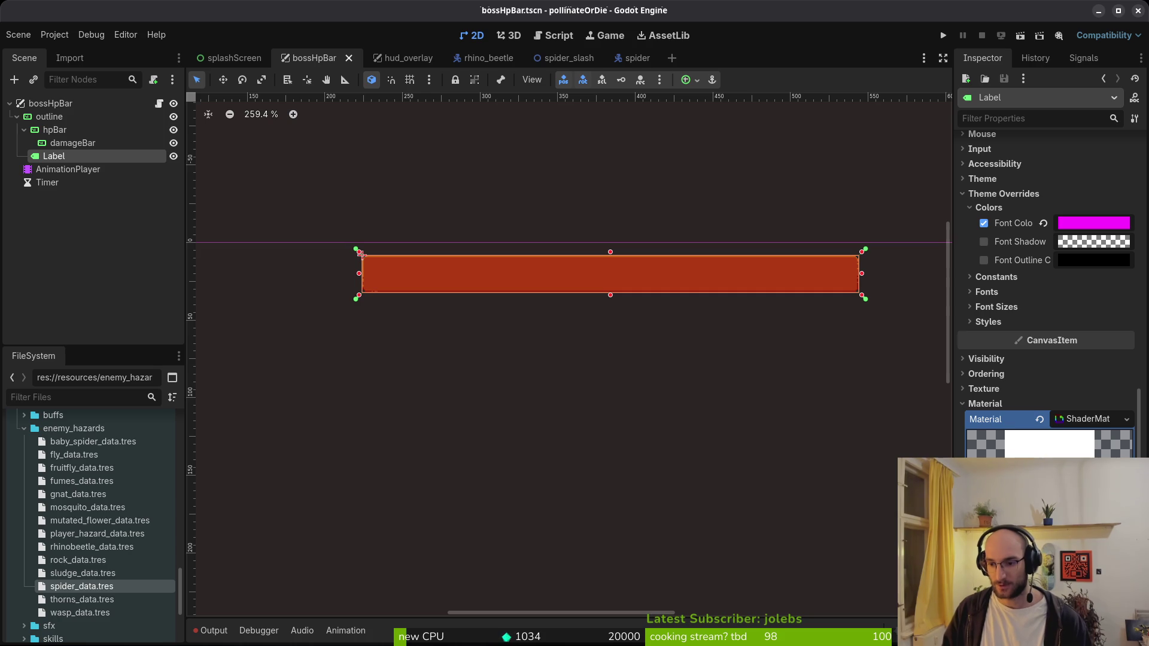
click(406, 58)
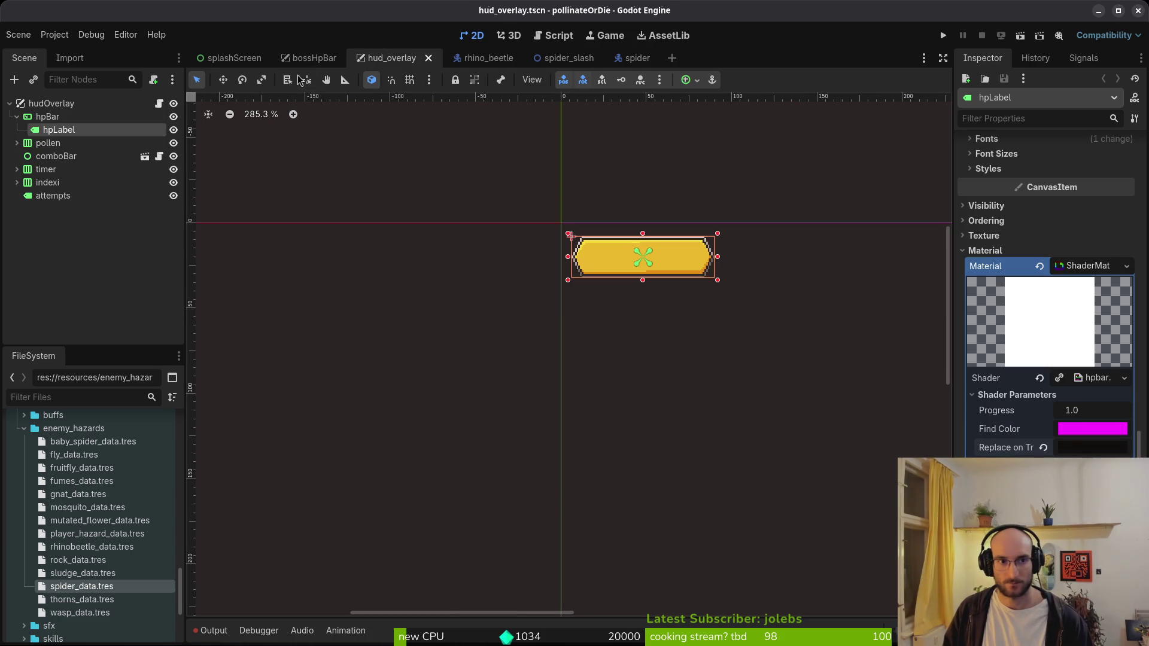
click(311, 58)
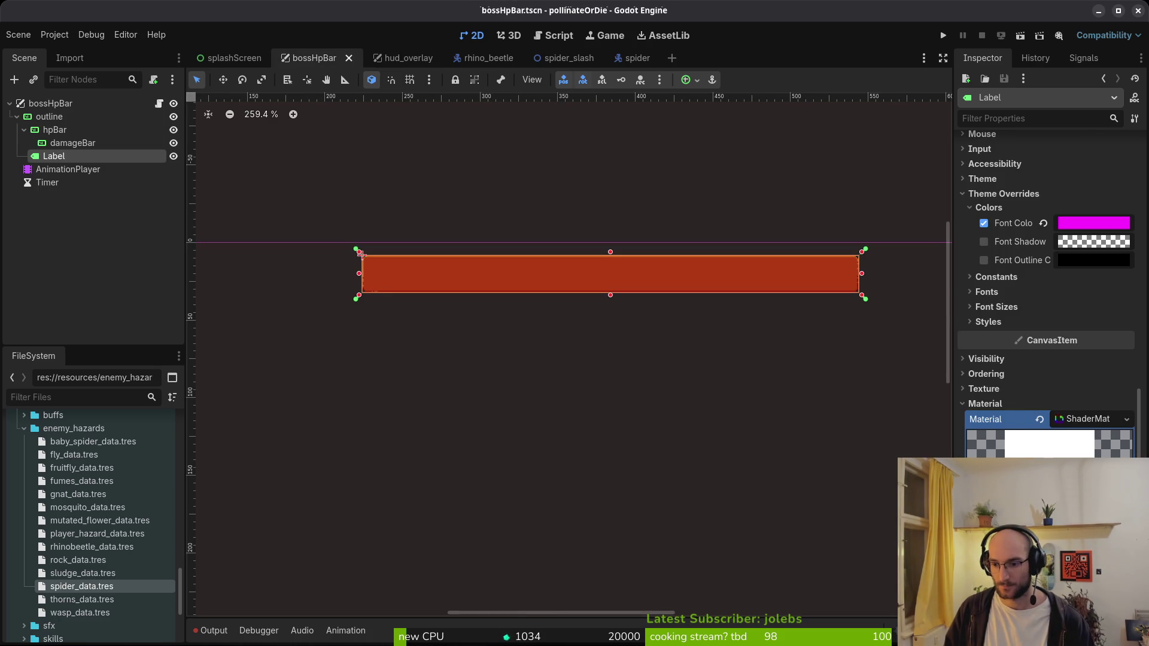
click(410, 59)
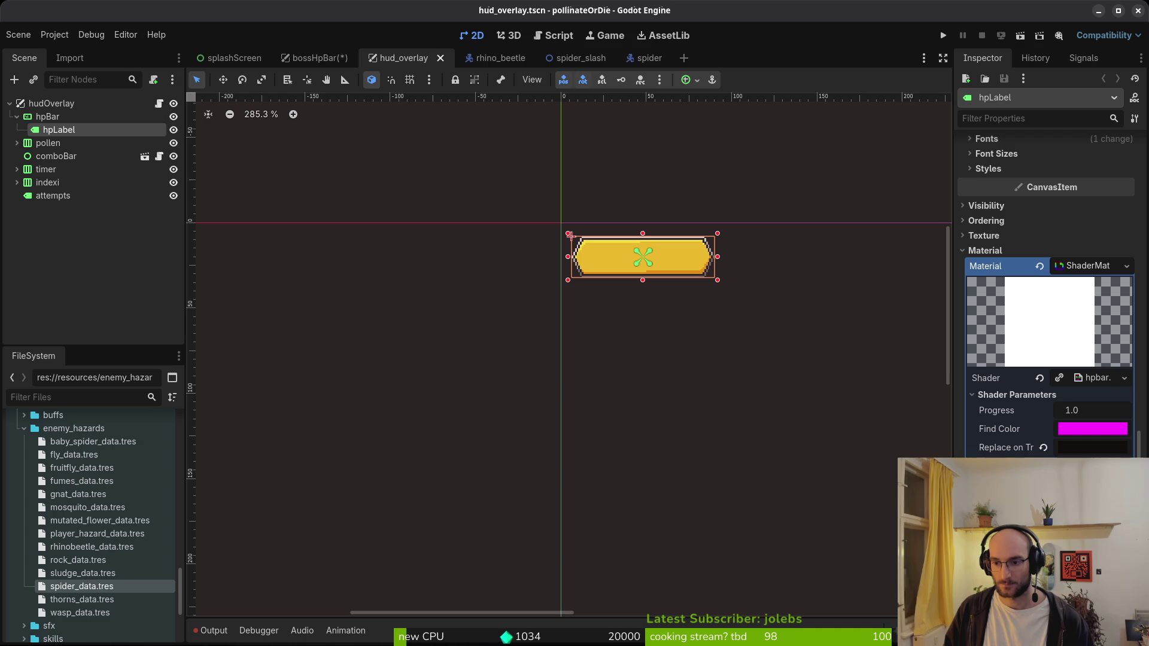
click(310, 59)
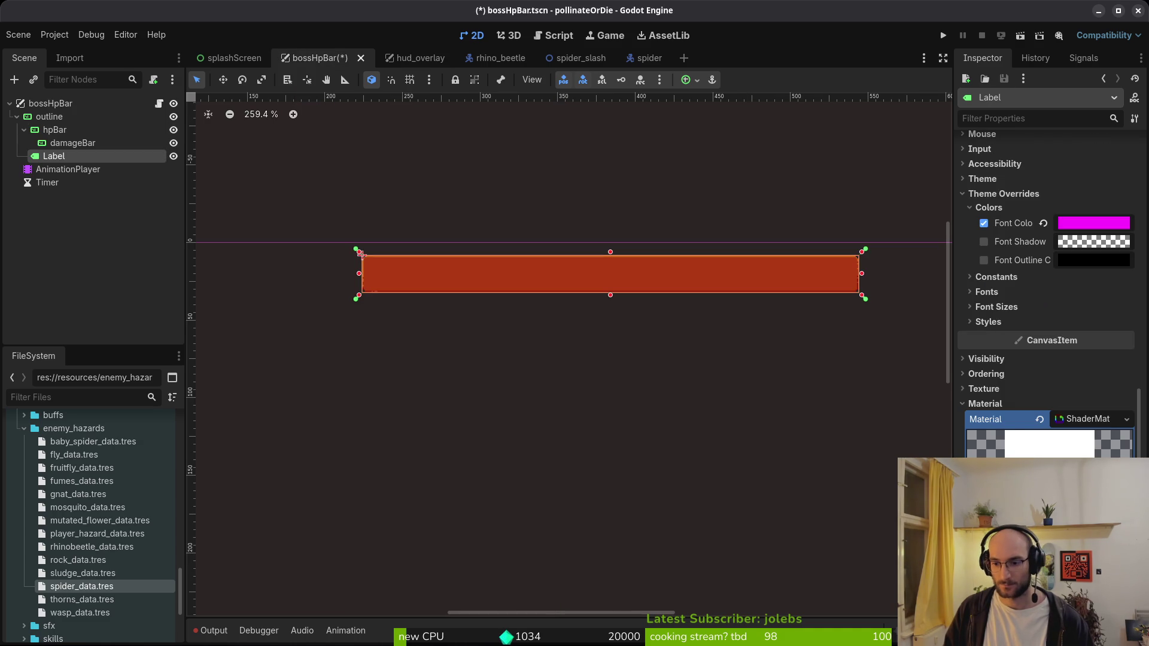
scroll(748, 449, down, 1)
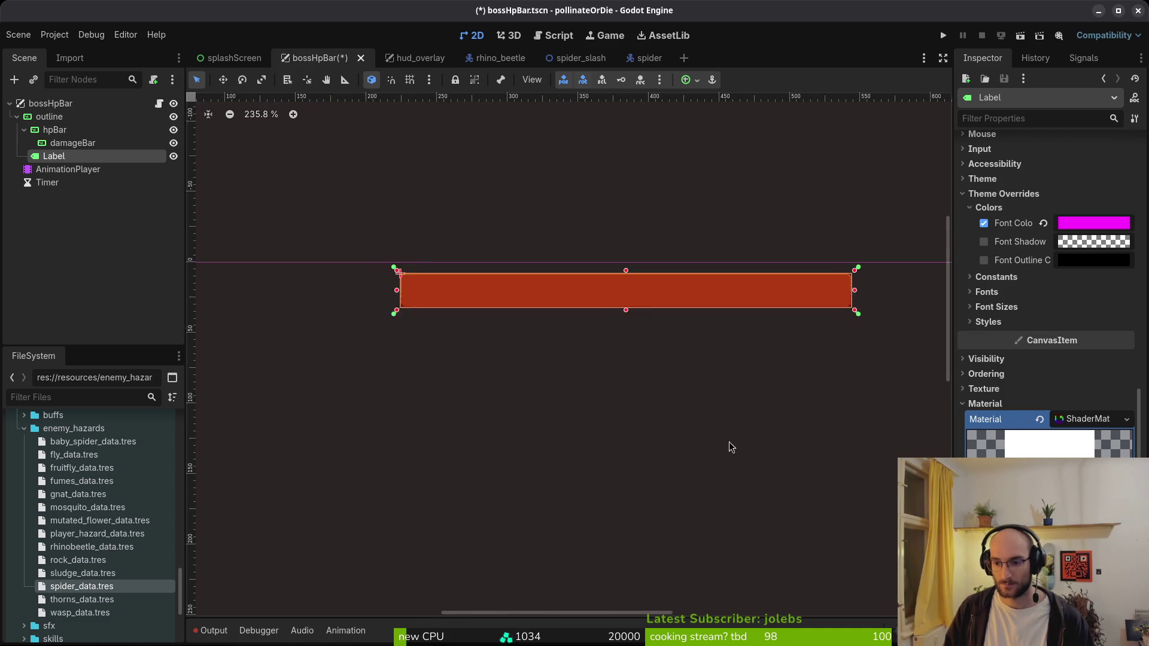
scroll(680, 357, down, 1)
drag(679, 357, 569, 277)
scroll(747, 449, down, 1)
drag(764, 511, 708, 462)
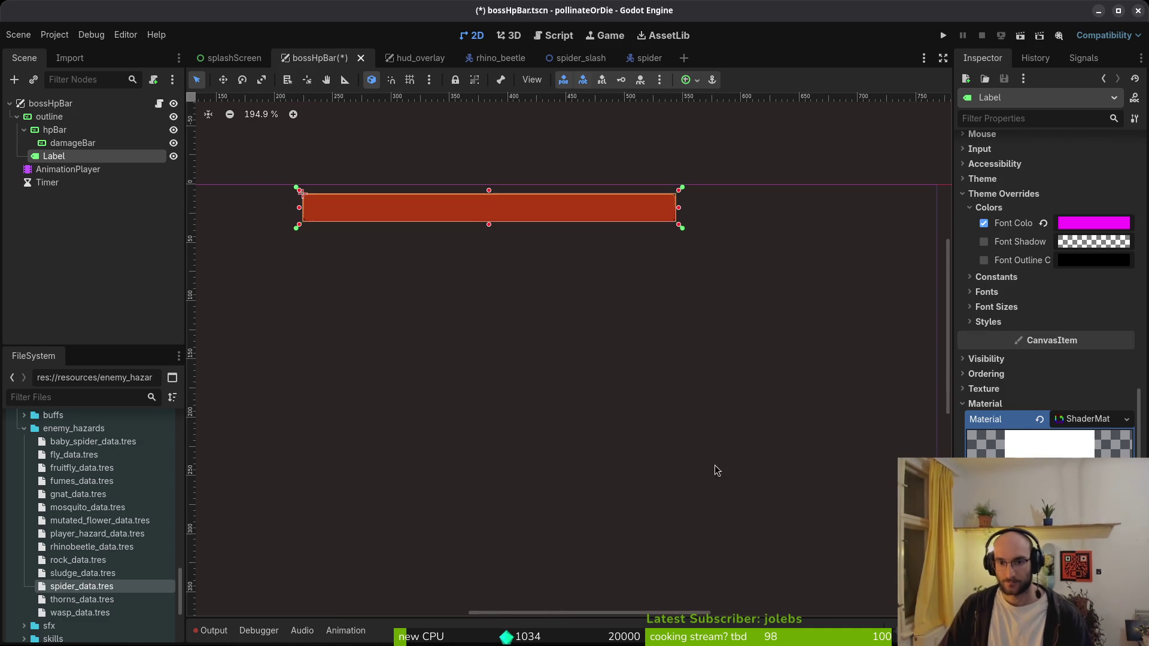
scroll(1047, 359, down, 3)
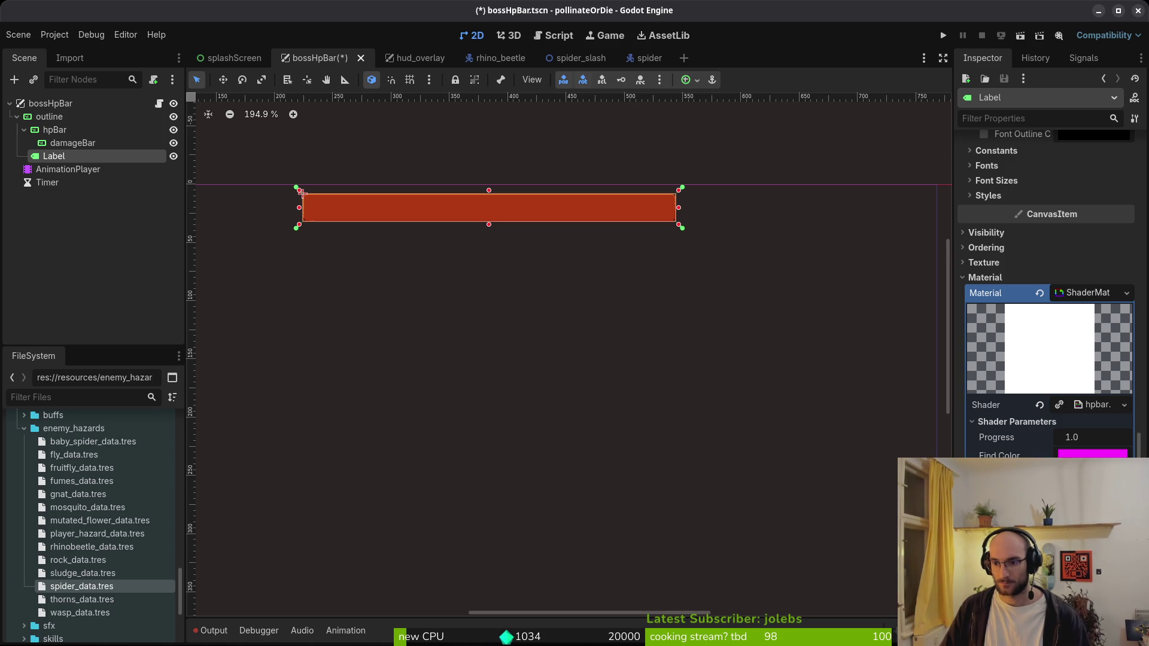
- Change the Label's shader colour to white ffffff, save bossHpBar, and run the game
click(1093, 469)
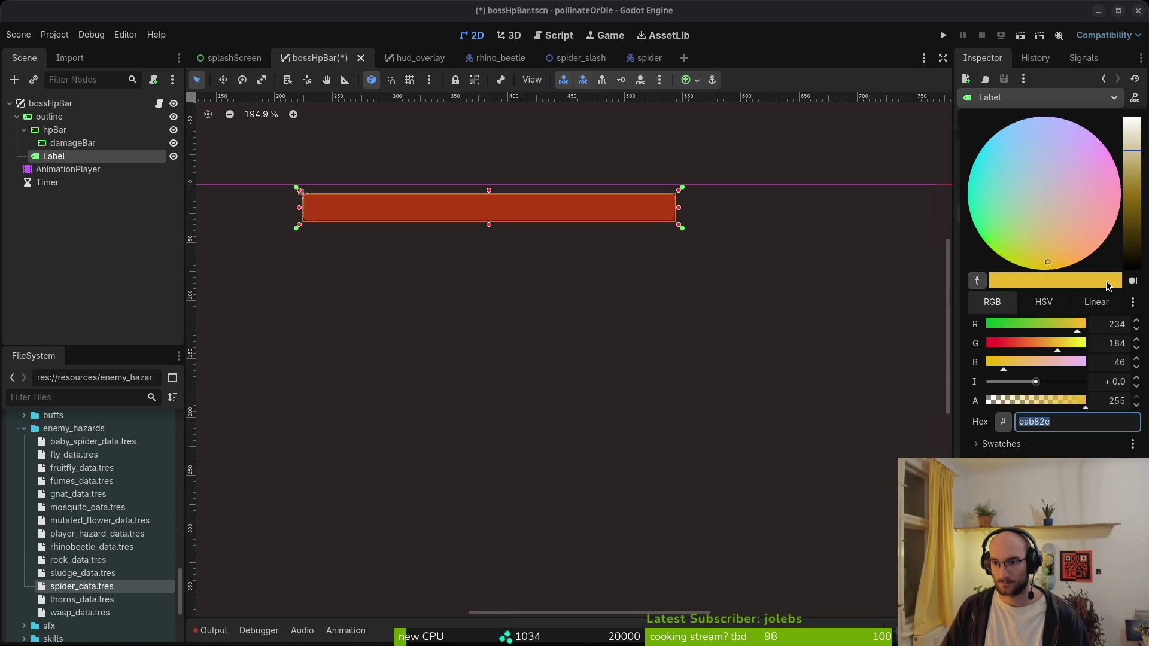
text(ffffff)
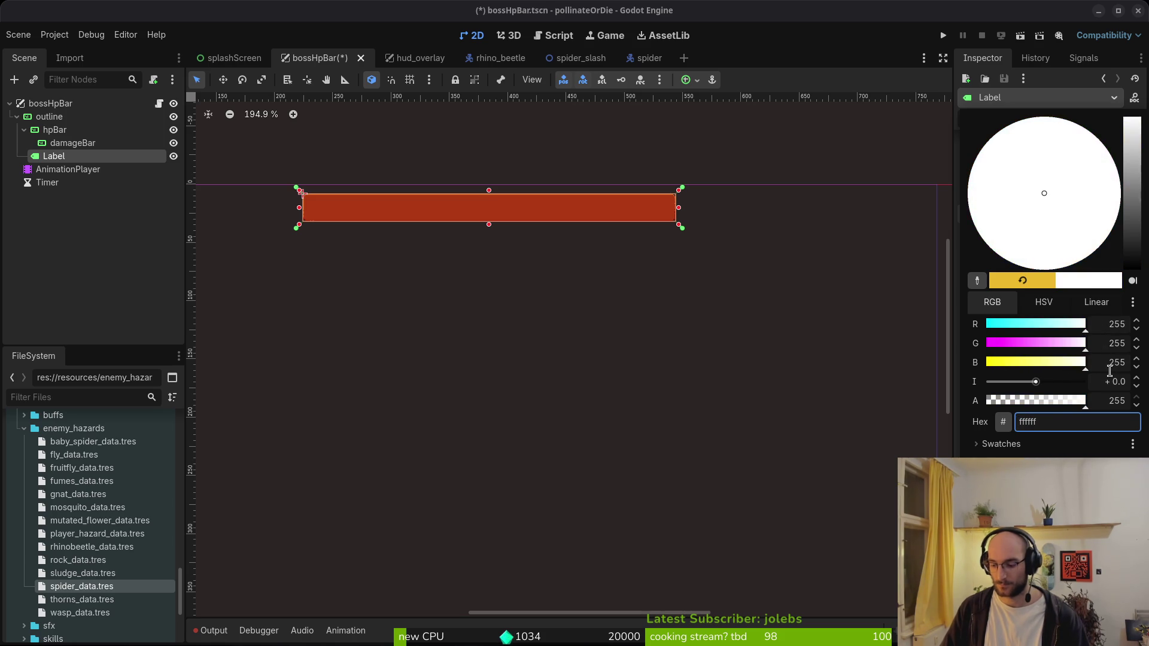
key(Escape)
key(ctrl+s)
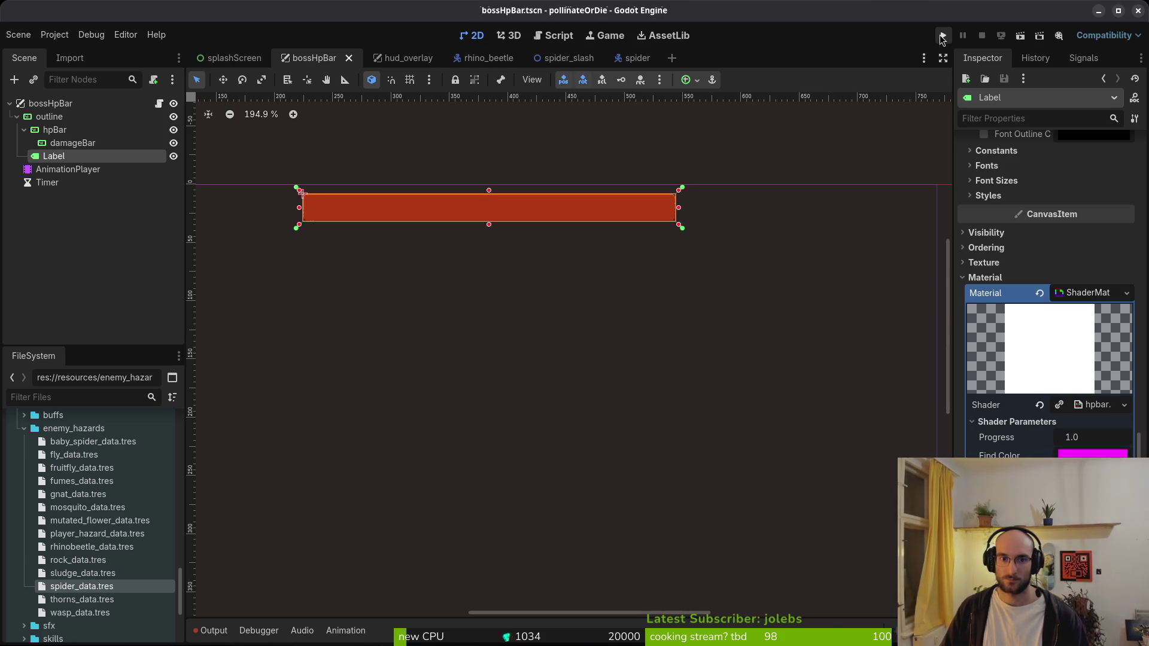
click(942, 37)
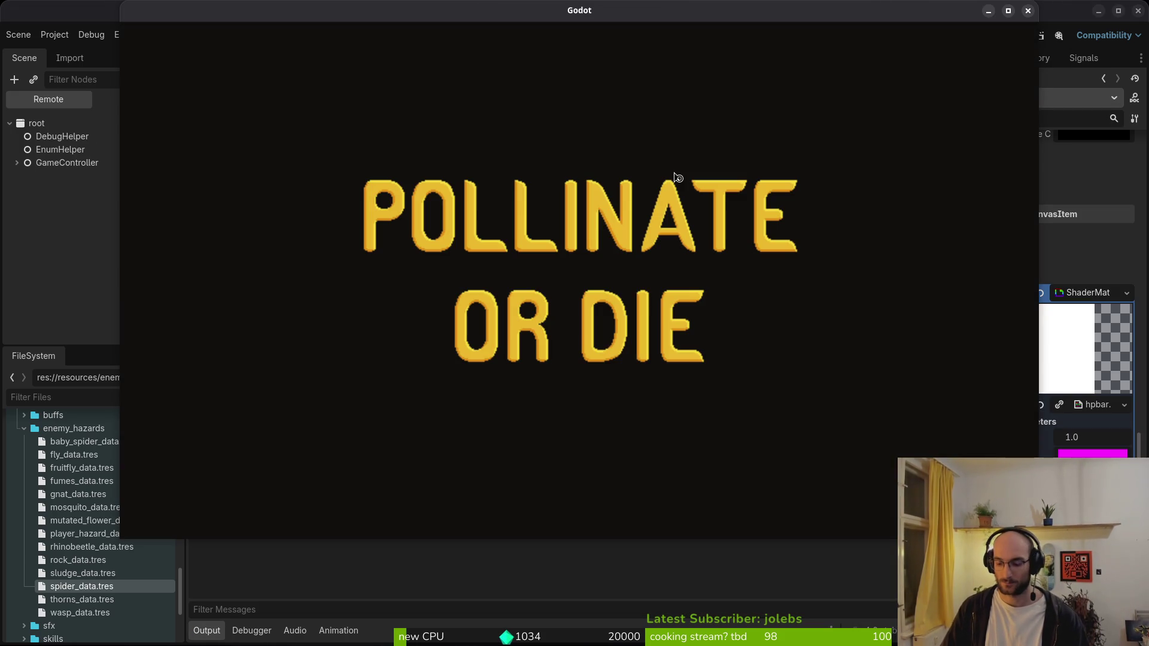
- Continue into the hive and toggle the collisions debug display from the pause menu
key(Return)
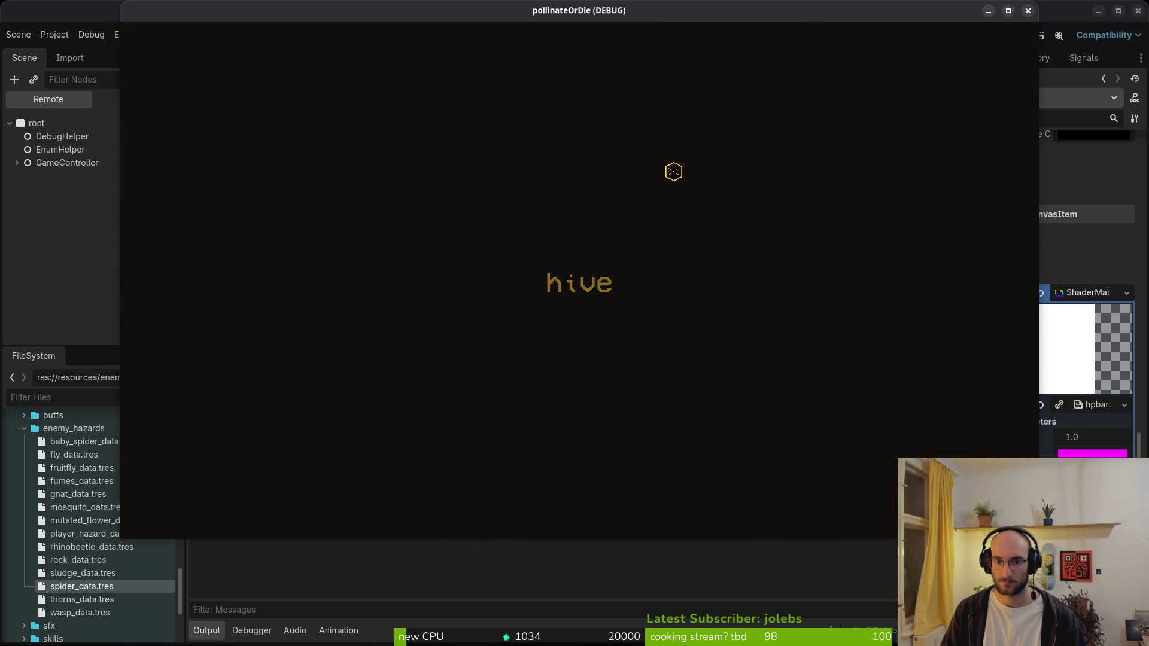
key(Escape)
key(Down)
key(Down)
key(Up)
key(Return)
key(Down)
key(Down)
key(Return)
key(Up)
key(Escape)
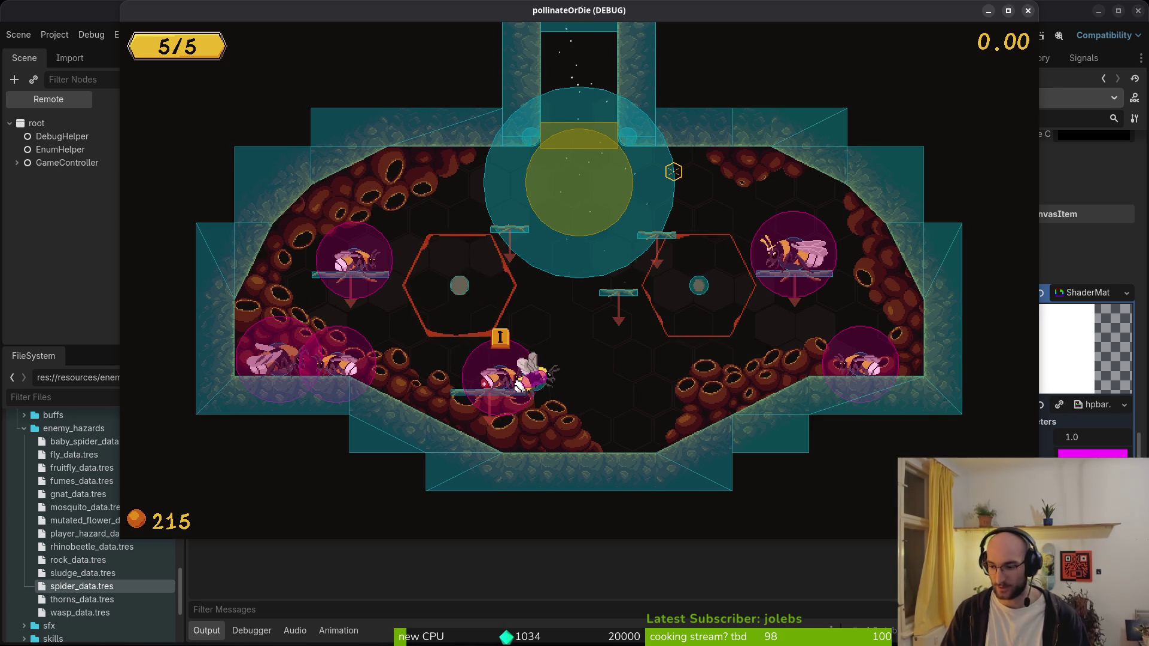
- Load level 5 to fight the spider boss, then return to the Godot editor
key(Left)
key(Left)
key(Left)
key(Down)
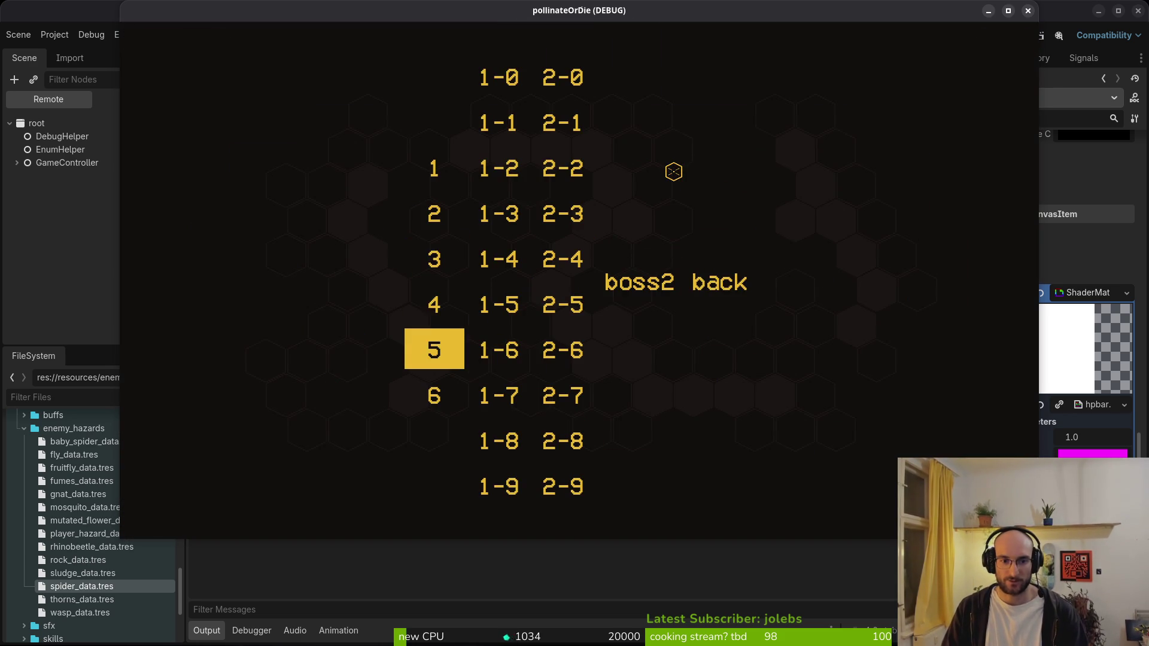
key(Return)
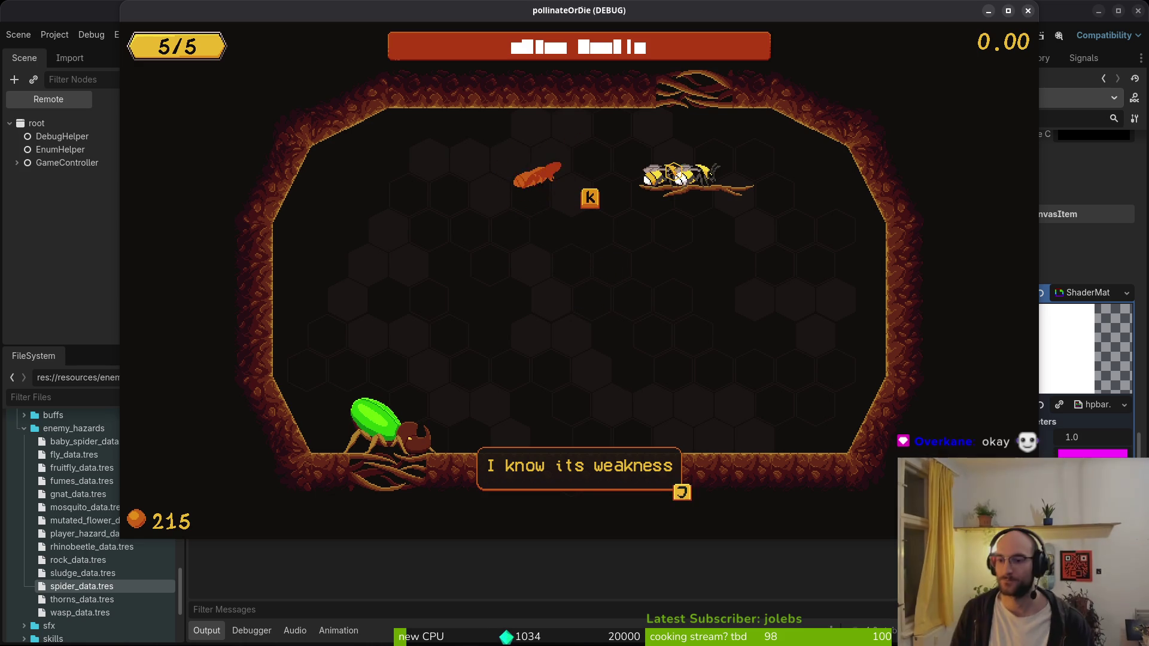
click(1082, 300)
scroll(1082, 300, up, 5)
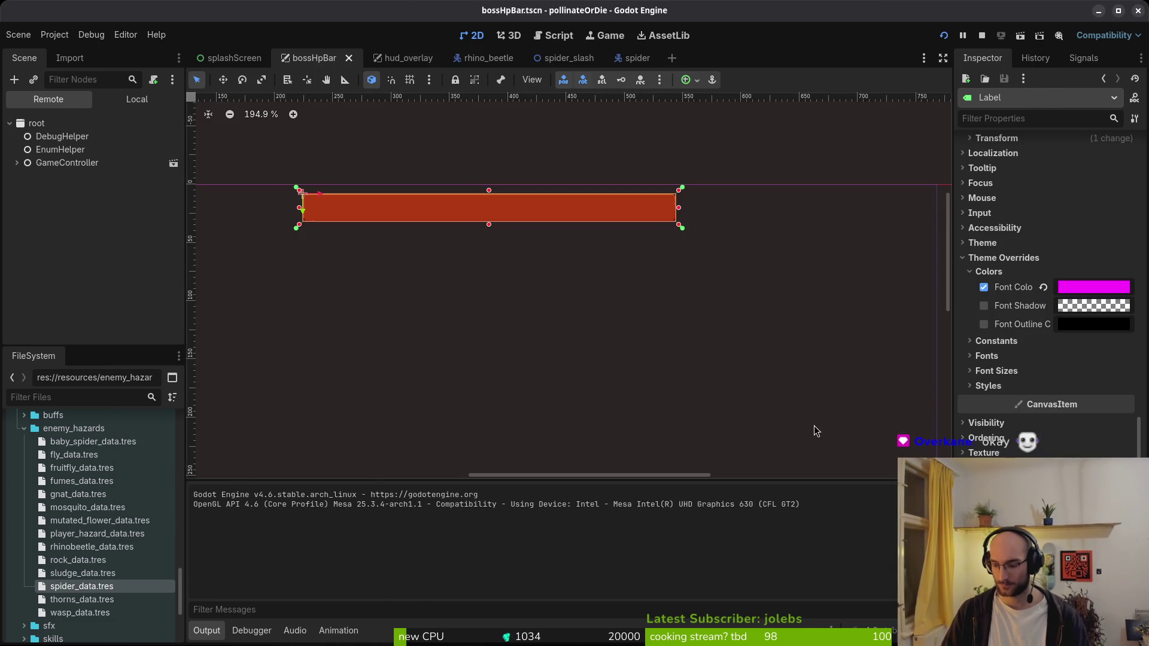
key(alt+Tab)
key(space)
key(f)
key(f)
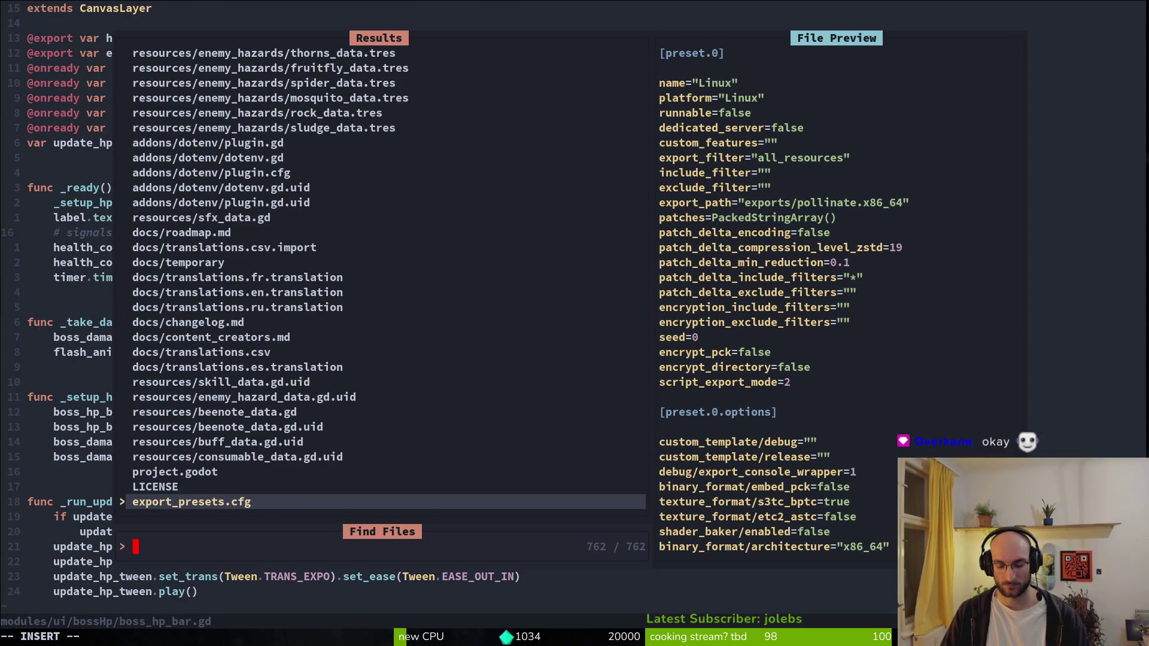
text(hpsh)
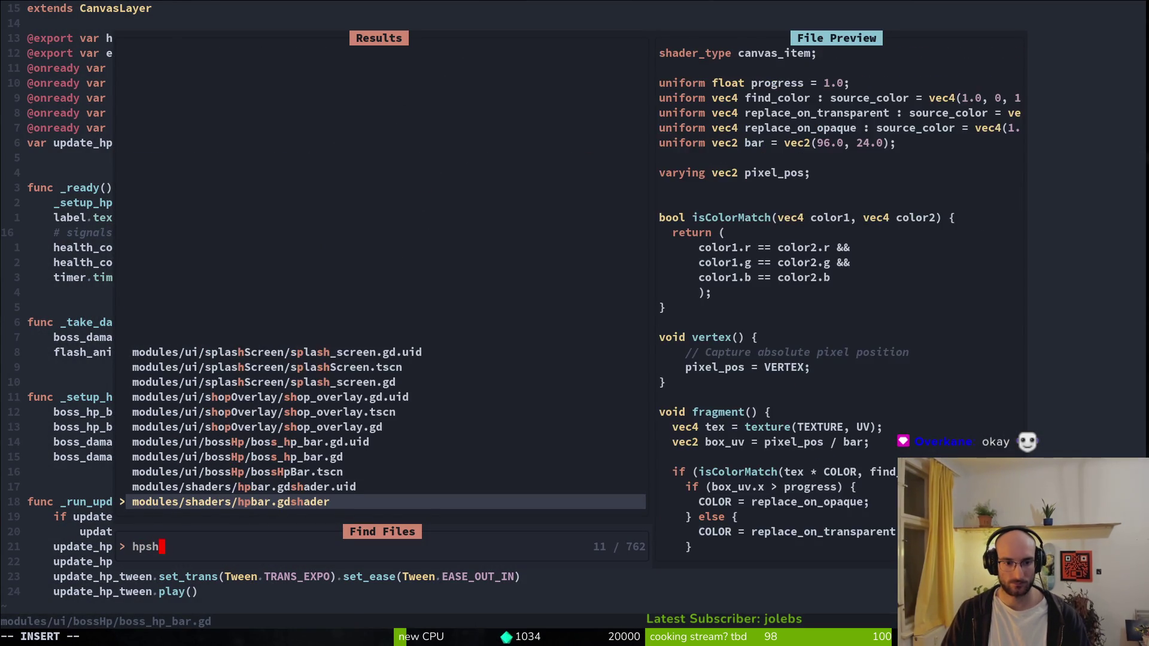
key(Return)
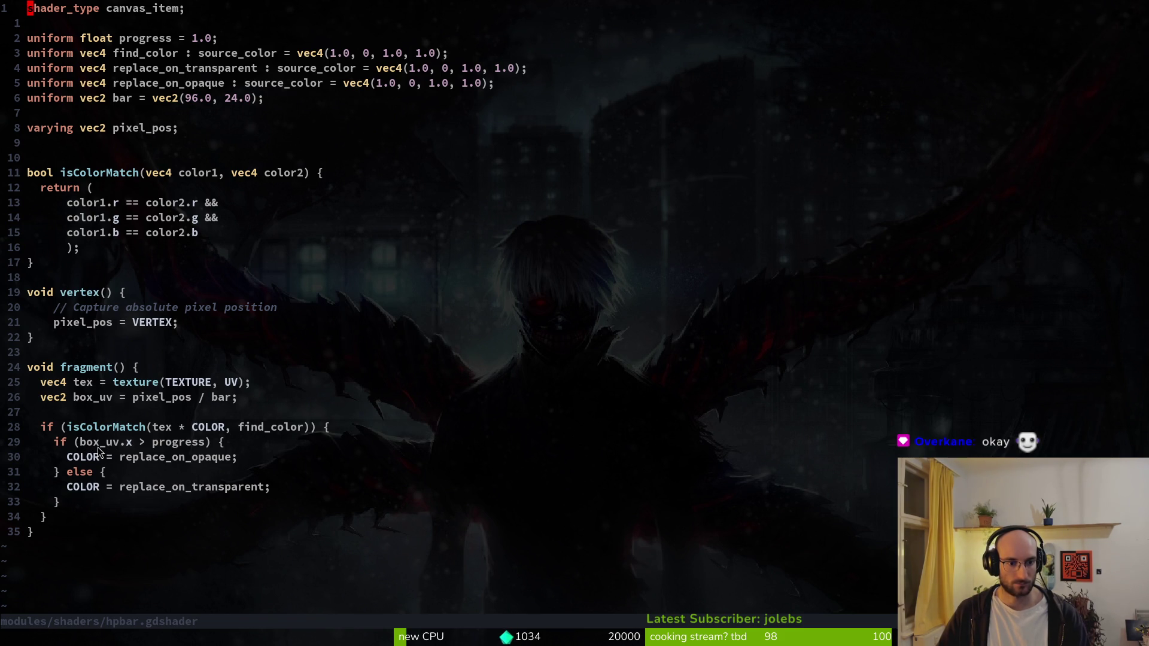
click(116, 440)
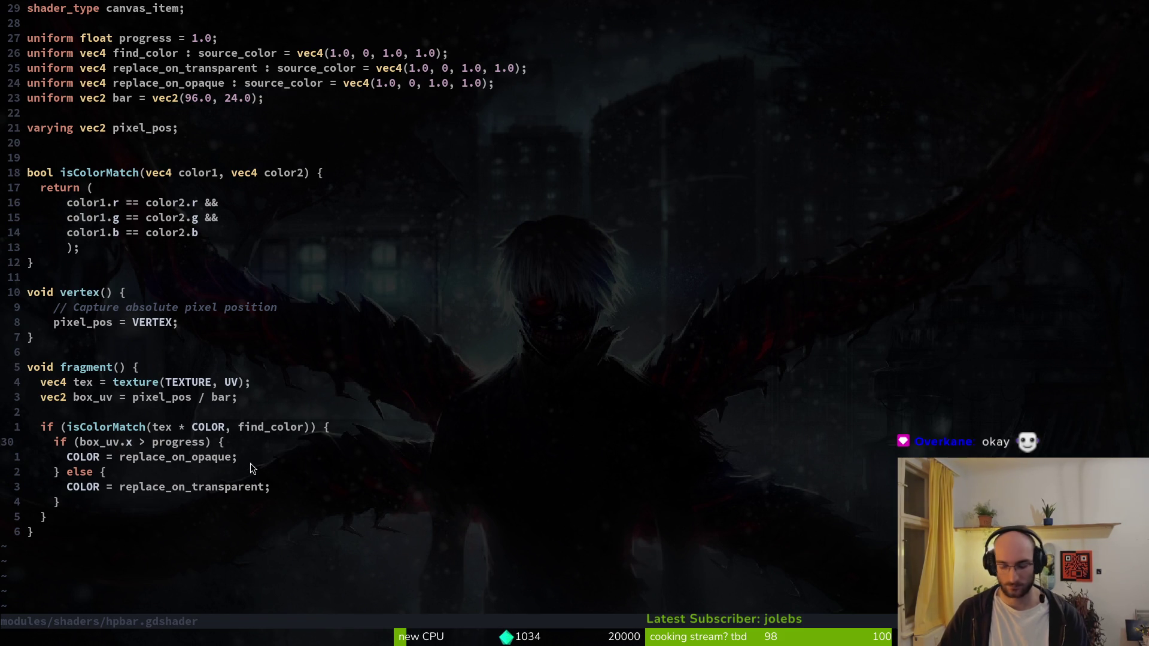
key(alt+Tab)
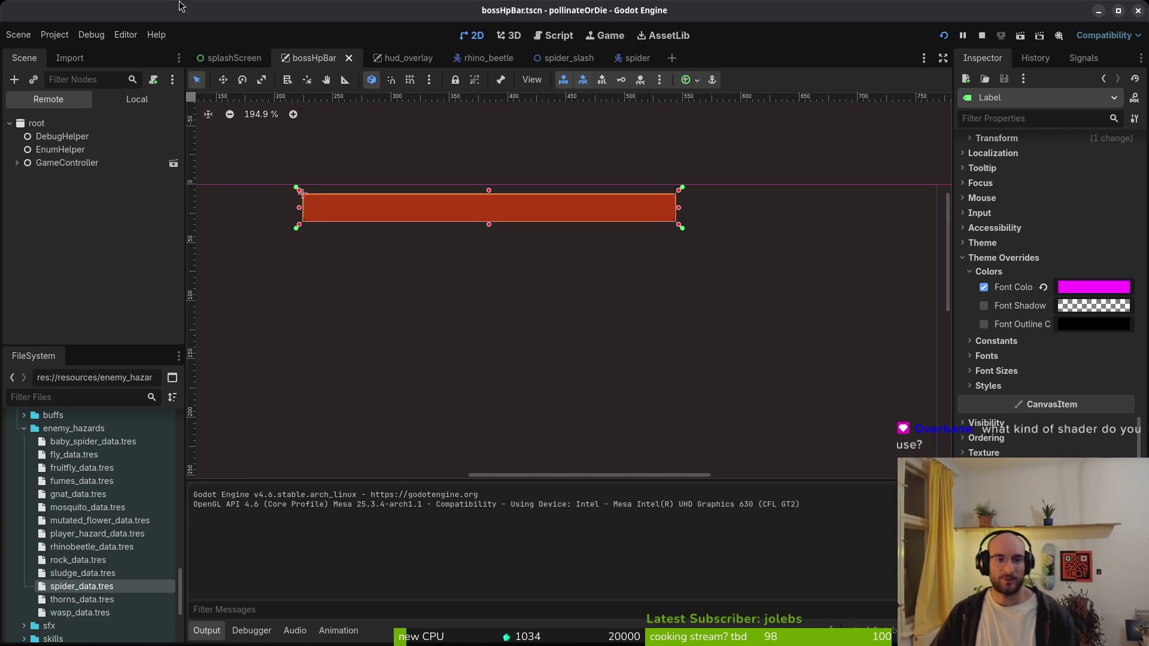
- Show hud_overlay's local scene tree, then locate the box_uv assignment in hpbar.gdshader
click(374, 58)
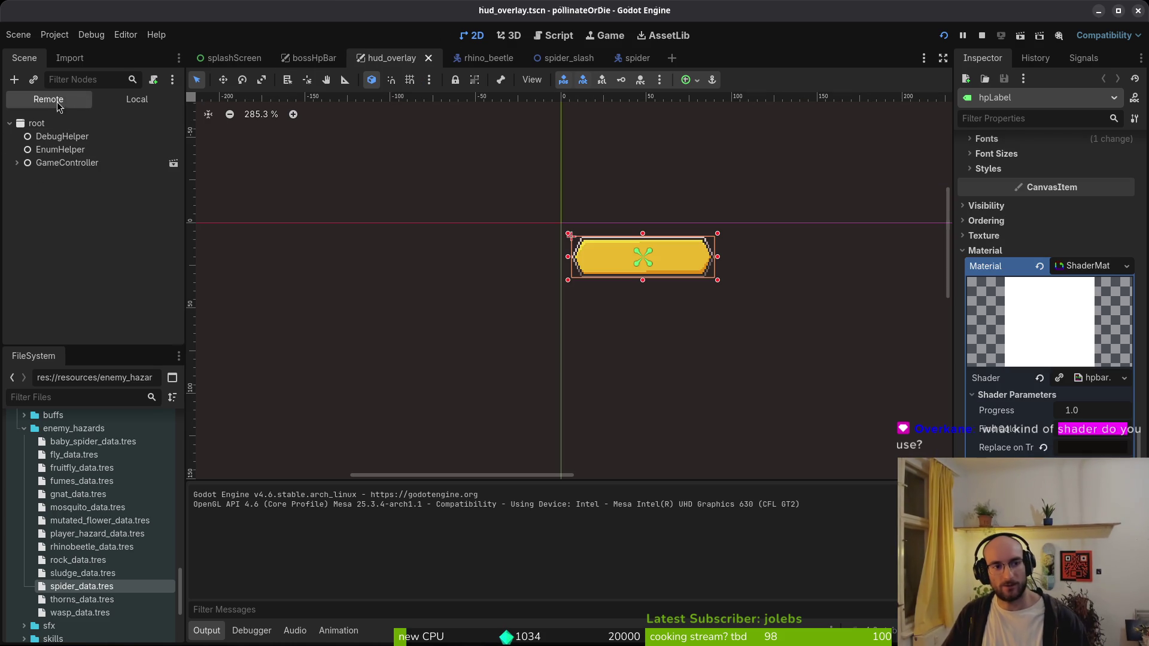
click(137, 100)
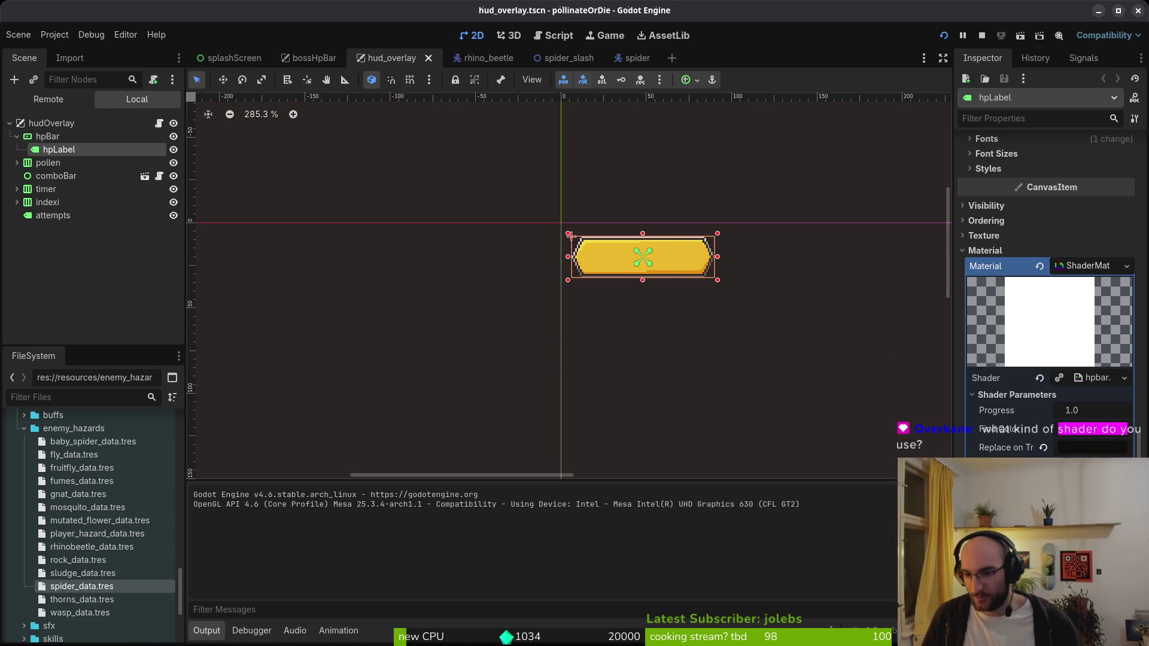
key(alt+Tab)
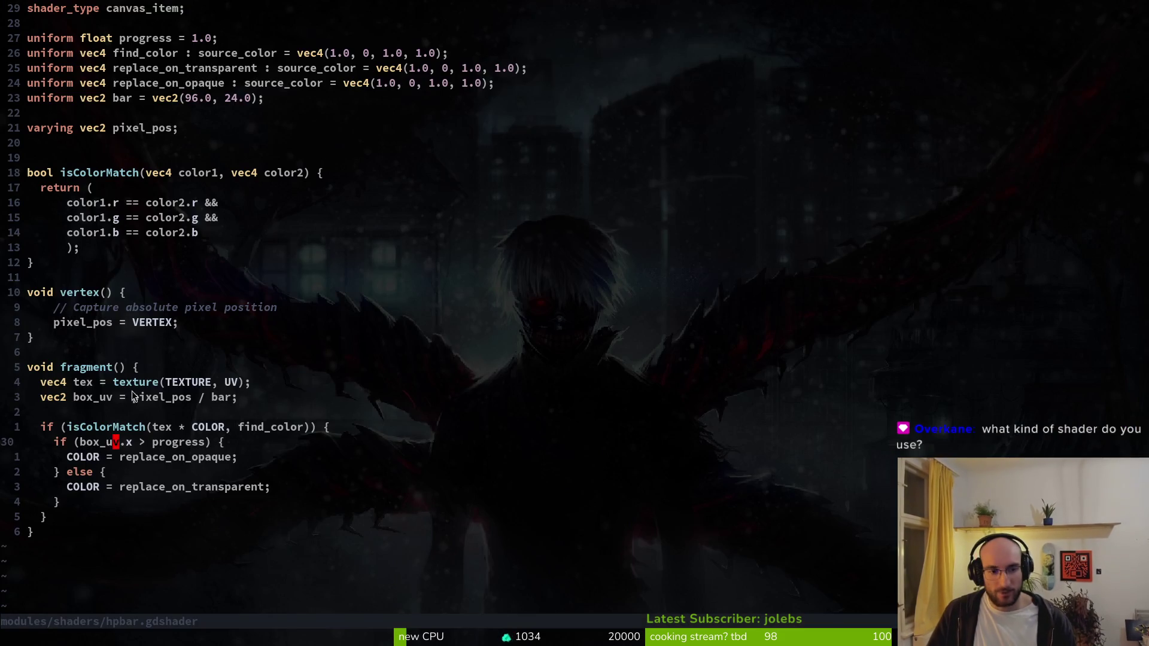
drag(39, 397, 239, 396)
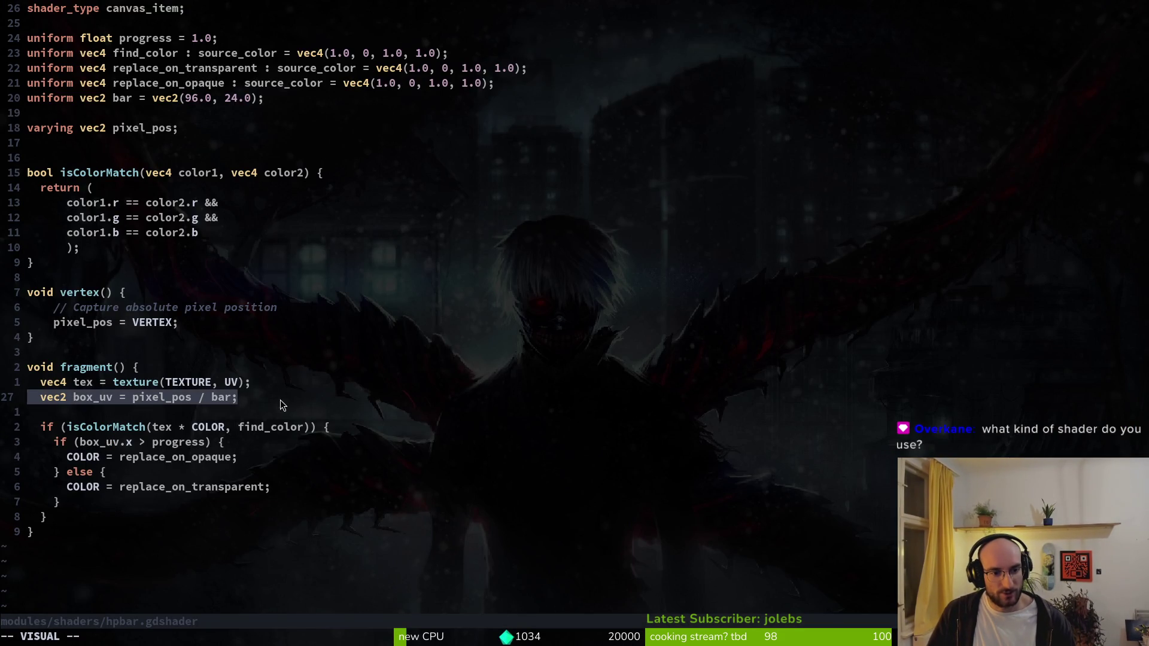
click(70, 397)
drag(69, 397, 204, 400)
click(90, 397)
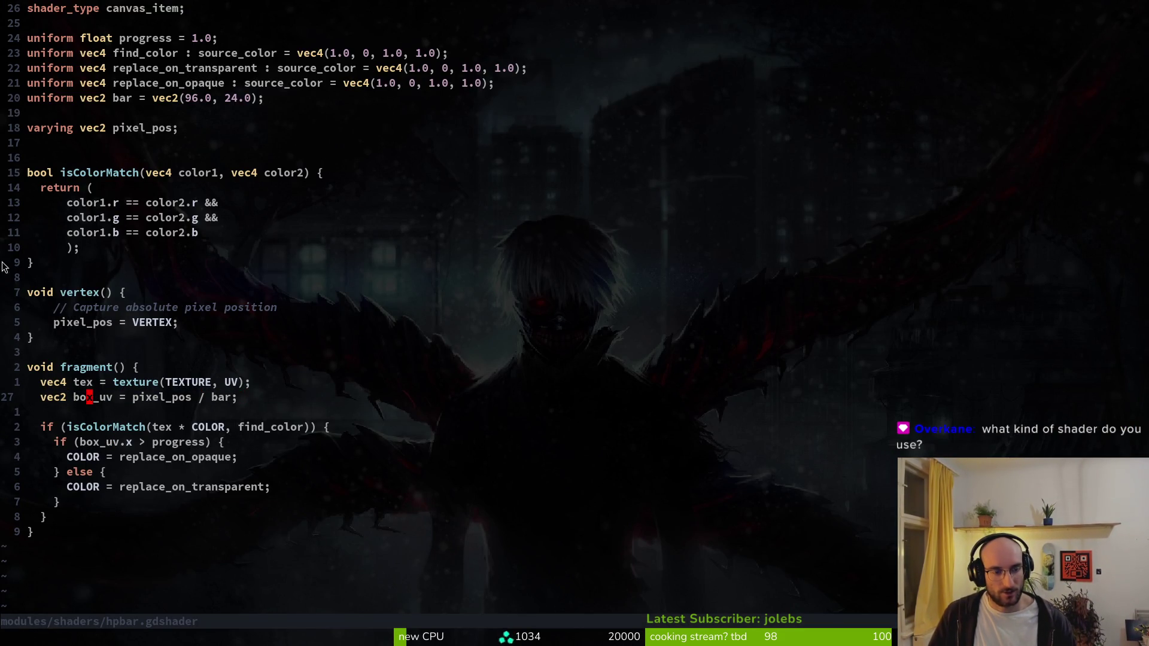
key(alt+Tab)
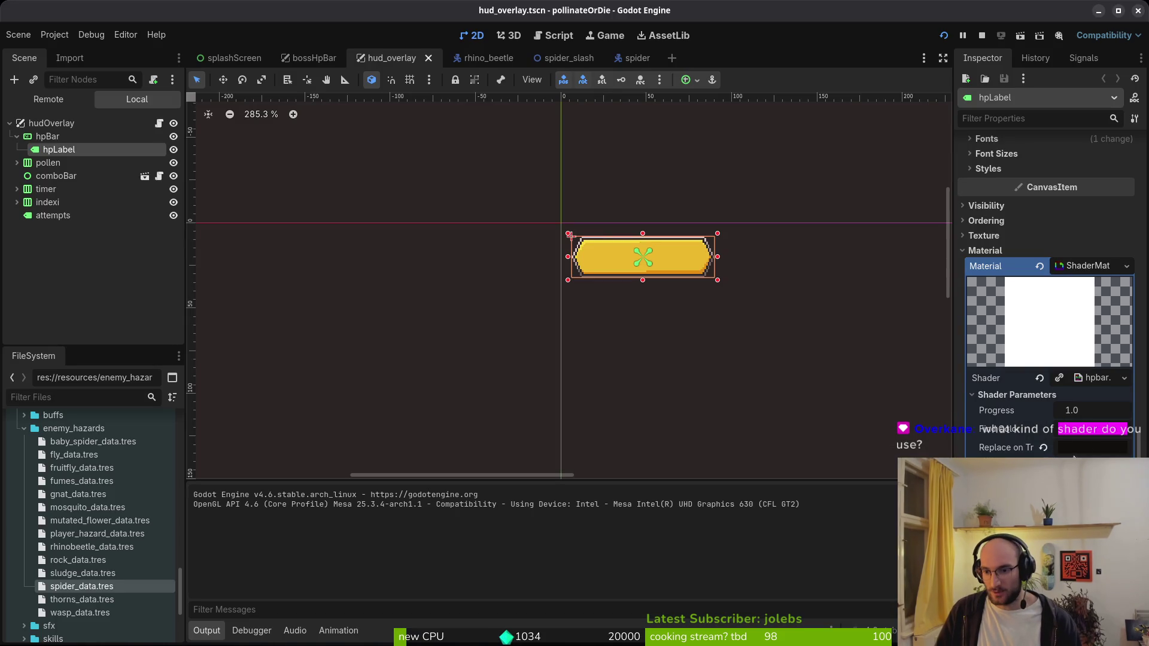
key(alt+Tab)
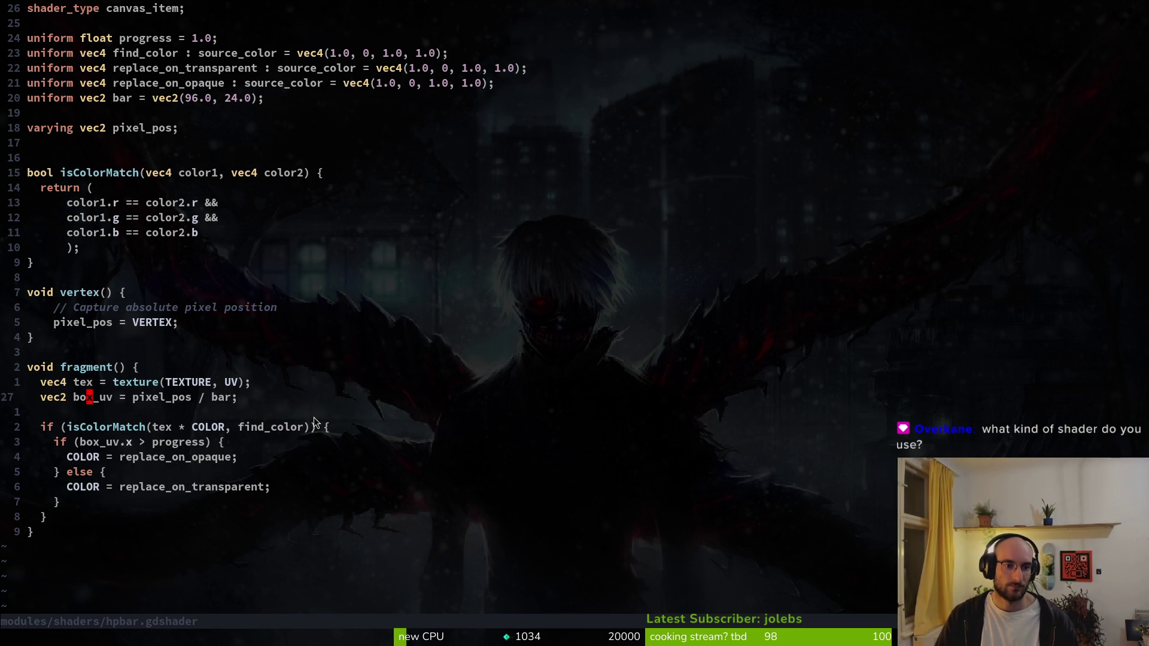
- Replace box_uv with pixel_pos in the progress comparison and return to Godot
key(j)
key(j)
key(j)
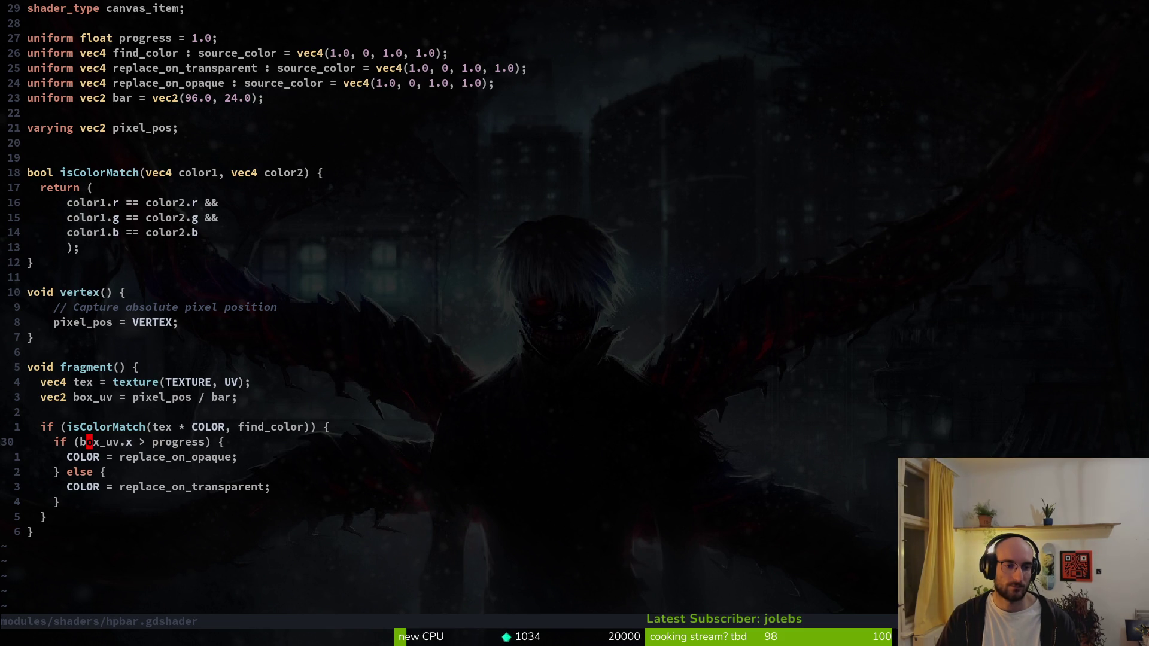
text(cwpi)
key(Tab)
key(Return)
key(Escape)
key(k)
key(k)
key(alt+Tab)
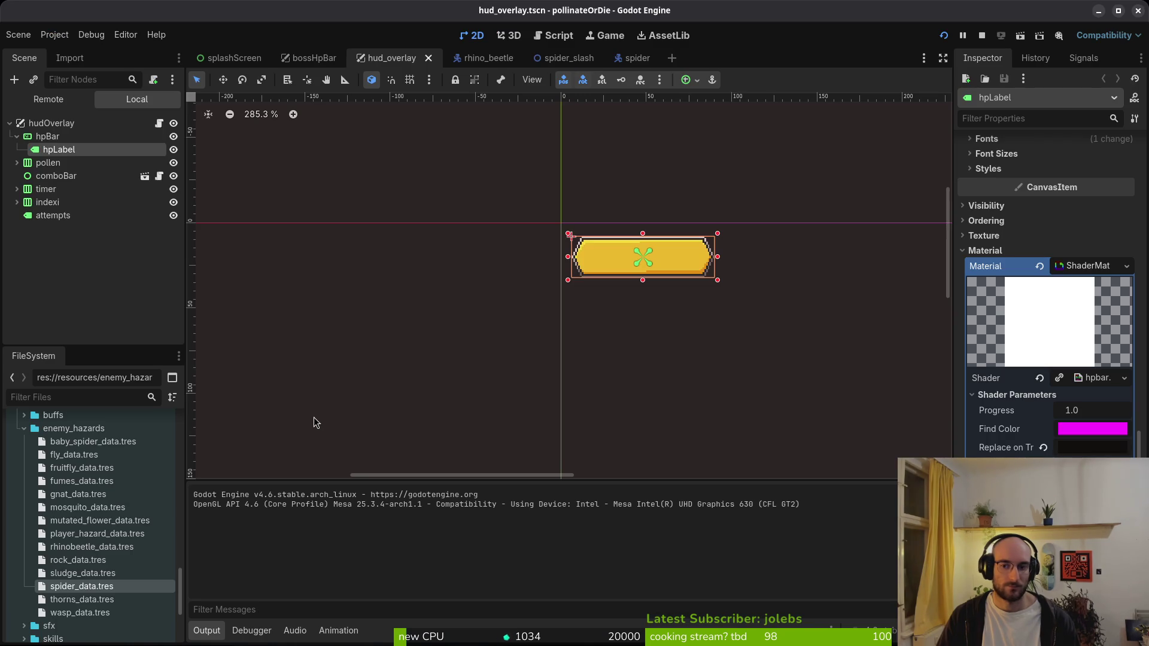
key(F5)
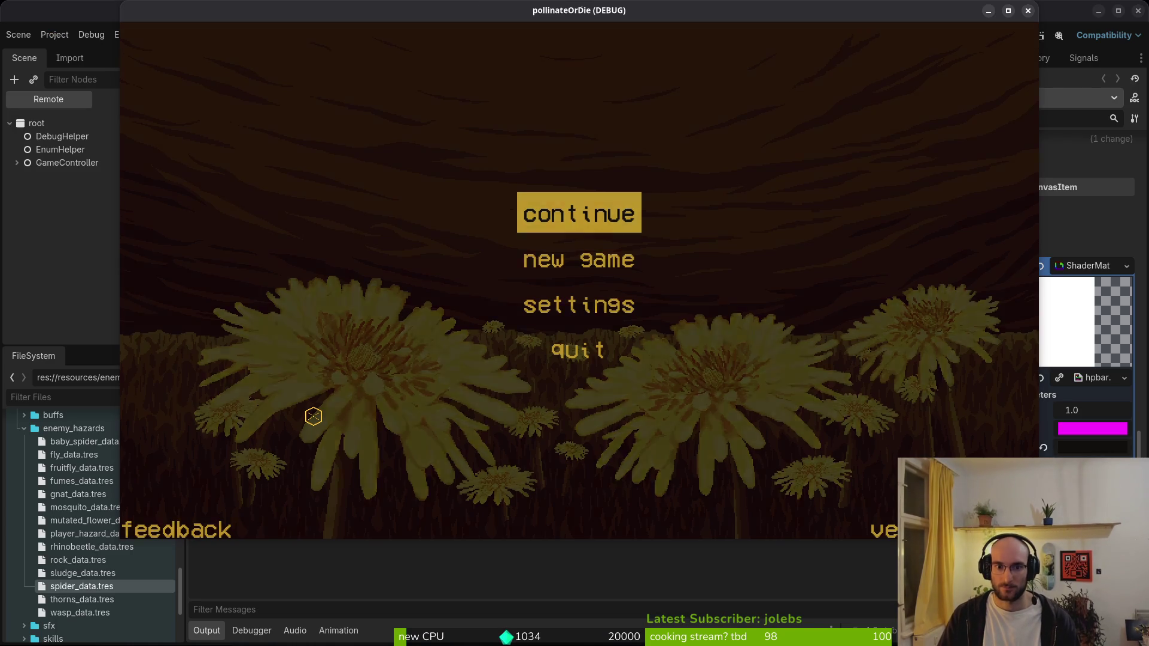
key(Return)
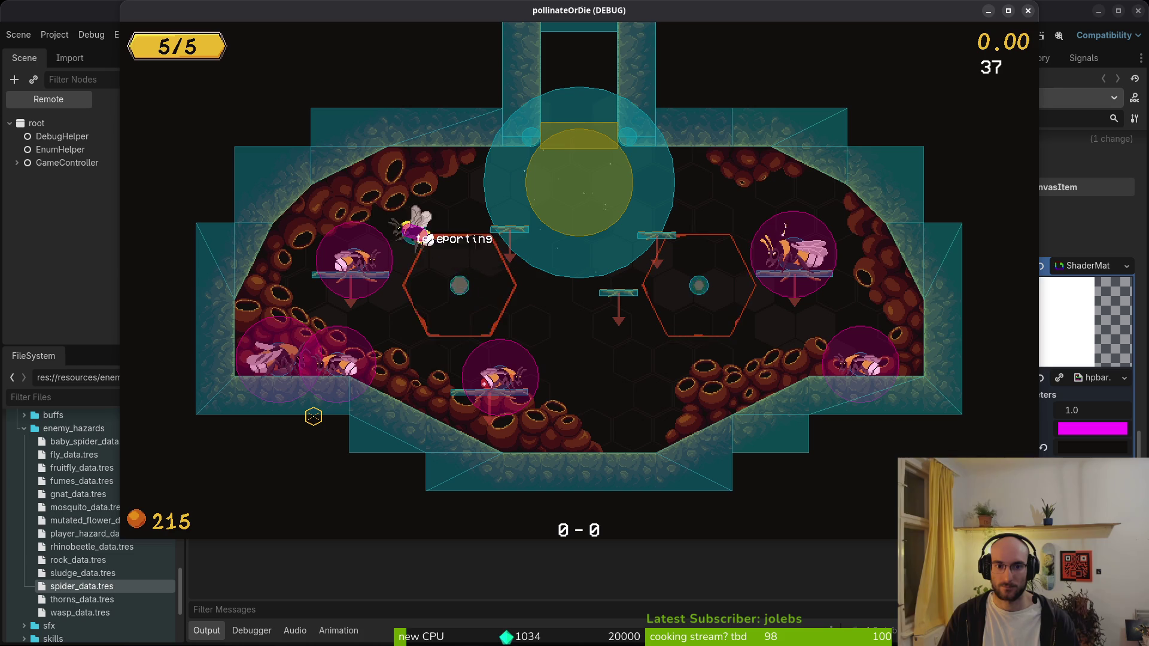
key(Left)
key(Left)
key(Left)
key(Down)
key(Return)
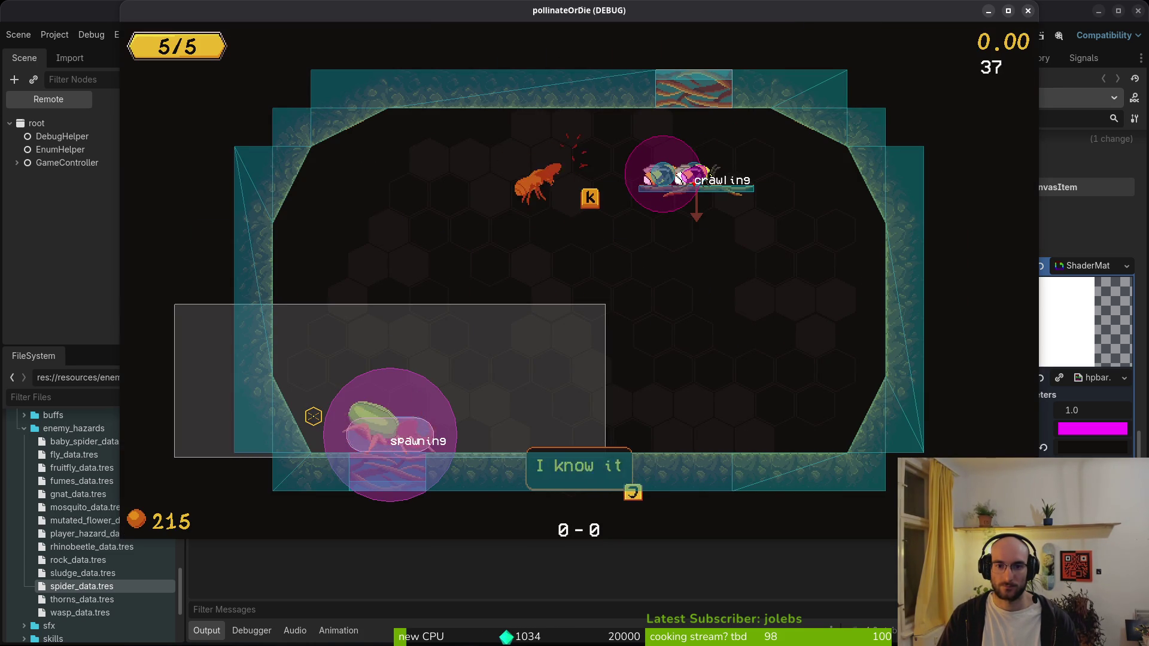
key(F8)
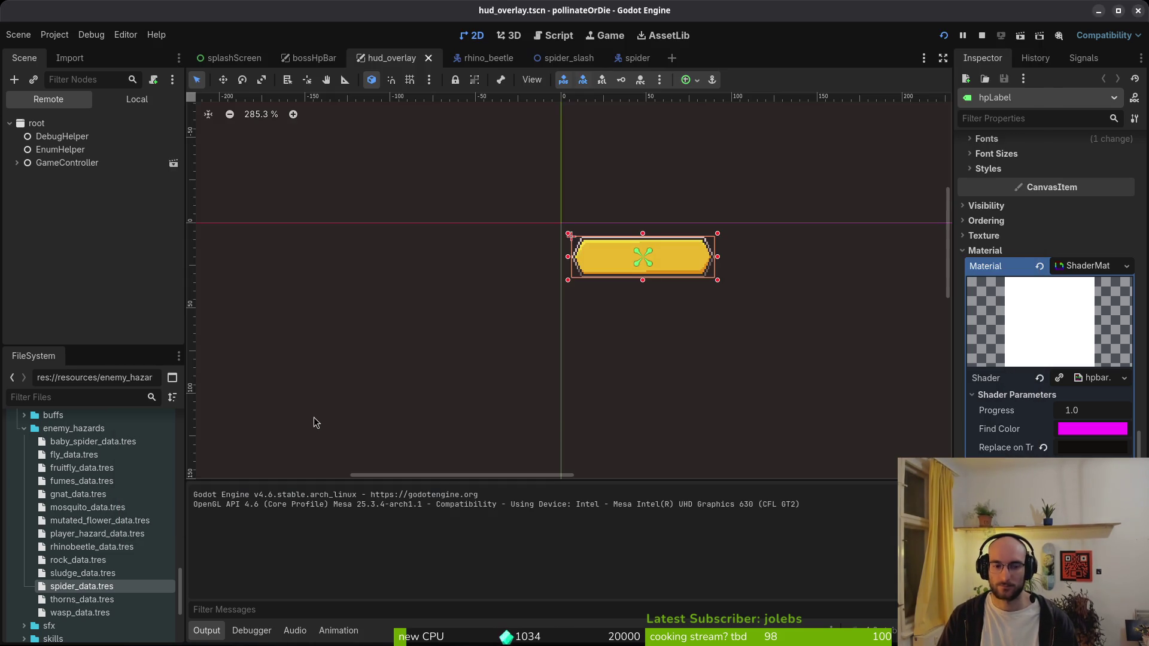
- Undo the pixel_pos change in hpbar.gdshader and save it with :w
key(alt+Tab)
text(u)
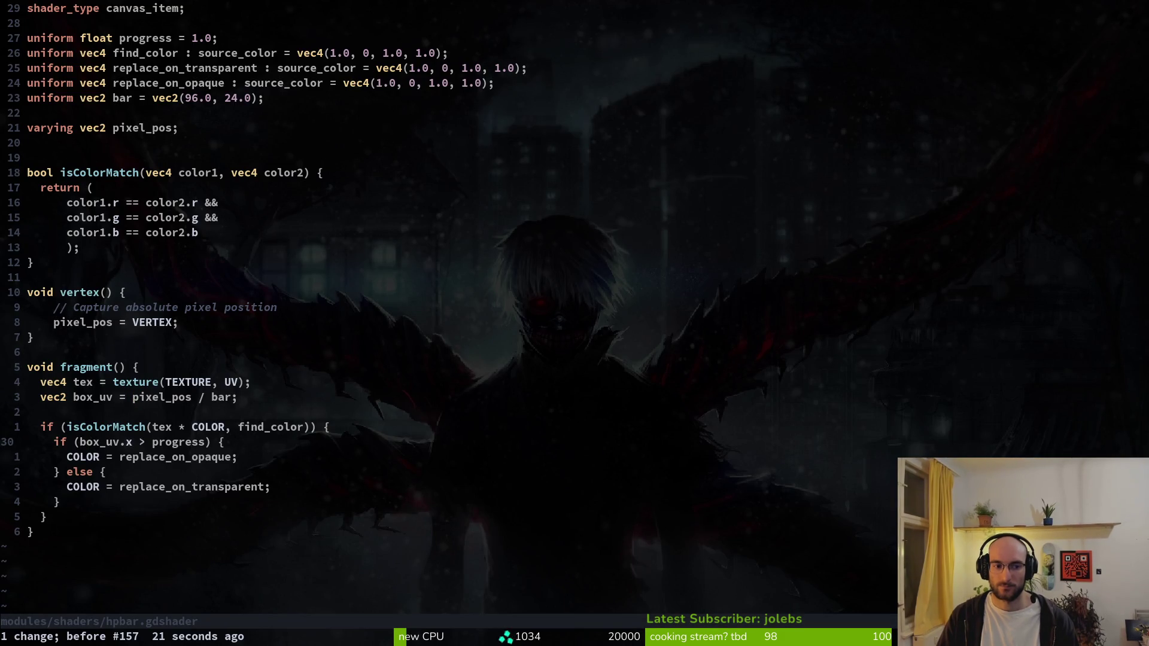
text(:w)
key(Return)
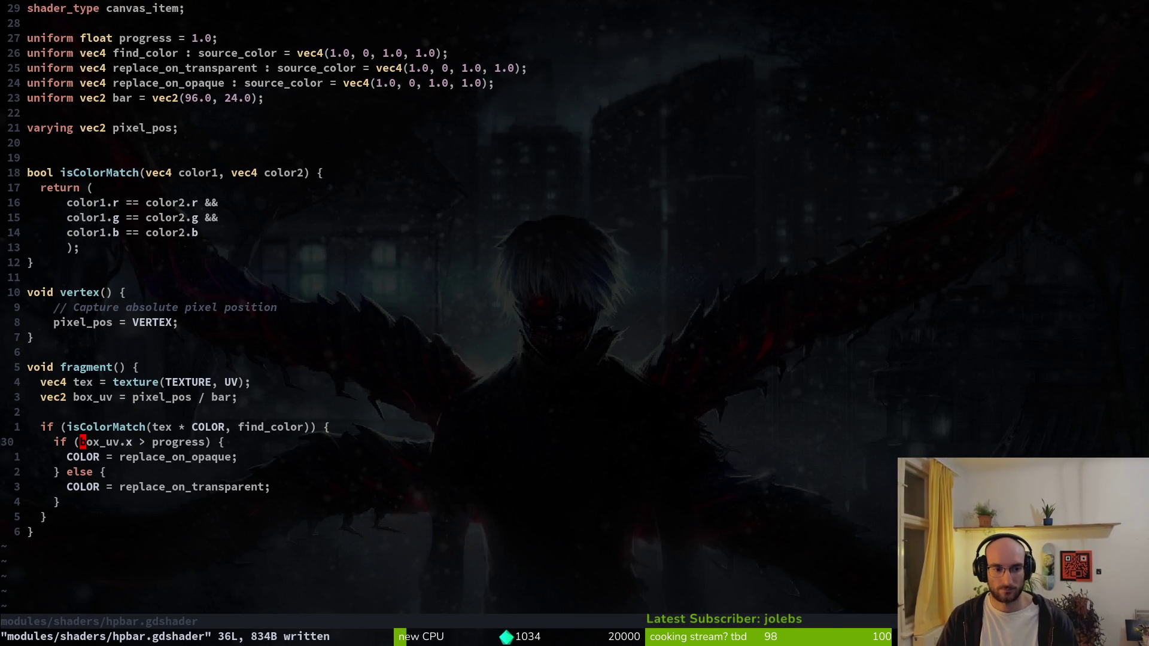
- Remove hpLabel's shader material, test-run the game, and select hpLabel again
key(alt+Tab)
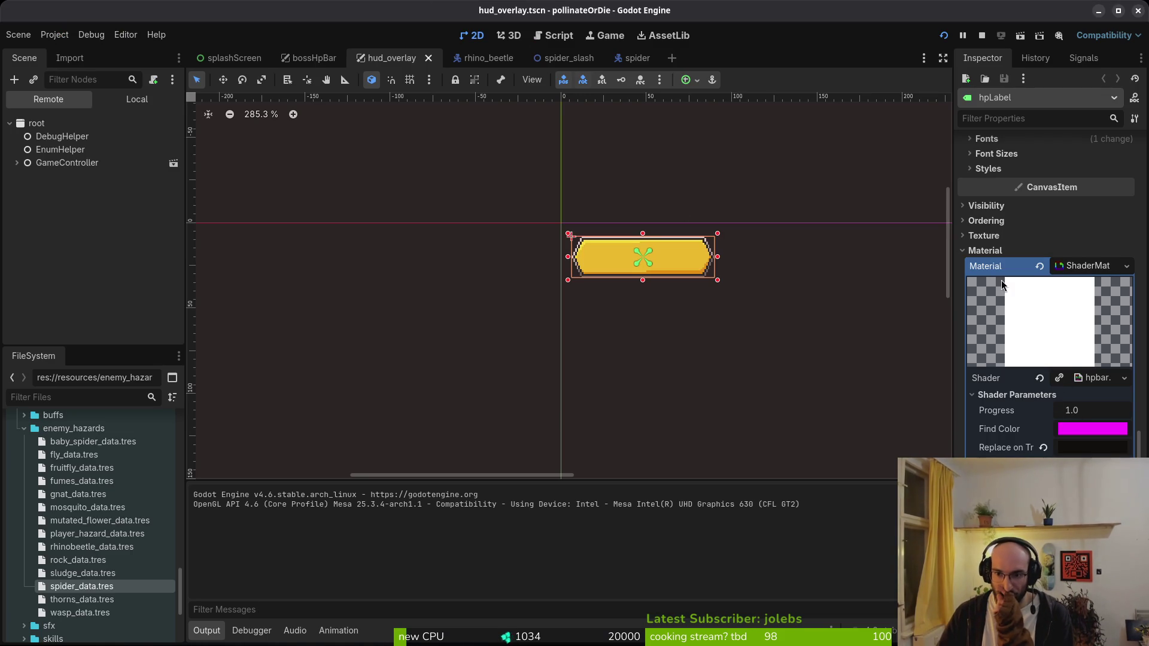
click(1041, 266)
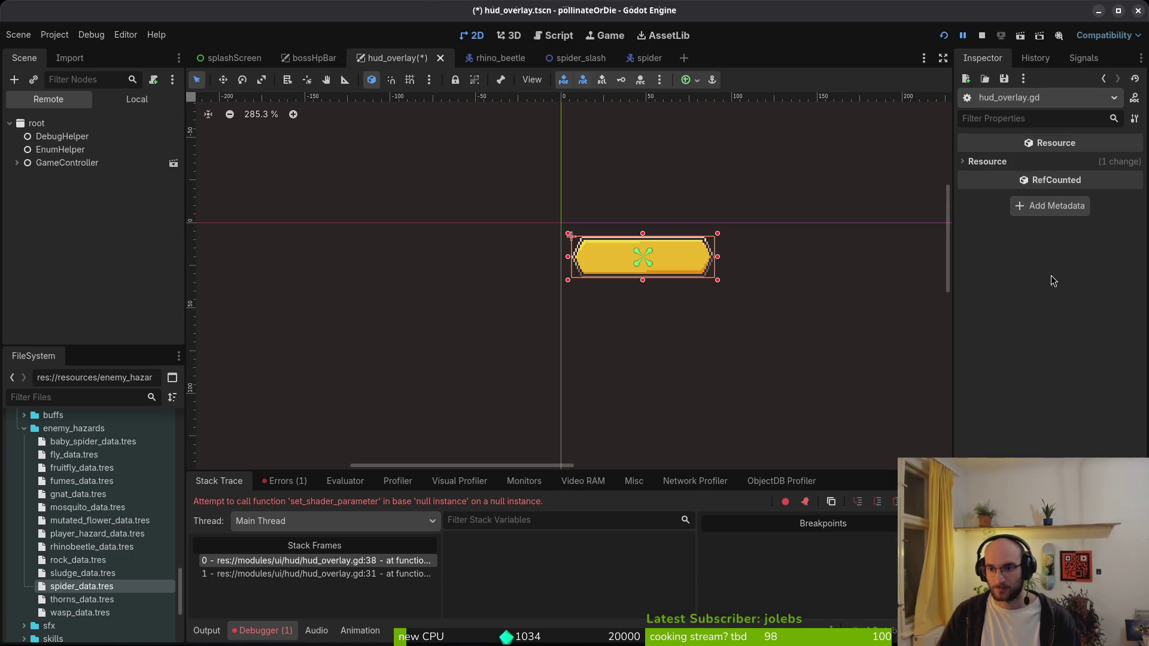
click(943, 35)
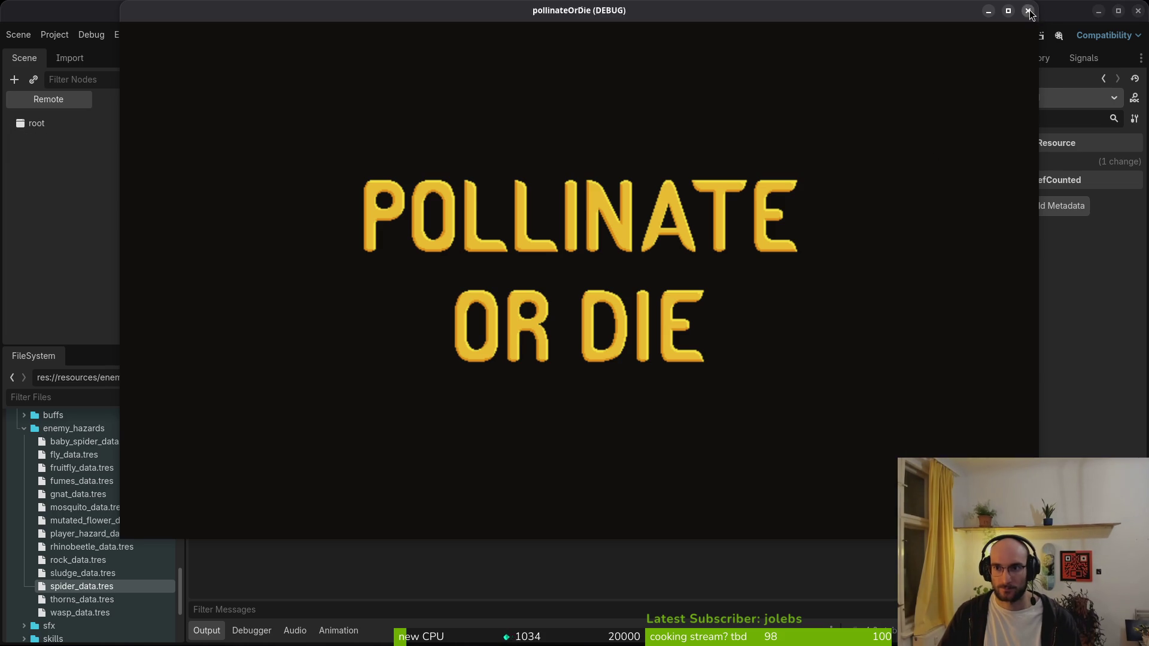
click(1028, 10)
click(59, 130)
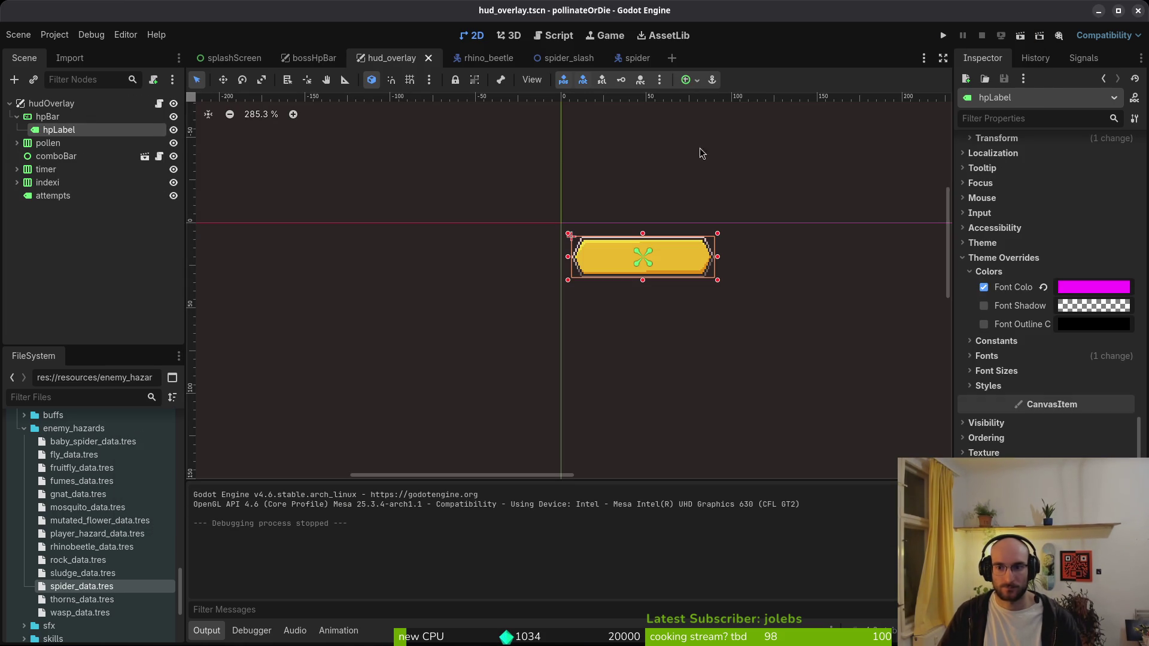
- Restore hpLabel's material, then reset the bossHpBar Label's font colour override and save
key(ctrl+z)
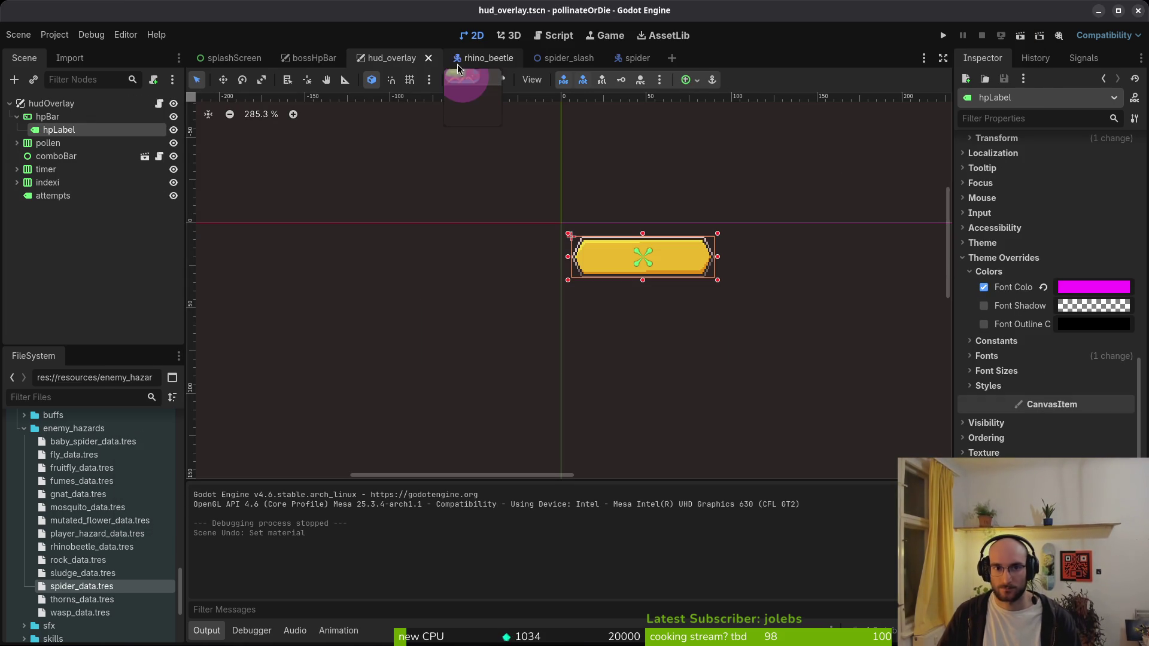
click(483, 58)
click(293, 58)
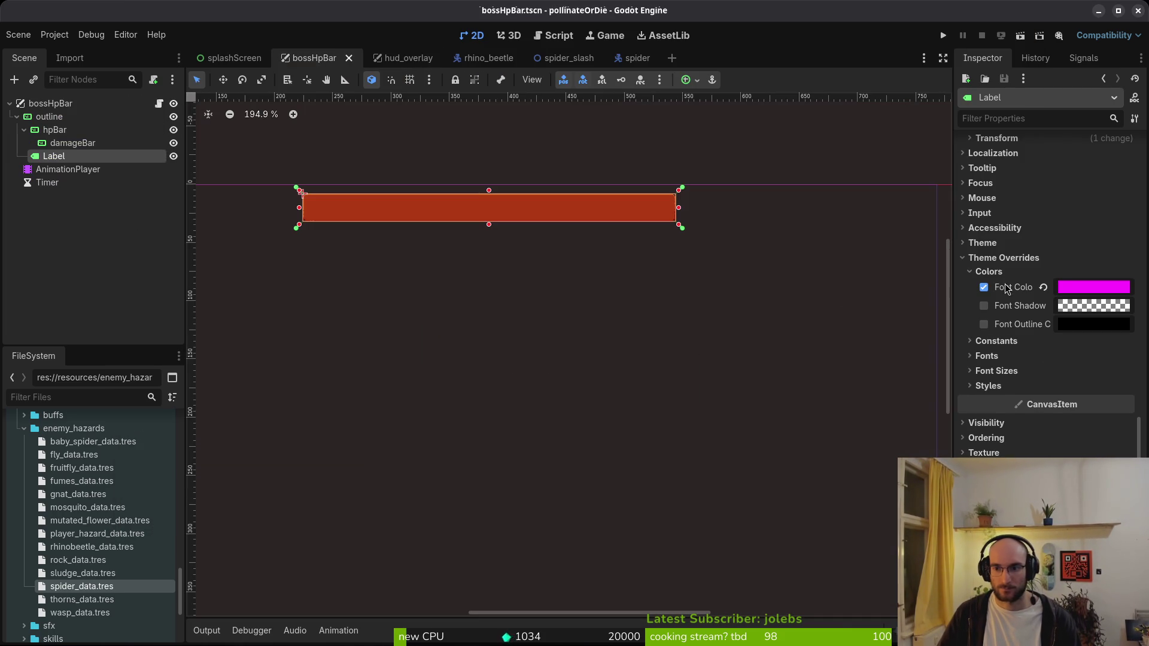
click(1048, 287)
click(970, 261)
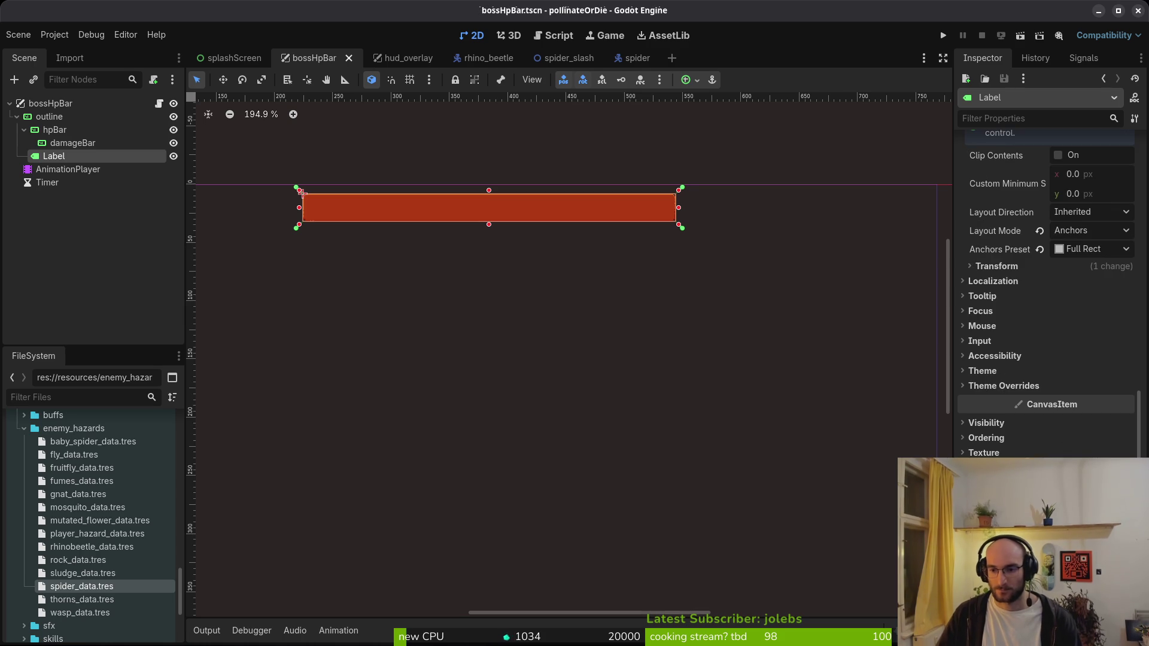
key(ctrl+s)
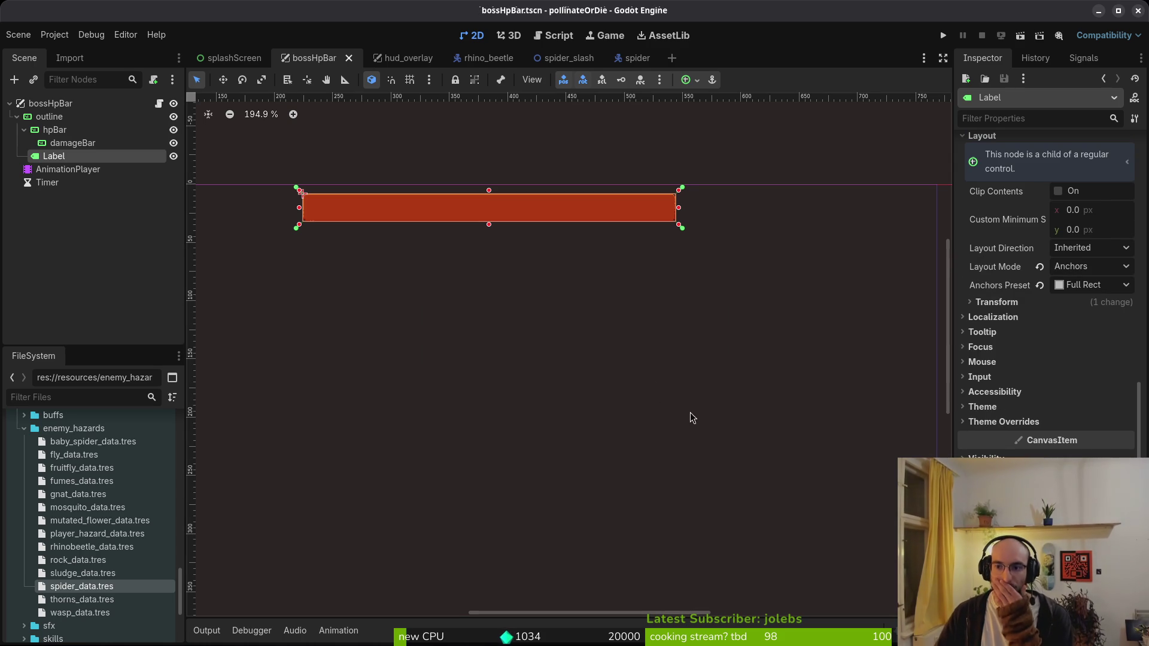
click(1003, 422)
click(1004, 422)
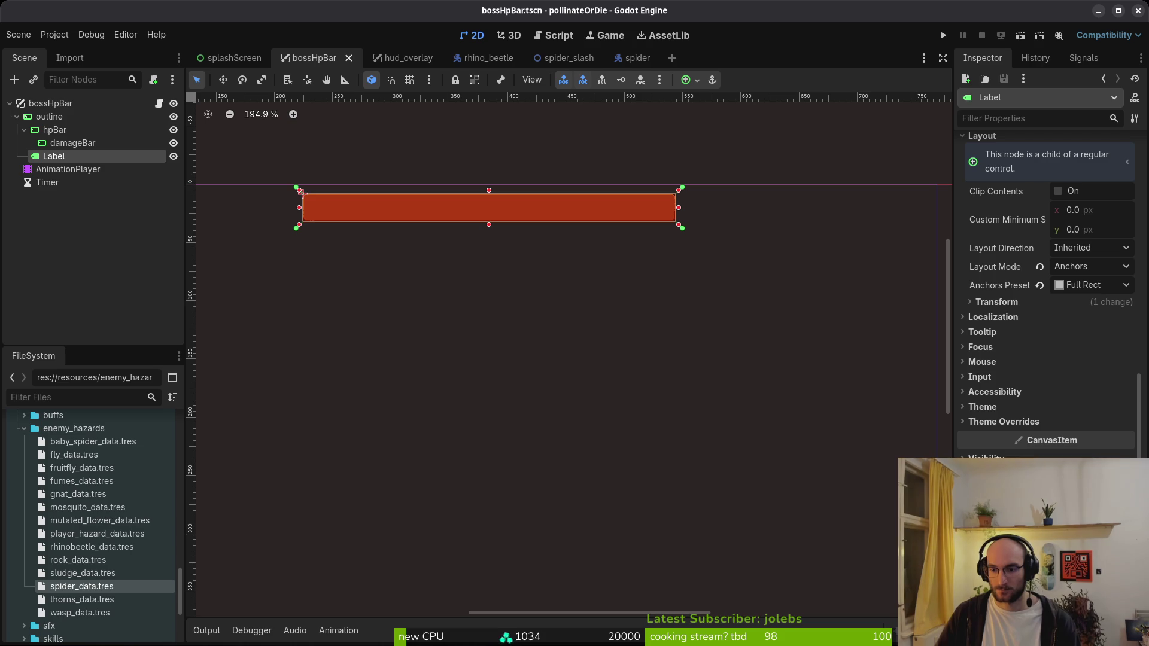
- Give the bossHpBar Label a ShaderMaterial using singleColorChange.tres and check the output log
scroll(1047, 299, down, 3)
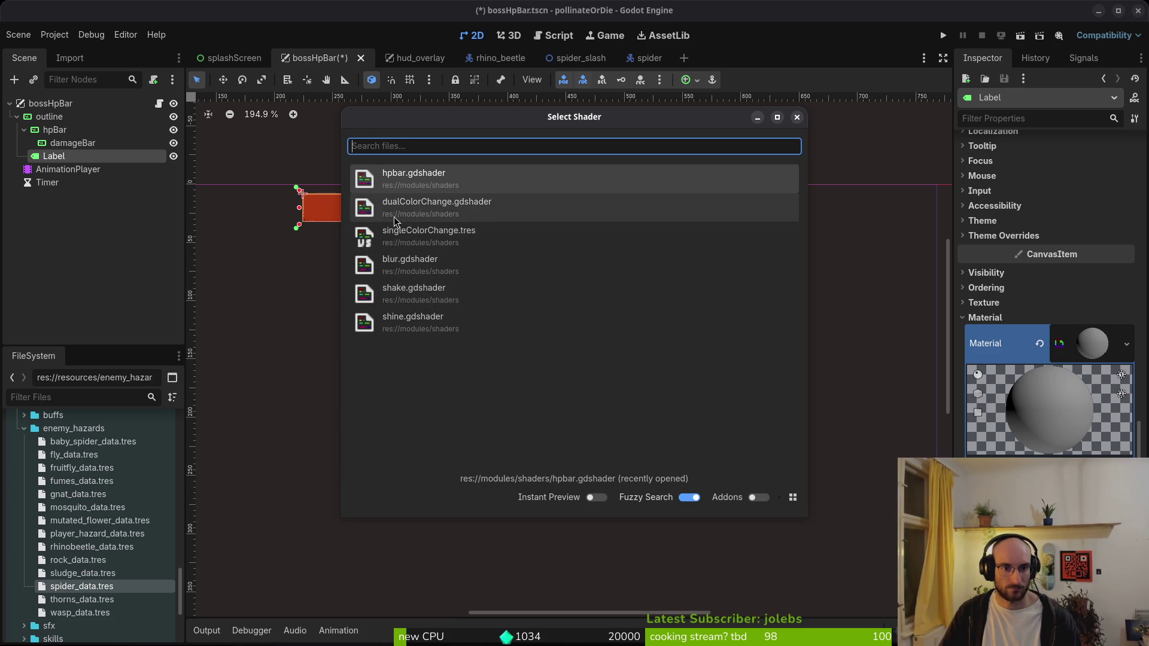
click(404, 242)
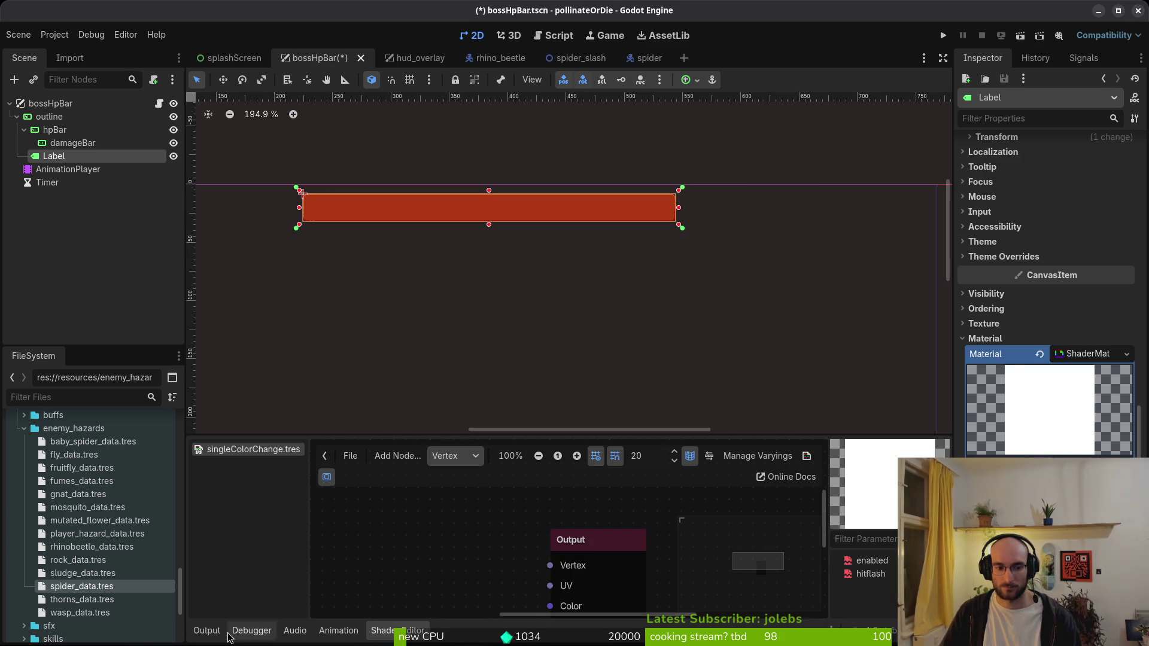
click(207, 631)
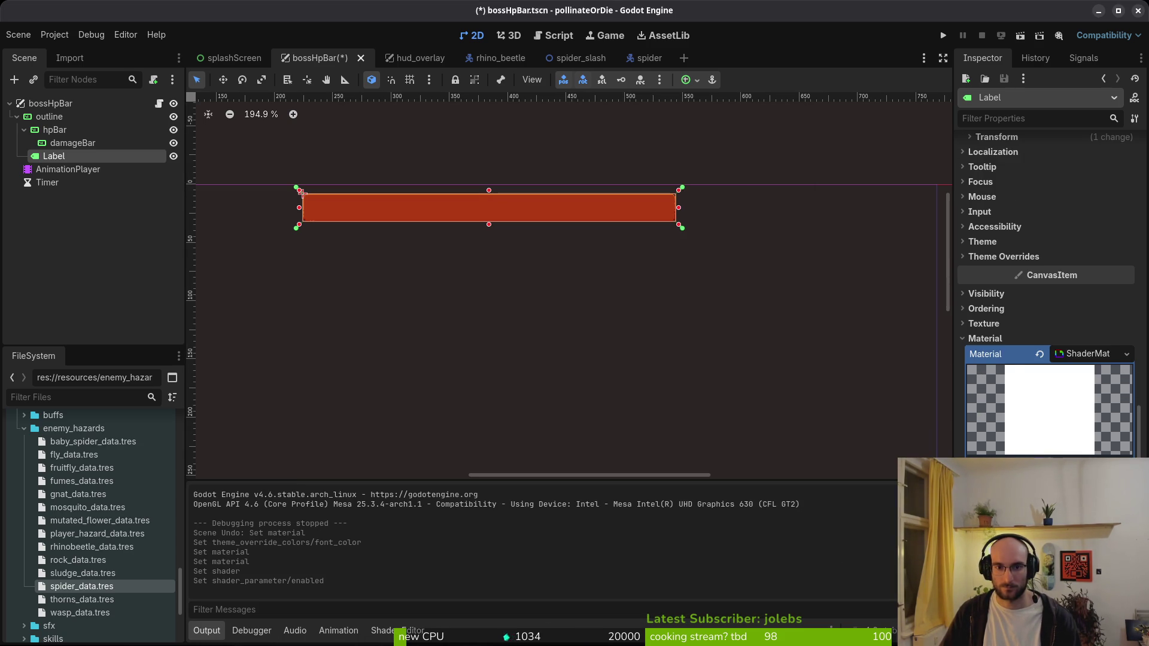
scroll(1035, 238, up, 8)
scroll(1035, 171, up, 3)
- Set the Label text to 'sdfsdfsd' and try an olive 54582f shader colour
click(1054, 192)
text(sdfsdfsd)
scroll(1054, 203, down, 8)
scroll(1047, 270, down, 10)
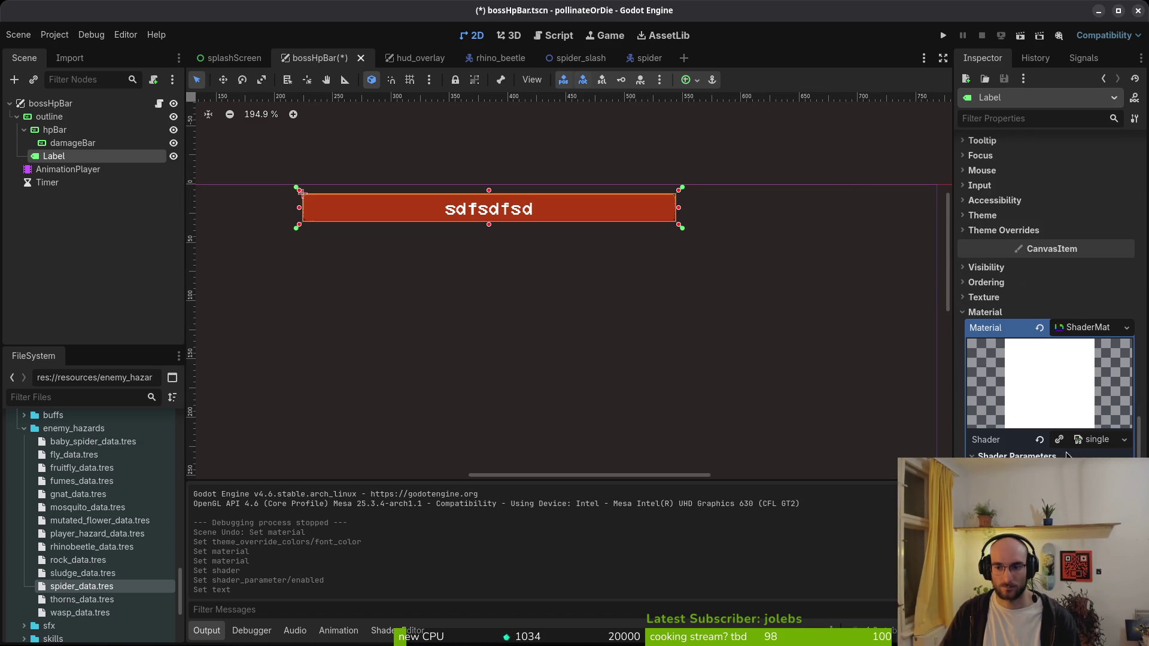
click(1053, 442)
drag(1130, 238, 1131, 213)
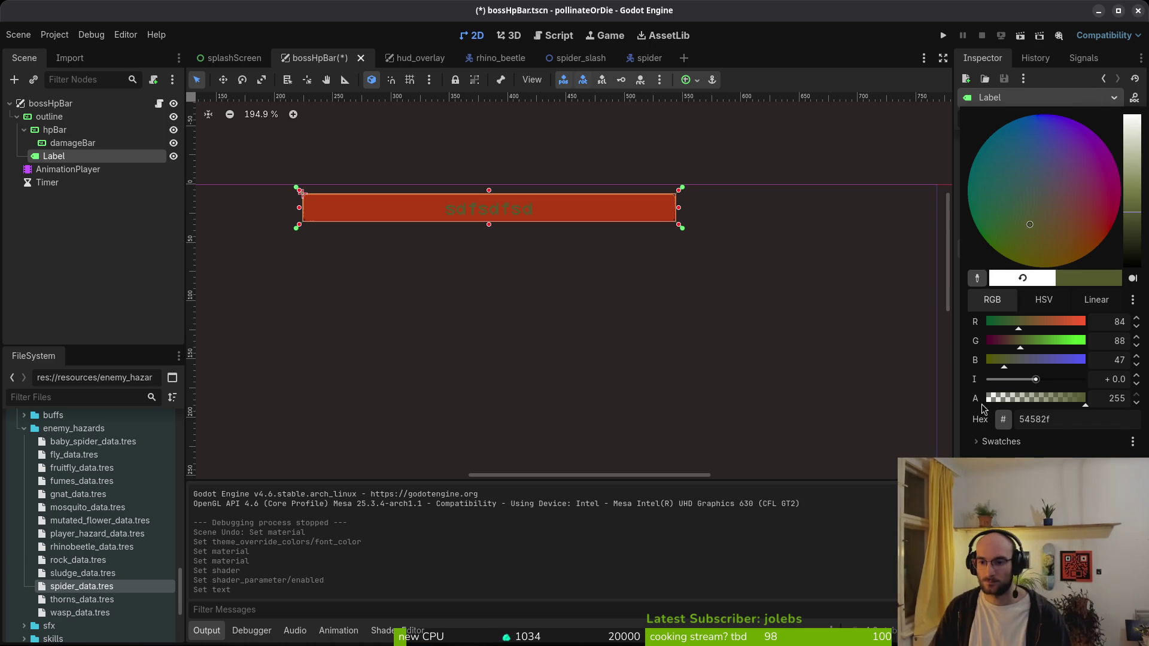
click(873, 338)
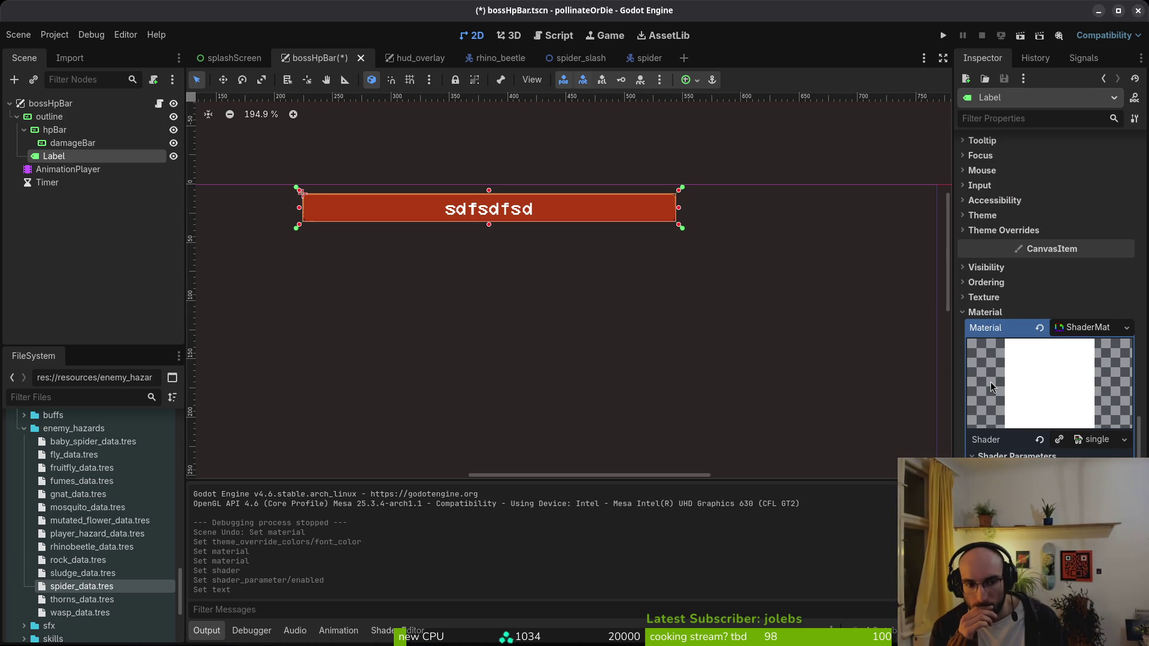
key(alt+Tab)
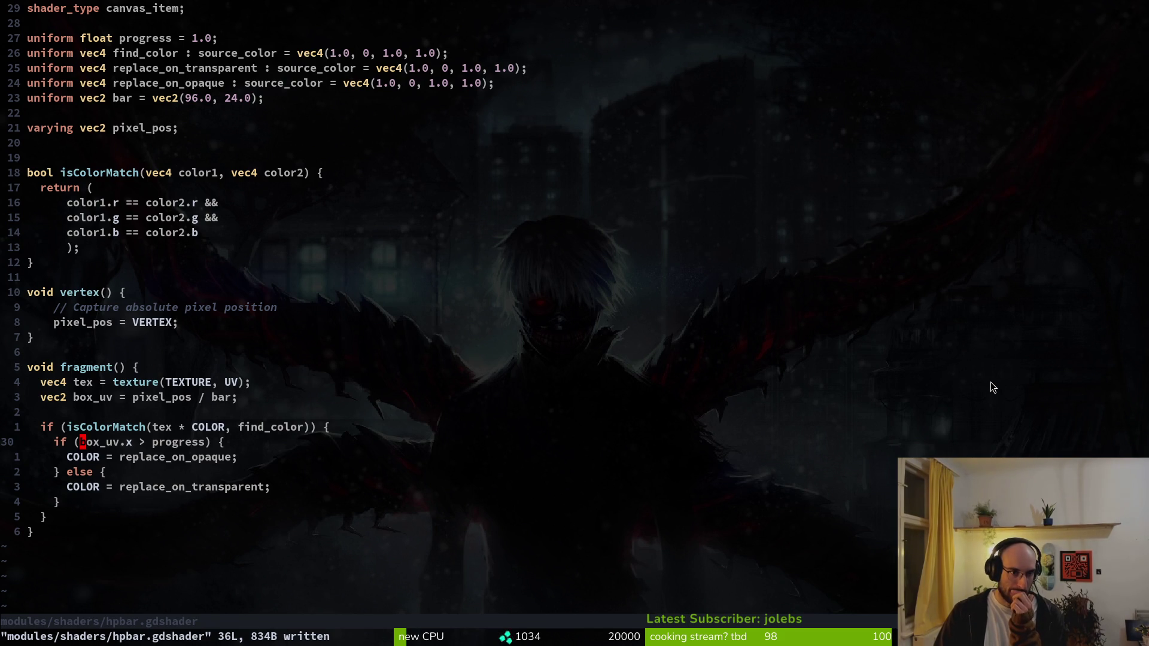
- Review hpbar.gdshader's uniforms and isColorMatch condition in Vim, then return to Godot
key(k)
key(k)
key(k)
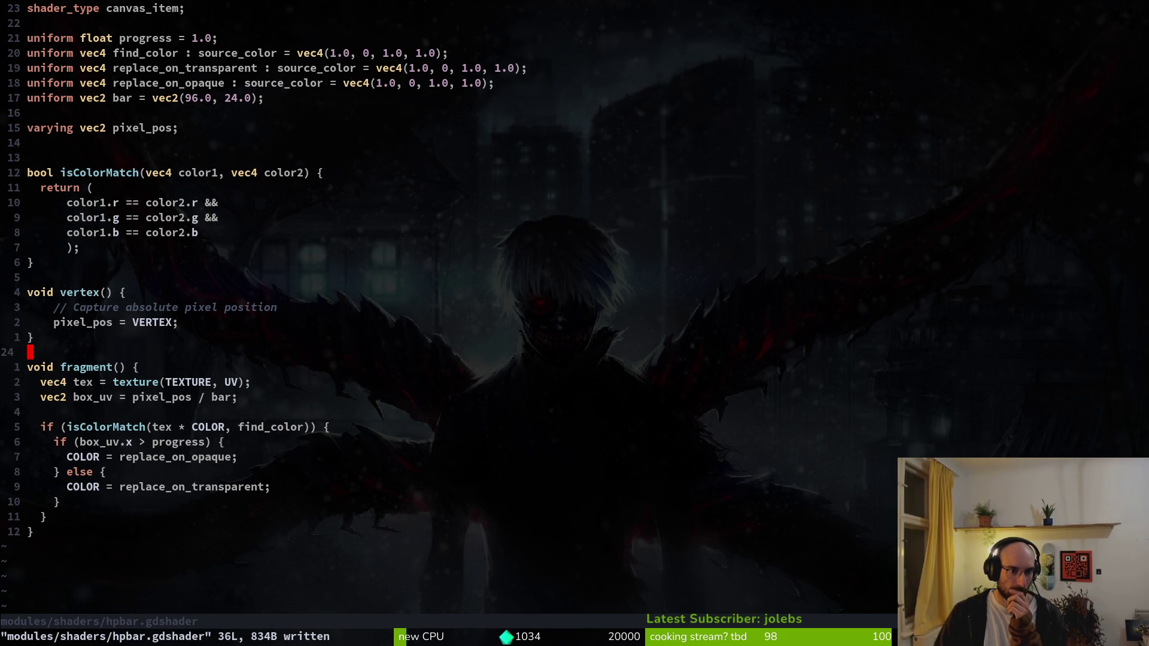
key(j)
key(j)
key(k)
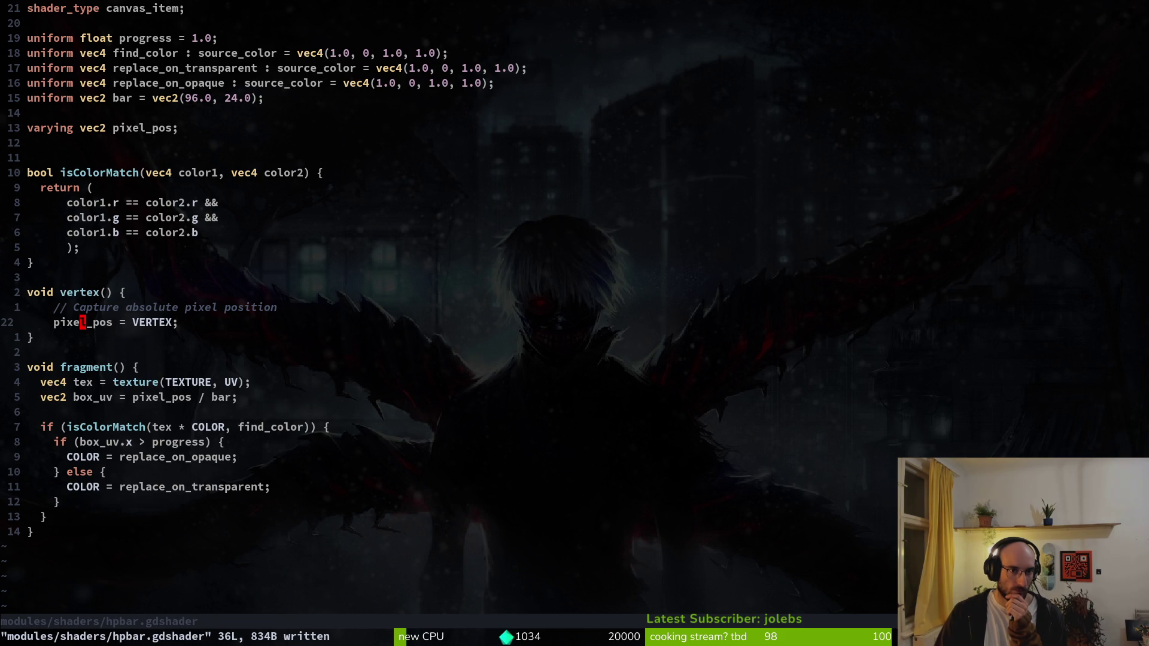
key(k)
key(k)
key(k)
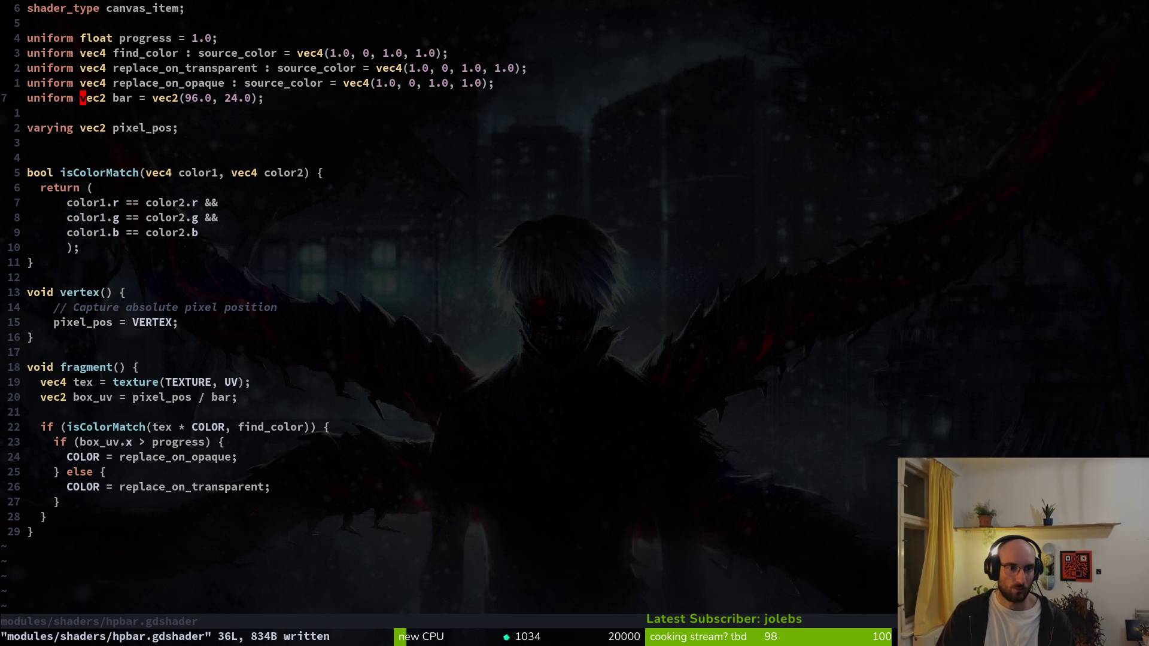
key(j)
key(j)
key(j)
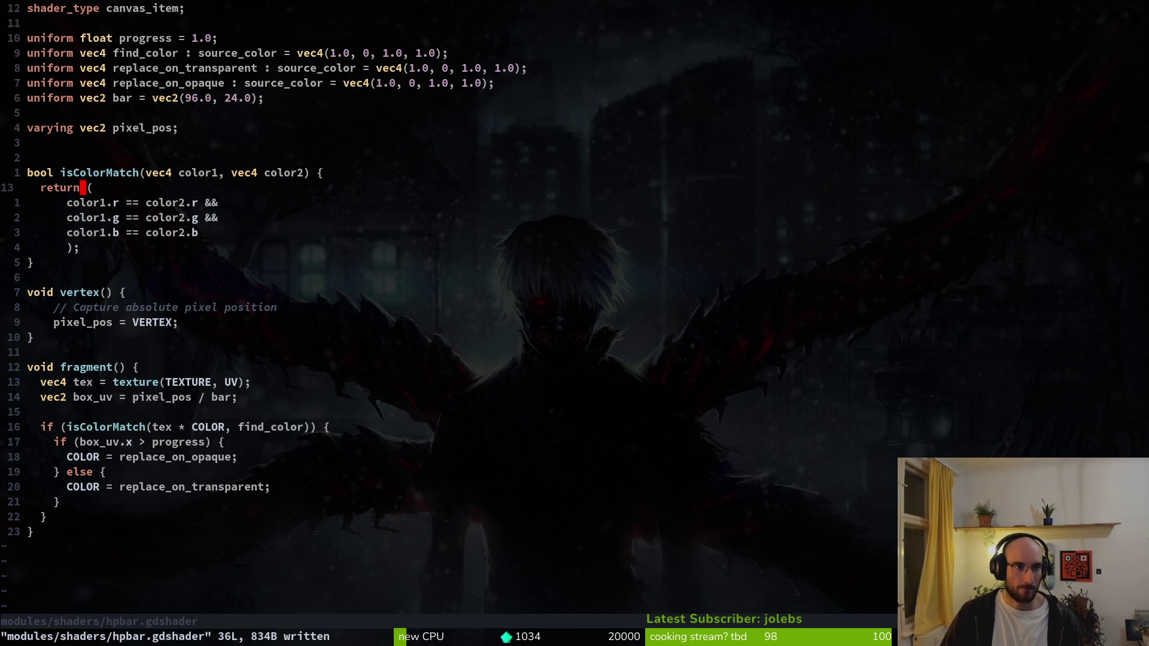
key(j)
key(j)
key(j)
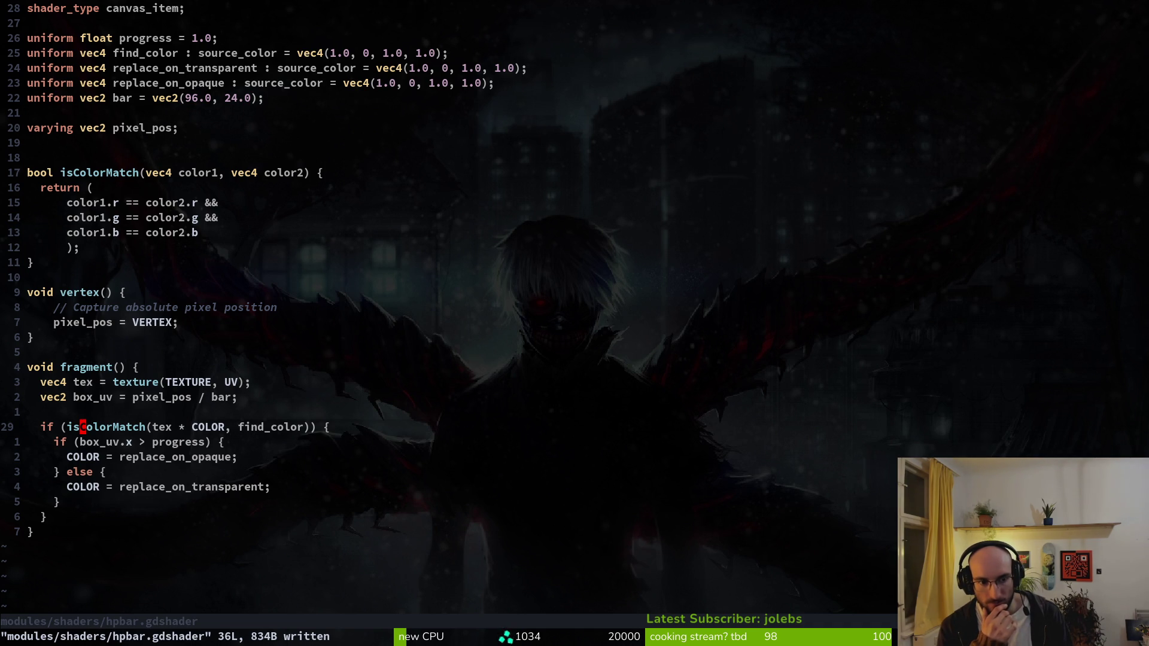
key(alt+Tab)
key(alt+Tab)
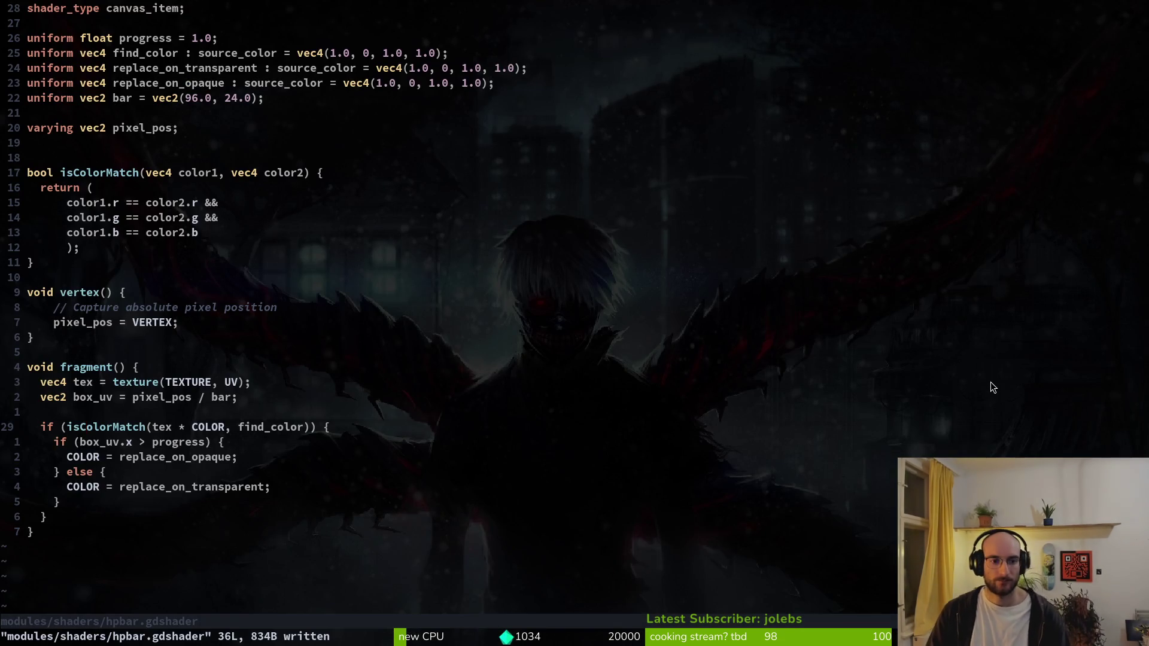
key(alt+Tab)
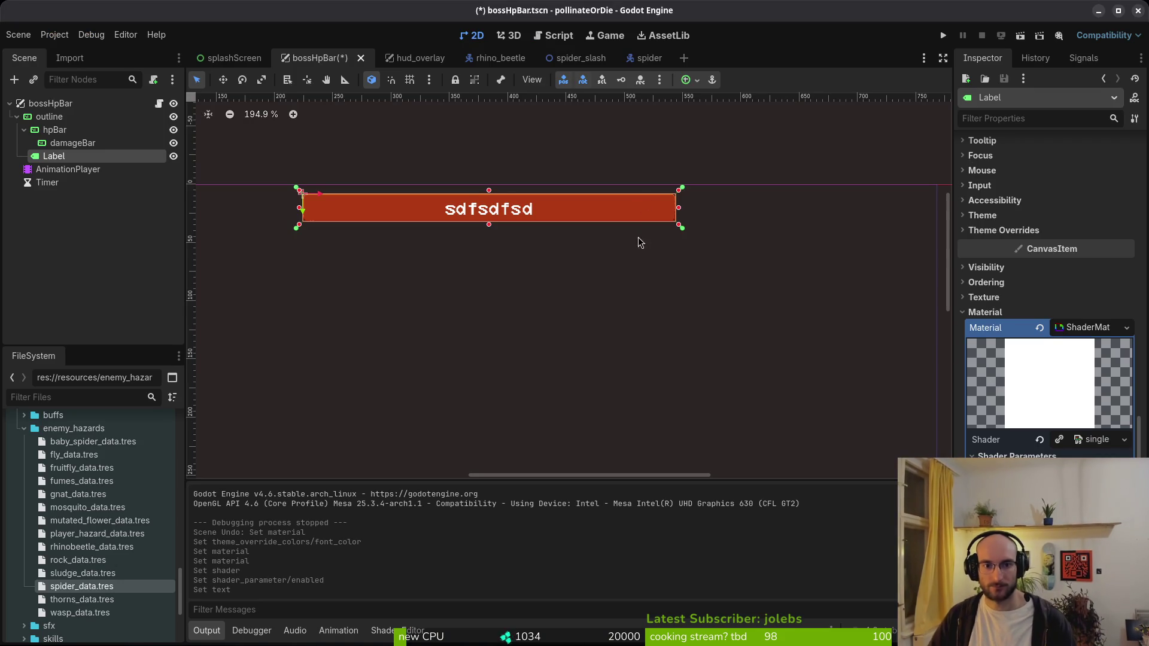
- Remove the Label's shader material and save bossHpBar
scroll(498, 208, up, 2)
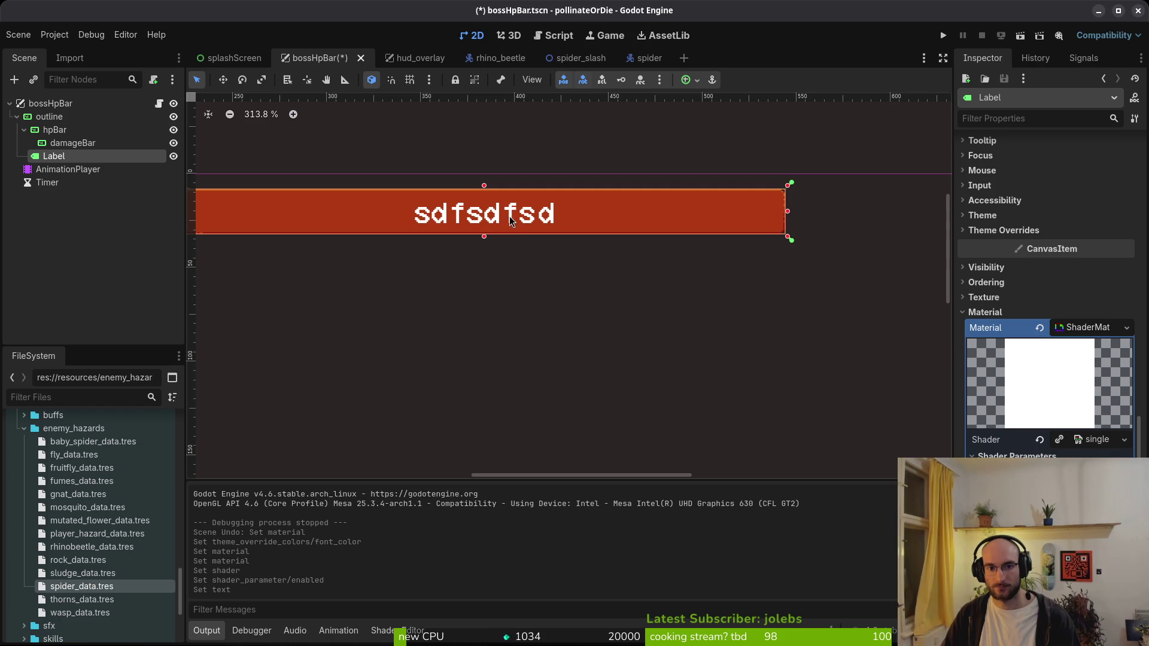
scroll(615, 238, down, 2)
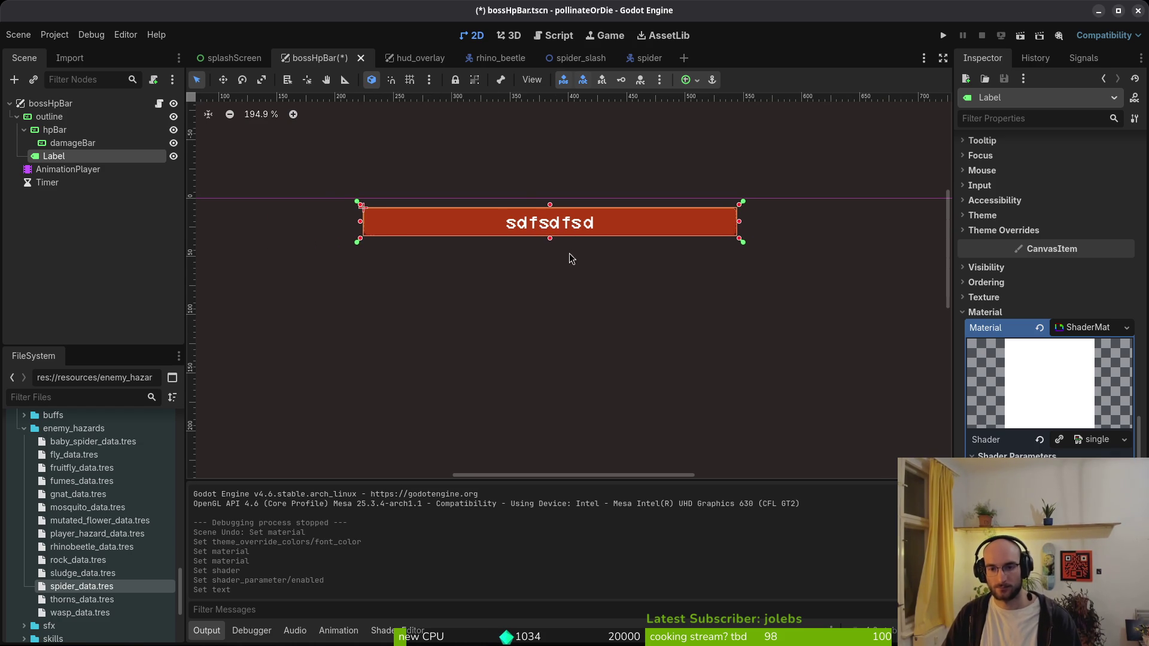
click(1039, 329)
key(ctrl+s)
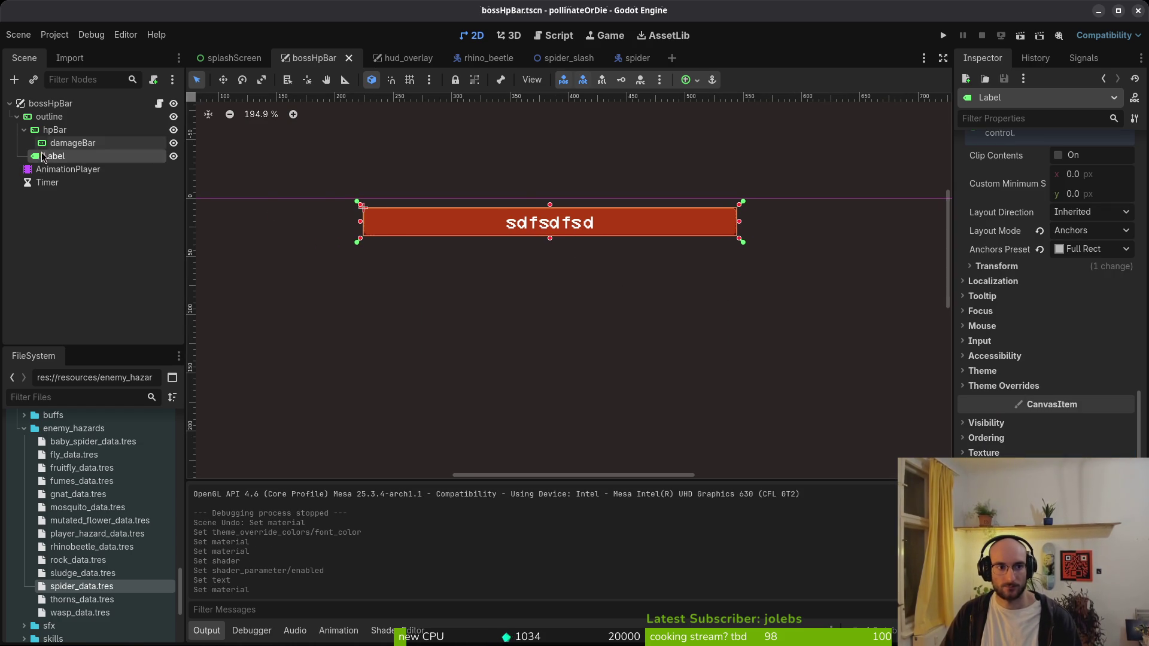
click(60, 144)
click(54, 157)
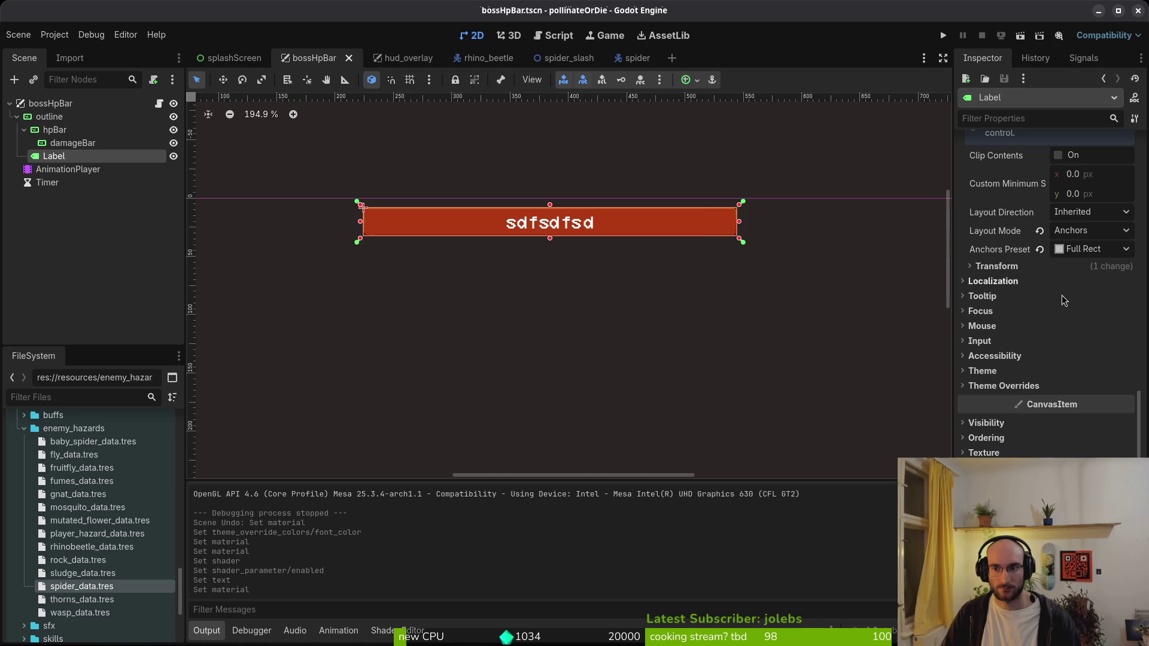
scroll(1011, 419, up, 2)
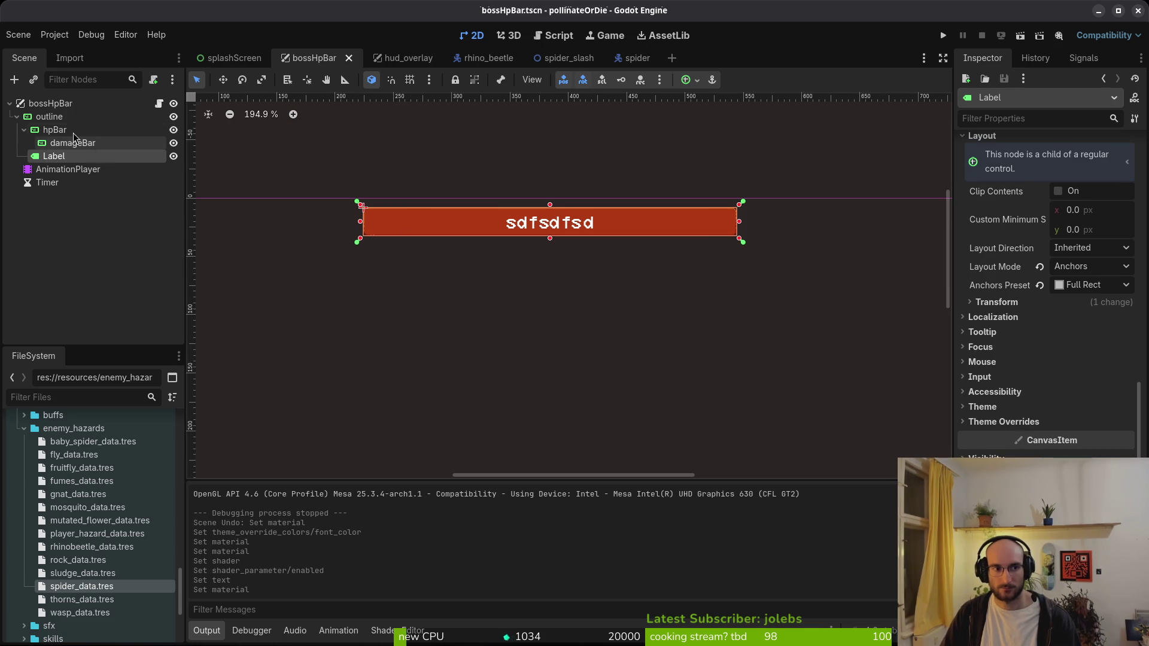
- Try mainTheme.tres as the outline node's theme, undo it, and save the scene
click(49, 117)
scroll(1041, 383, down, 4)
click(1000, 422)
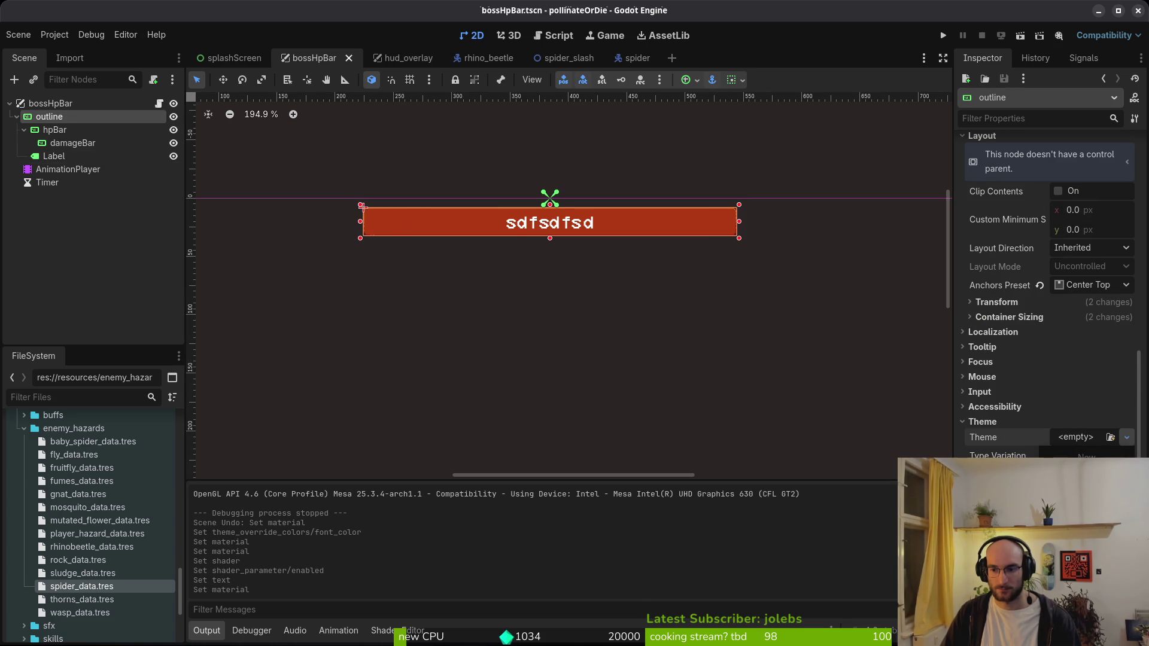
click(1110, 437)
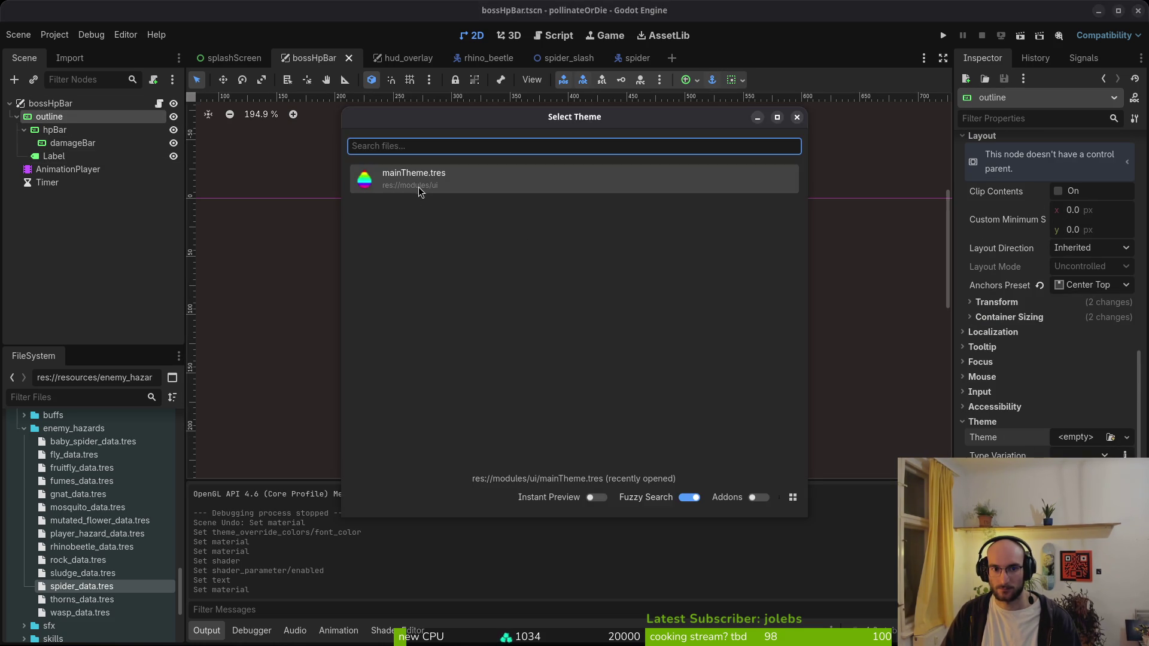
click(419, 179)
scroll(581, 229, up, 8)
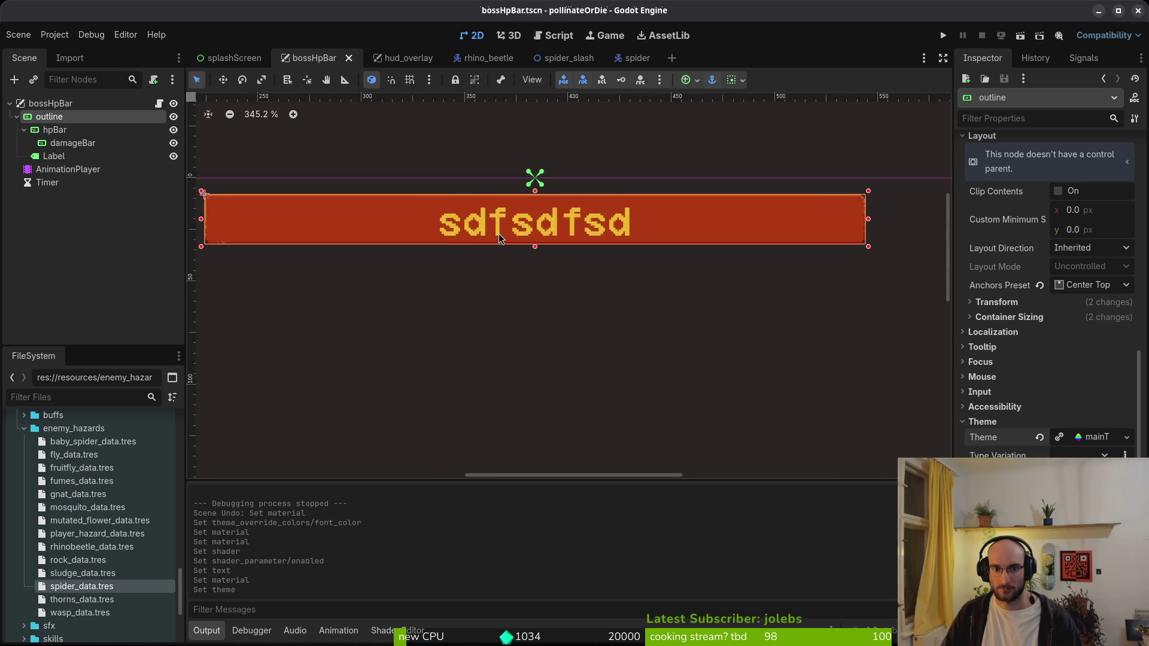
scroll(502, 238, down, 5)
key(ctrl+z)
key(ctrl+s)
click(436, 241)
- Run the project with F5, continue the saved game, and load level 5
key(F5)
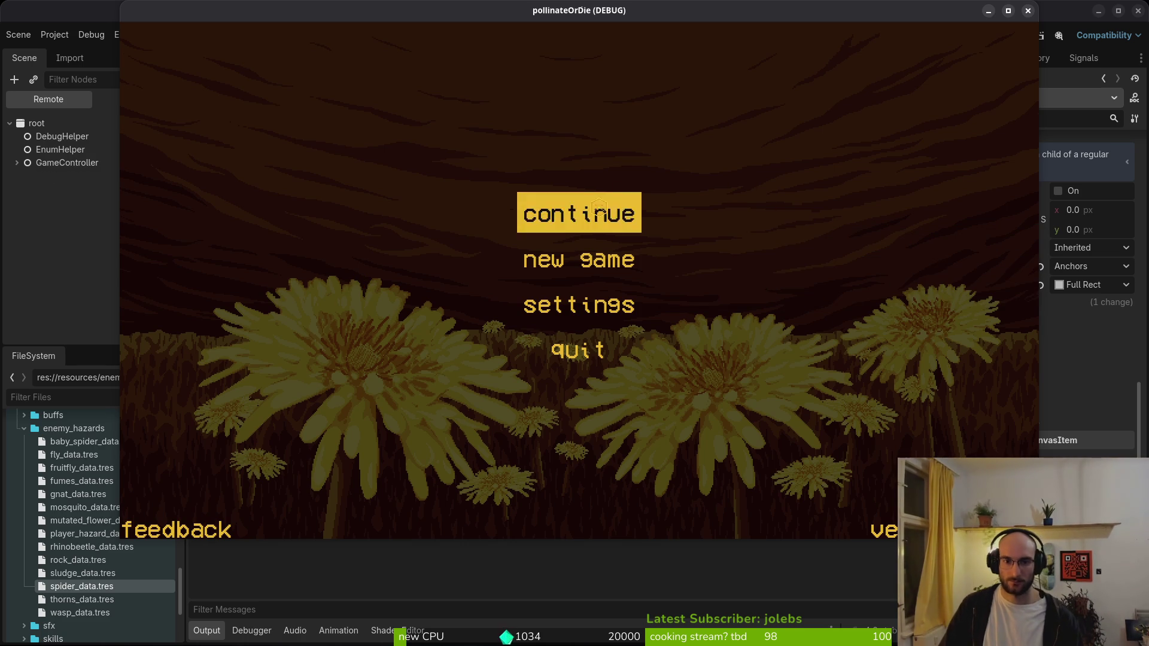
click(599, 209)
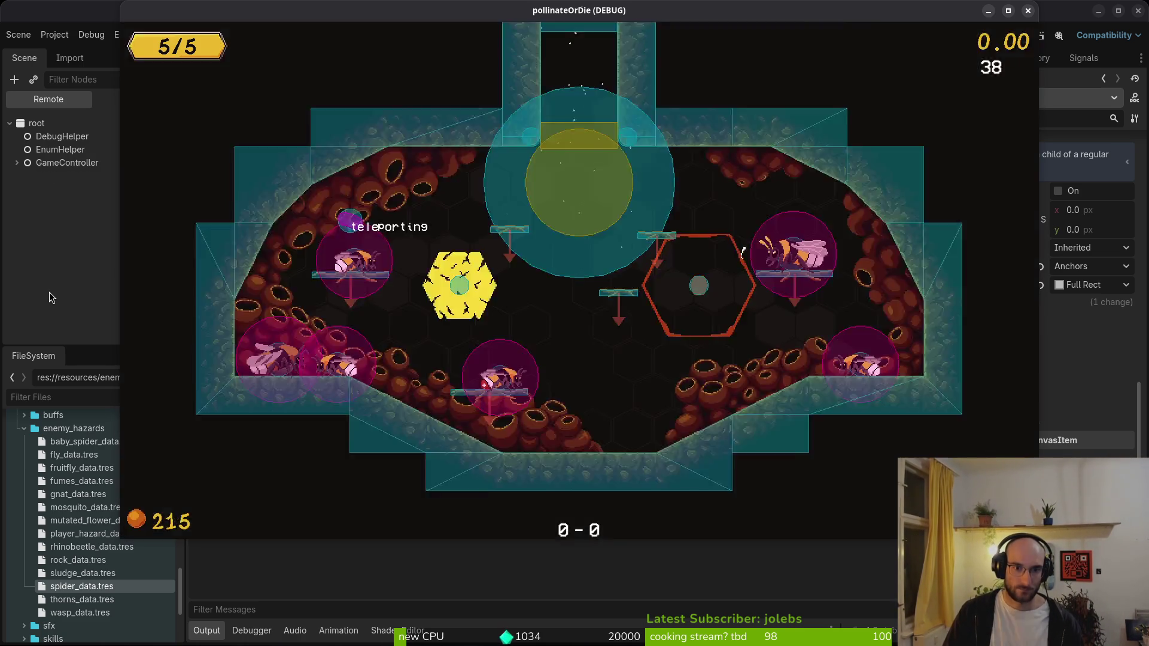
key(Escape)
key(Left)
key(Down)
key(Left)
key(Left)
key(Down)
key(Return)
- Turn off the collision display and state labels in the pause menu's debugging panel
key(Escape)
key(Down)
key(Down)
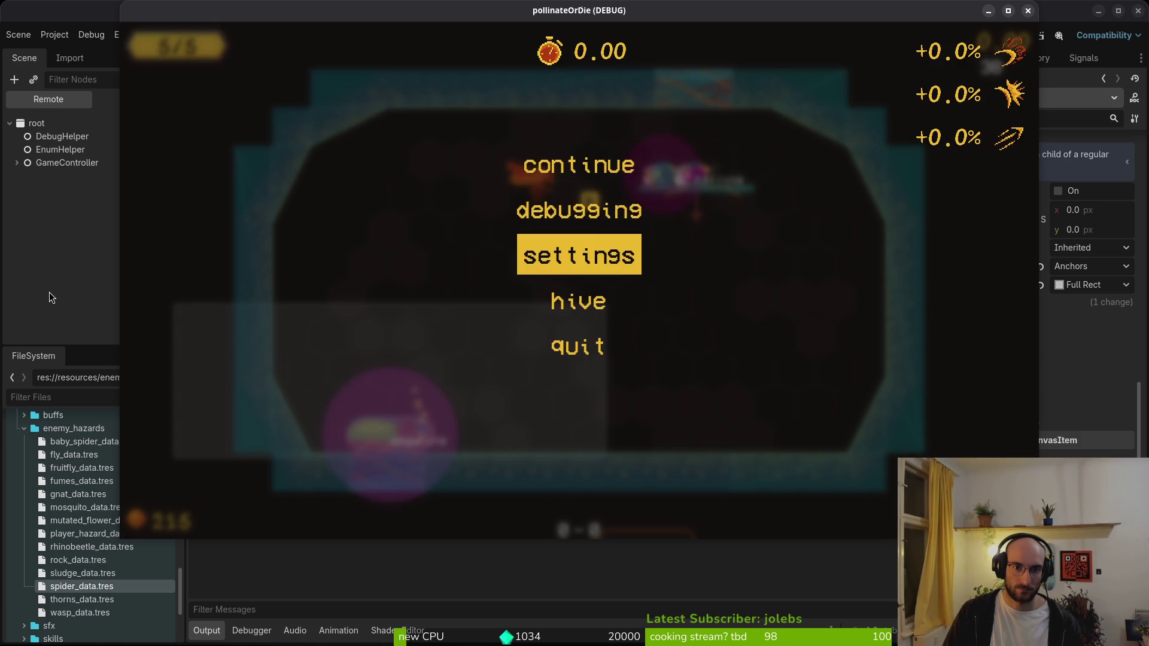
key(Up)
key(Return)
key(Return)
key(Down)
key(Return)
key(Escape)
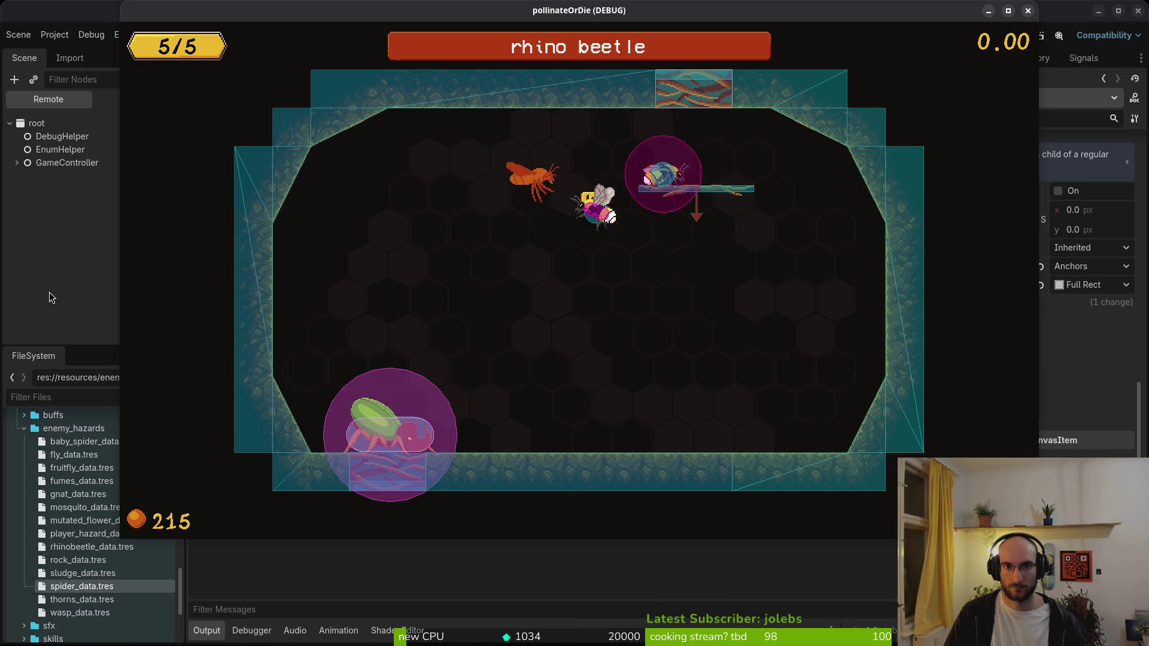
- Dash into the rhino beetle repeatedly until its HP bar empties, then close the game
key(s)
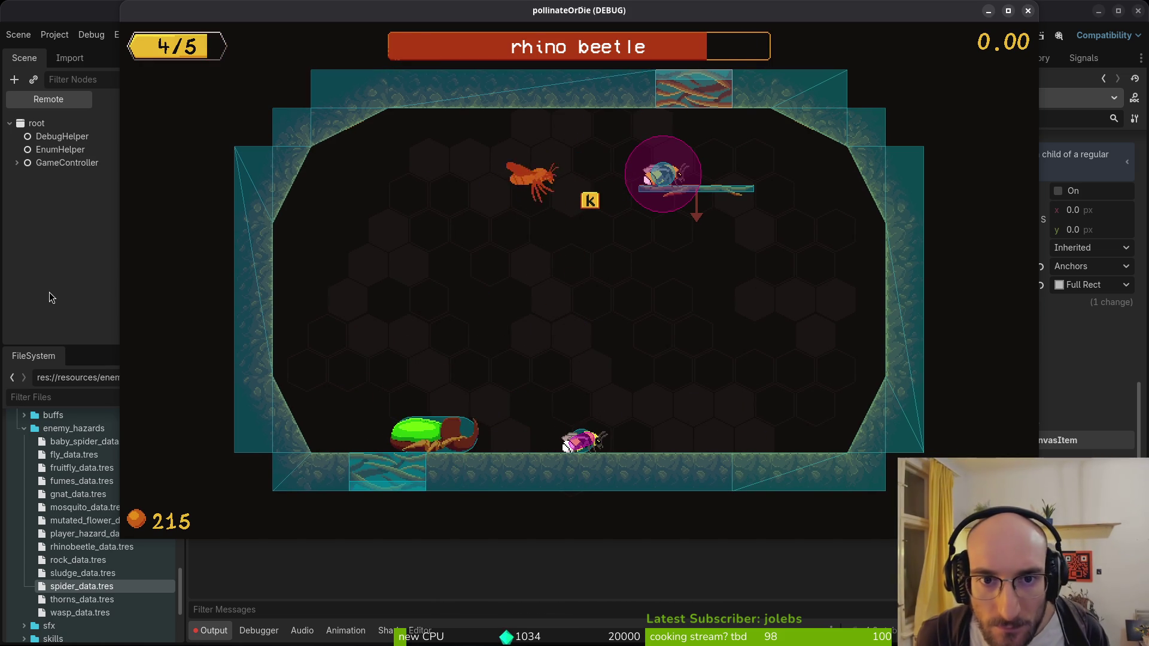
key(w)
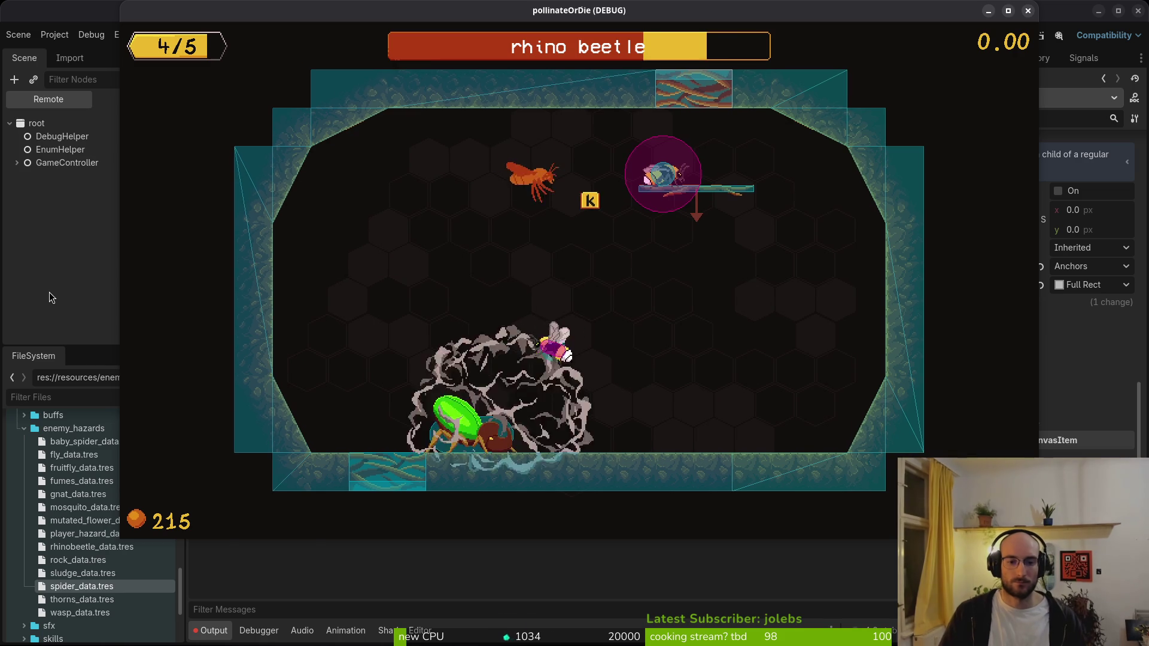
key(w)
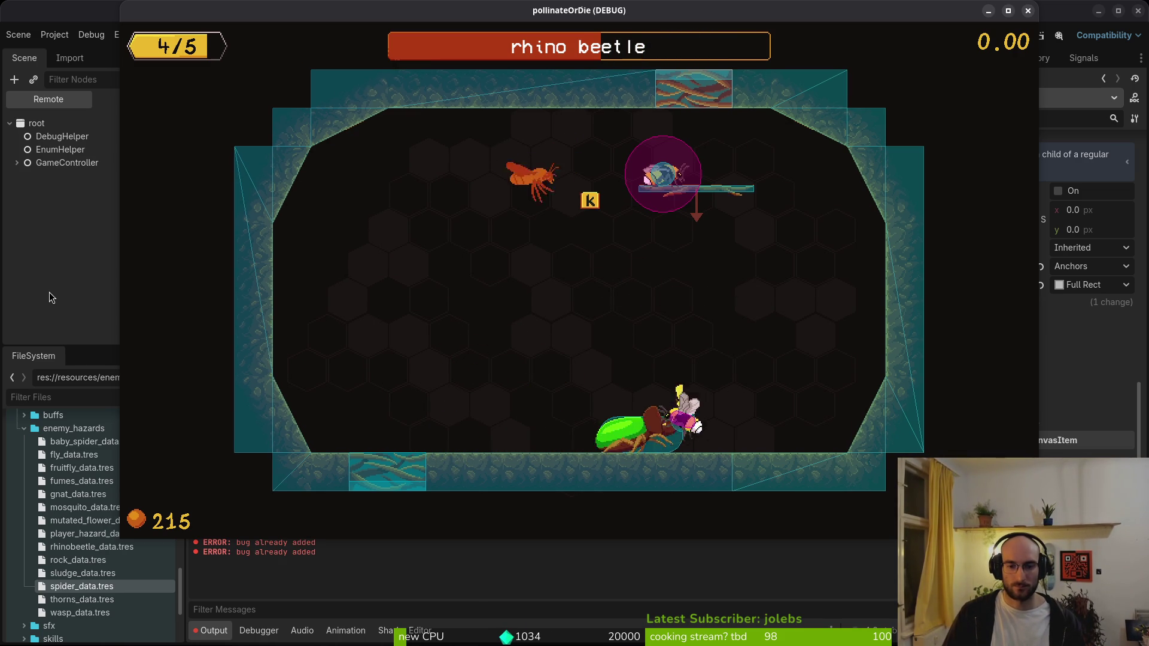
key(space)
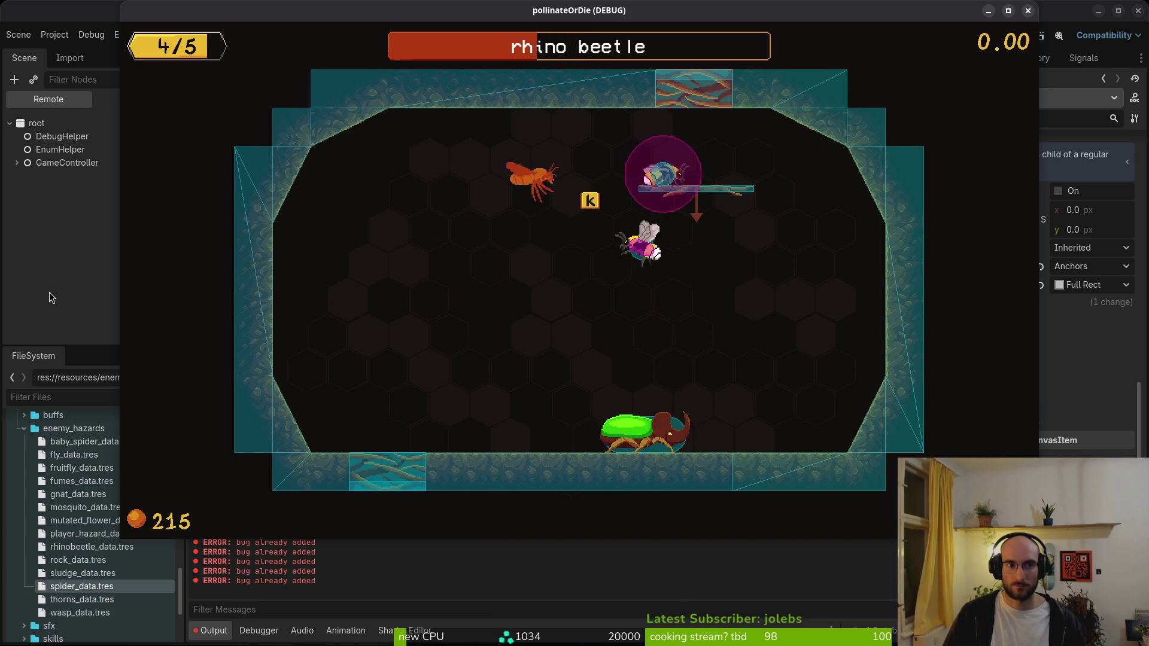
key(space)
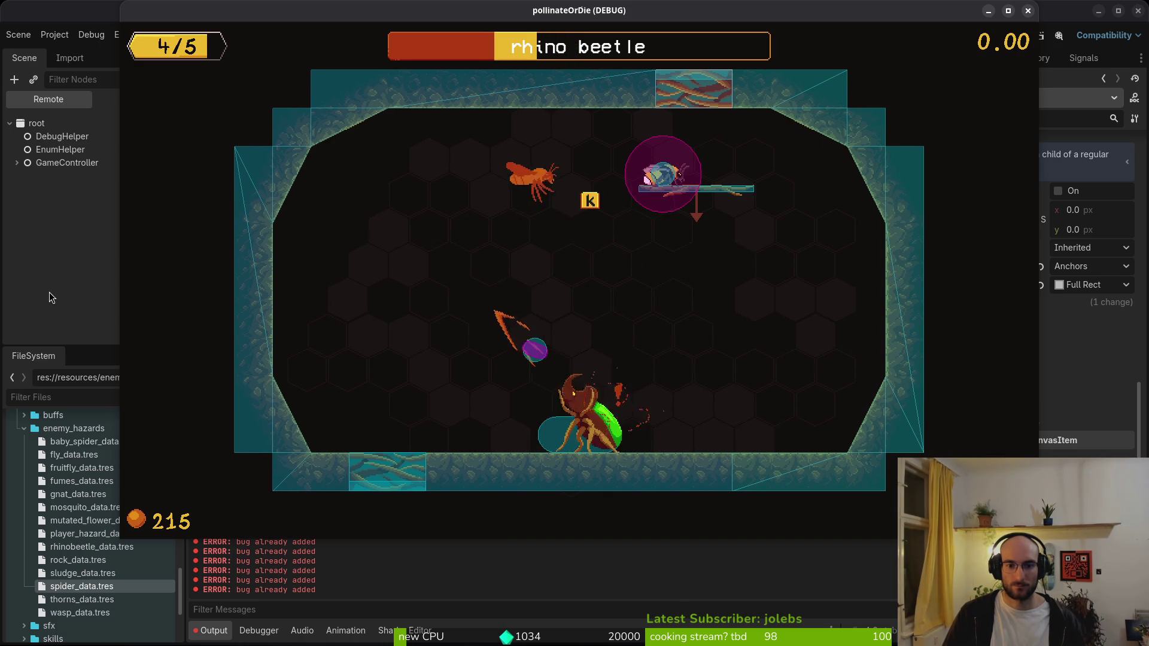
key(space)
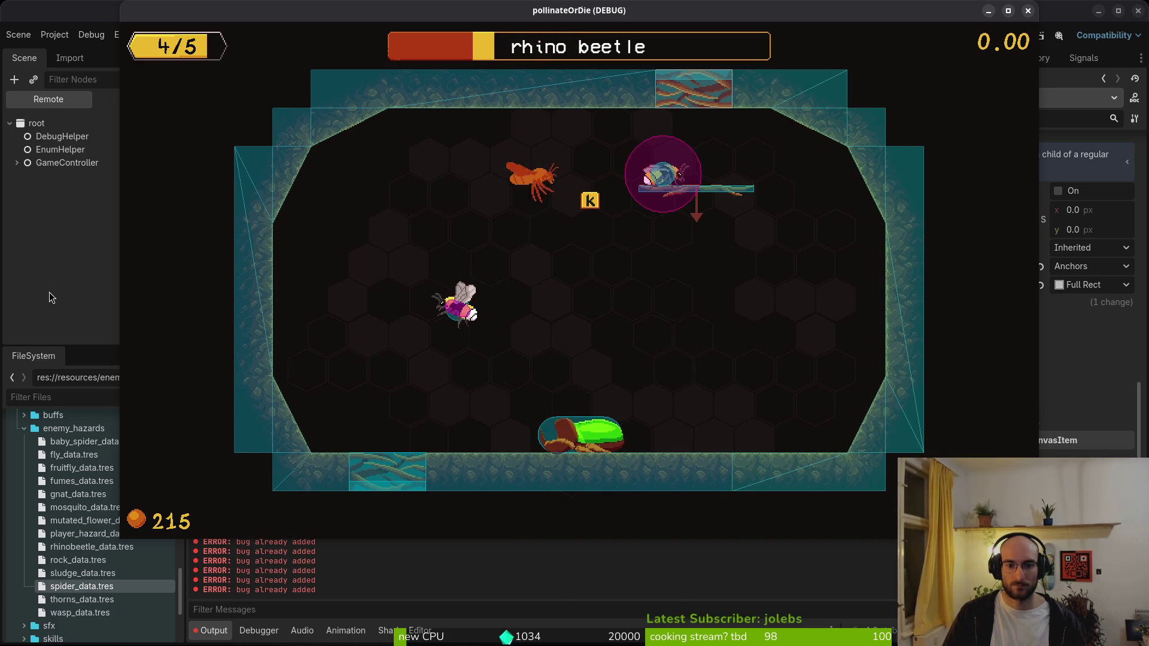
key(space)
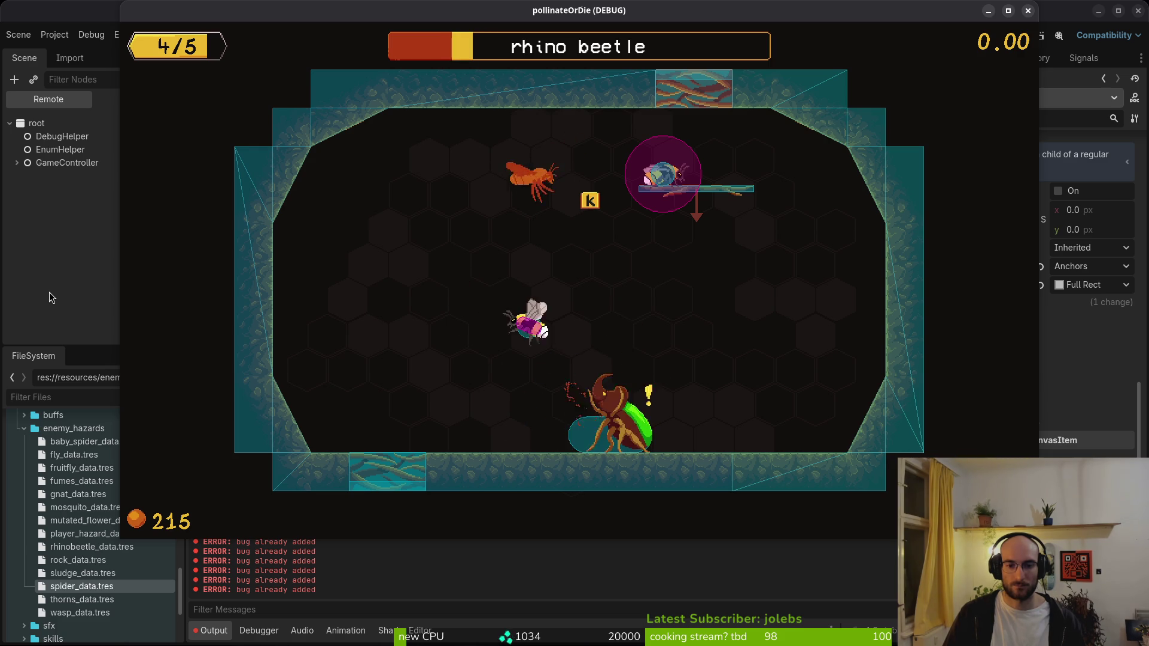
key(space)
key(space)
key(space)
key(space)
key(space)
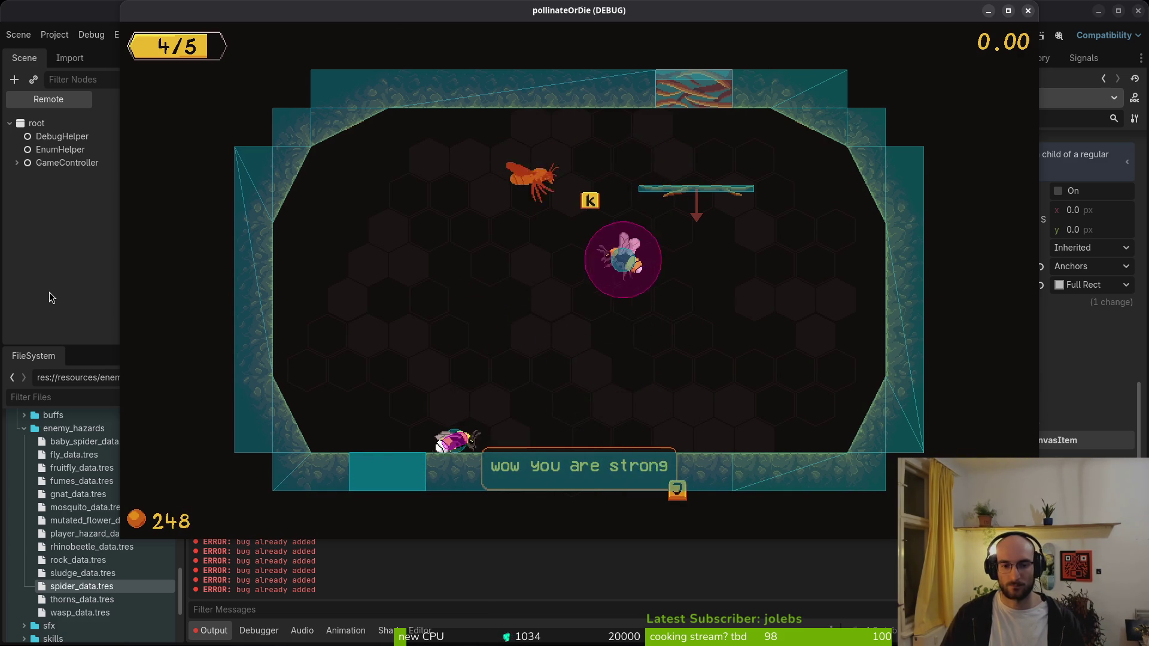
key(a)
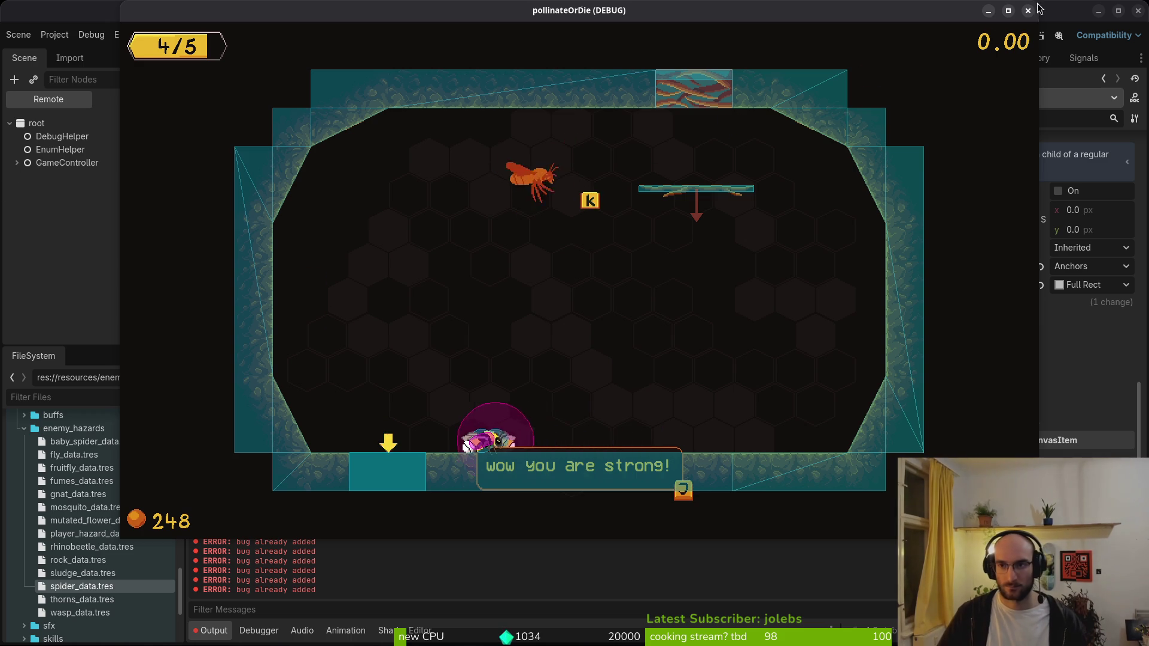
click(1027, 10)
- Cycle from Vim and the Godot editor over to Aseprite's Home screen
key(alt+Tab)
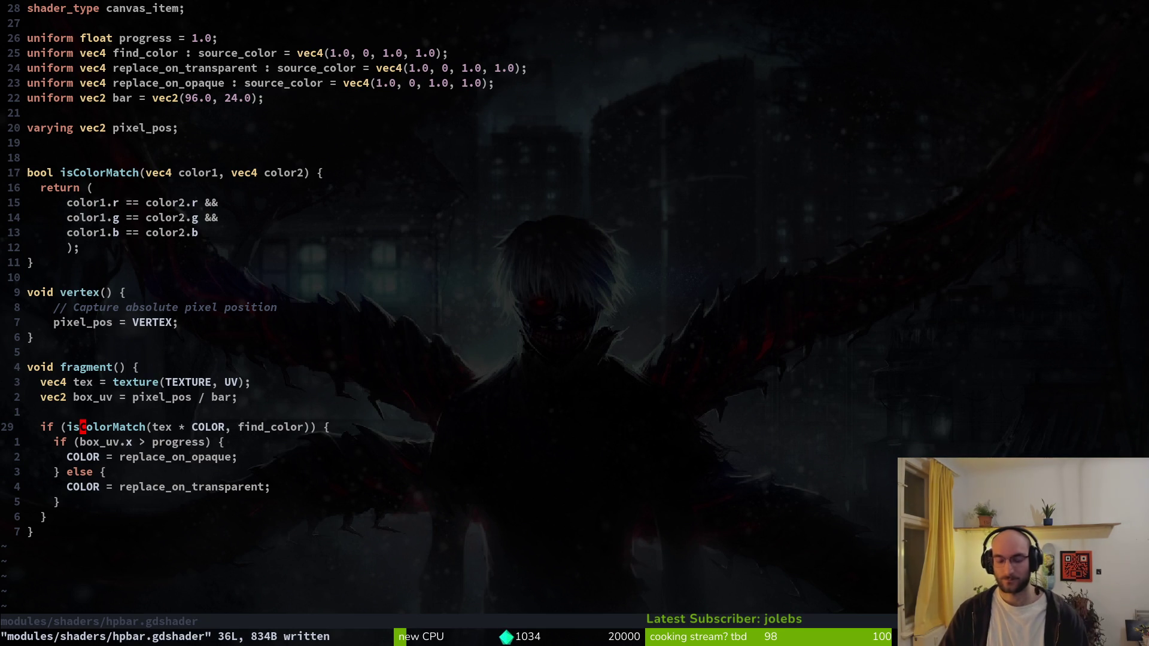
key(alt+Tab)
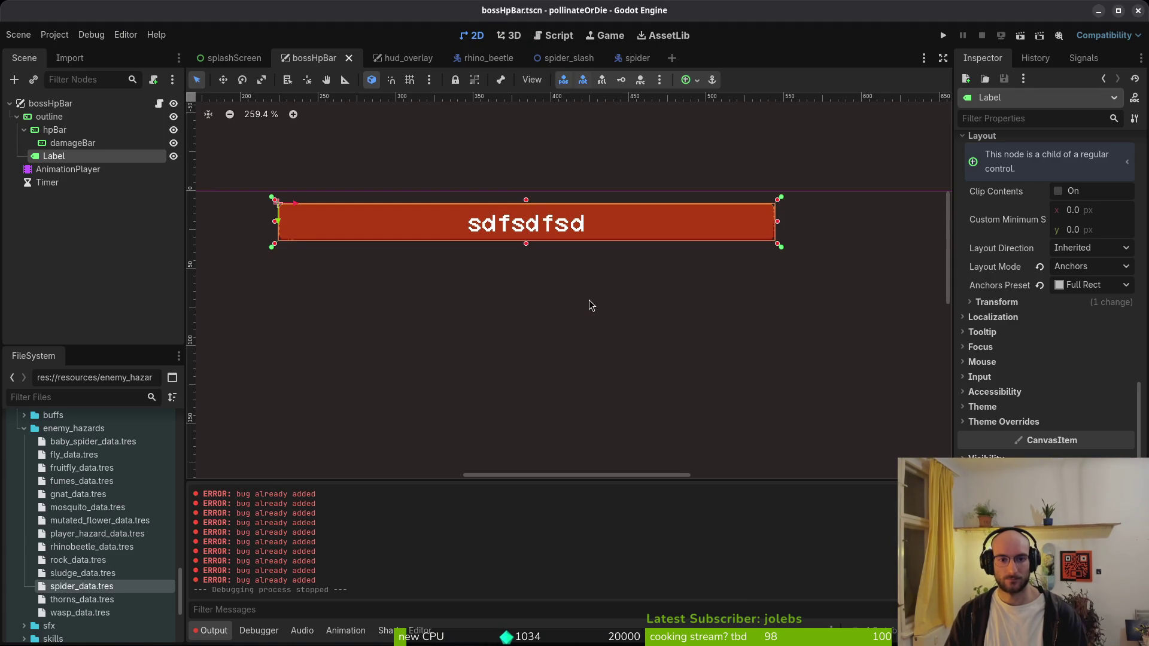
key(alt+Tab)
key(alt+Tab)
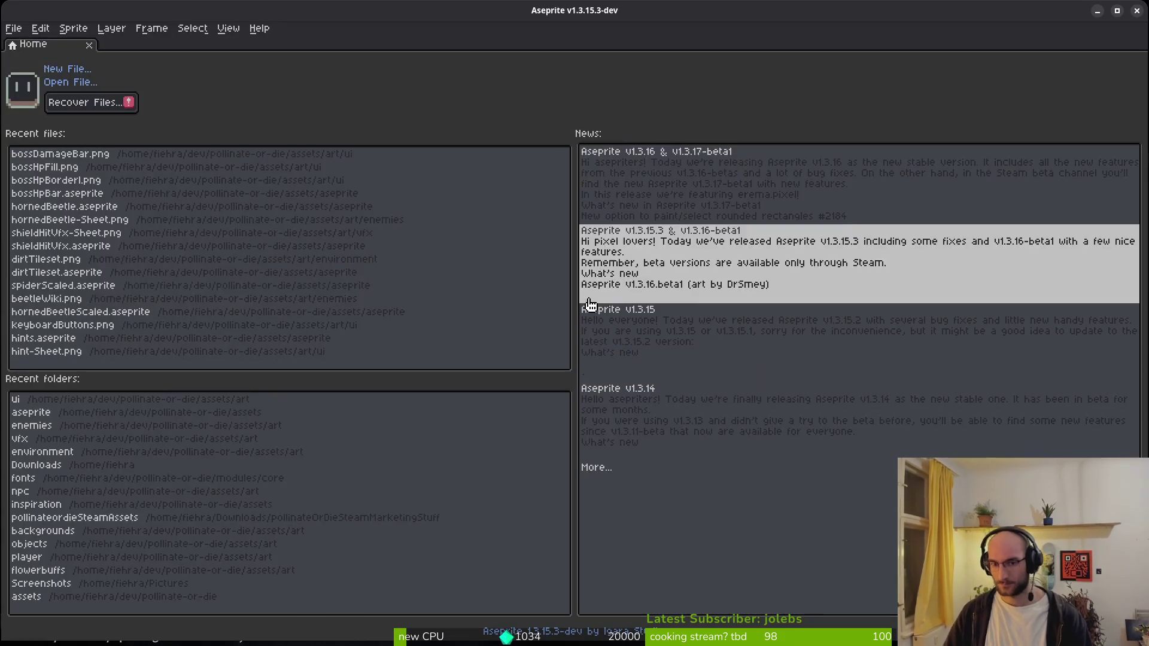
- Open bossHpBar.aseprite and make rectangular marquee selections across the hp bar
click(72, 193)
scroll(556, 269, up, 4)
scroll(425, 289, down, 4)
key(m)
scroll(353, 268, up, 2)
scroll(343, 250, down, 2)
mouse_move(338, 266)
mouse_down()
mouse_move(787, 292)
mouse_move(777, 294)
mouse_up()
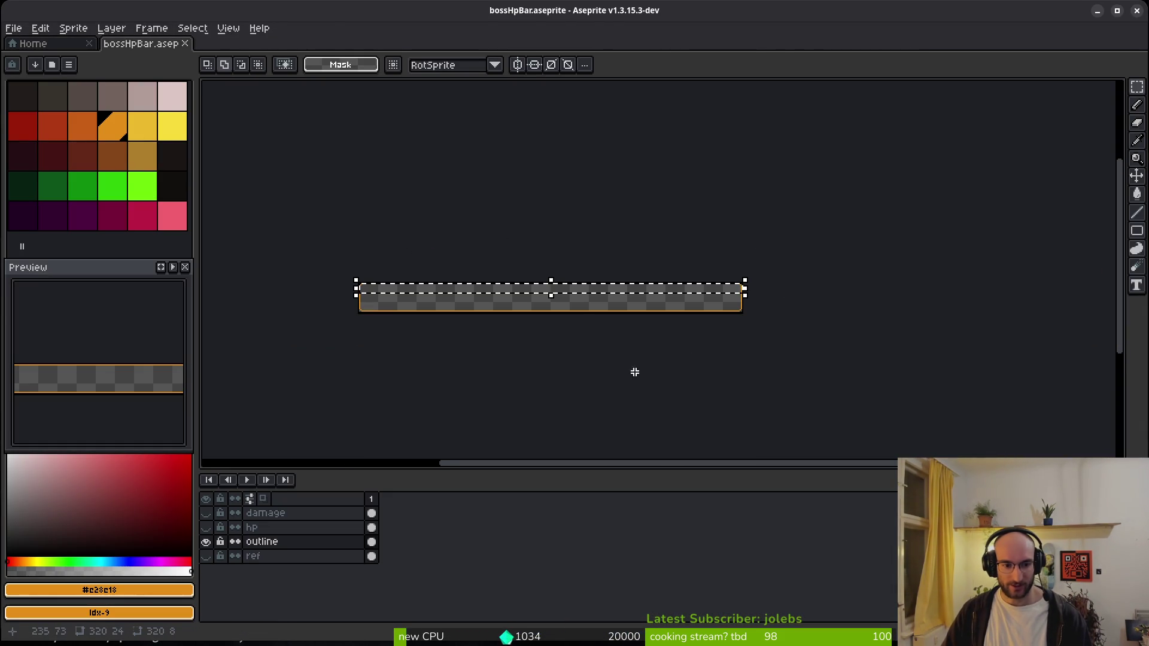
click(528, 323)
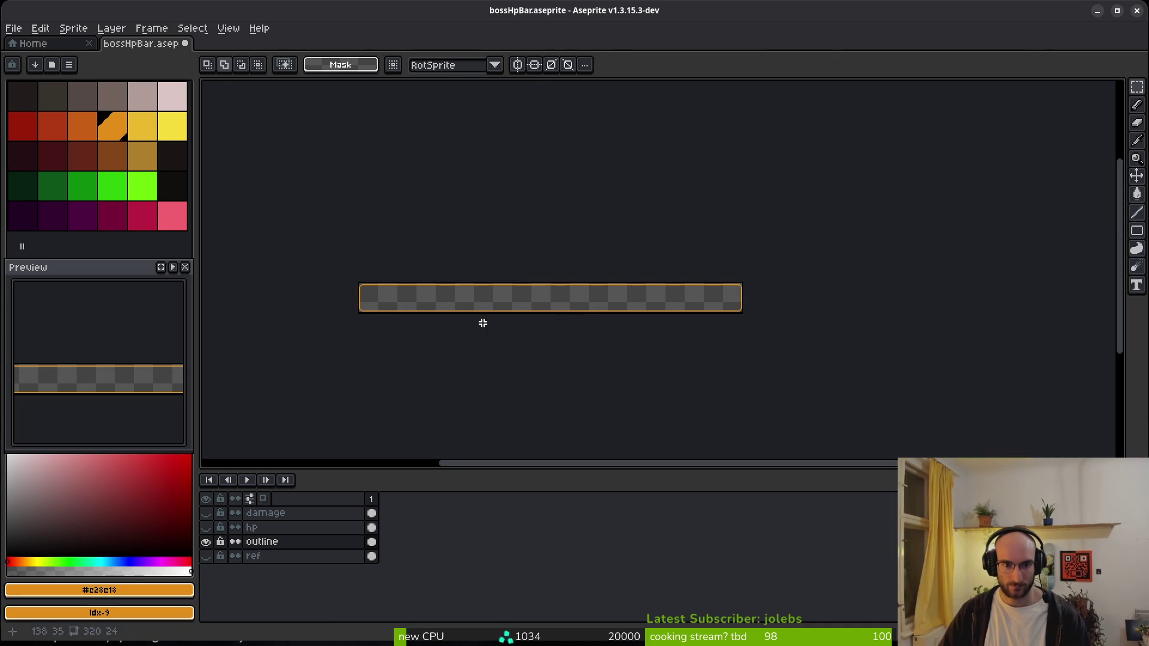
scroll(435, 305, up, 2)
mouse_move(254, 290)
mouse_down()
mouse_move(591, 341)
mouse_move(1077, 369)
mouse_up()
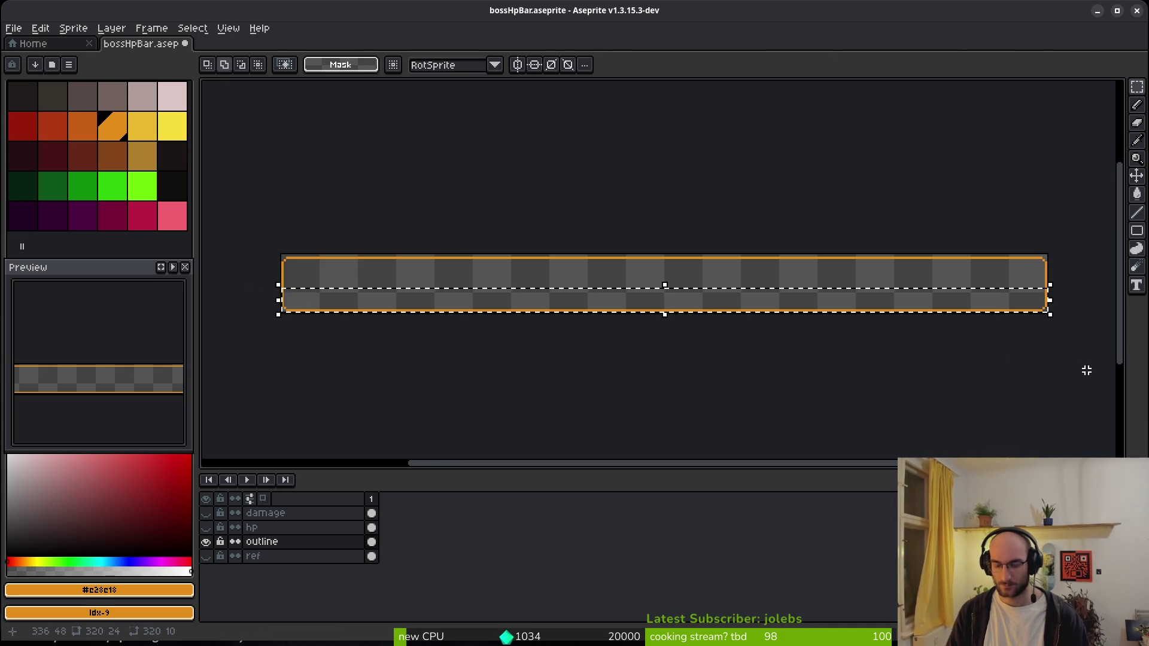
- Show the hp layer, edit it with marquee selections across the bar, and save
click(206, 527)
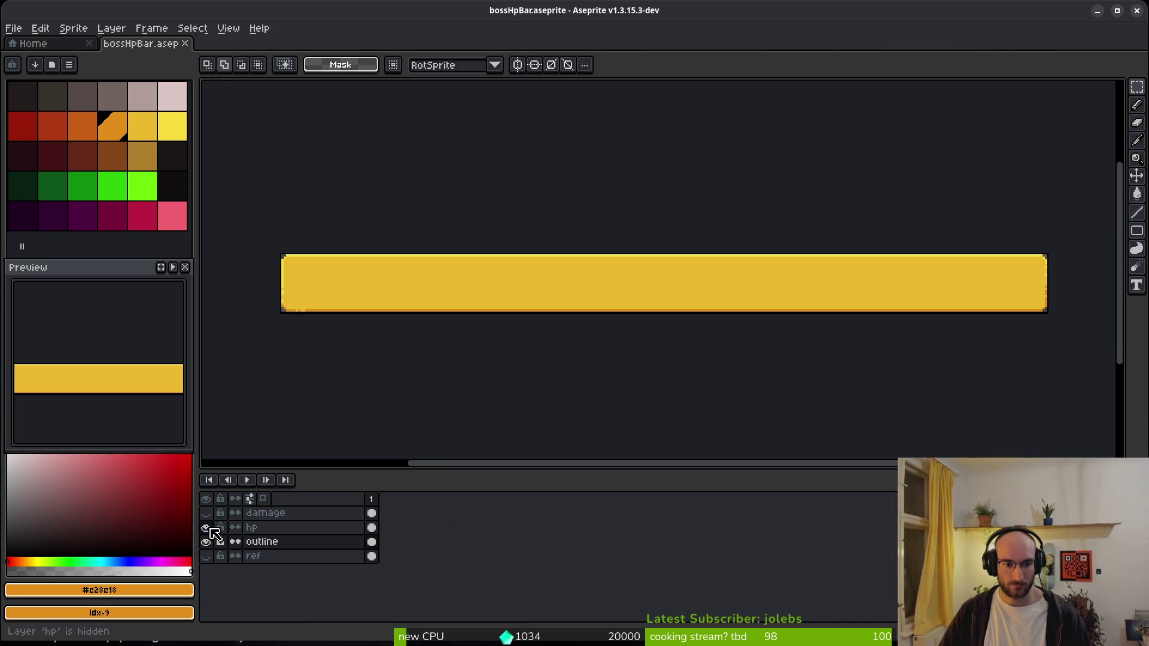
key(ctrl+a)
key(ctrl+d)
click(371, 527)
mouse_move(1027, 241)
mouse_down()
mouse_move(1094, 288)
mouse_move(1087, 282)
mouse_up()
click(1087, 282)
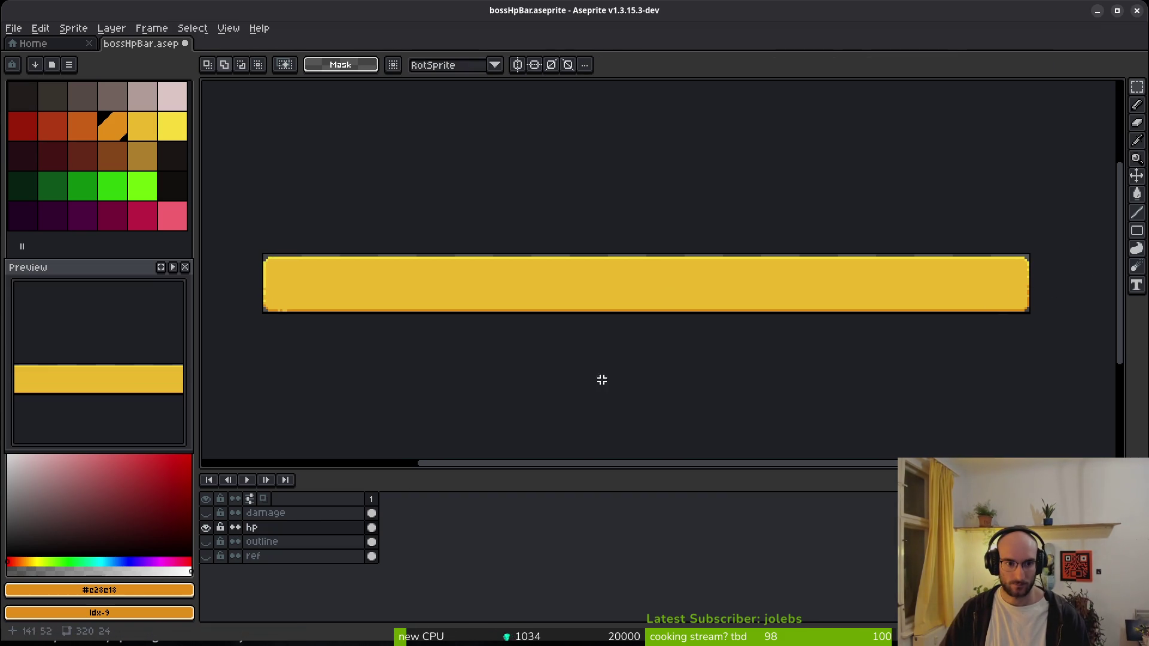
mouse_move(231, 289)
mouse_down()
mouse_move(707, 359)
mouse_move(1068, 390)
mouse_move(1048, 321)
mouse_up()
scroll(1049, 321, up, 2)
drag(1032, 235, 991, 287)
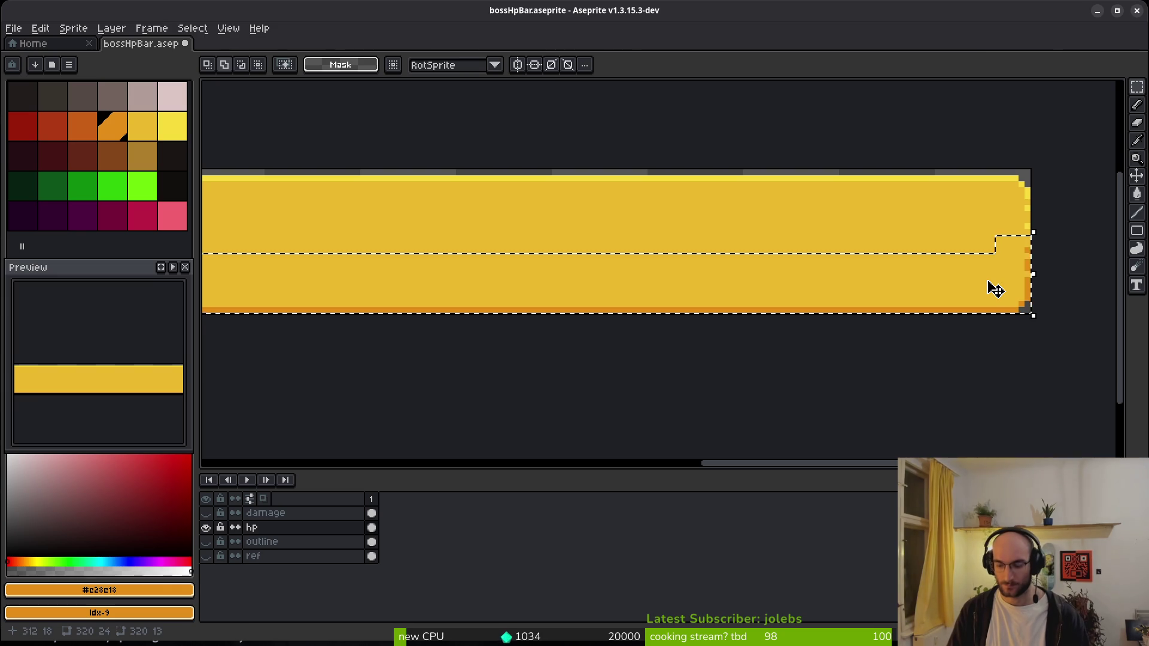
key(ctrl+d)
key(ctrl+s)
- Hide the hp layer, show the damage layer, and edit the red bar with selections
scroll(833, 303, down, 3)
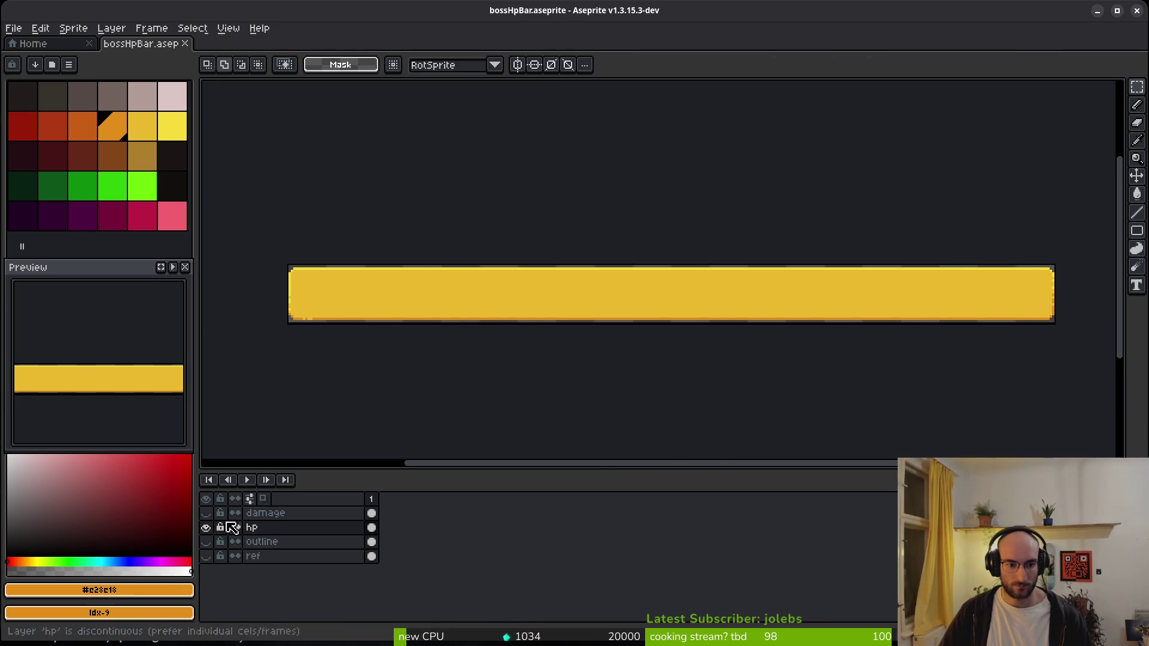
click(205, 527)
click(205, 513)
mouse_move(1112, 263)
mouse_down()
mouse_move(1040, 295)
mouse_move(1052, 287)
mouse_up()
key(ctrl+d)
key(ctrl+s)
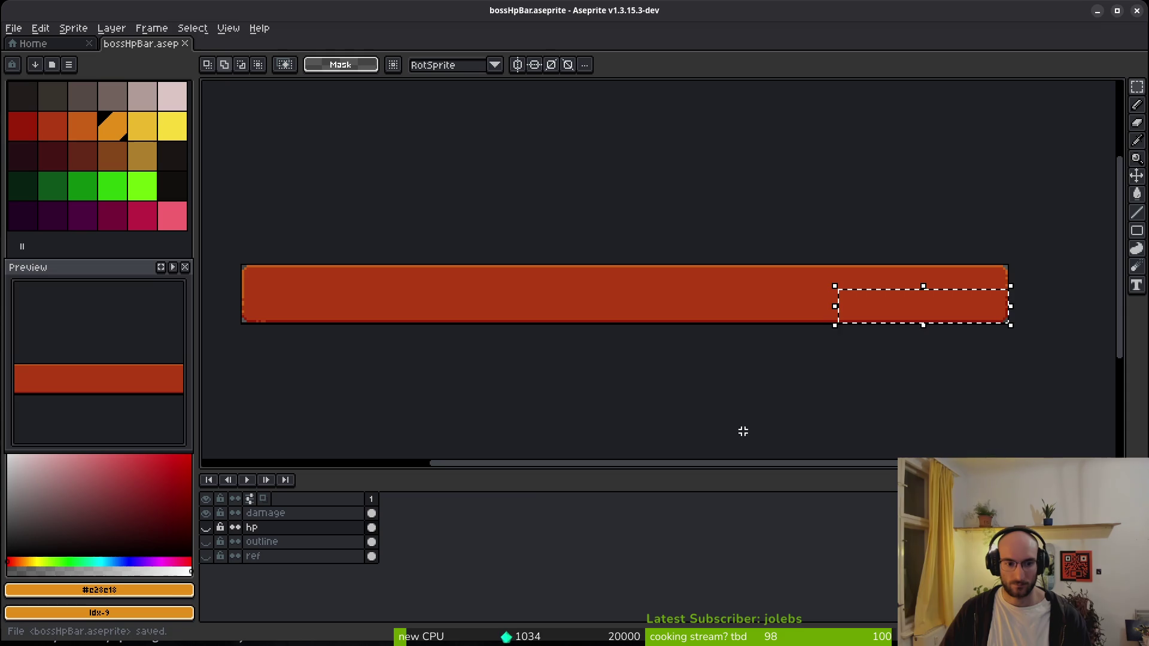
key(ctrl+s)
click(370, 513)
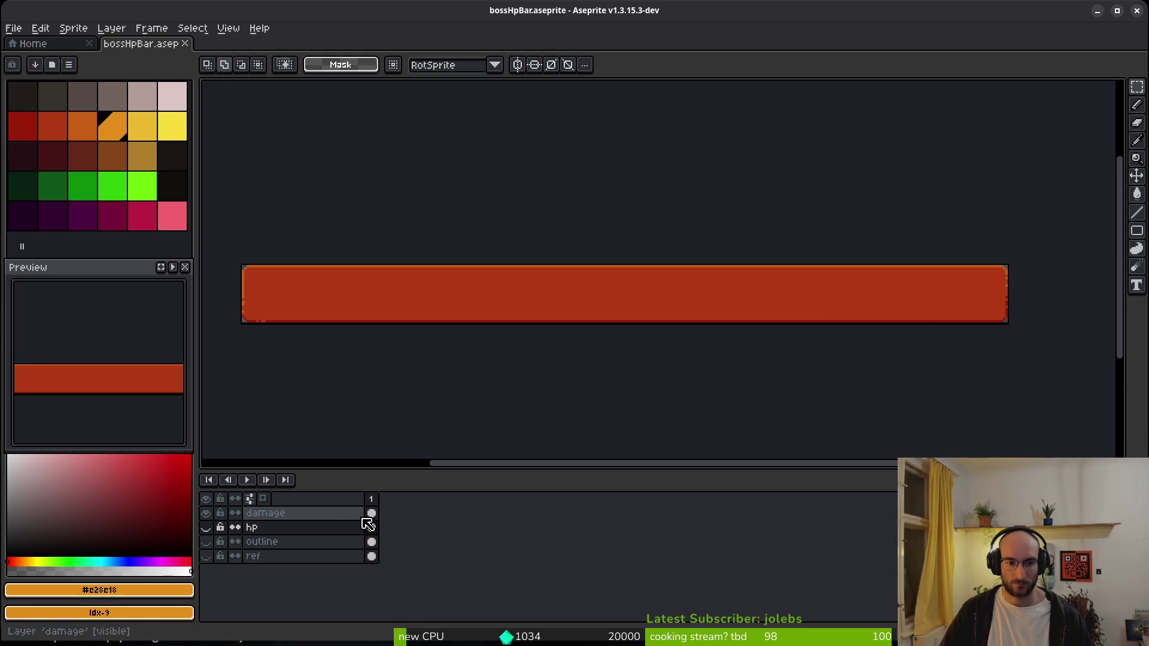
mouse_move(218, 239)
mouse_down()
mouse_move(1036, 277)
mouse_move(987, 295)
mouse_up()
key(ctrl+d)
- Select another strip across the red bar, save, and open Export Sprite Sheet
scroll(803, 293, left, 3)
scroll(392, 305, up, 2)
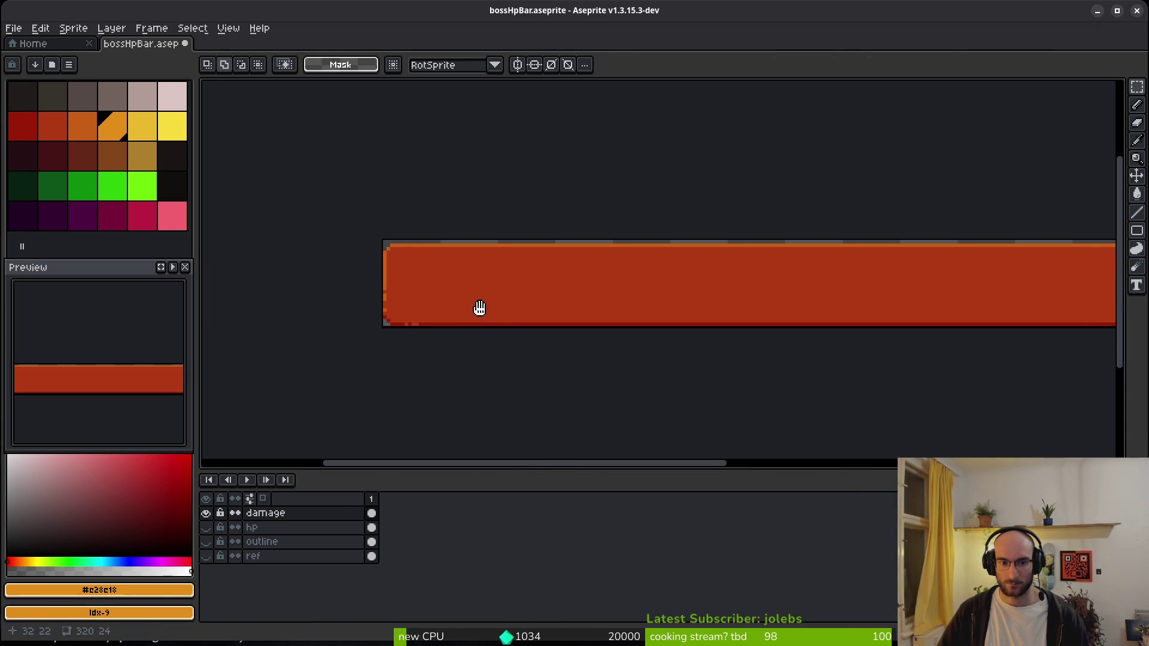
scroll(761, 289, down, 3)
mouse_move(471, 331)
mouse_down()
mouse_move(761, 289)
mouse_move(985, 353)
mouse_move(838, 329)
mouse_move(1008, 344)
mouse_move(995, 346)
mouse_up()
scroll(985, 353, up, 3)
scroll(838, 328, up, 1)
key(ctrl+d)
key(ctrl+s)
scroll(766, 341, down, 3)
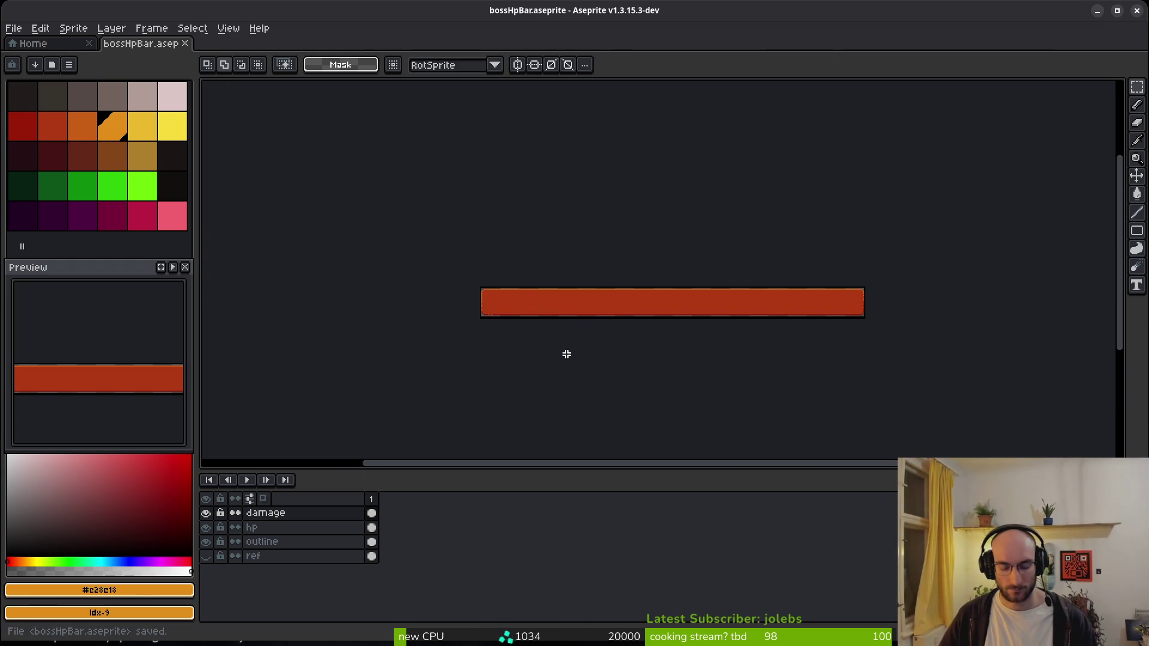
key(ctrl+e)
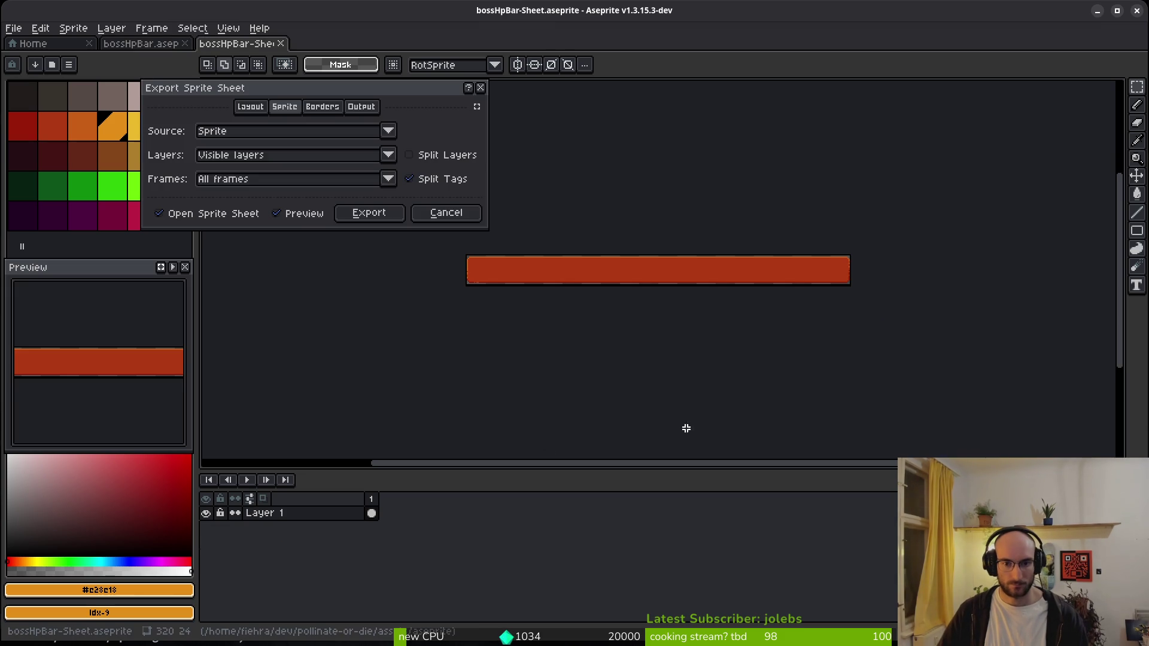
- Export the red damage bar sprite sheet over art/ui/bossDamageBar.png
click(369, 213)
key(ctrl+shift+e)
click(291, 56)
click(58, 55)
double_click(56, 113)
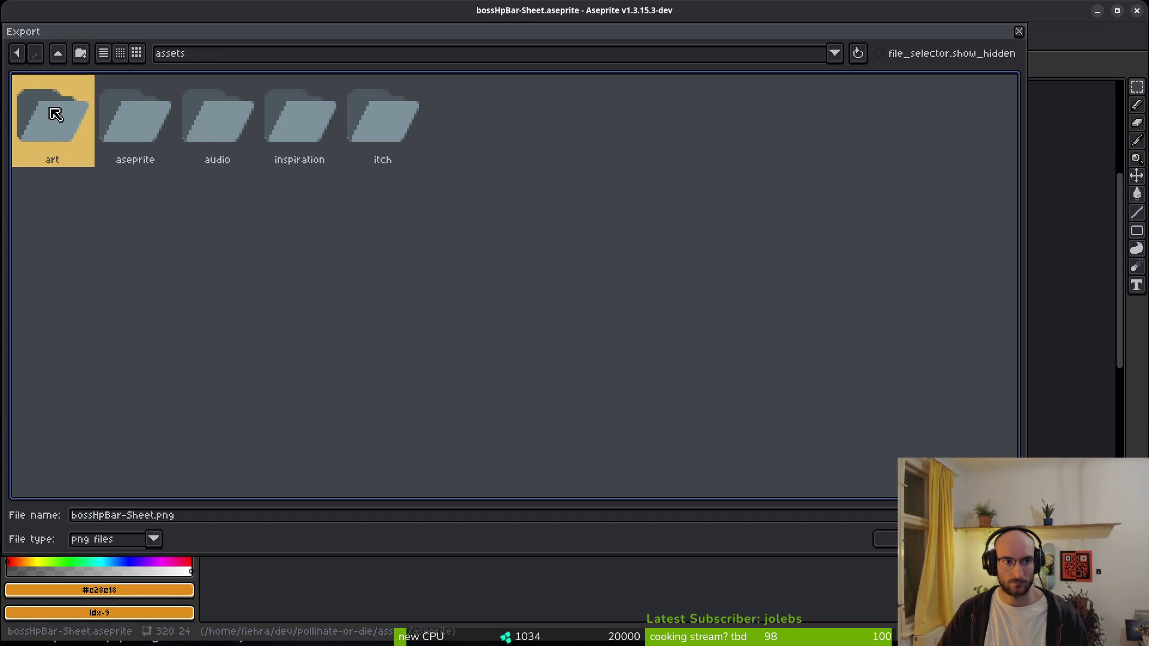
click(735, 122)
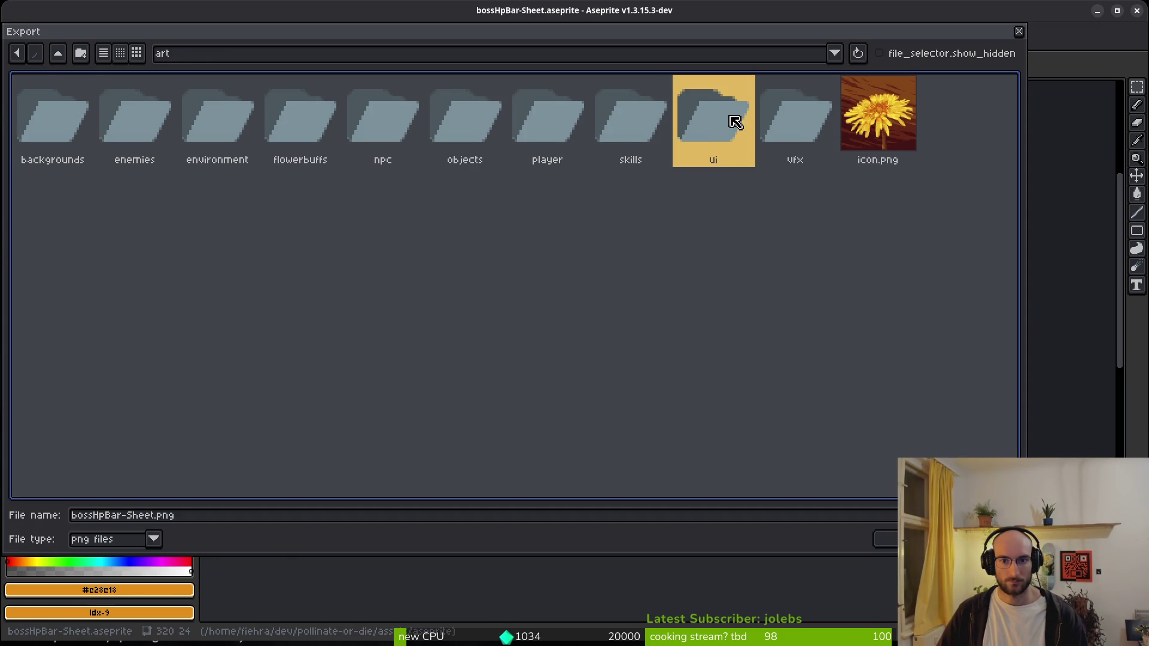
double_click(703, 129)
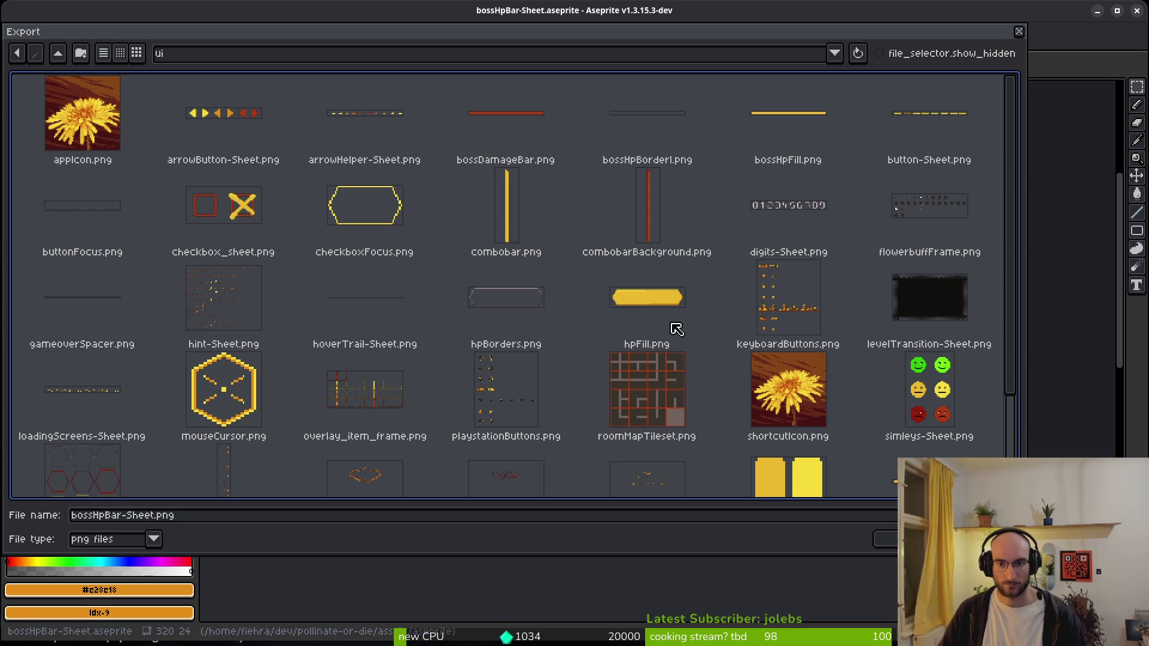
scroll(837, 329, down, 3)
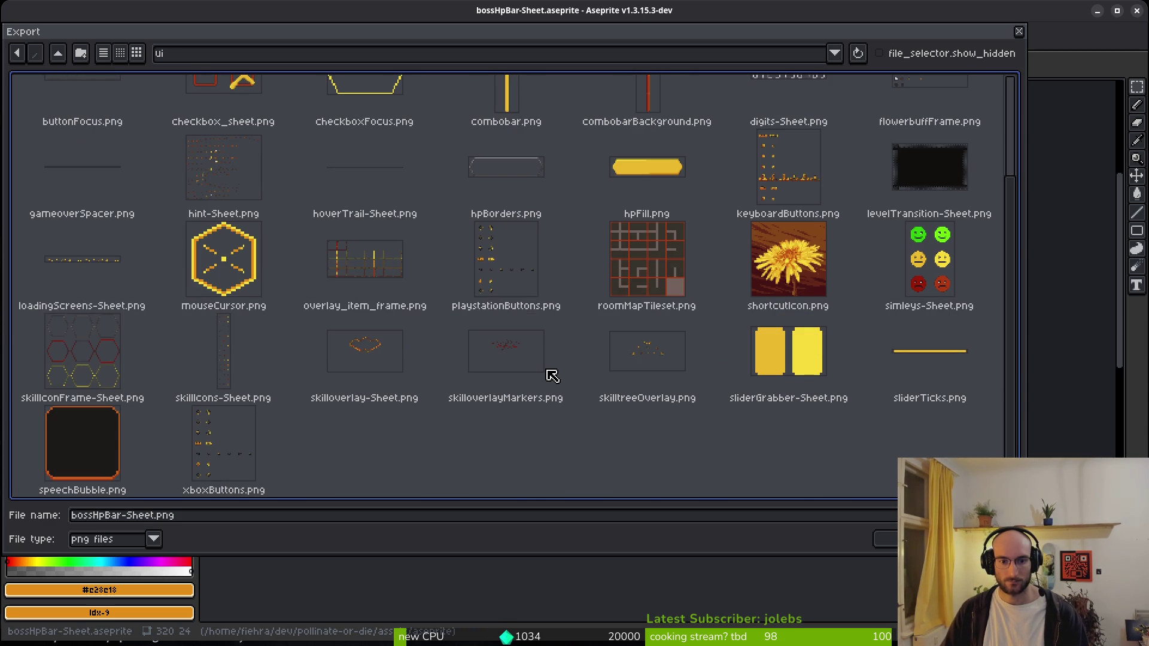
scroll(551, 380, up, 3)
click(500, 128)
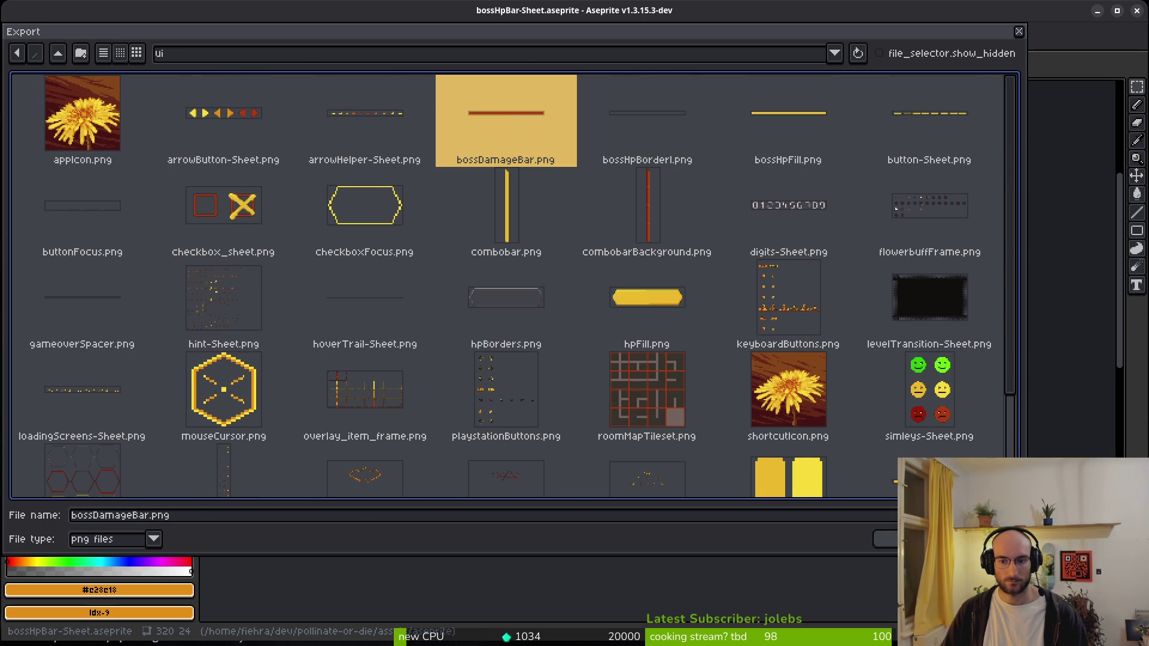
click(885, 539)
click(509, 357)
click(185, 191)
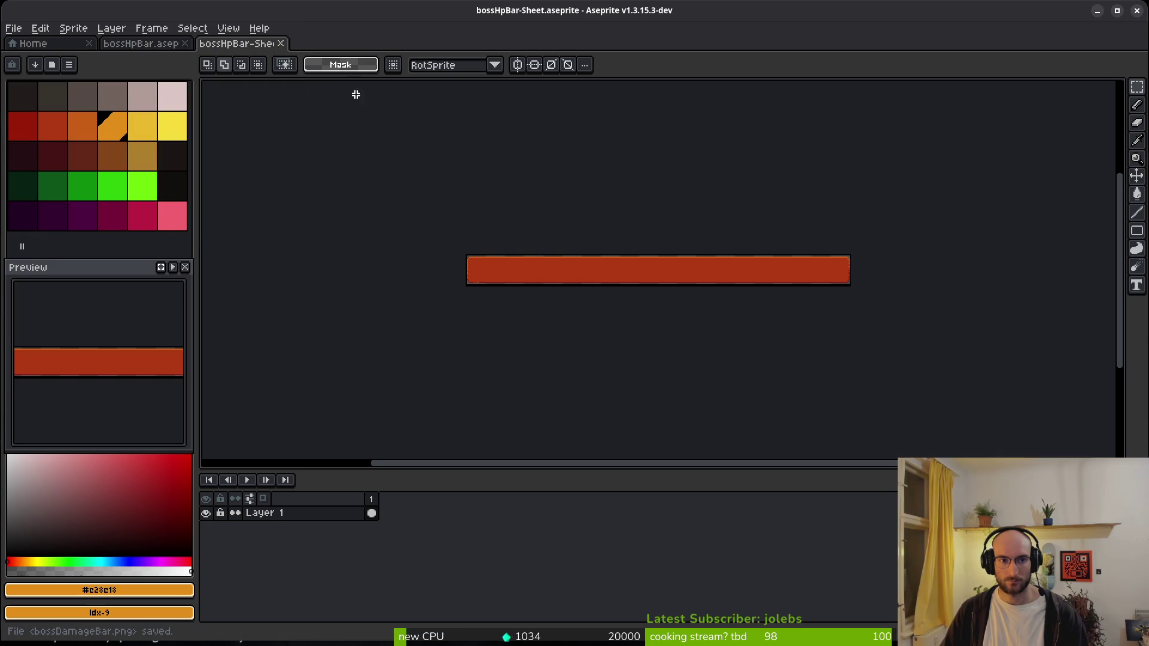
- Close the generated sheet document, hide the damage layer and show the hp layer
key(ctrl+w)
click(205, 513)
click(205, 527)
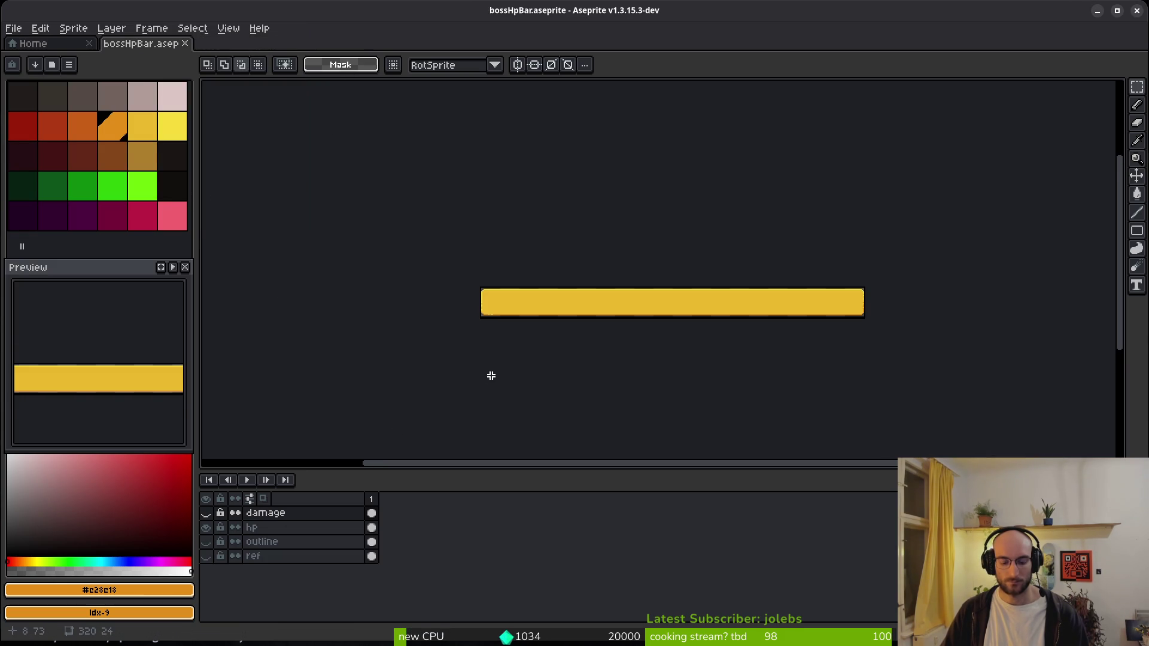
- Export the yellow hp fill sprite sheet over art/ui/bossHpFill.png and close the sheet
key(ctrl+e)
click(379, 215)
key(ctrl+alt+shift+s)
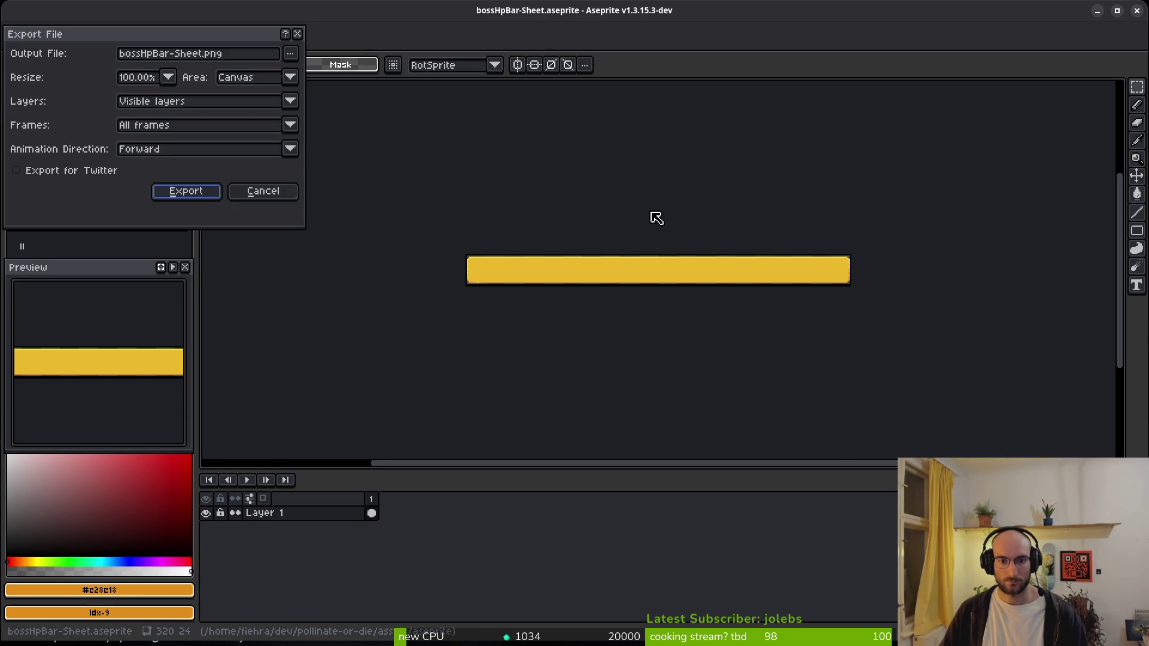
click(289, 53)
click(311, 70)
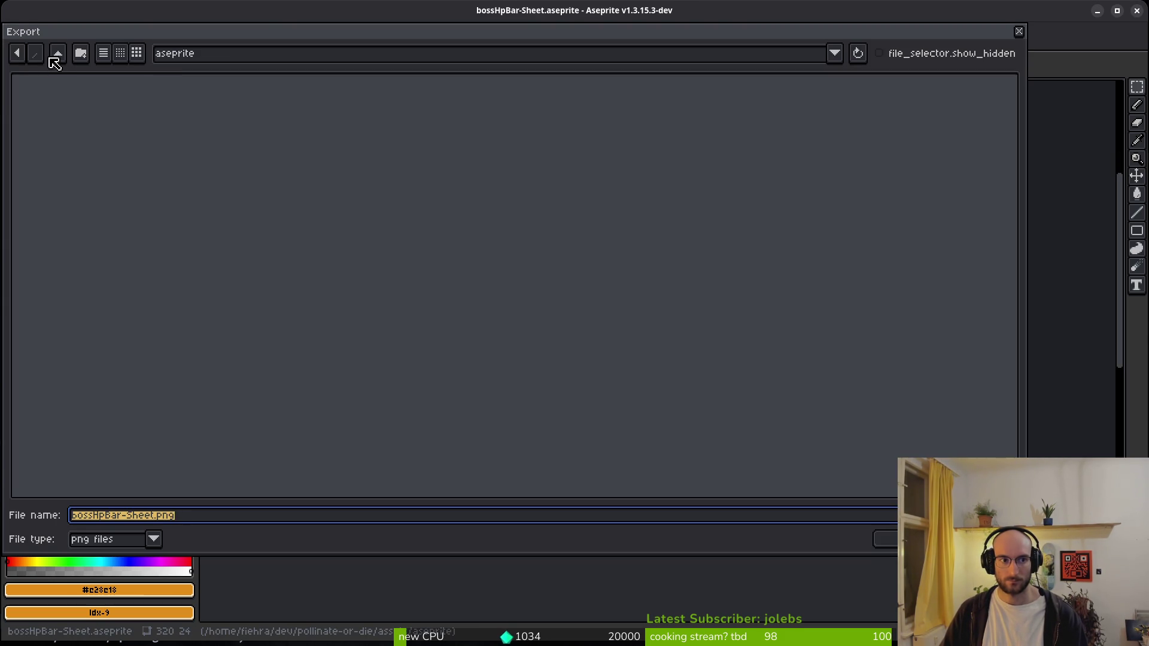
click(55, 60)
double_click(40, 94)
click(692, 118)
double_click(708, 127)
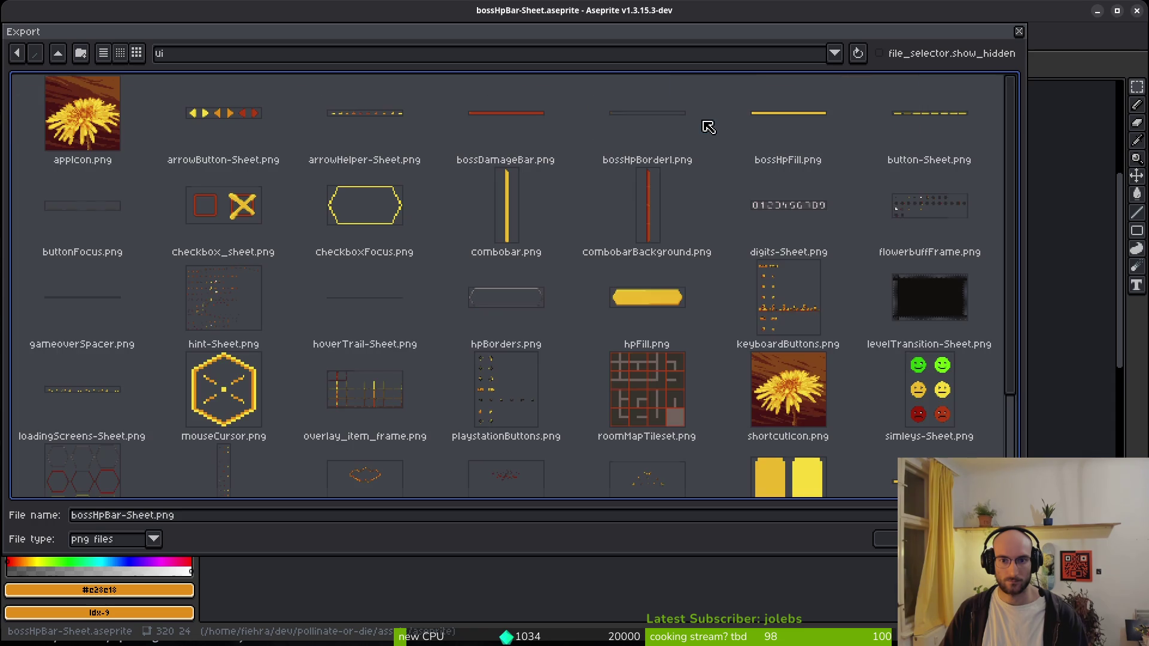
click(794, 131)
key(Return)
click(495, 359)
click(185, 189)
middle_click(241, 48)
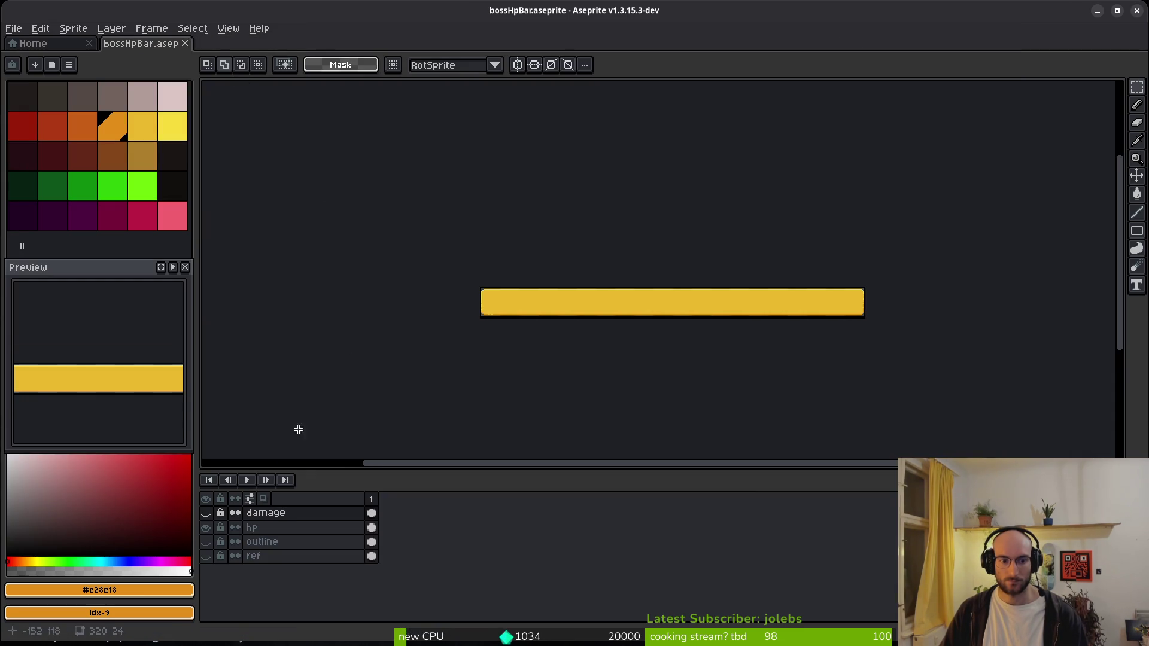
- Show only the outline layer and set the export output to overwrite art/ui/bossHpBorder1.png
drag(206, 527, 205, 542)
click(262, 541)
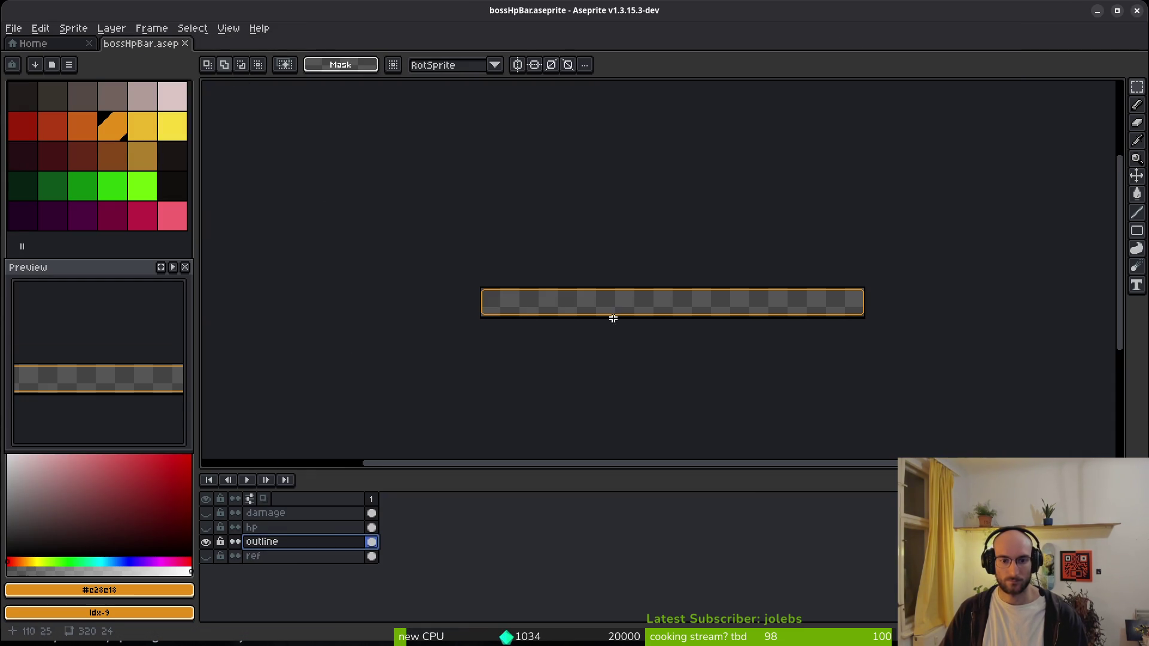
key(ctrl+e)
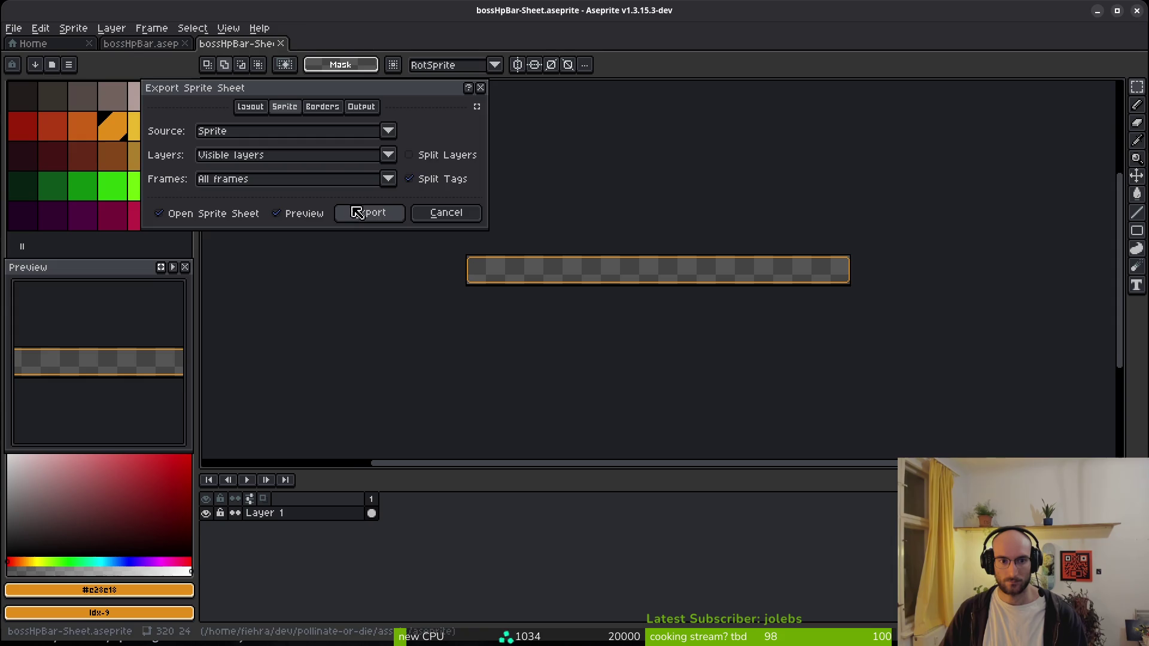
click(351, 211)
key(ctrl+alt+shift+s)
click(298, 57)
click(311, 74)
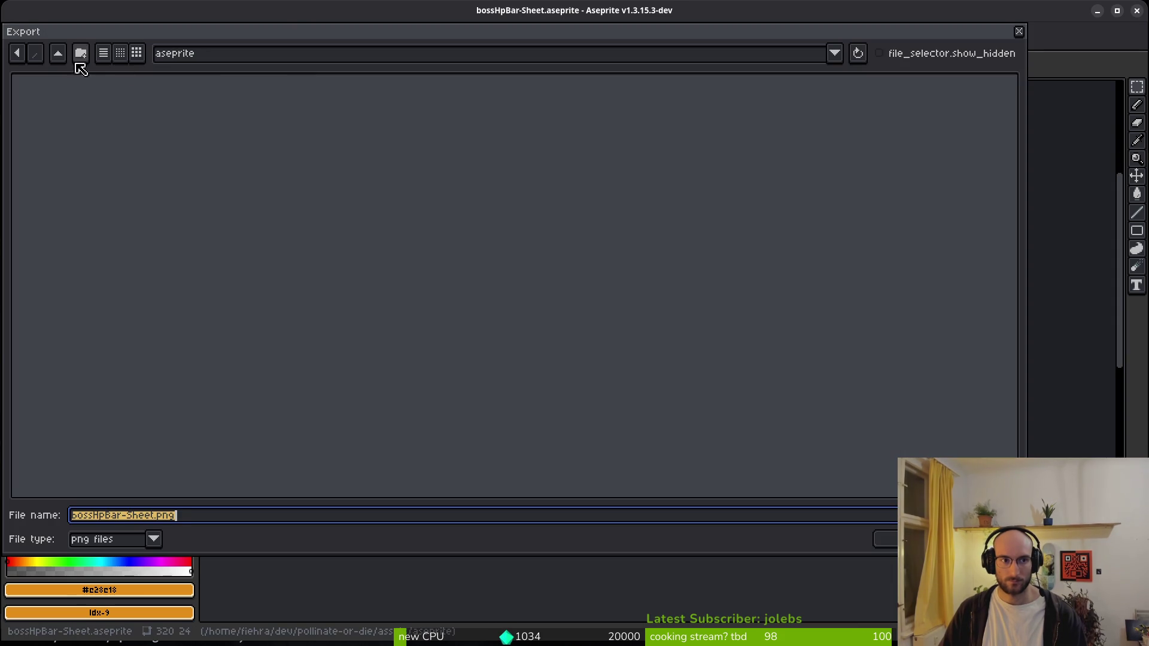
click(67, 57)
double_click(51, 127)
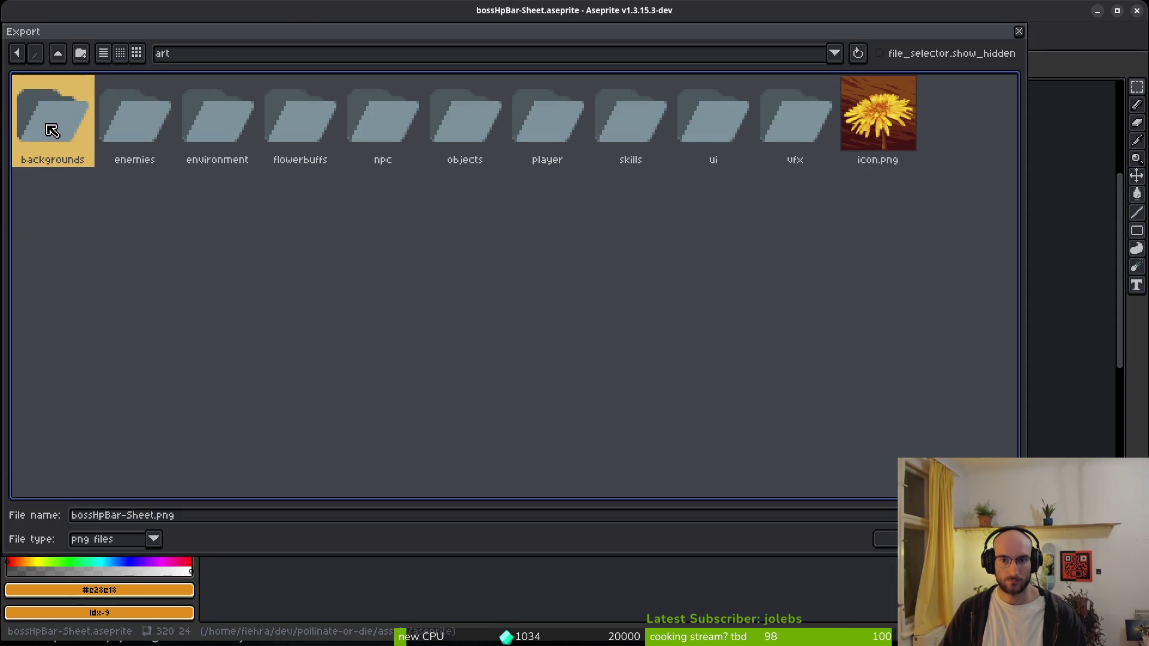
double_click(728, 123)
click(661, 138)
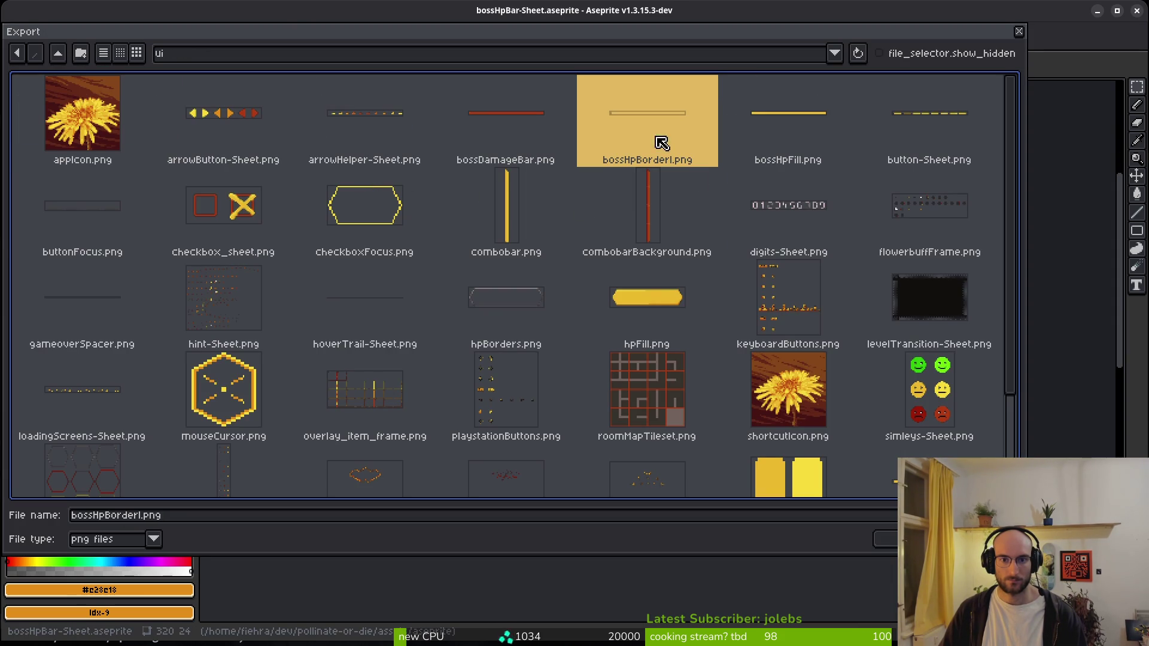
click(892, 540)
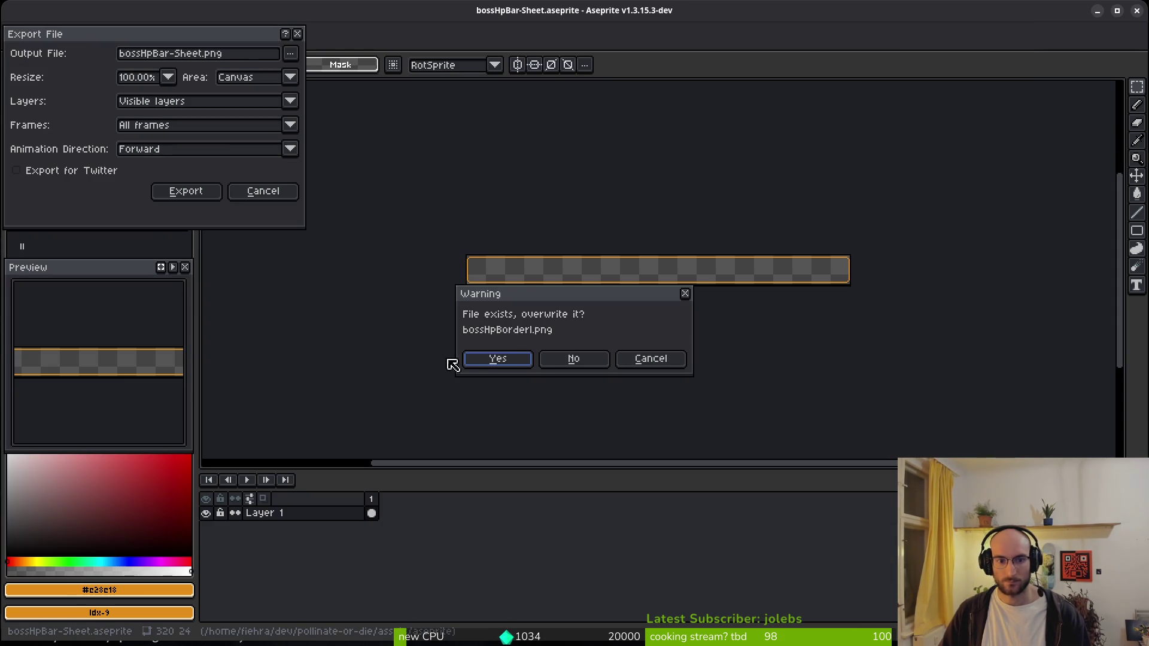
click(498, 359)
- Export the outline sprite sheet and close both the sheet and bossHpBar documents
click(186, 191)
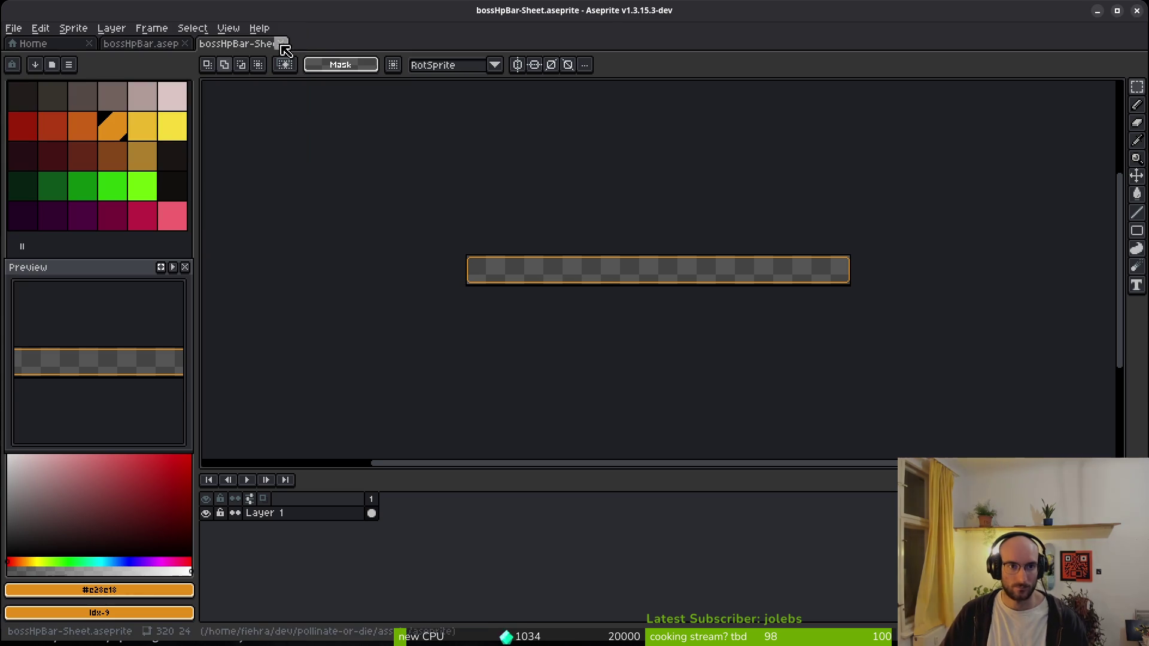
click(278, 44)
click(186, 44)
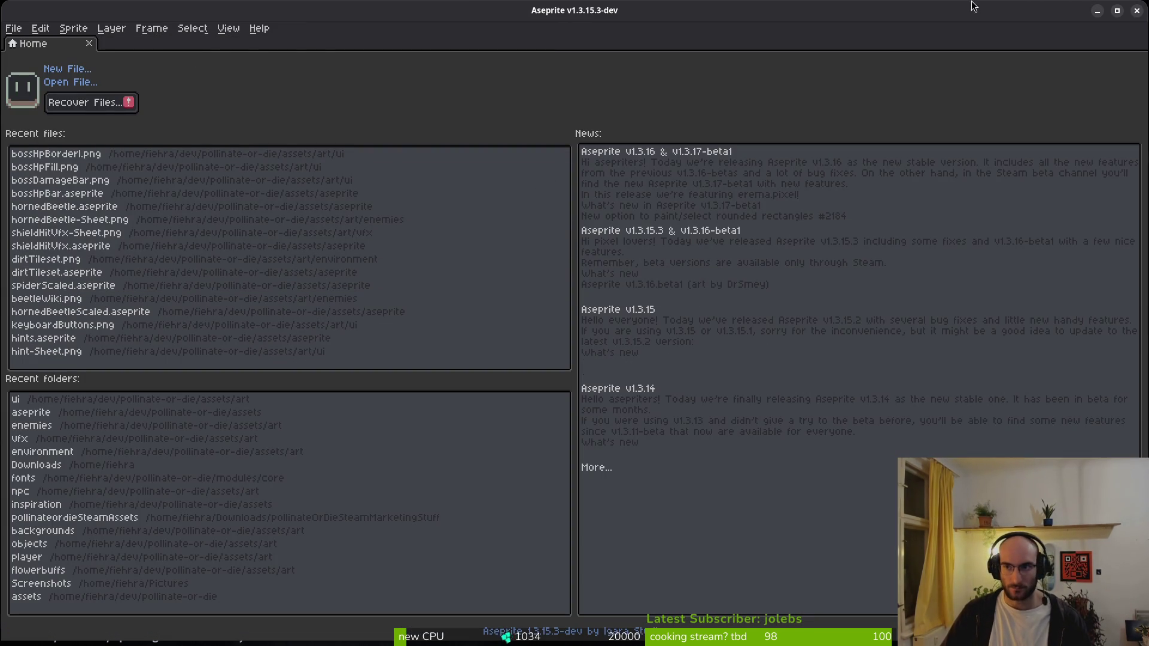
- Quit Aseprite, shrink the Label's font size override in Godot, and run the project
click(1136, 10)
key(alt+Tab)
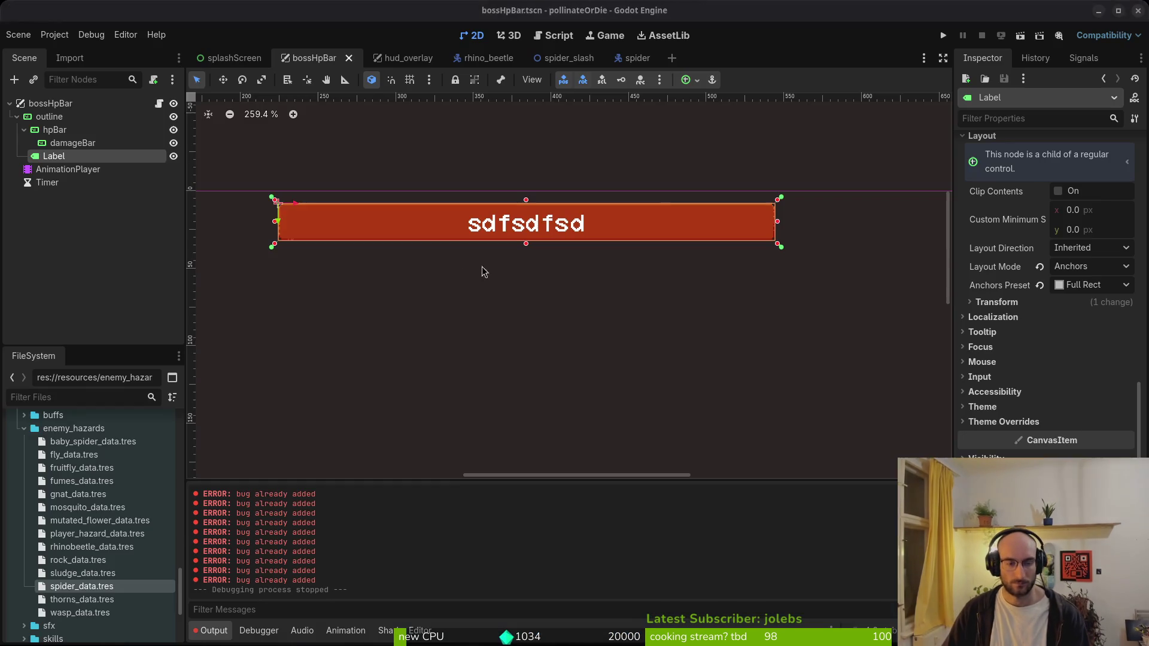
scroll(561, 230, up, 3)
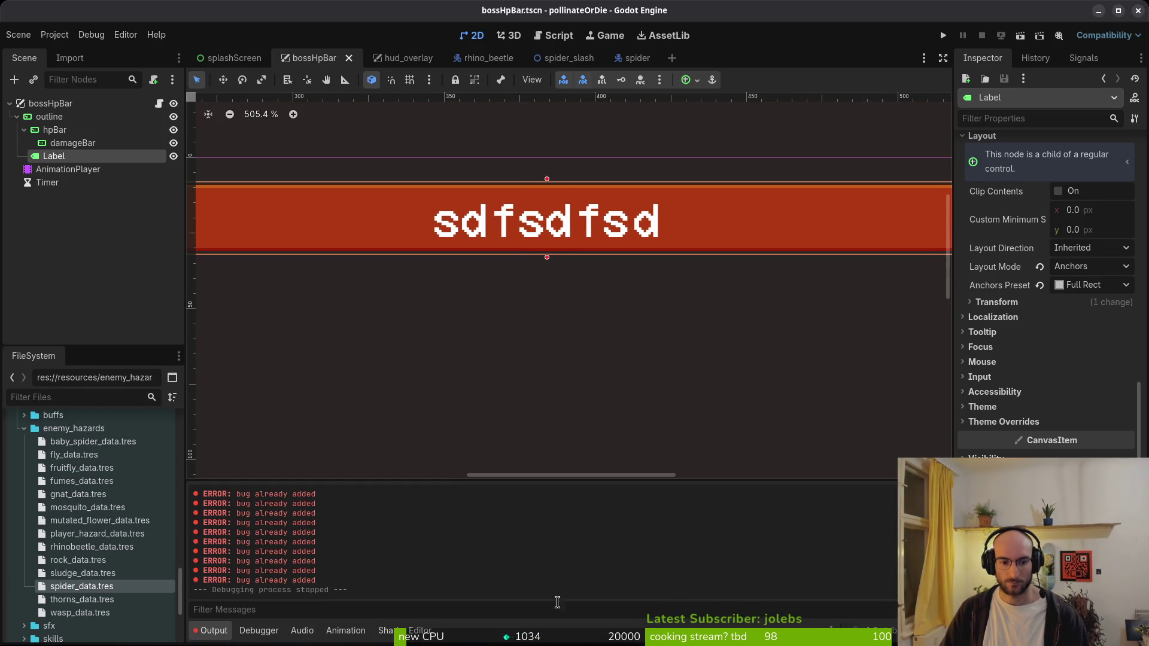
click(993, 422)
click(993, 422)
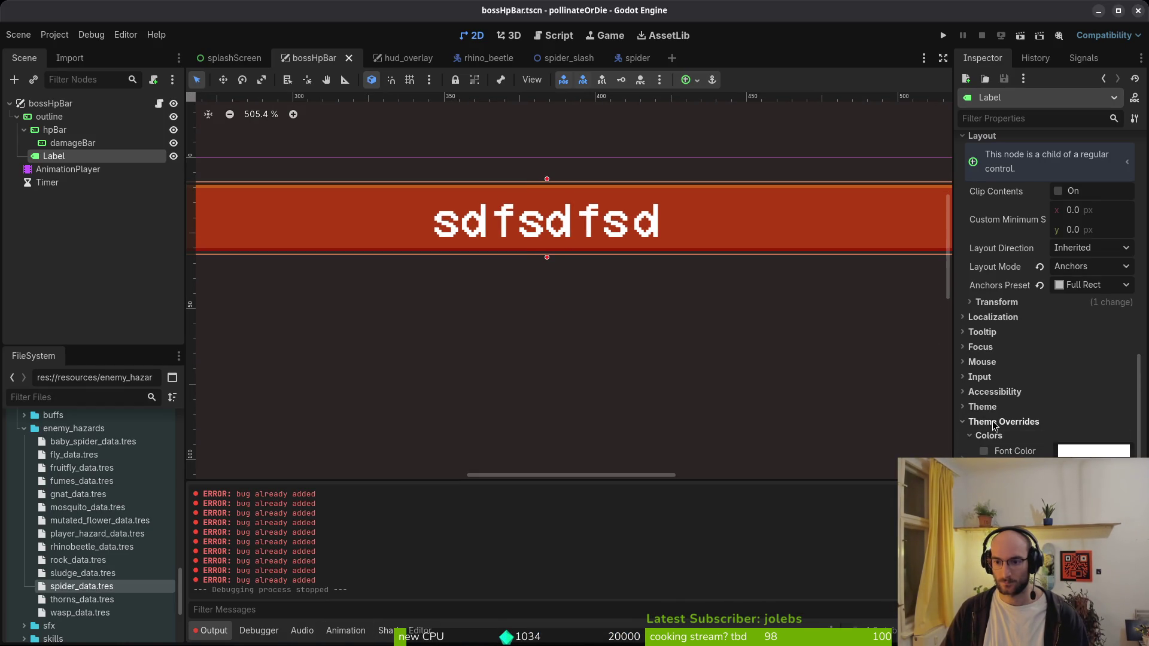
click(990, 422)
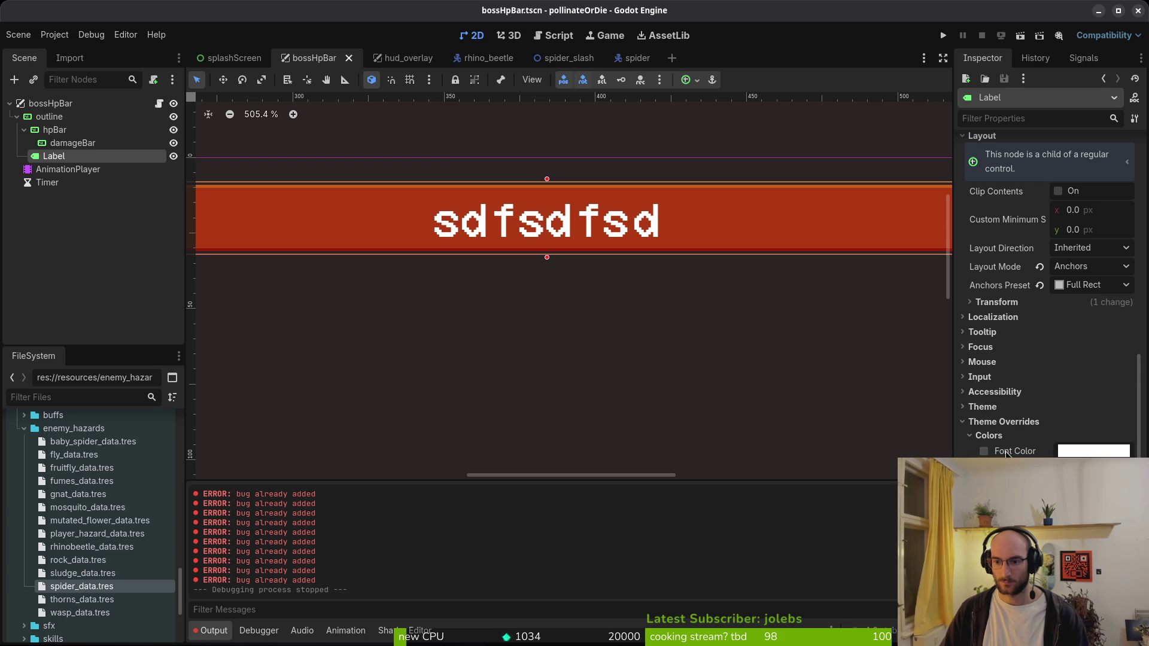
click(994, 441)
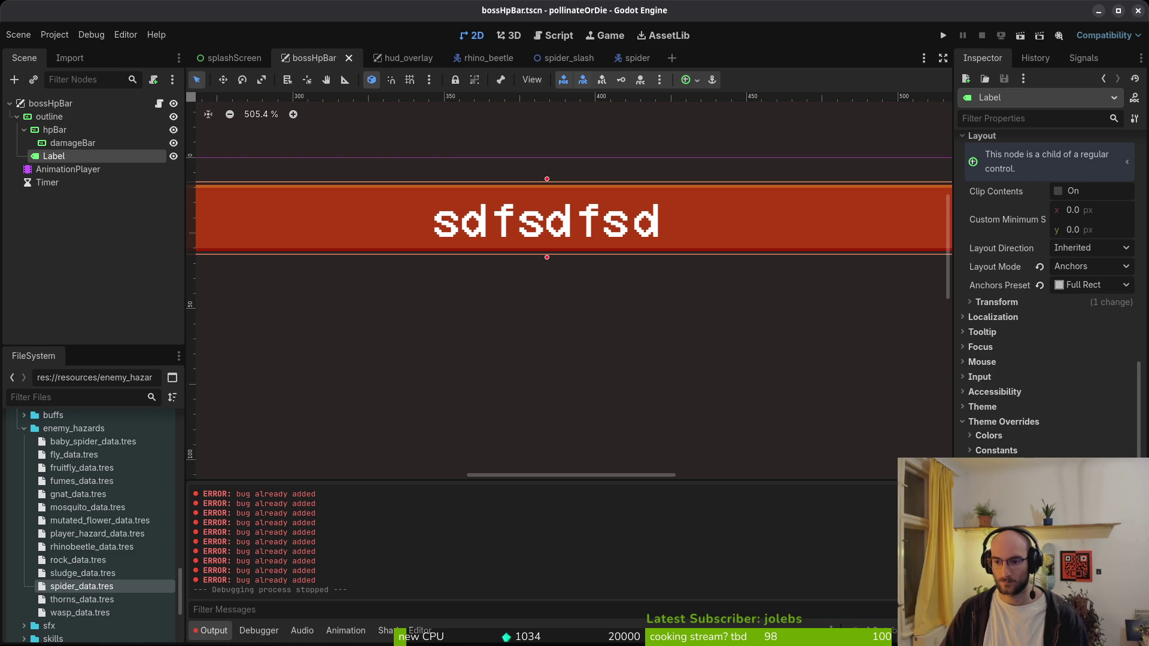
key(ctrl+z)
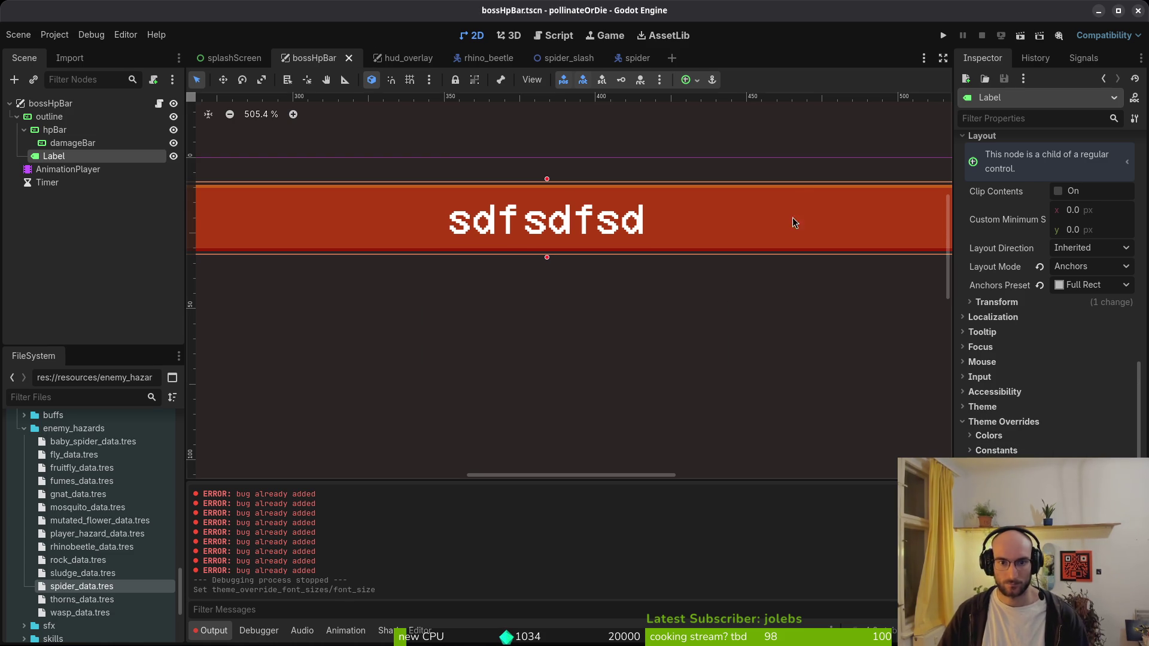
click(943, 35)
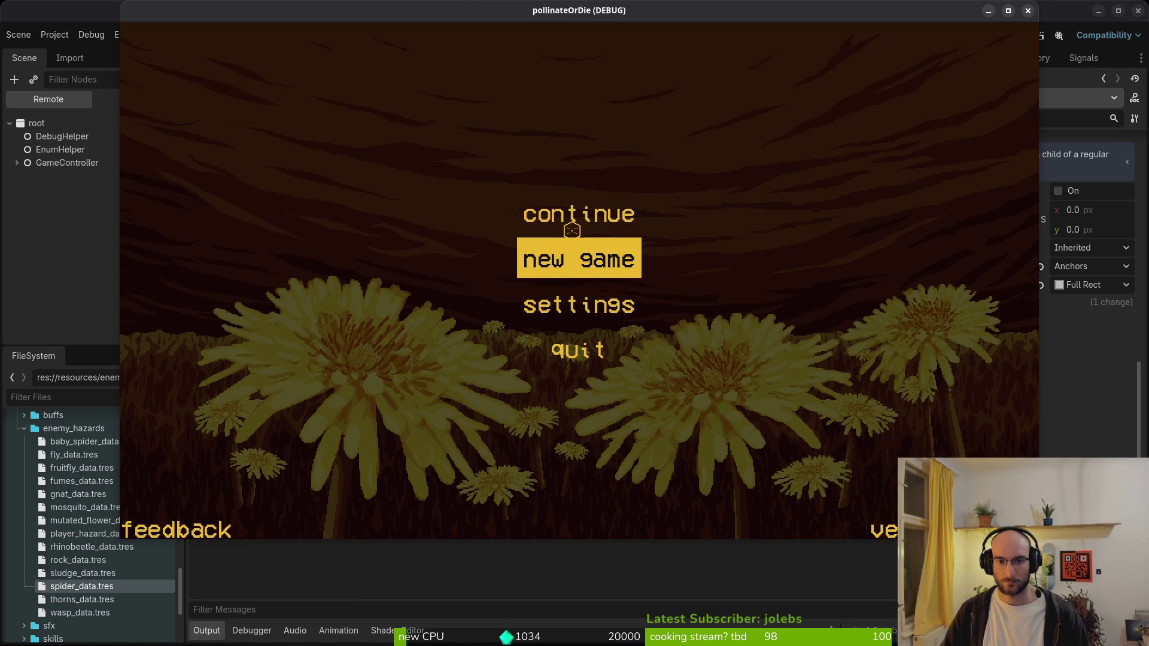
- Start a new game and turn off the state labels and collision debug displays
click(571, 230)
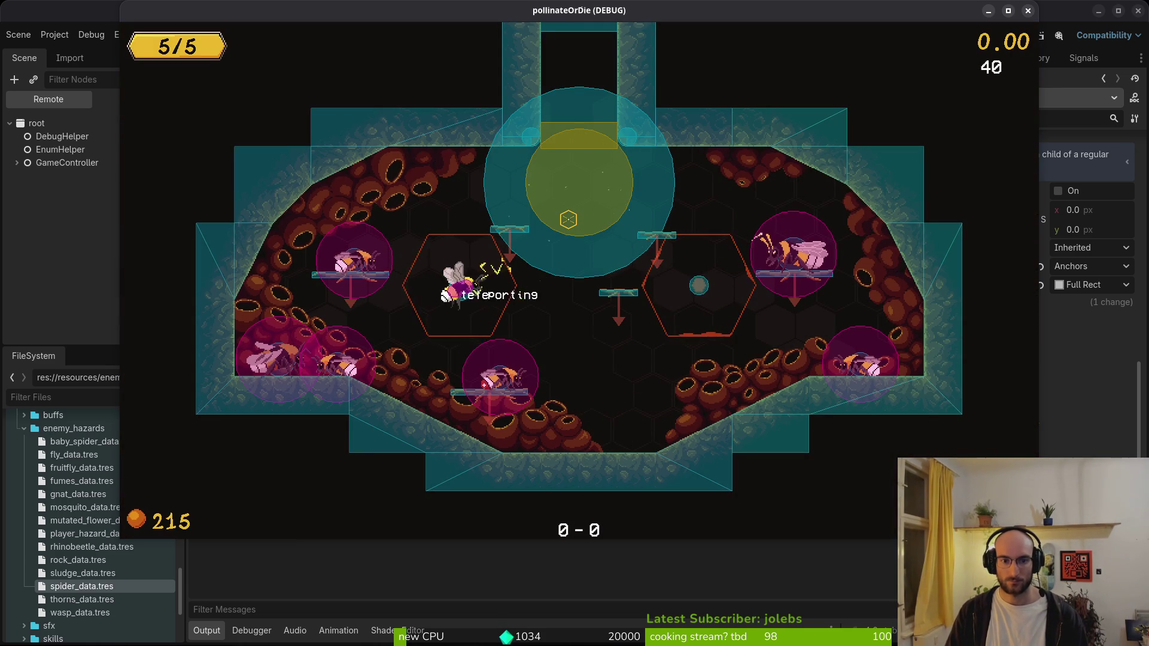
key(Escape)
key(Return)
key(Down)
key(Return)
key(Down)
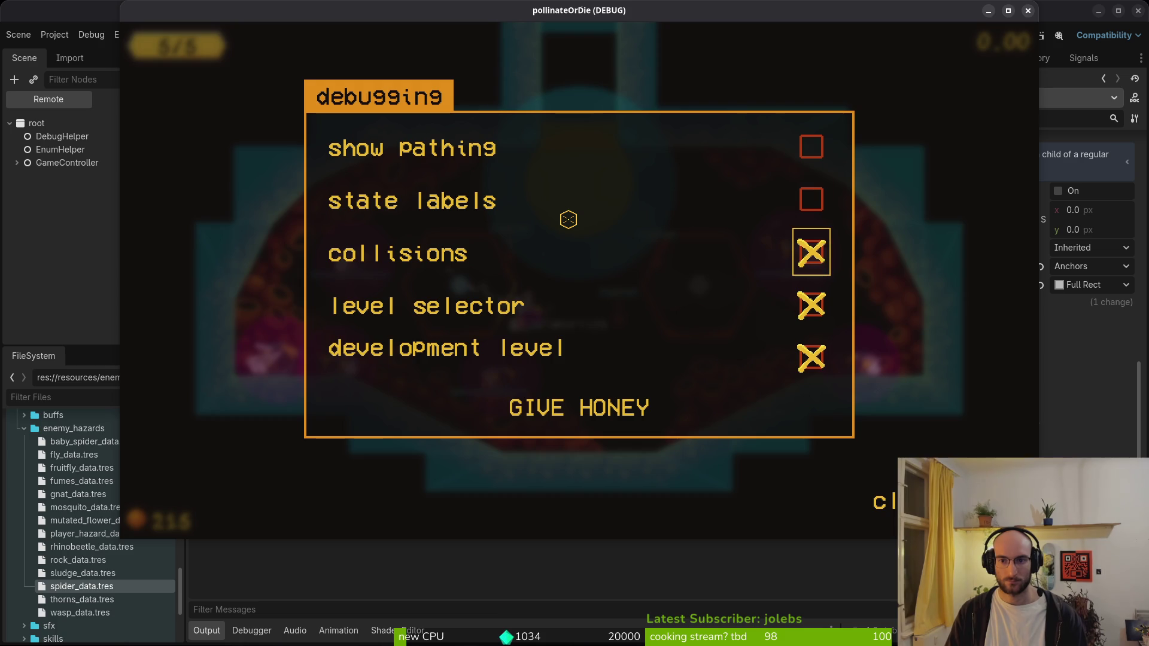
key(Return)
- Select the boss2 level, then stop and relaunch the game into the spider level
key(Escape)
key(Left)
key(Right)
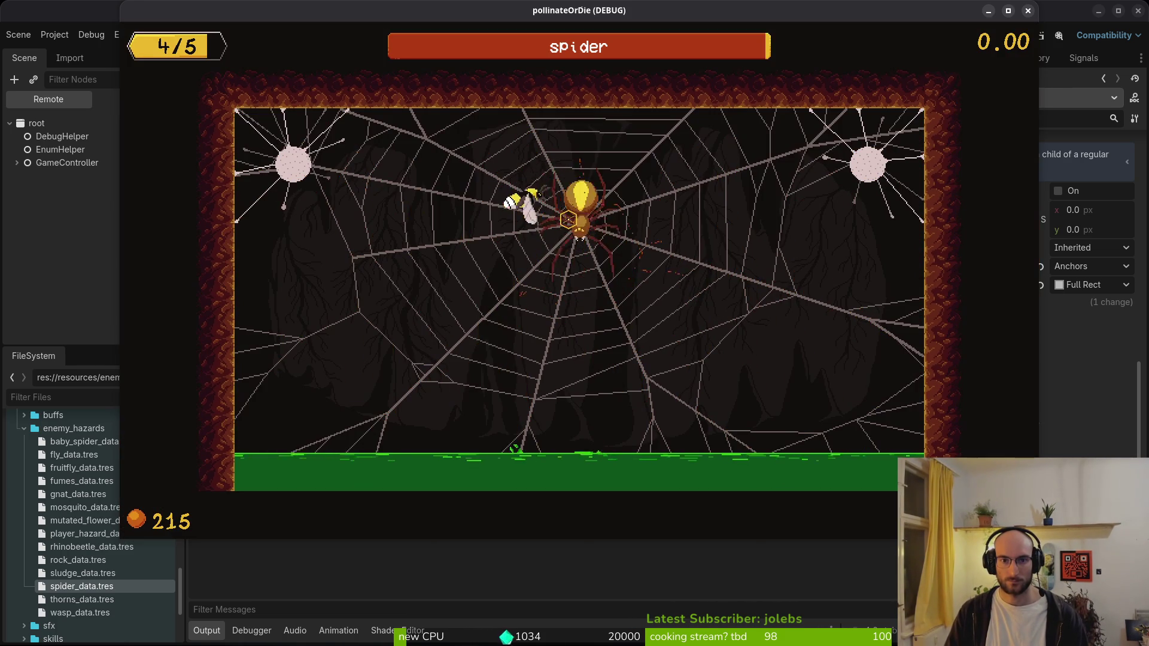
key(Escape)
key(F8)
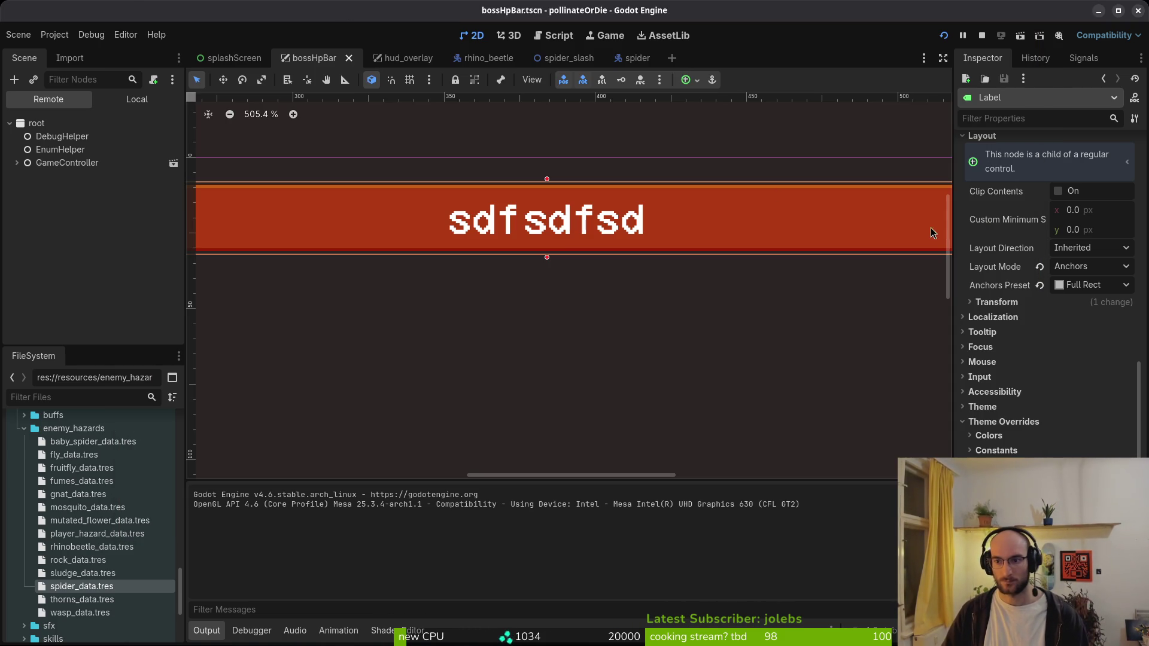
key(F5)
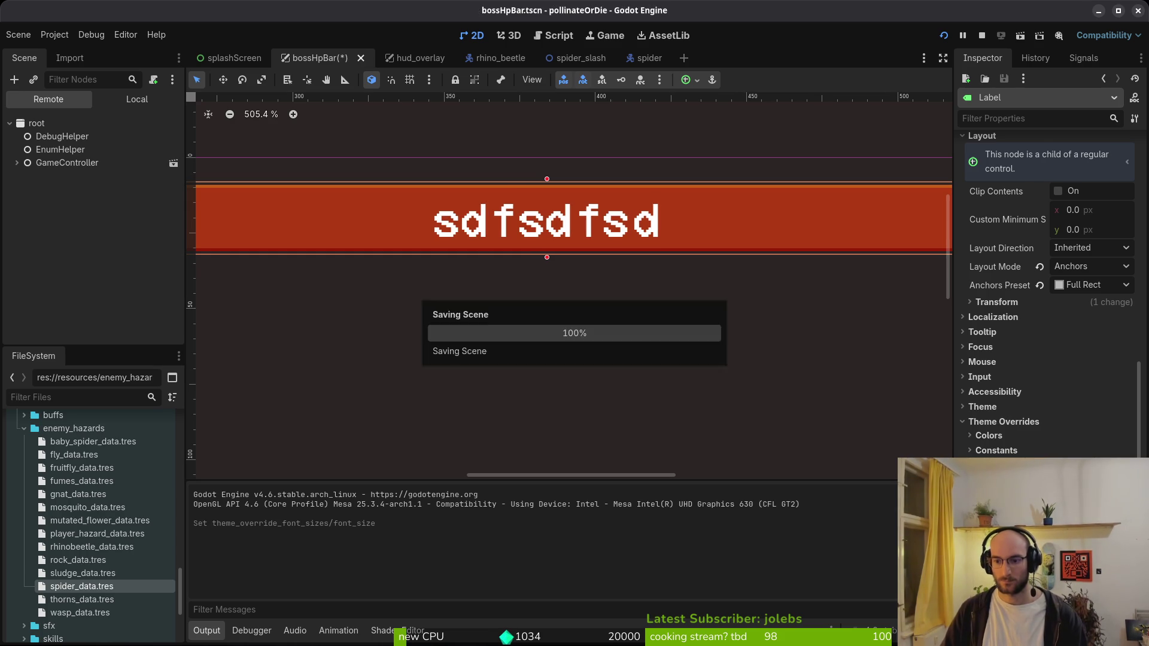
key(Escape)
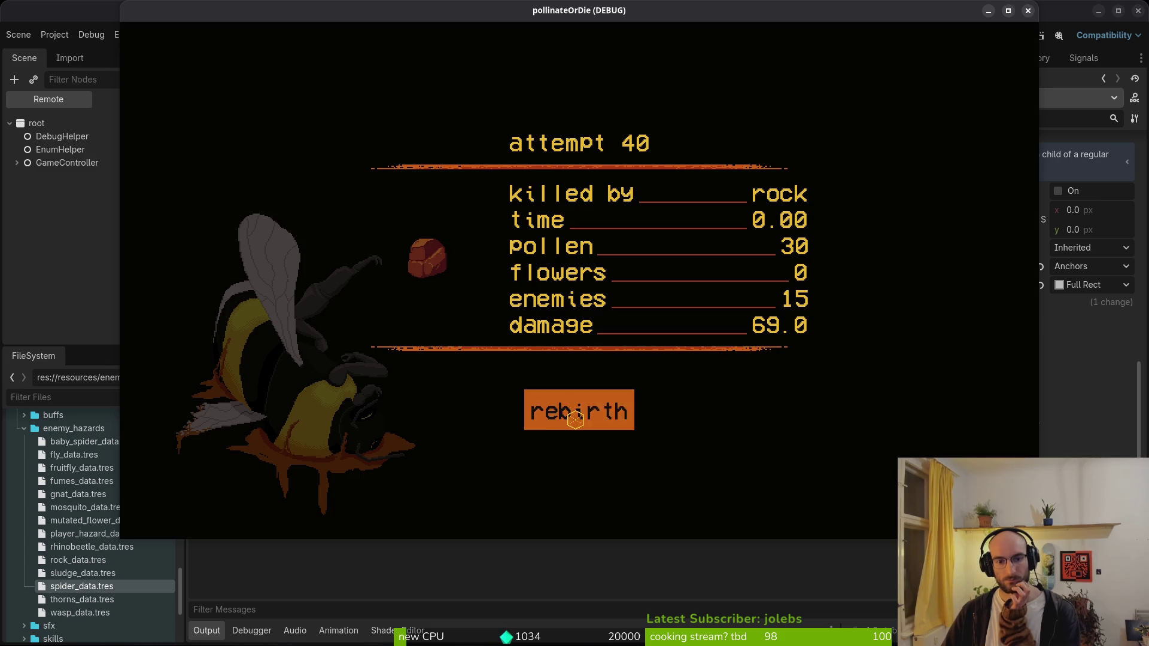
- Fight the spider boss, respawn after dying, then leave the game window
click(575, 419)
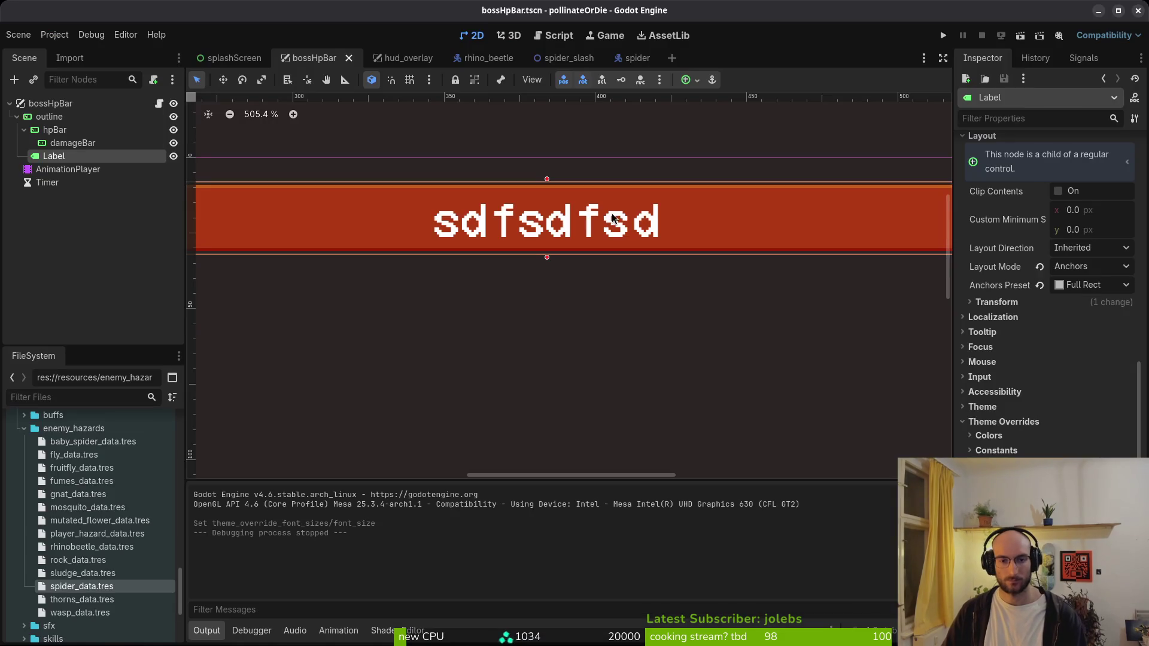
scroll(580, 238, down, 4)
scroll(376, 240, up, 2)
key(alt+Tab)
key(super)
- Open bossHpBar.aseprite in Aseprite
key(super+2)
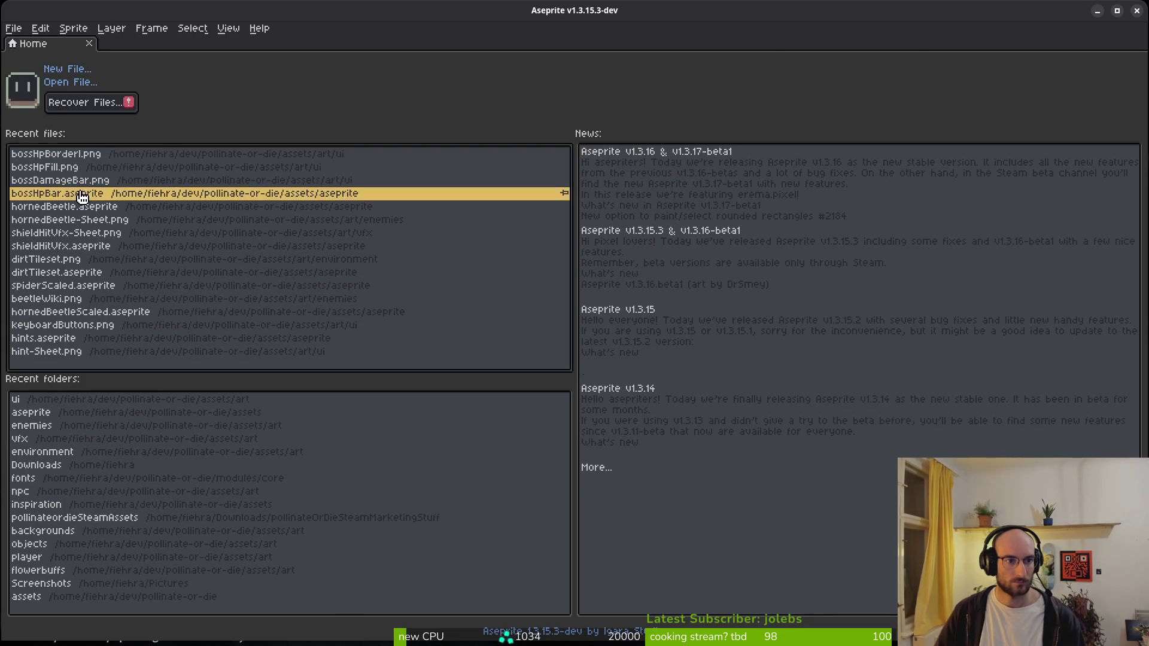
click(83, 194)
scroll(454, 241, up, 3)
scroll(325, 223, right, 2)
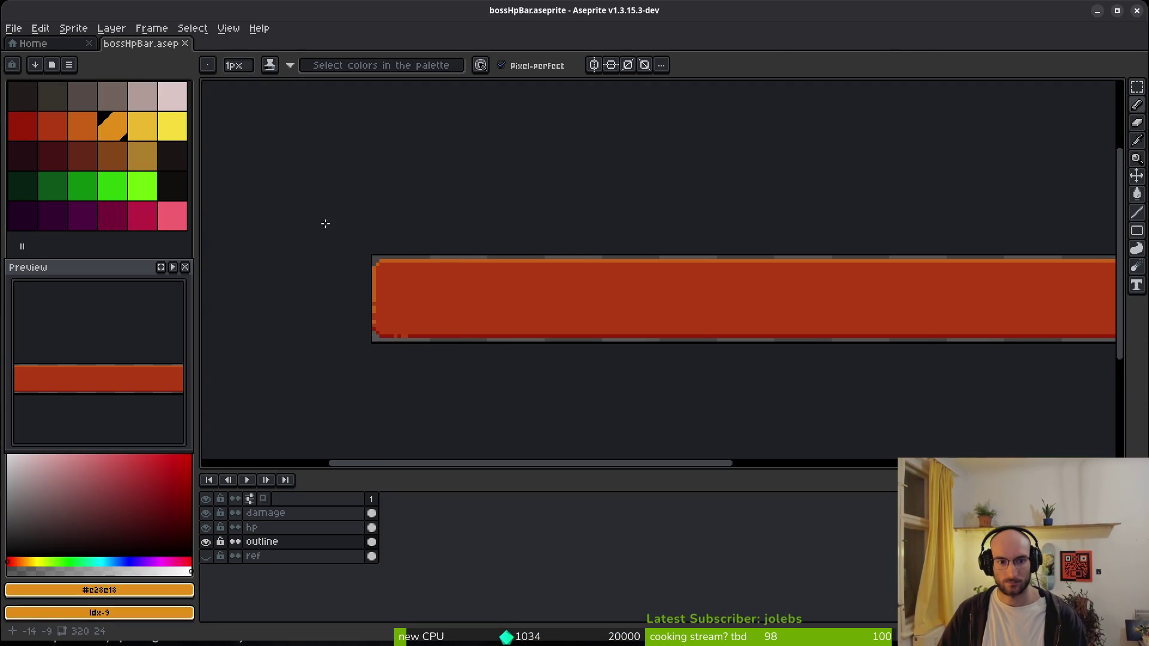
scroll(610, 273, down, 3)
- Try rectangular selections on the HP bar sprite, then clear them
key(m)
key(ctrl+a)
scroll(951, 281, up, 5)
mouse_move(852, 217)
mouse_down()
mouse_move(909, 211)
mouse_move(904, 224)
mouse_up()
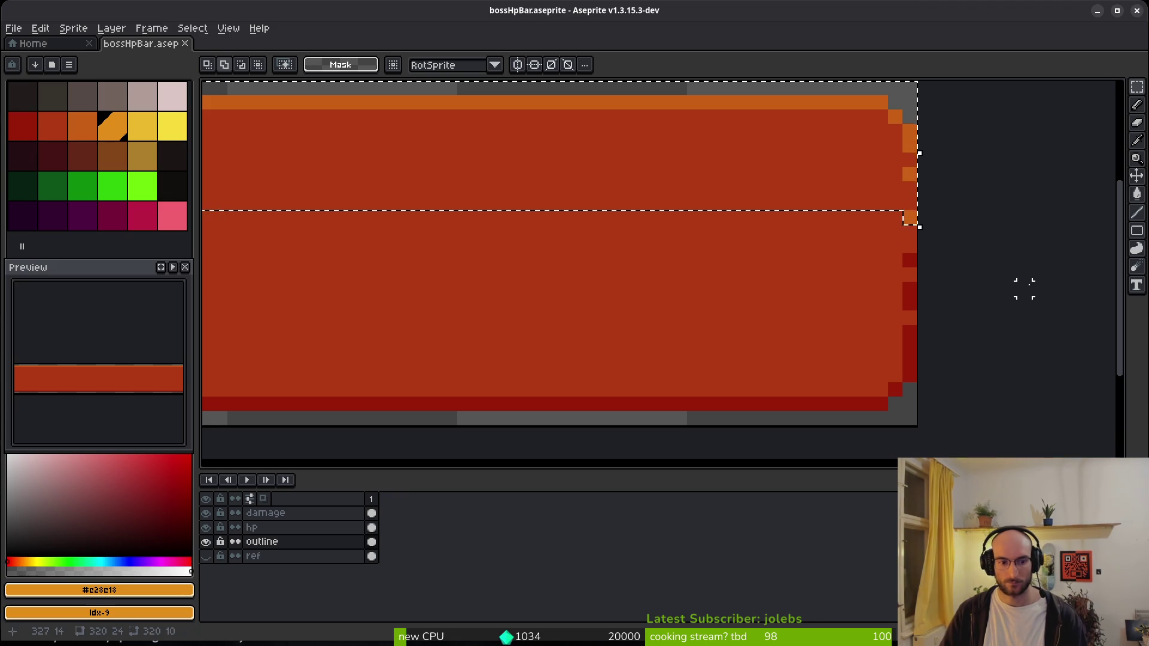
key(ctrl+d)
scroll(1023, 287, down, 4)
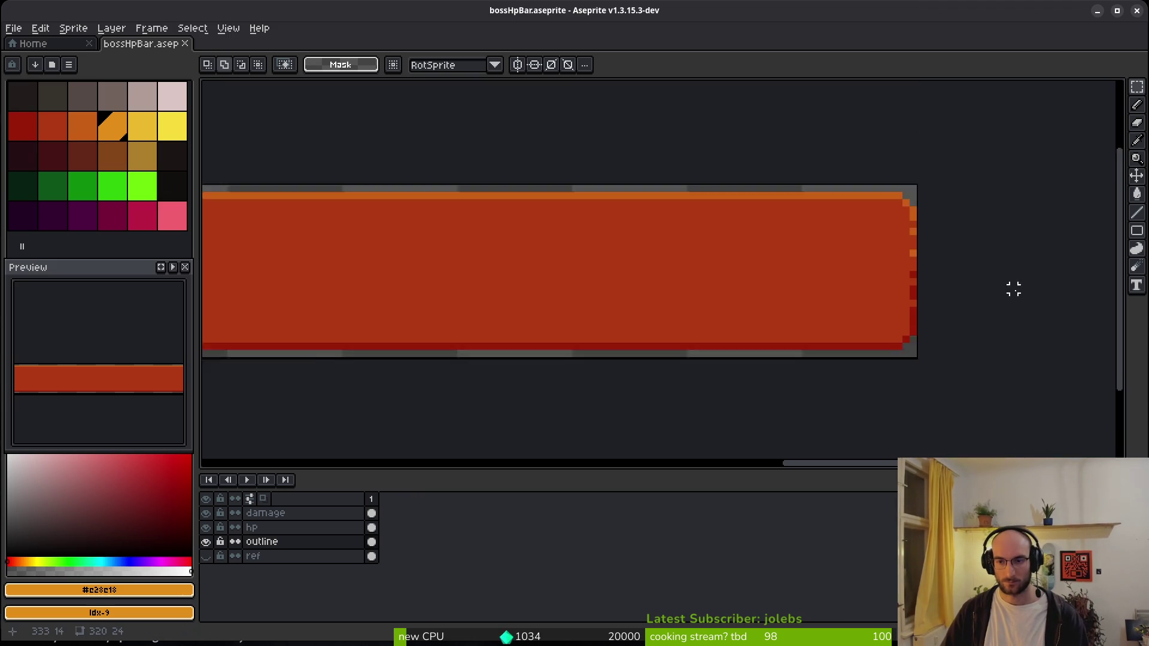
scroll(657, 274, down, 2)
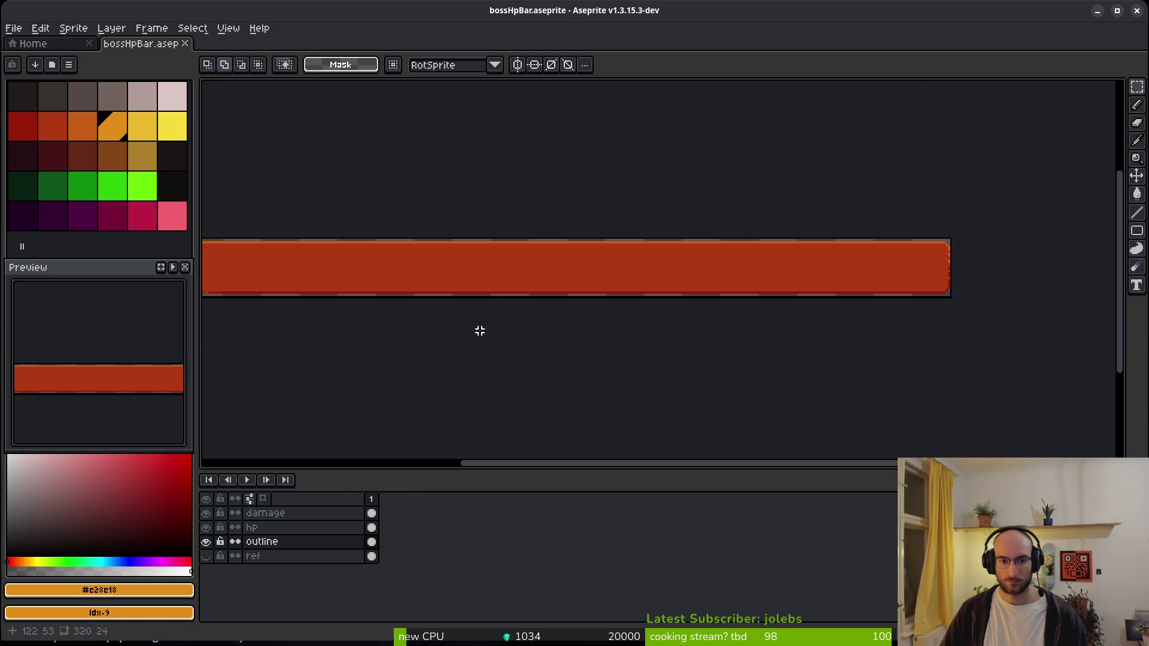
scroll(480, 328, left, 2)
scroll(288, 230, up, 3)
- Select the bar and the outline layer's cel, clear the selection, and save bossHpBar.aseprite
mouse_move(285, 219)
mouse_down()
mouse_move(649, 247)
mouse_move(1034, 252)
mouse_move(1023, 236)
mouse_move(1096, 234)
mouse_move(1069, 269)
mouse_up()
scroll(1034, 252, down, 3)
scroll(1023, 236, up, 3)
drag(376, 514, 380, 536)
click(372, 541)
drag(545, 353, 586, 367)
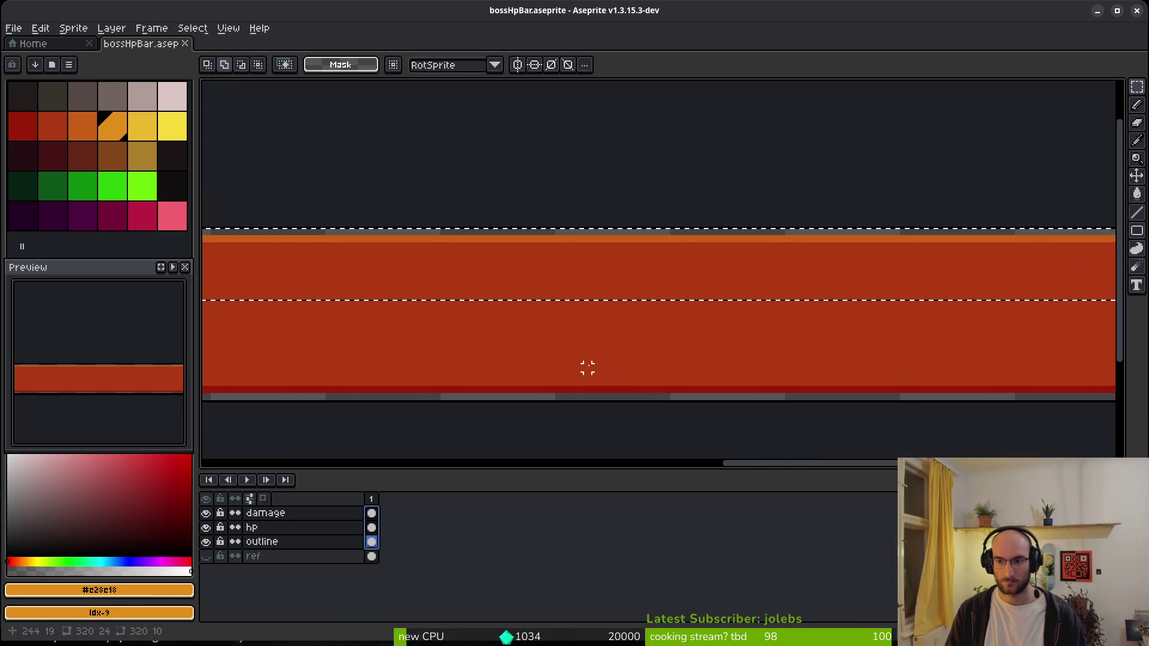
key(ctrl+d)
key(ctrl+s)
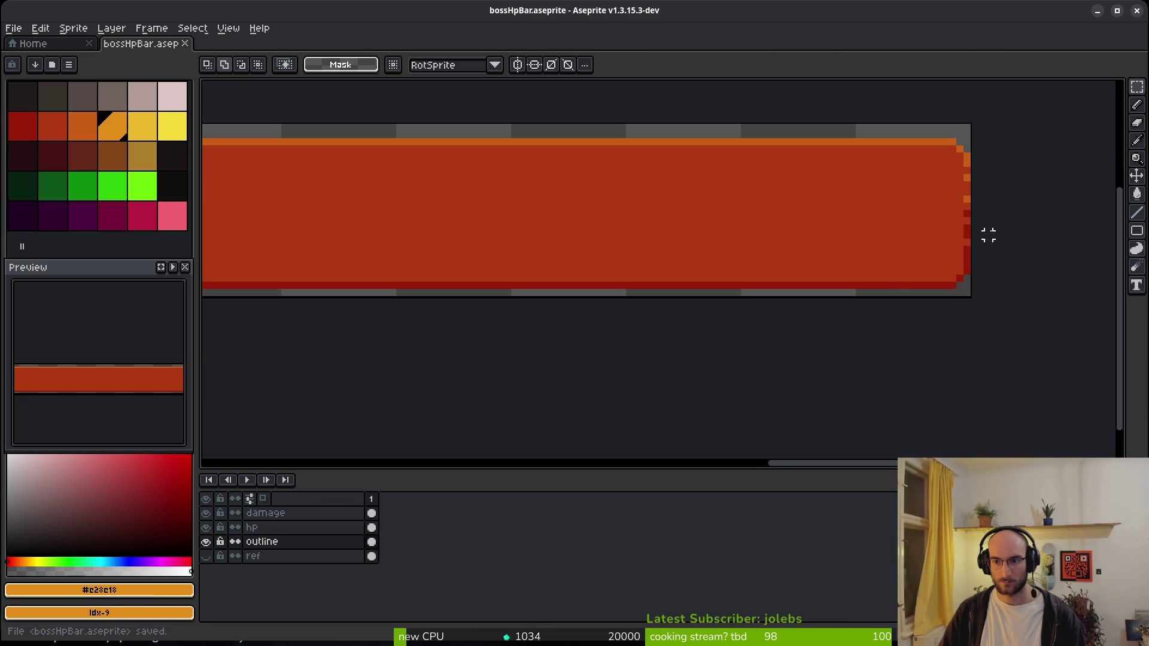
- Select the bar's edge across all three layers, nudge it up one pixel, and save
mouse_move(981, 257)
mouse_down()
mouse_move(859, 341)
mouse_move(207, 344)
mouse_move(712, 318)
mouse_up()
scroll(859, 341, down, 1)
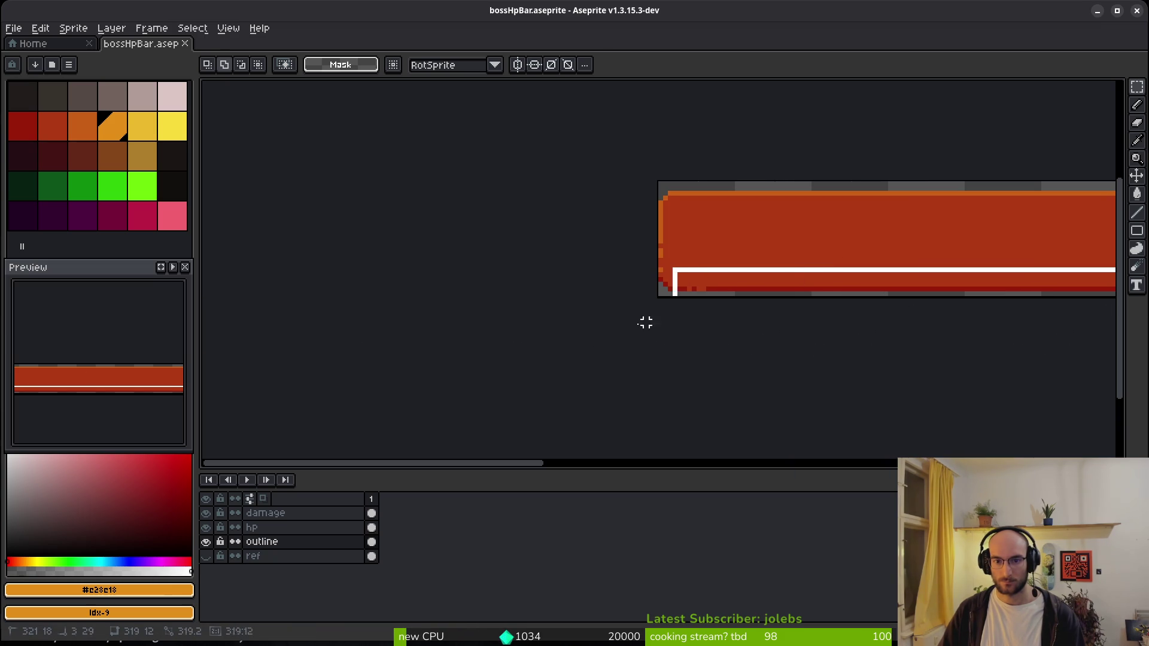
scroll(670, 317, up, 2)
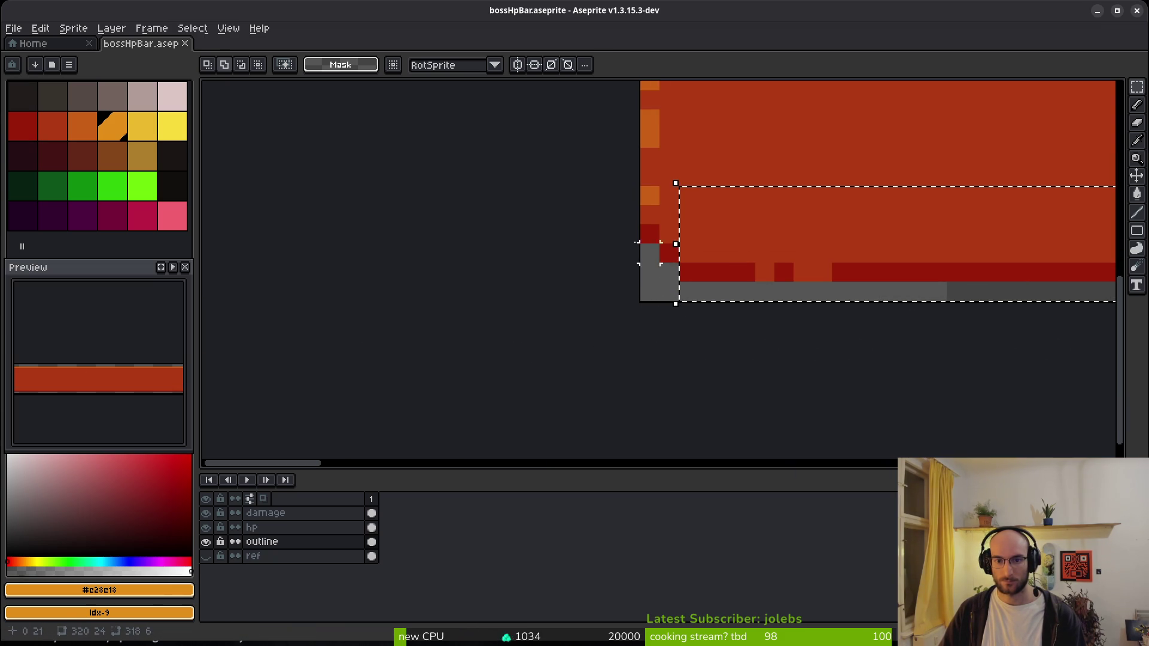
drag(622, 207, 761, 341)
click(371, 542)
drag(631, 311, 565, 347)
key(Up)
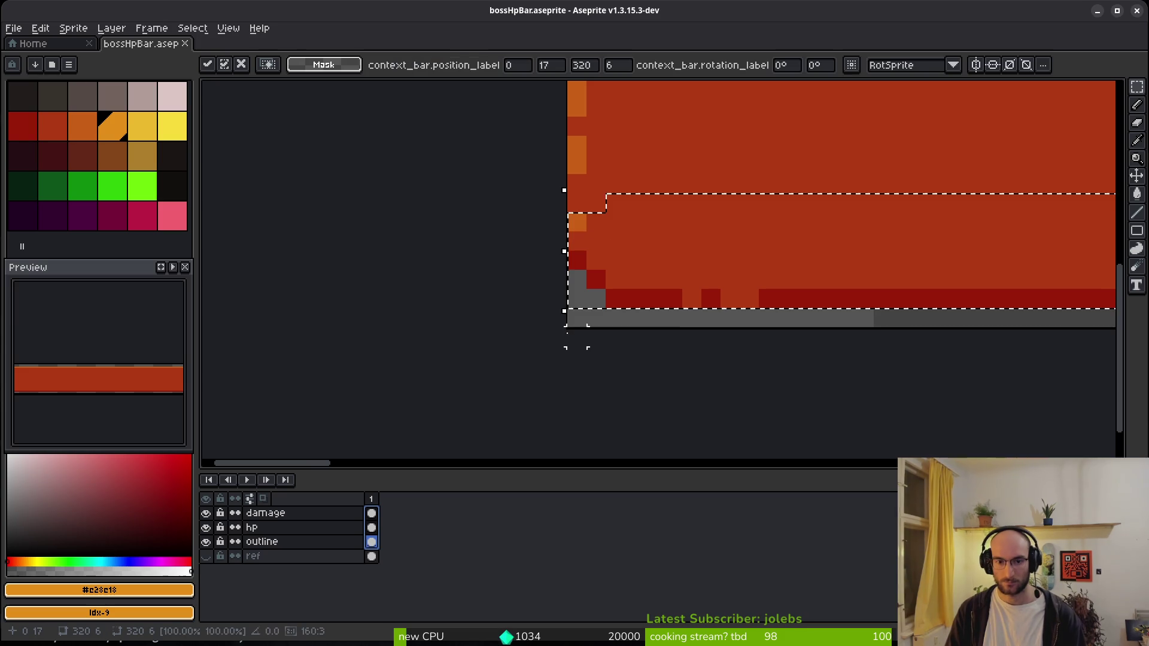
key(ctrl+d)
key(ctrl+s)
- Select the damage layer and bring up the Export Sprite Sheet settings
scroll(718, 259, down, 4)
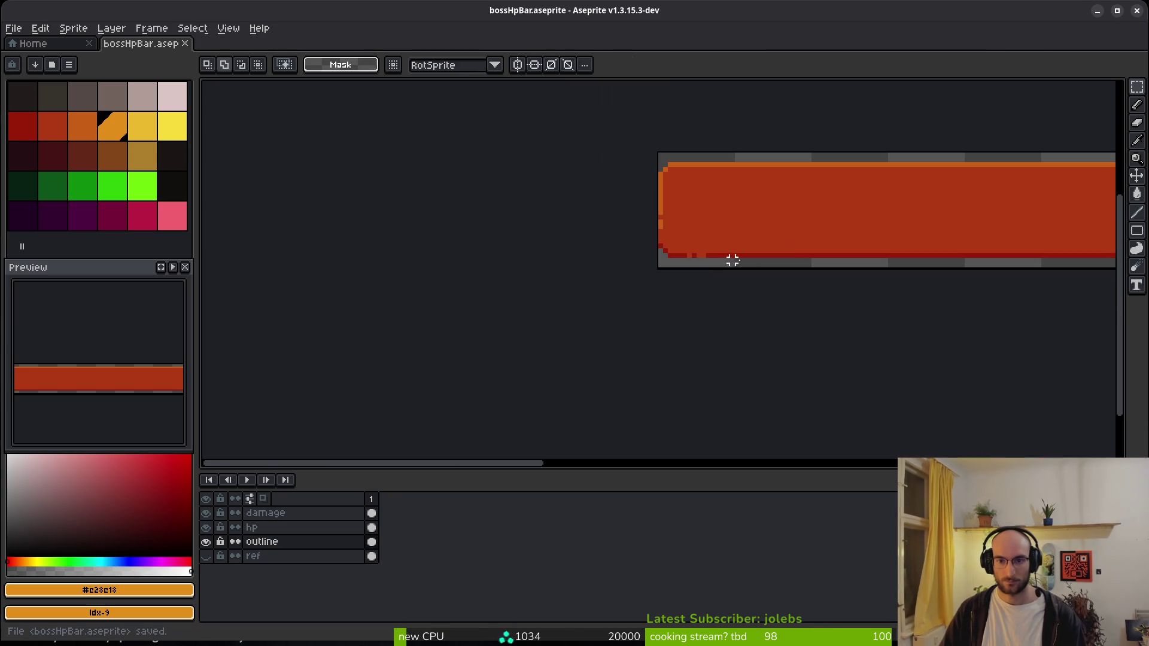
scroll(727, 279, right, 4)
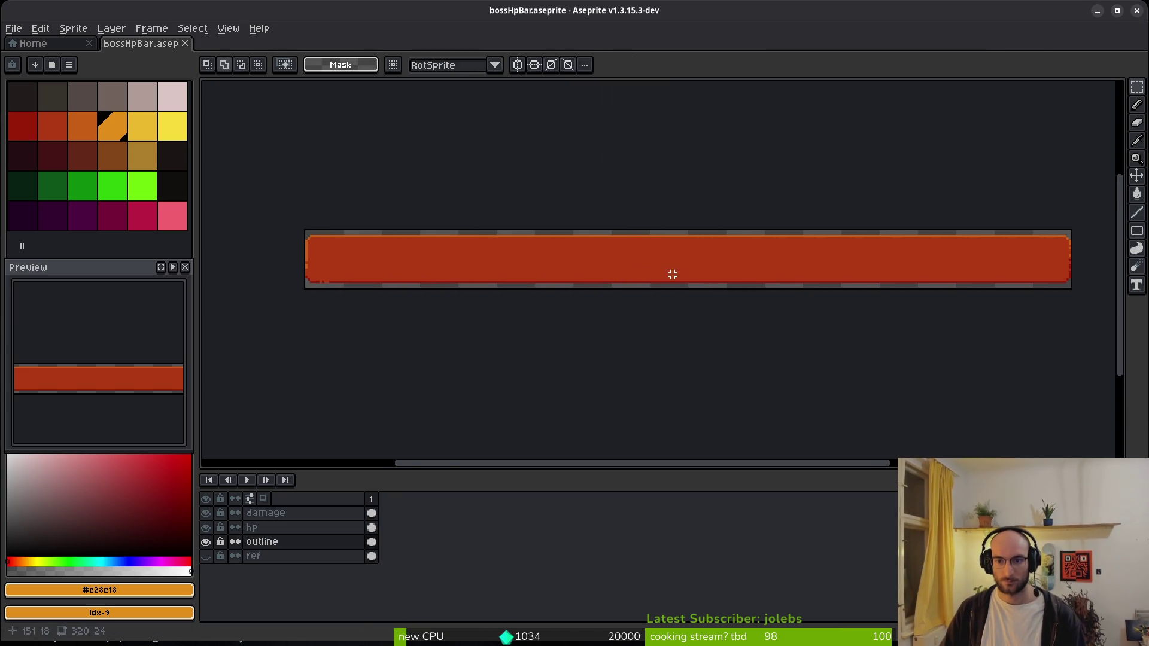
click(372, 513)
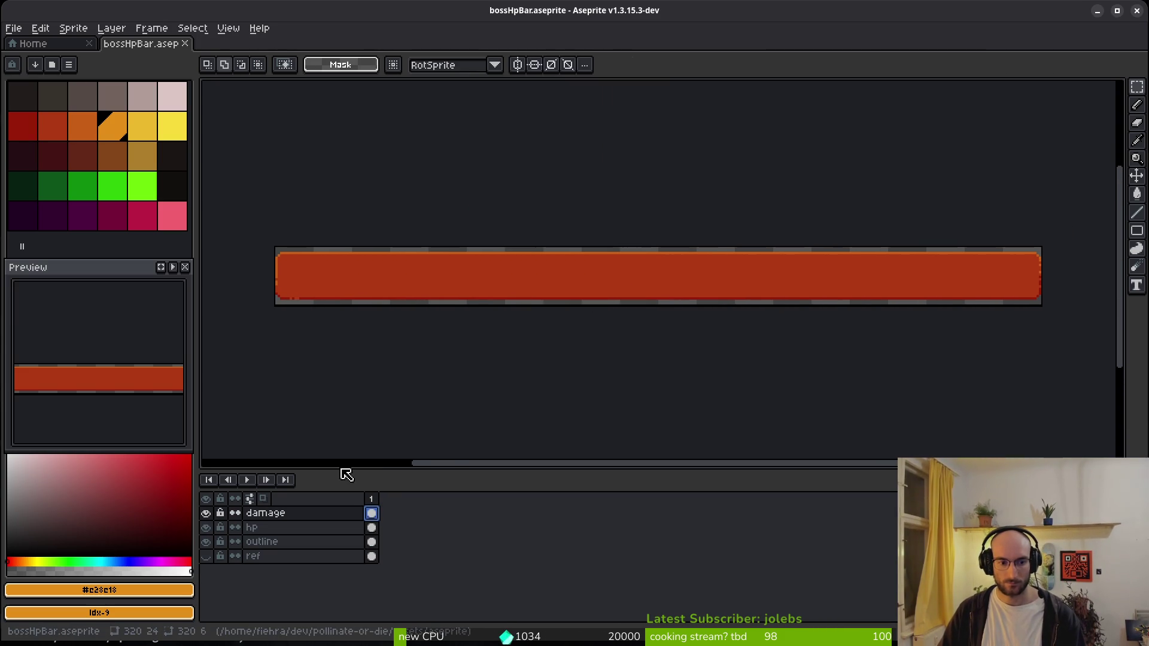
key(ctrl+e)
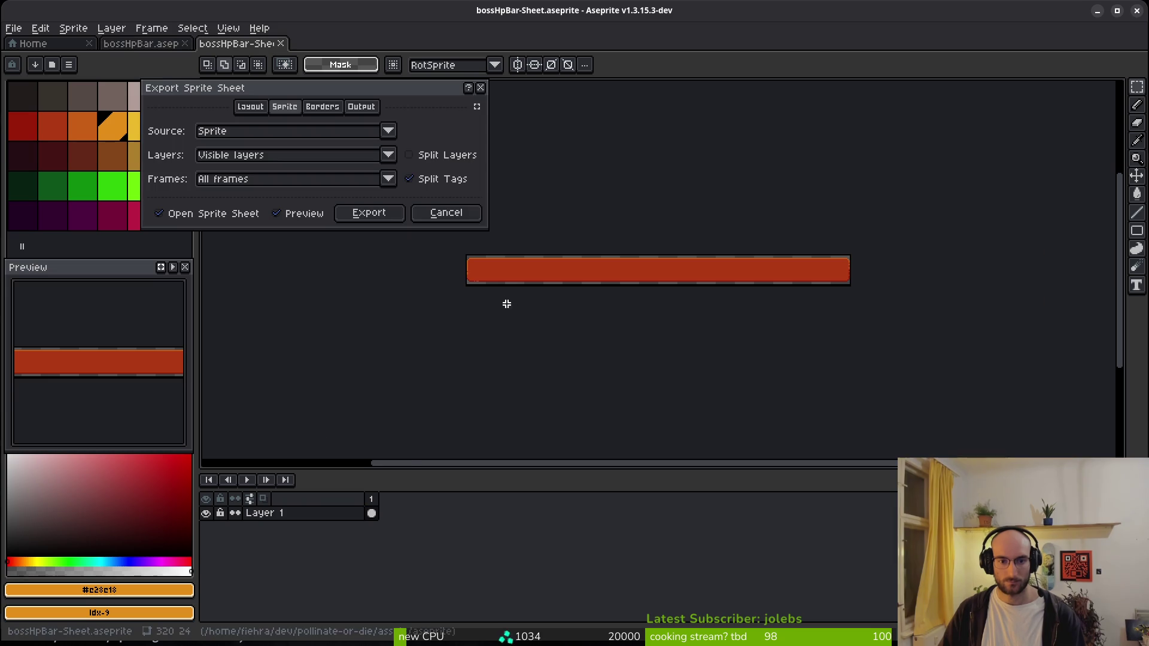
- Export the damage layer over art/ui/bossDamageBar.png and close the temporary sheet
click(368, 220)
key(ctrl+alt+shift+s)
click(288, 53)
click(296, 79)
click(60, 56)
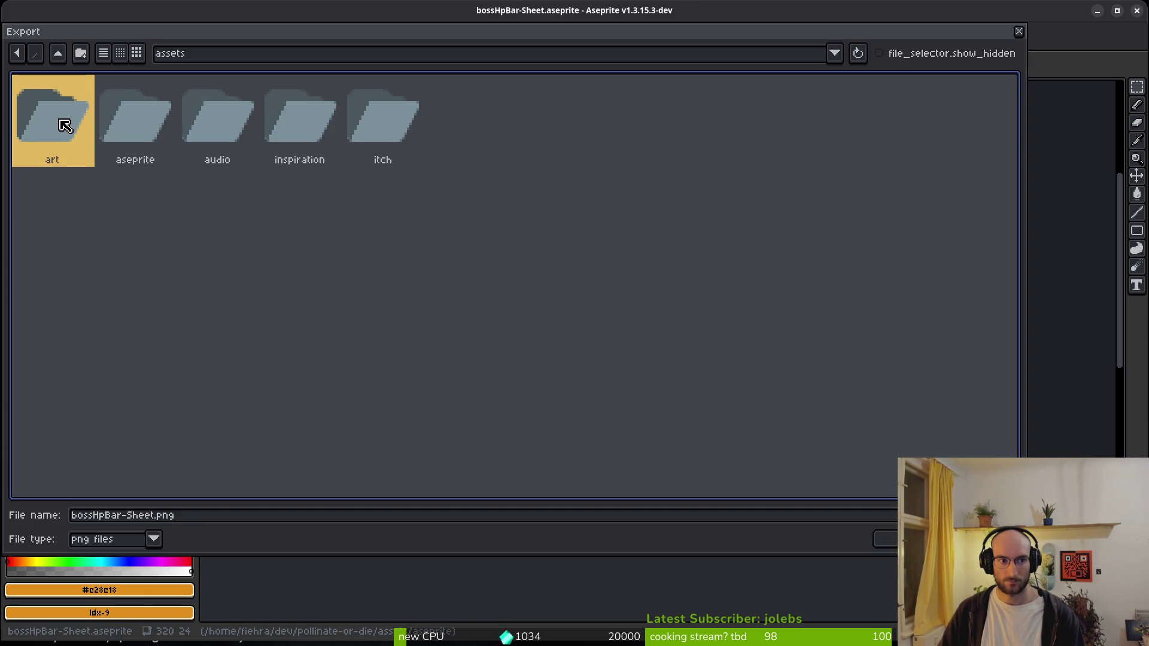
double_click(64, 120)
double_click(717, 118)
click(522, 130)
click(884, 540)
click(501, 363)
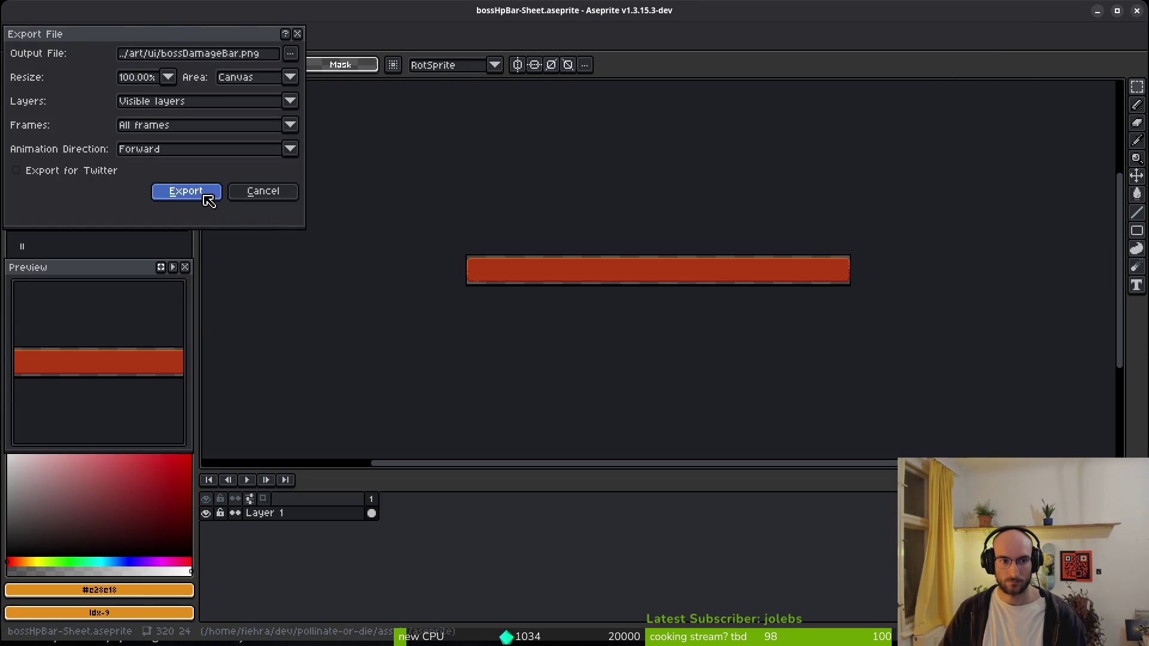
click(182, 191)
key(ctrl+w)
- Show only the hp layer and export it over art/ui/bossHpFill.png
click(205, 513)
click(205, 527)
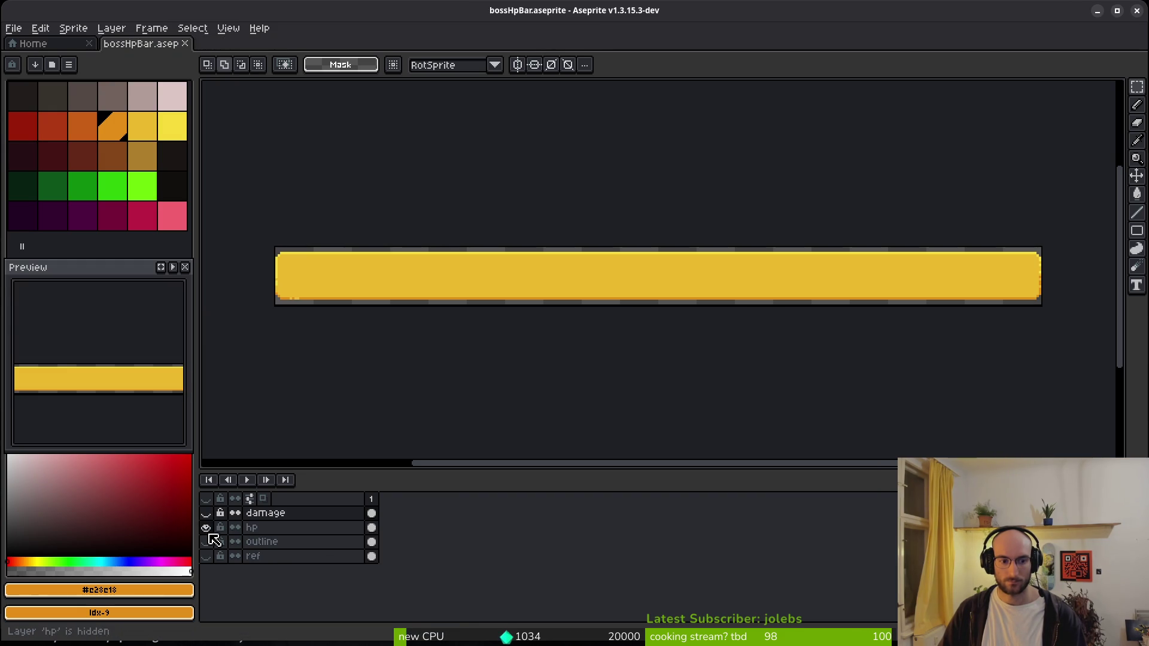
key(ctrl+e)
click(357, 213)
key(ctrl+shift+e)
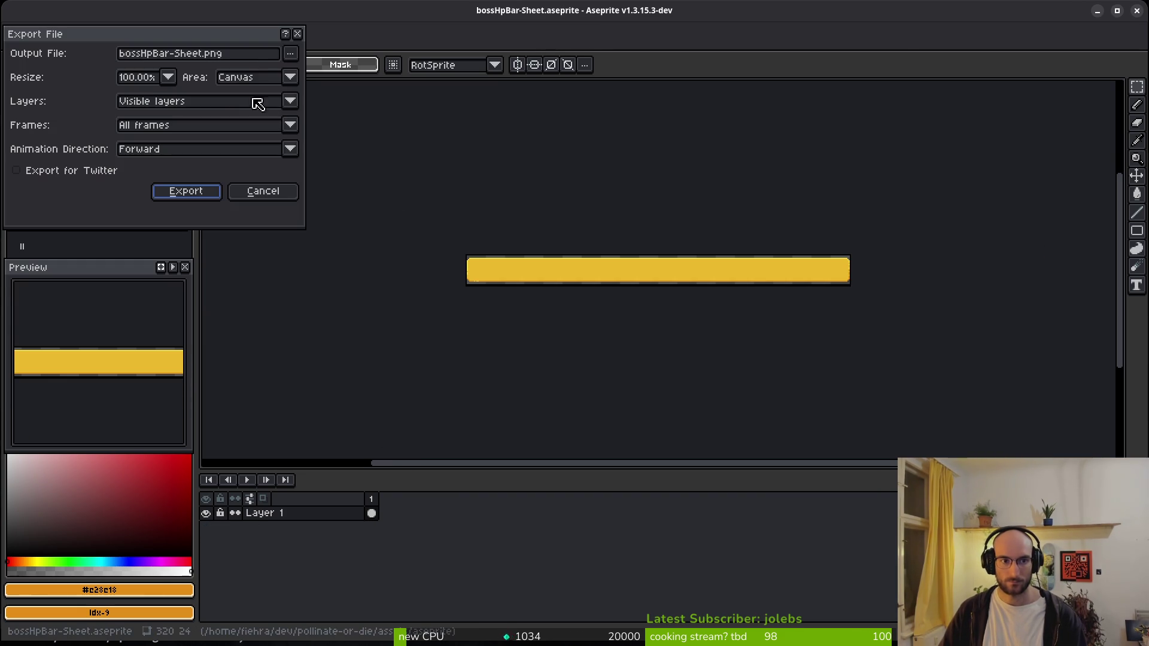
click(292, 57)
click(60, 53)
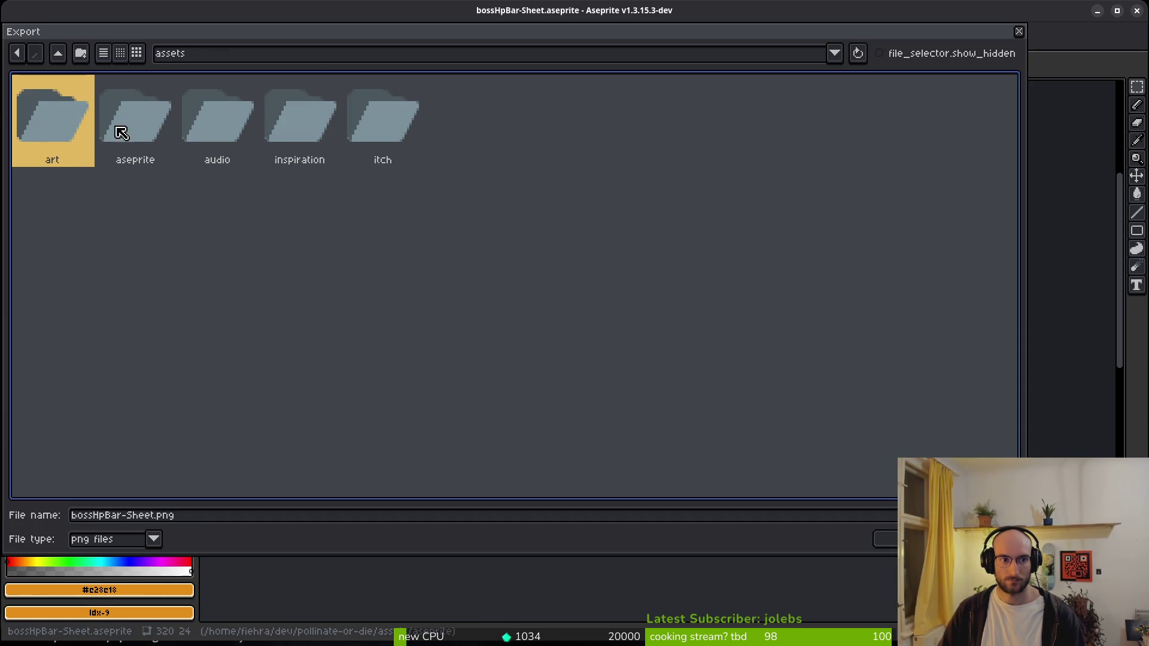
double_click(50, 129)
double_click(715, 132)
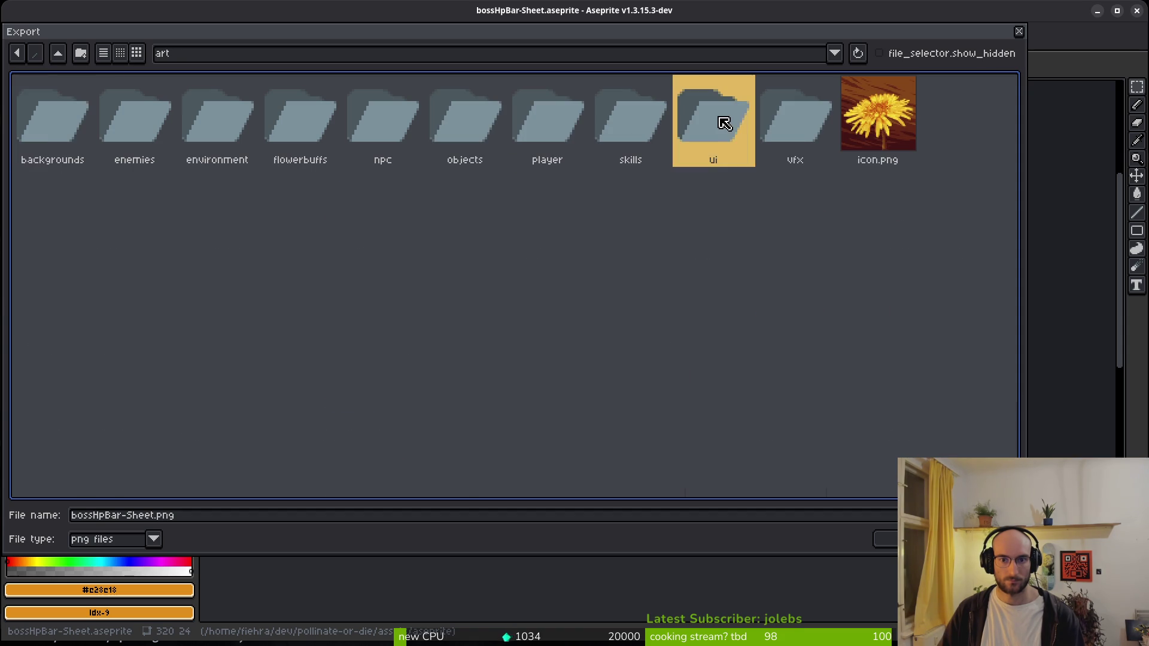
click(791, 137)
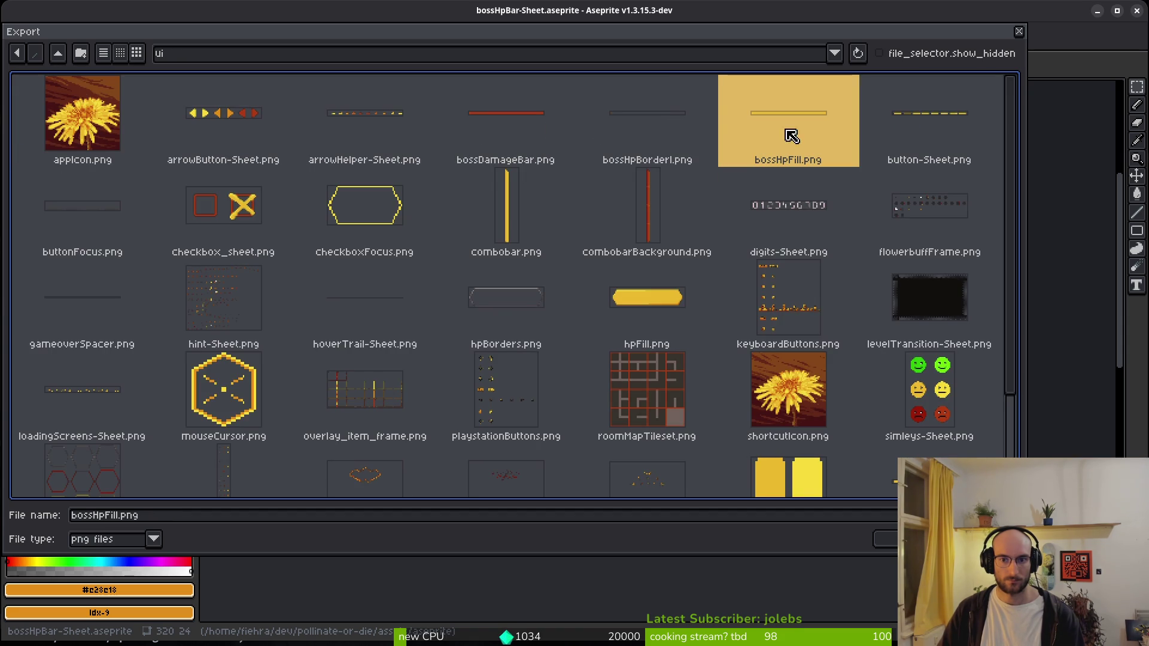
click(884, 539)
click(512, 362)
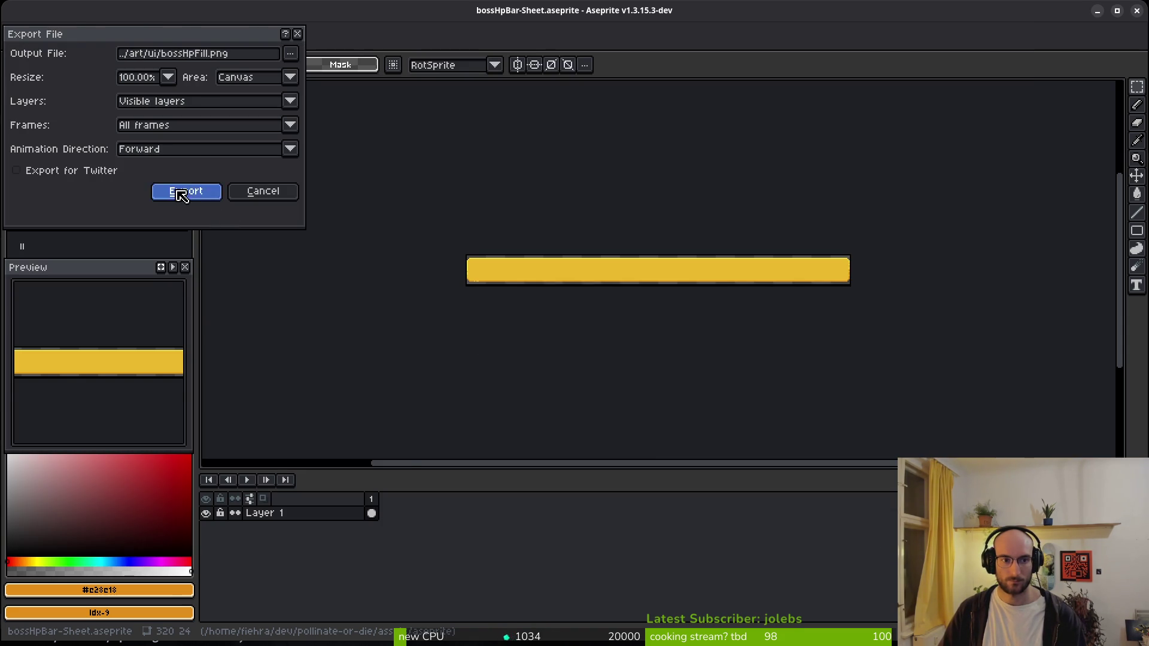
click(182, 198)
key(ctrl+w)
- Show only the outline layer and export it over art/ui/bossHpBorderl.png
drag(206, 513, 216, 542)
click(207, 542)
key(ctrl+e)
click(365, 212)
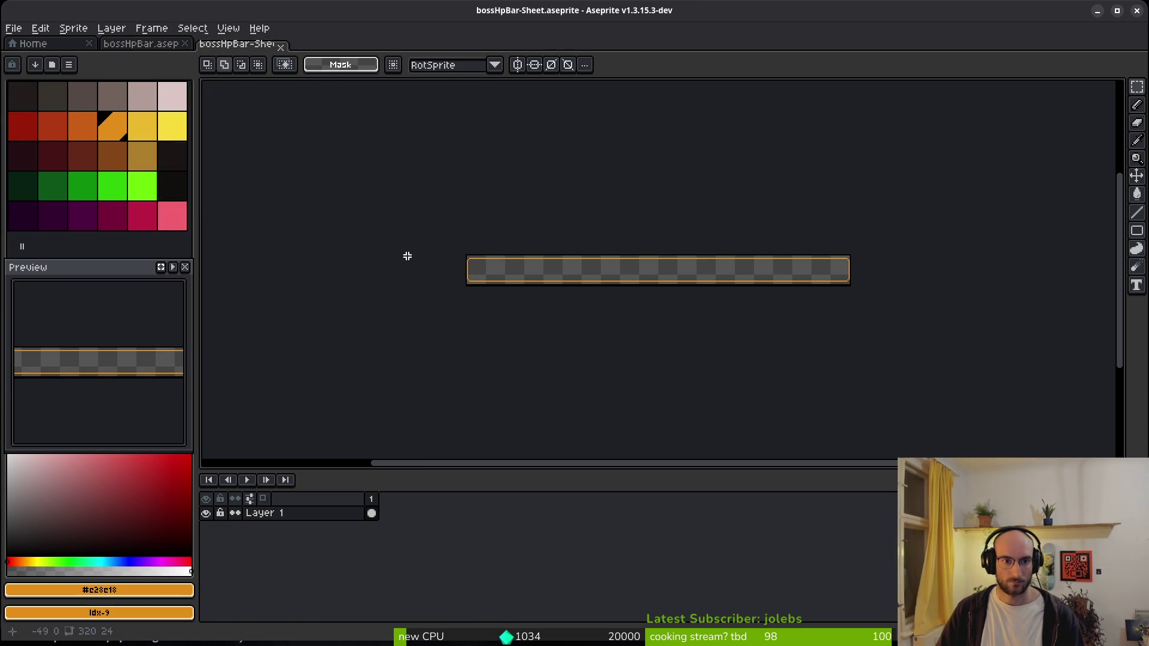
key(ctrl+alt+shift+s)
click(292, 58)
click(326, 78)
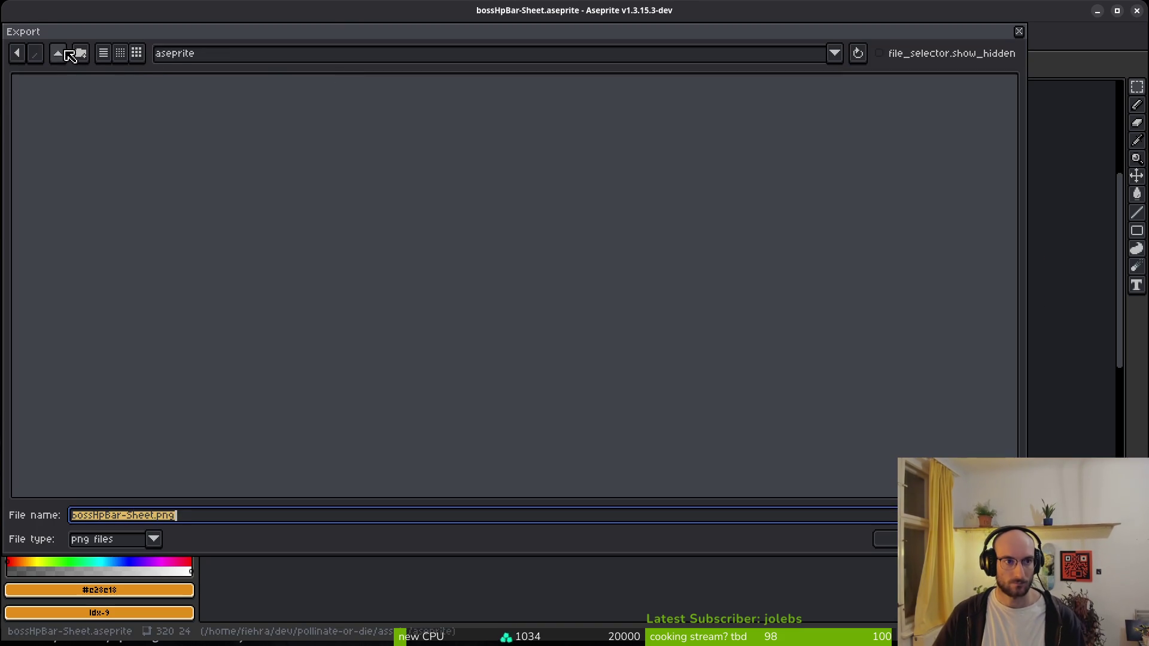
double_click(64, 128)
double_click(692, 107)
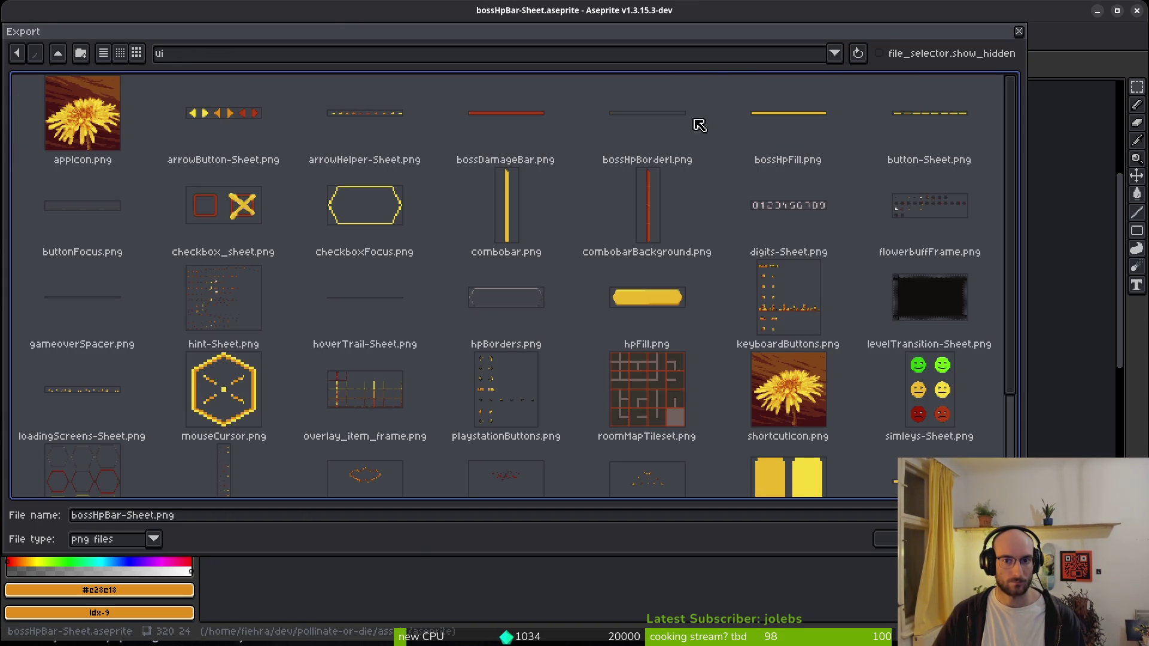
click(645, 108)
click(886, 539)
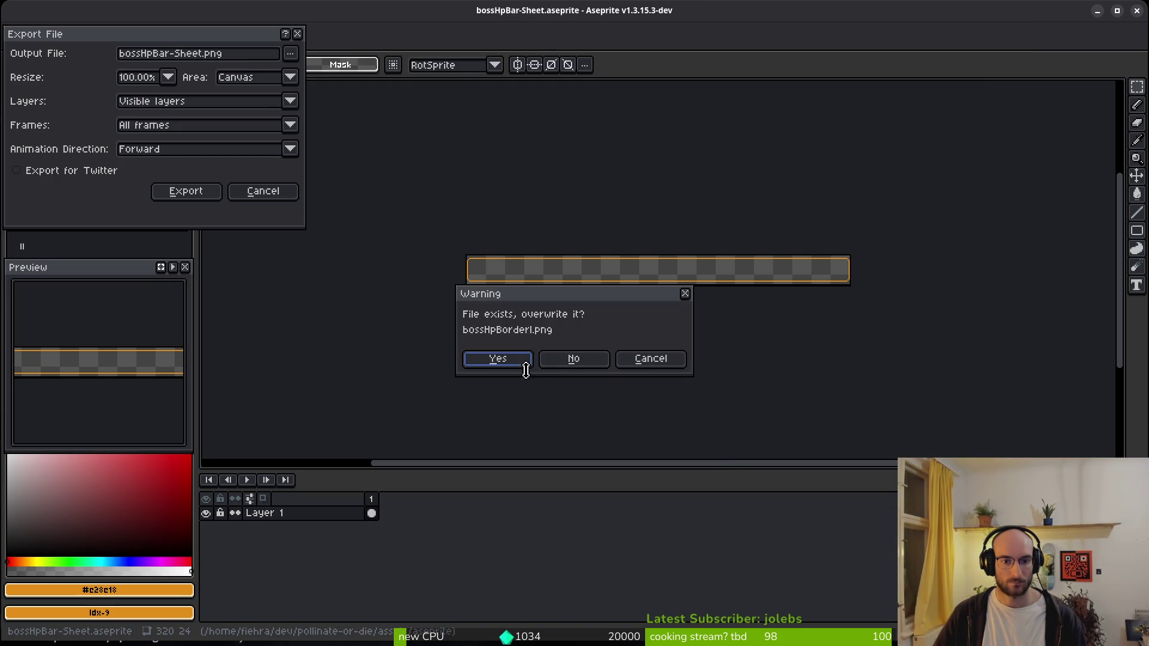
click(512, 365)
click(197, 198)
- Close the temporary sprite sheet without saving and make the damage layer visible again
key(ctrl+s)
key(Escape)
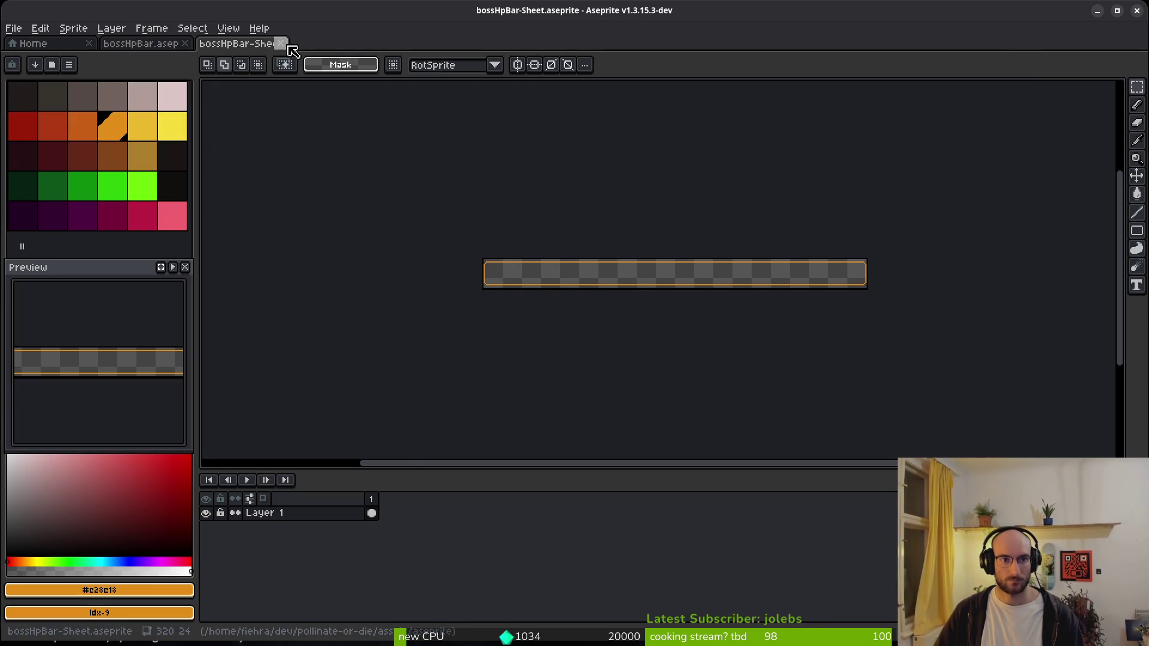
click(281, 43)
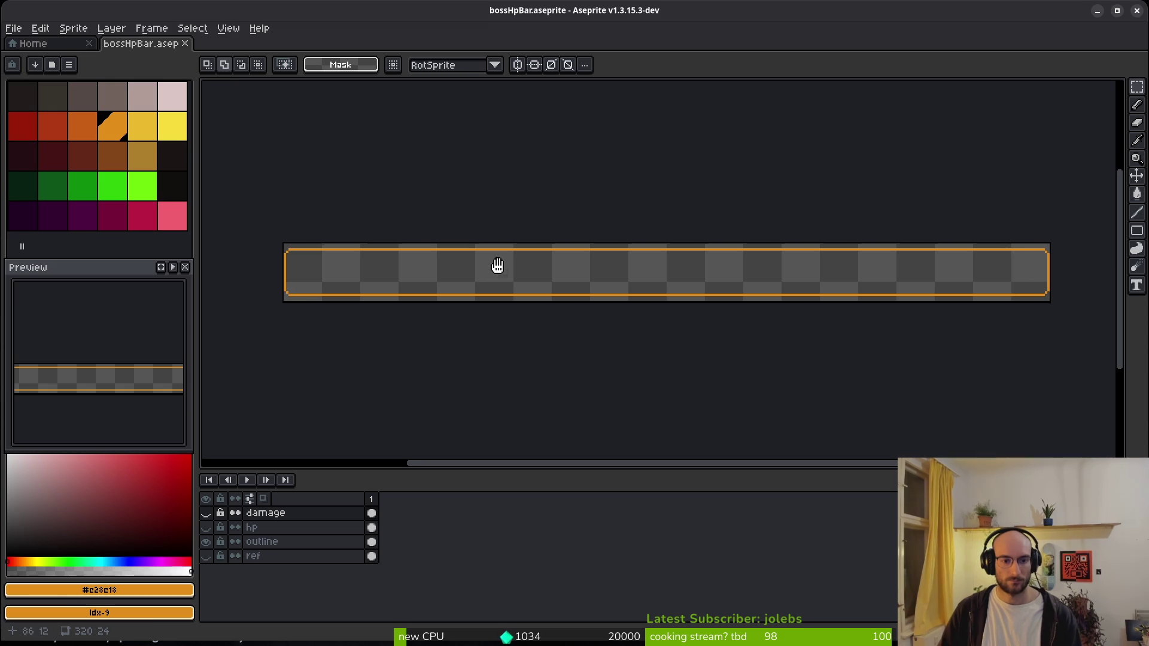
click(207, 516)
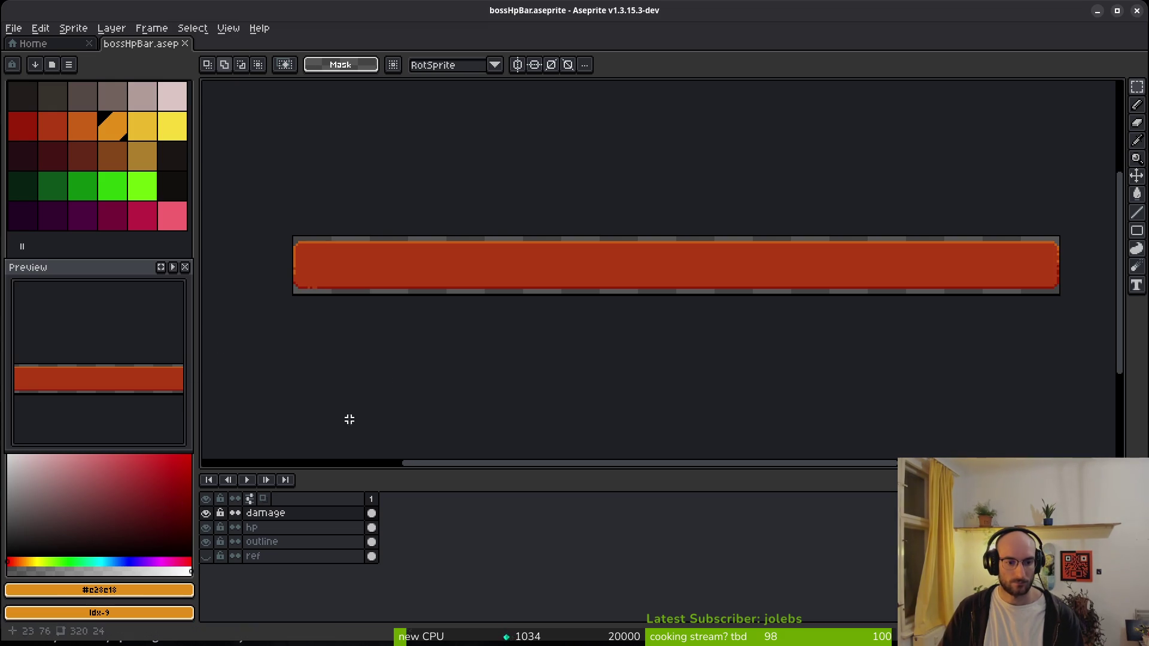
key(alt+Tab)
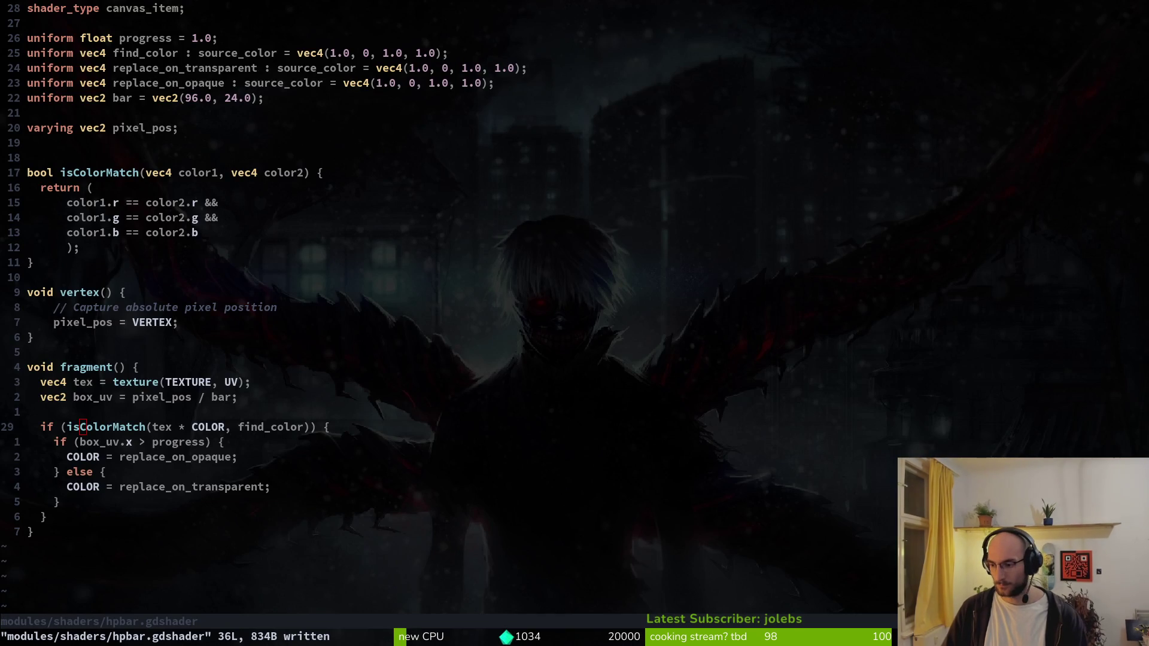
- Run the project from Godot and start the spider boss level
key(alt+Tab)
scroll(749, 200, down, 1)
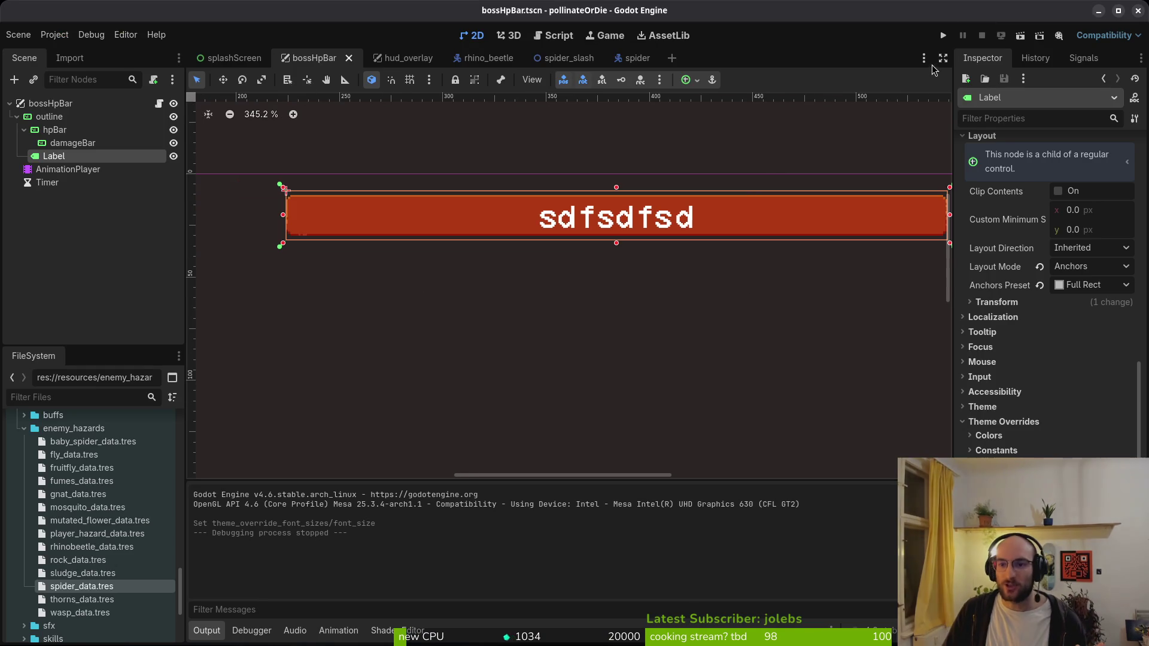
click(945, 35)
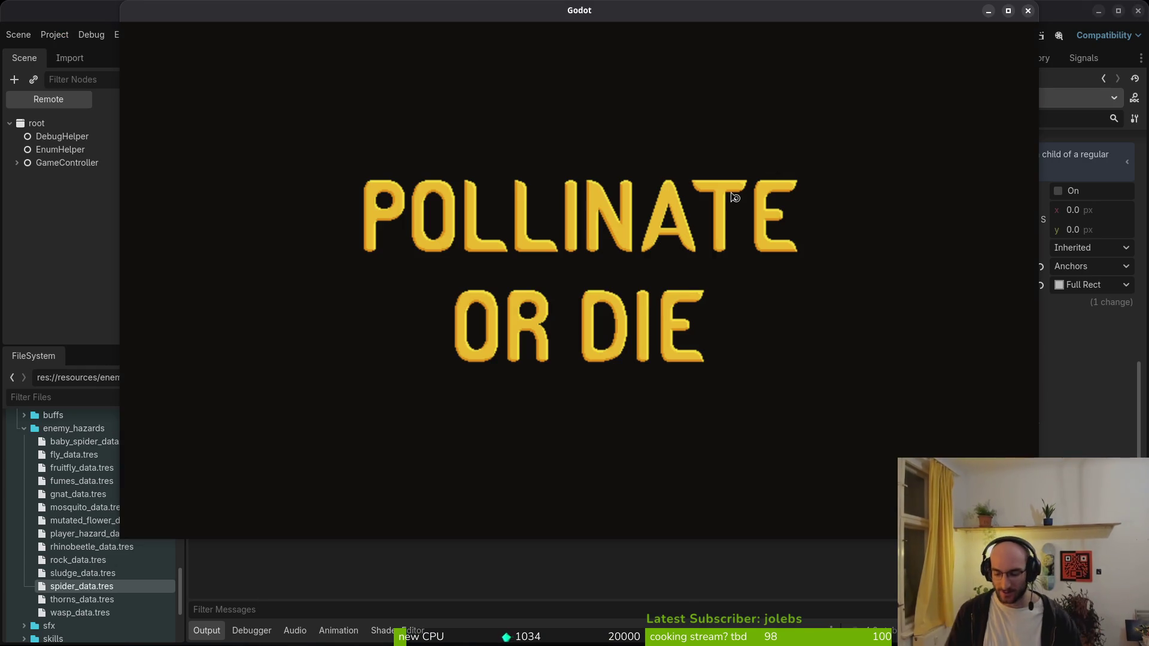
key(Return)
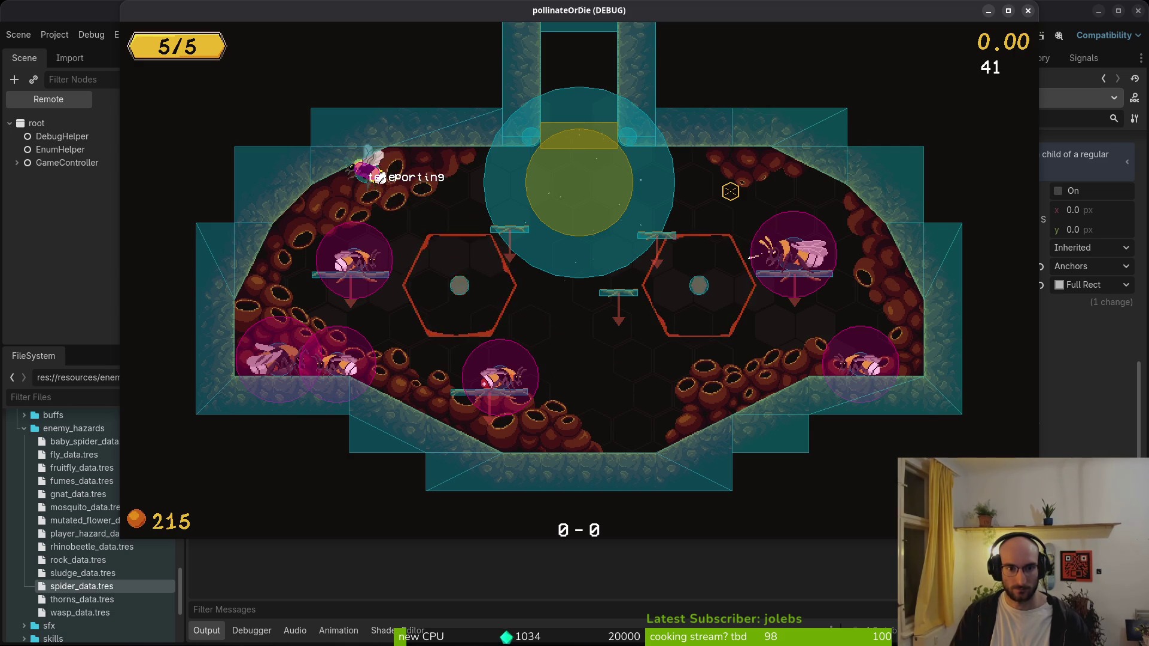
key(Escape)
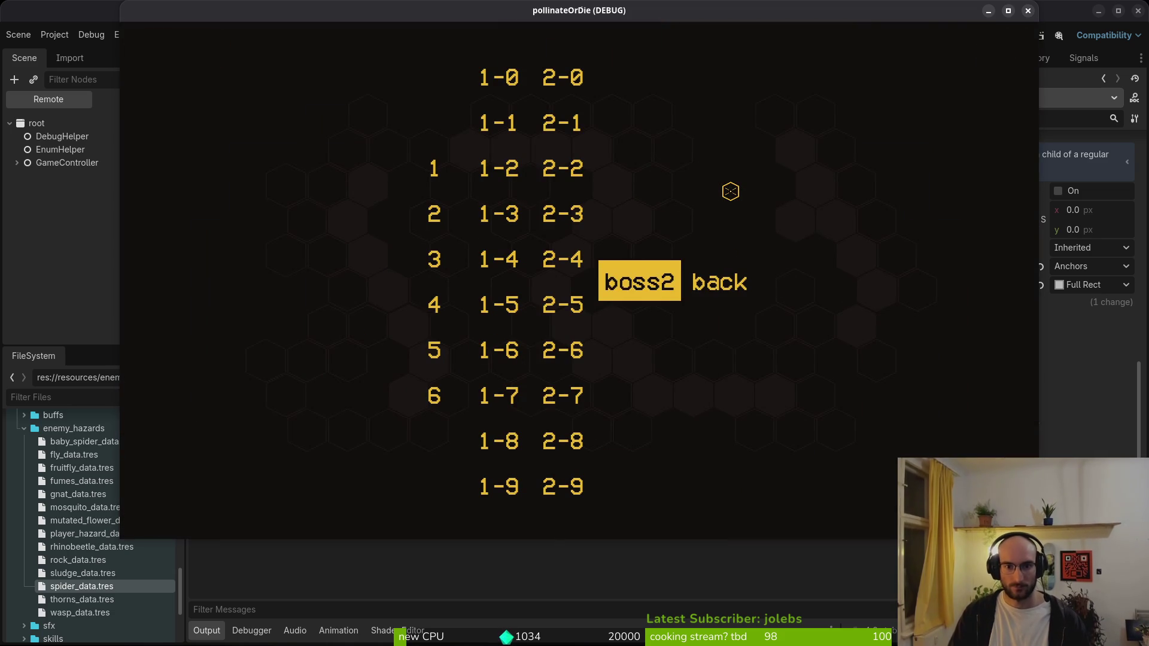
key(Return)
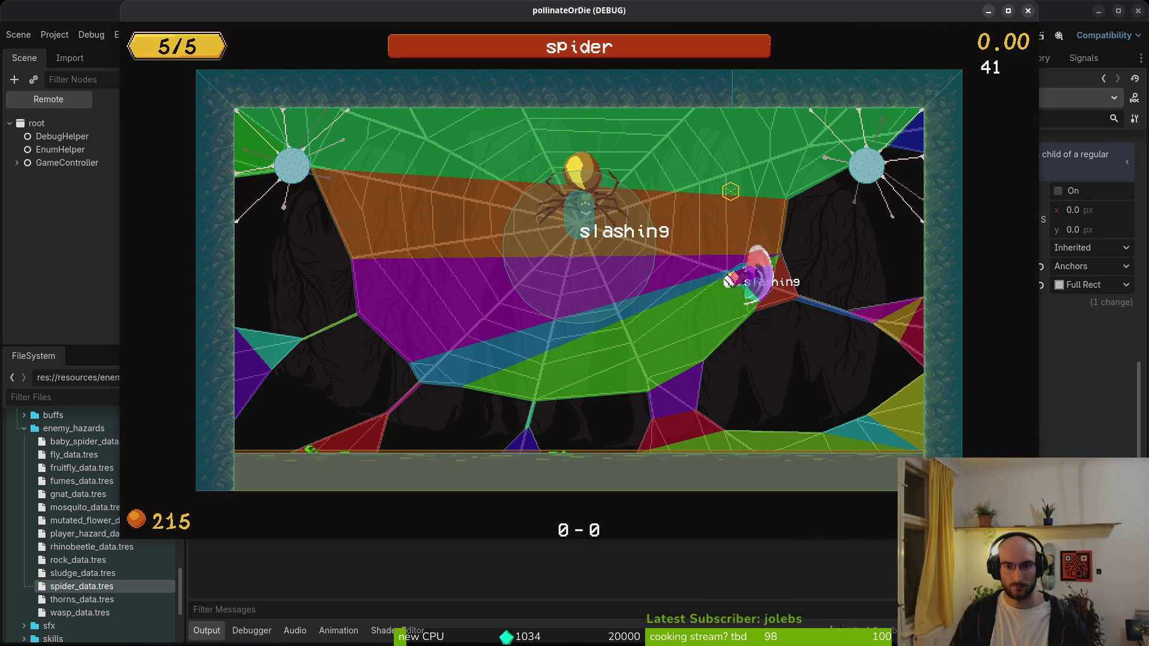
- Check the debugging options, restart the spider boss level, and stop the game with F8
key(Escape)
key(Down)
key(Return)
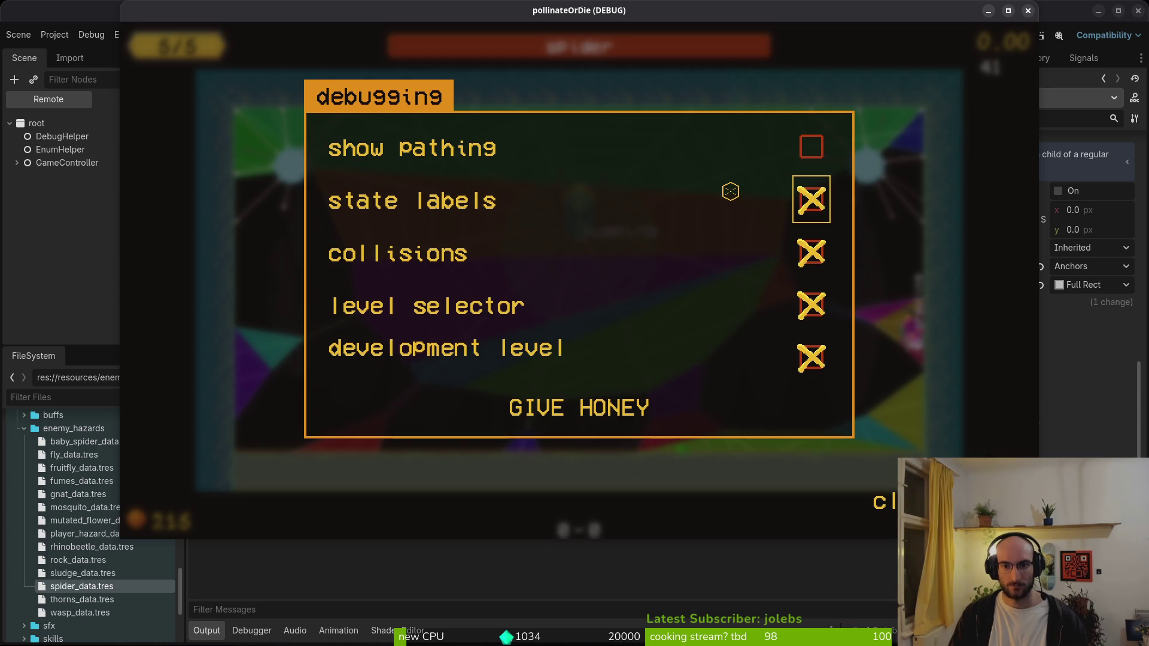
key(Escape)
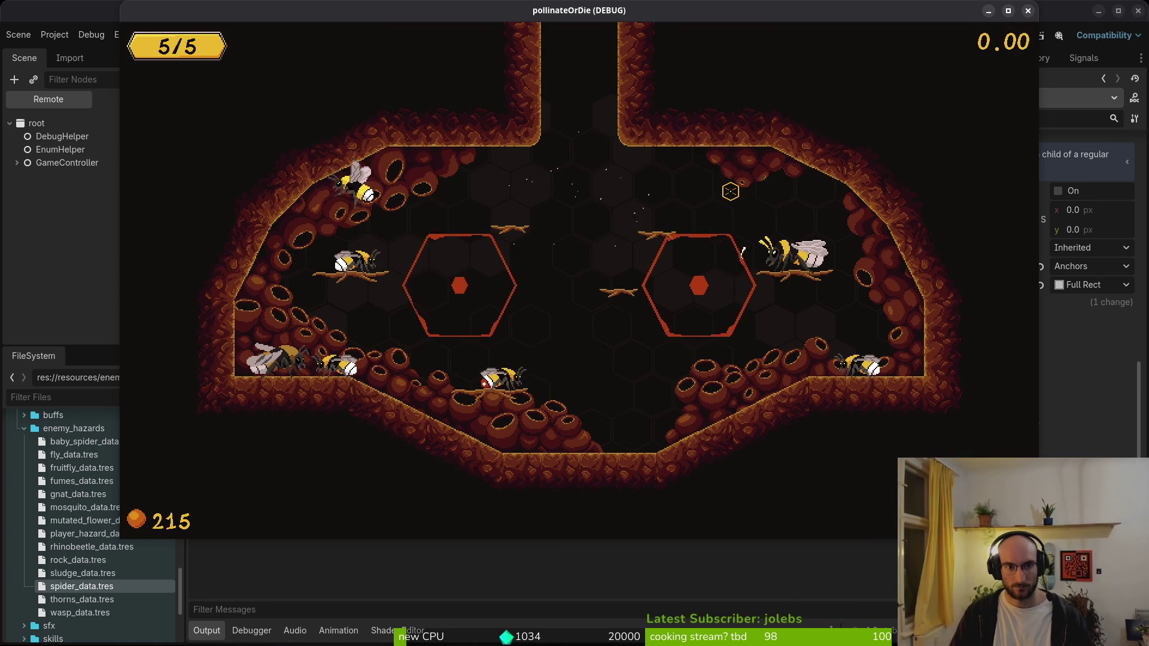
key(Escape)
key(Return)
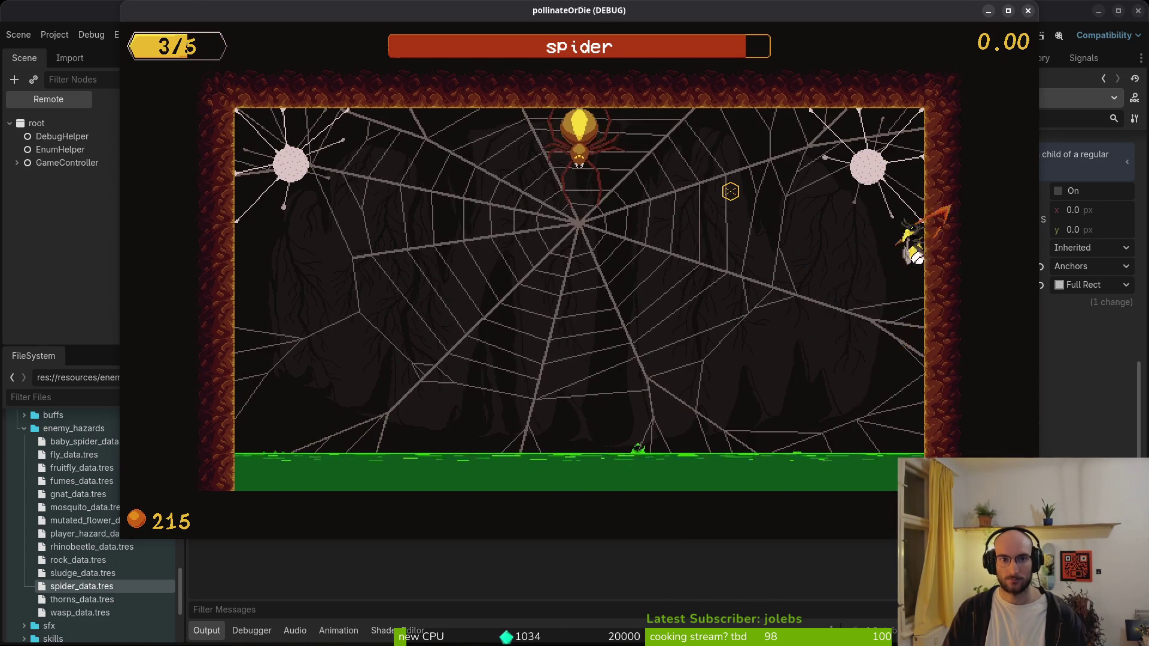
key(F8)
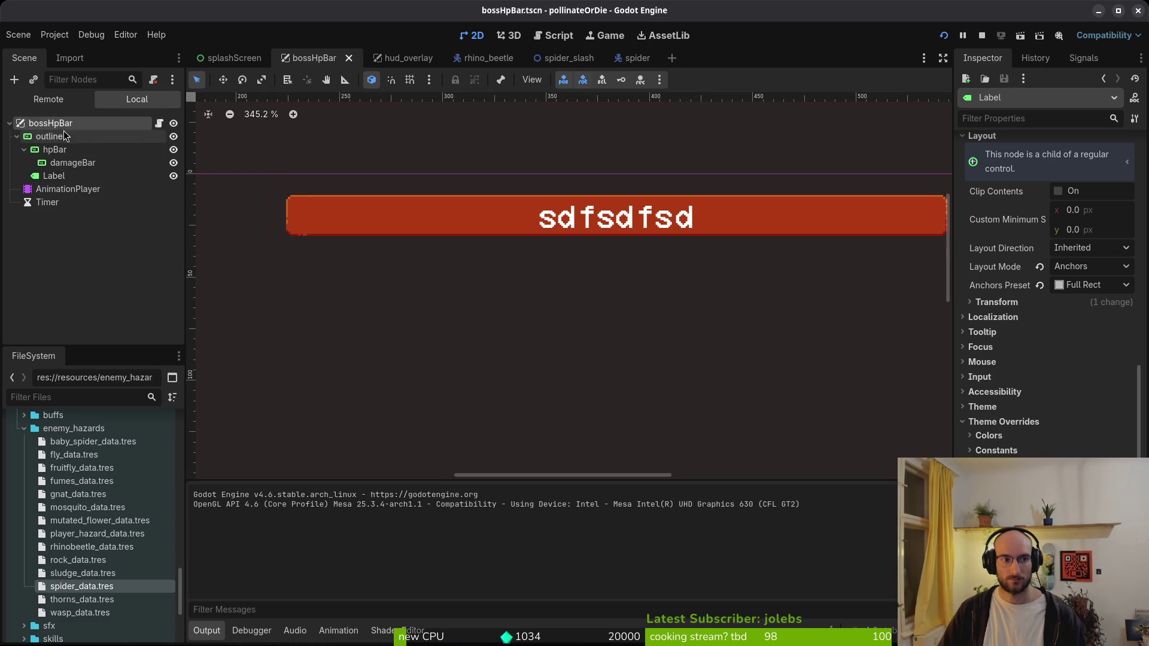
- Try the mainT theme on the outline node, test-run, then revert the theme
click(51, 136)
right_click(66, 136)
click(849, 364)
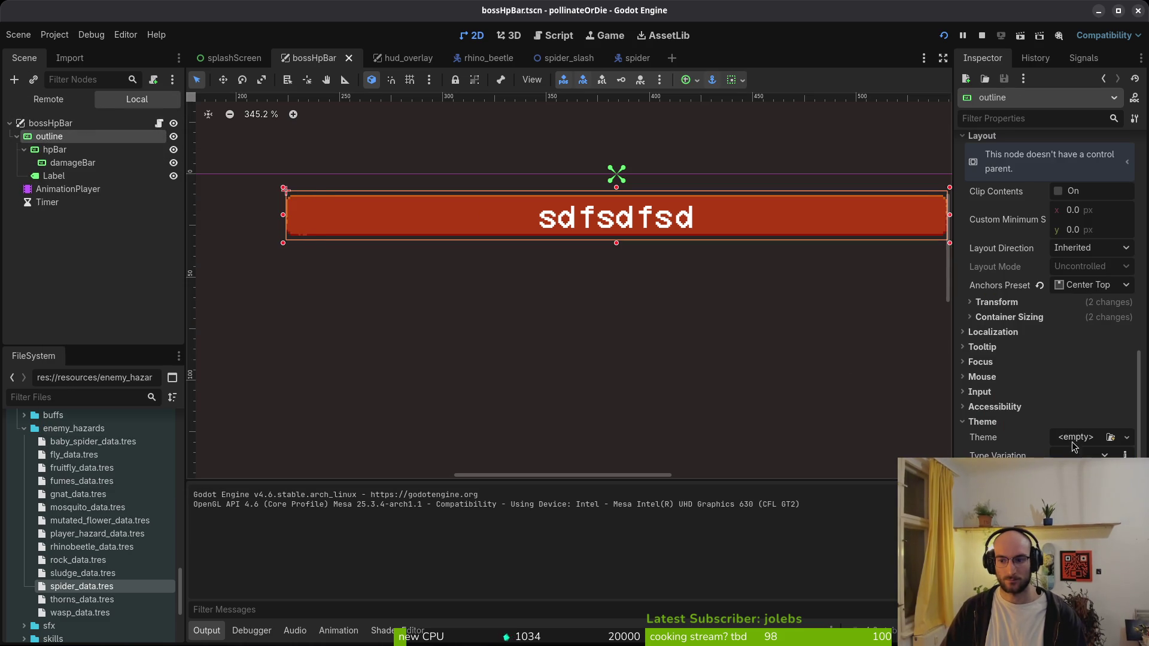
click(1110, 437)
click(405, 185)
key(ctrl+s)
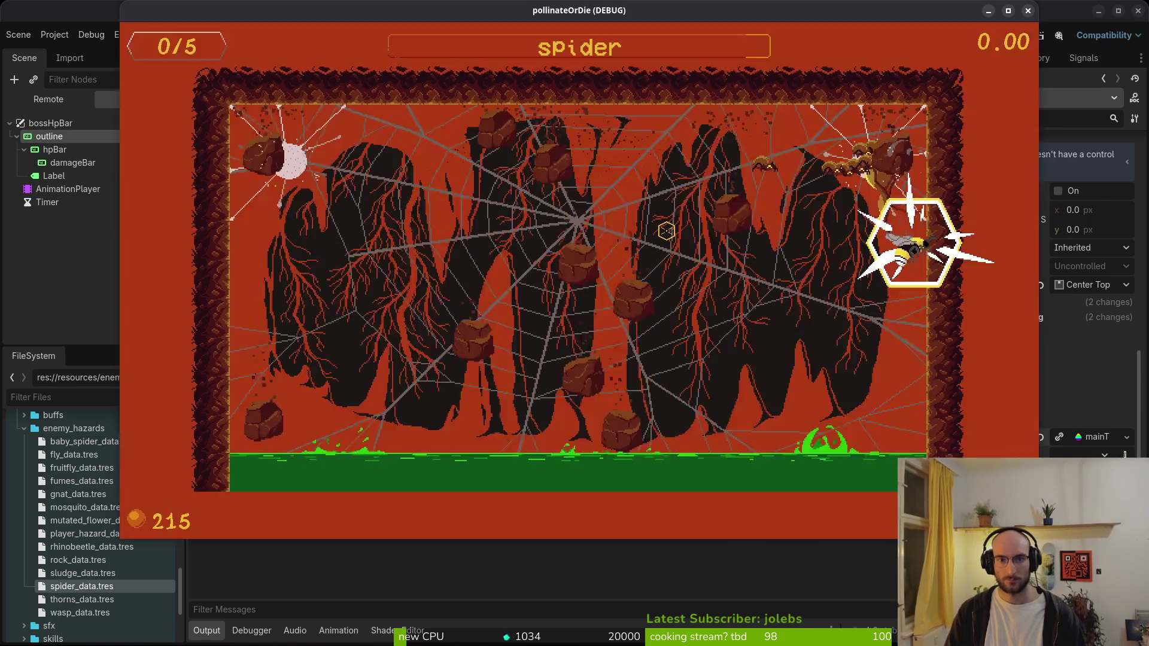
key(F8)
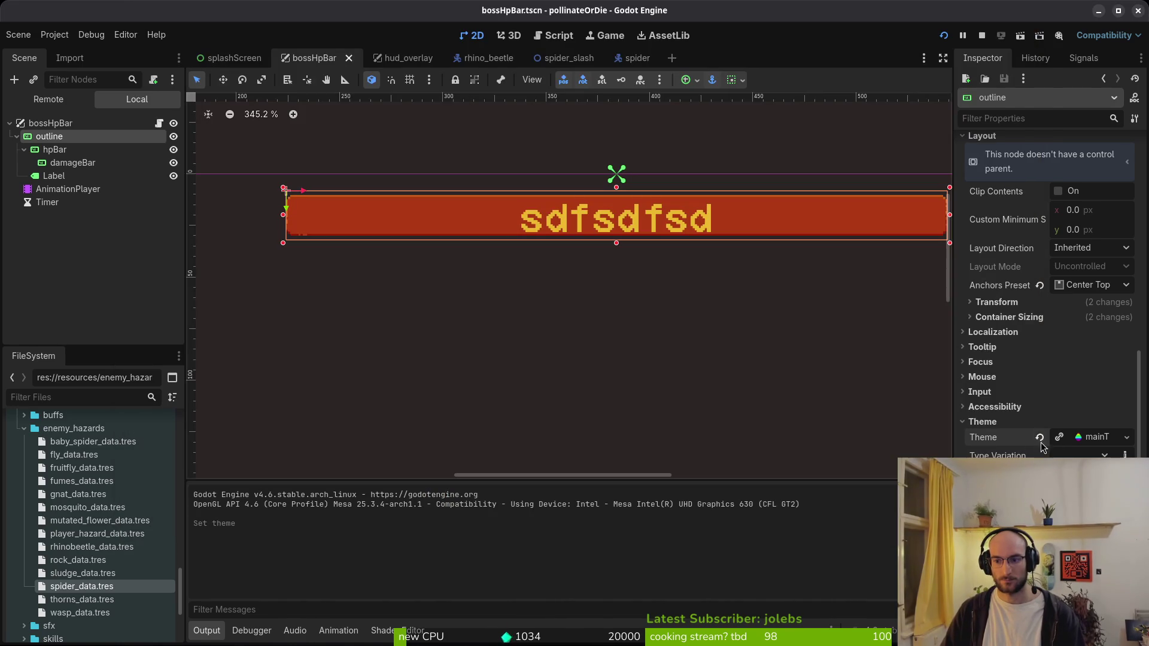
click(1039, 437)
click(992, 426)
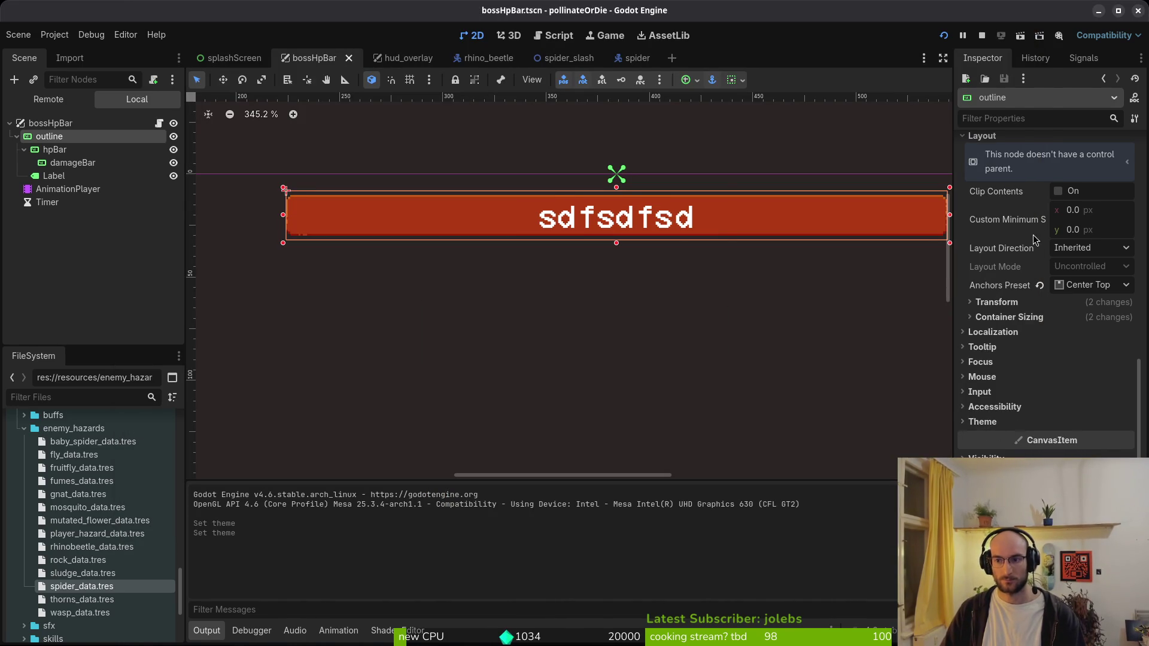
- Load the 16_yellow LabelSettings onto the Label node and save the scene
click(57, 175)
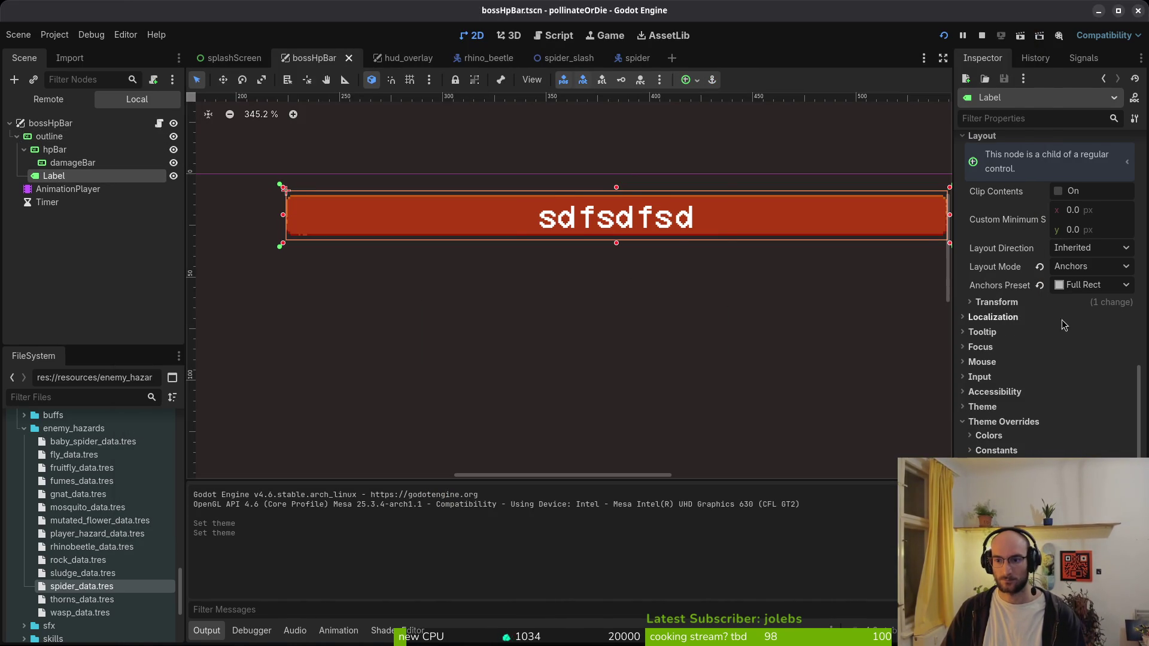
scroll(1057, 329, up, 5)
click(1076, 256)
click(1087, 313)
key(Return)
key(ctrl+s)
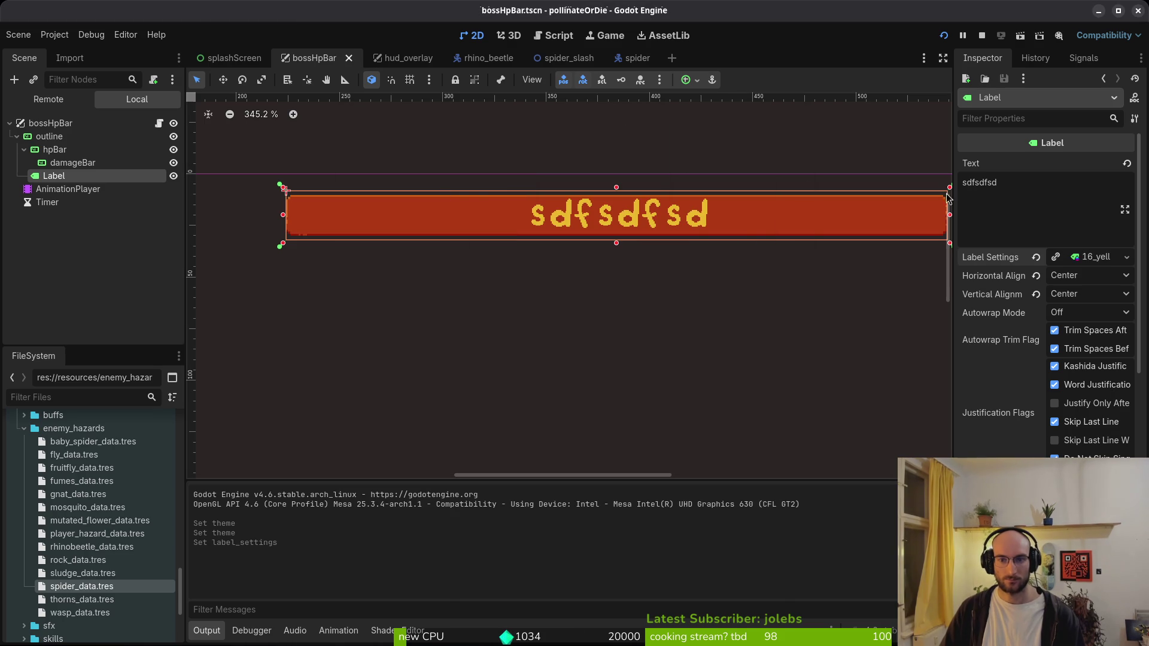
- Clear the Label's Label Settings to <empty> and test-run the game with F5
click(1092, 263)
click(1036, 256)
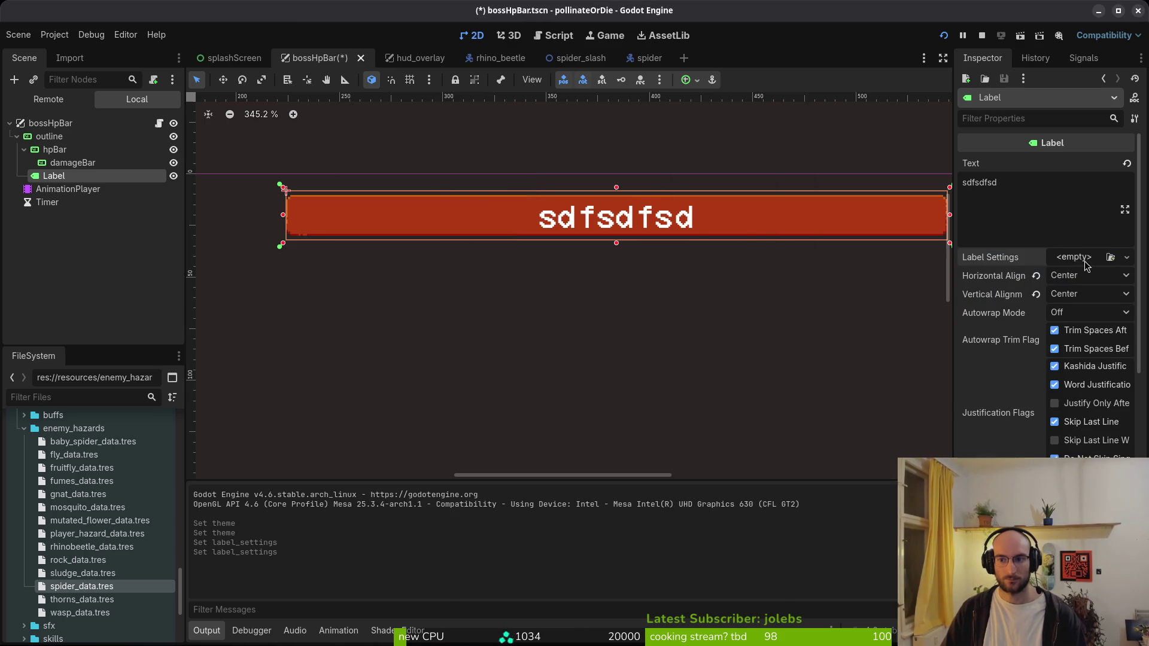
click(1077, 257)
key(F5)
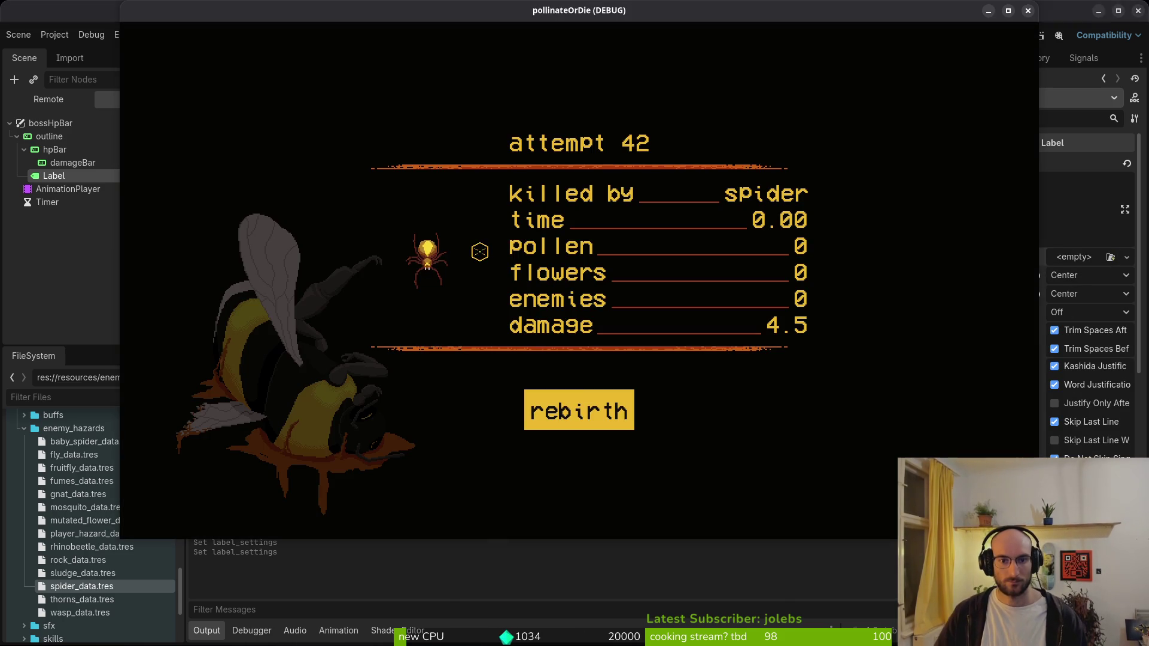
key(F8)
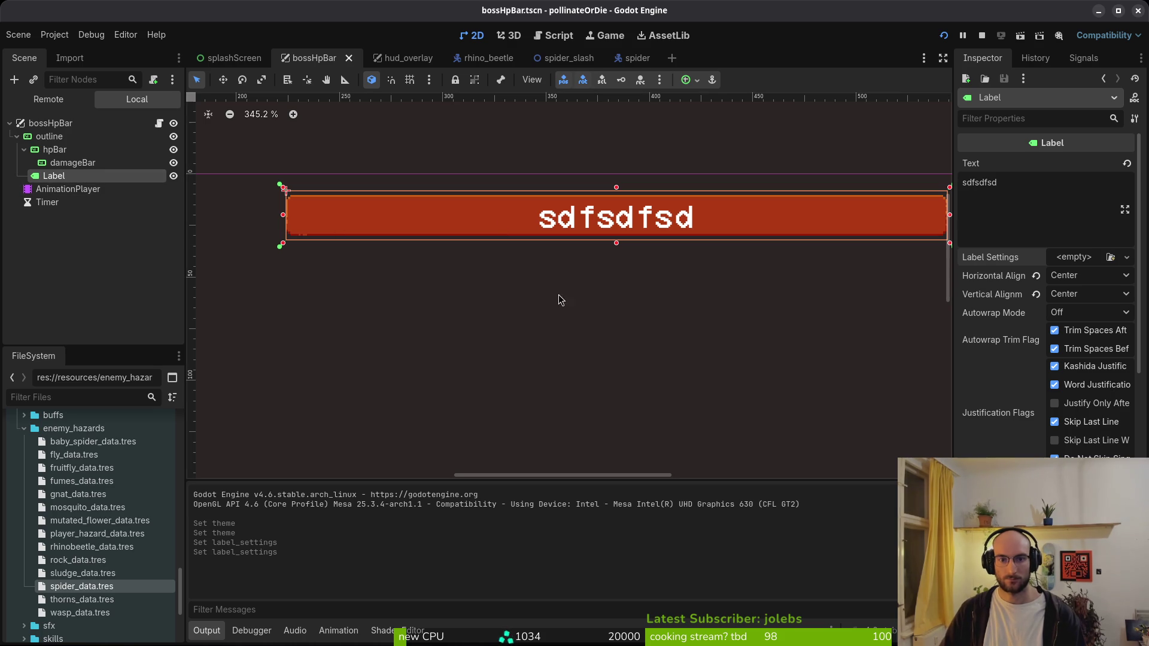
scroll(1047, 287, down, 10)
- Enable the Label's Font Color override under Theme Overrides > Colors
click(996, 407)
click(996, 407)
click(988, 362)
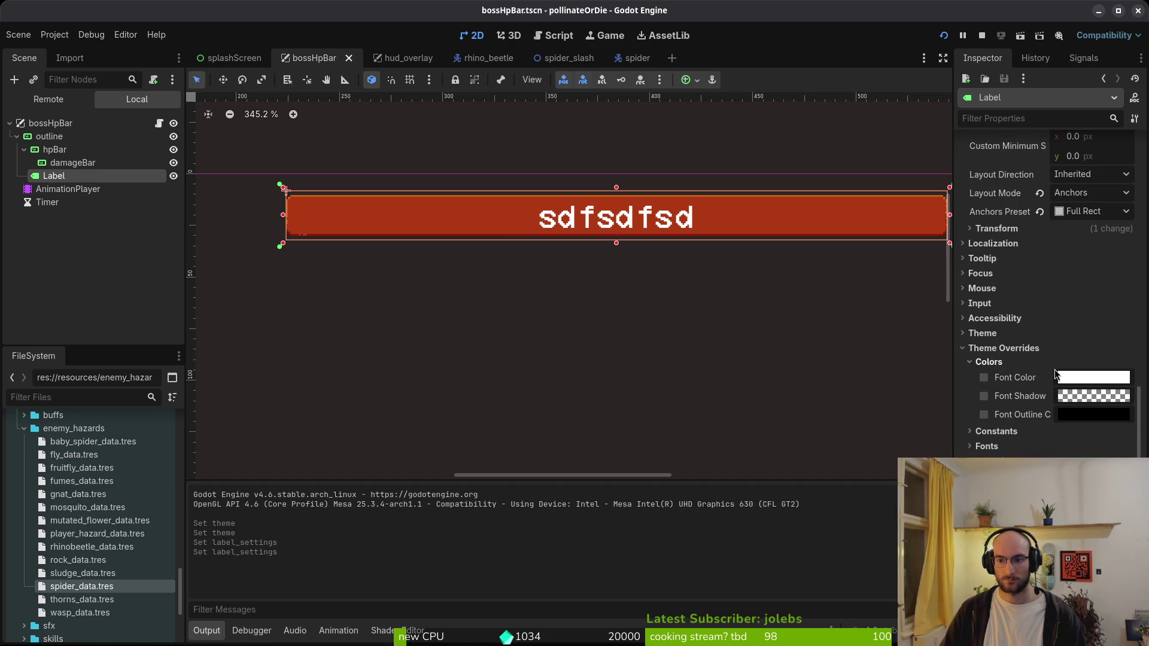
click(1069, 378)
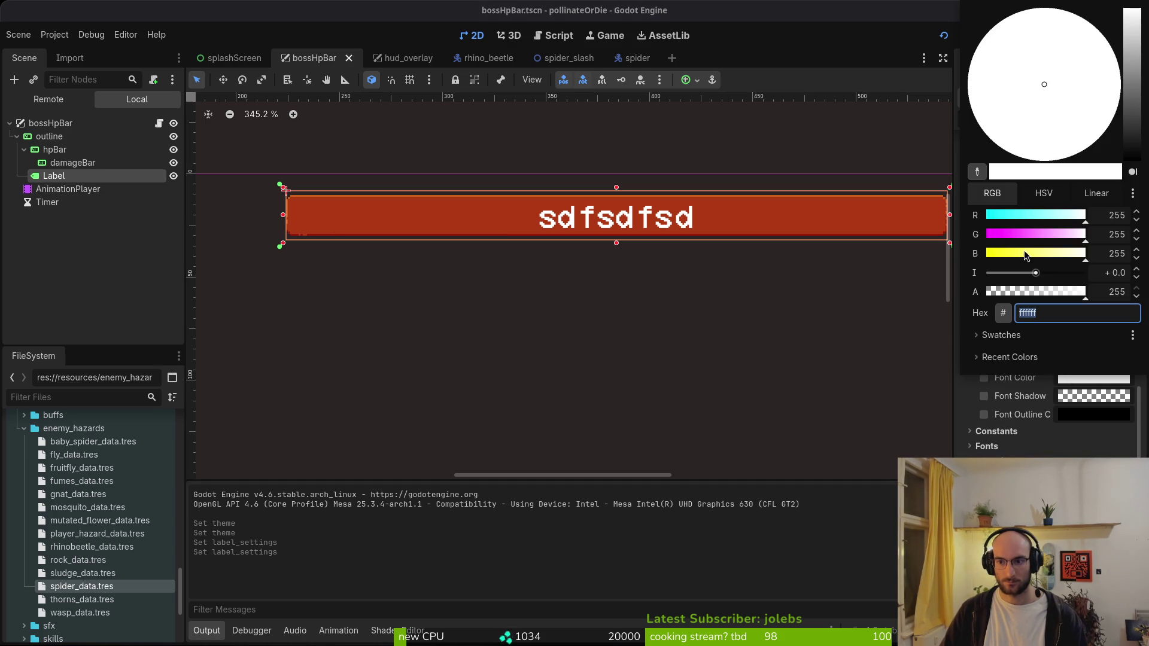
click(889, 259)
- Copy the yellow hex code f7db3b from Aseprite's palette colour editor
key(alt+Tab)
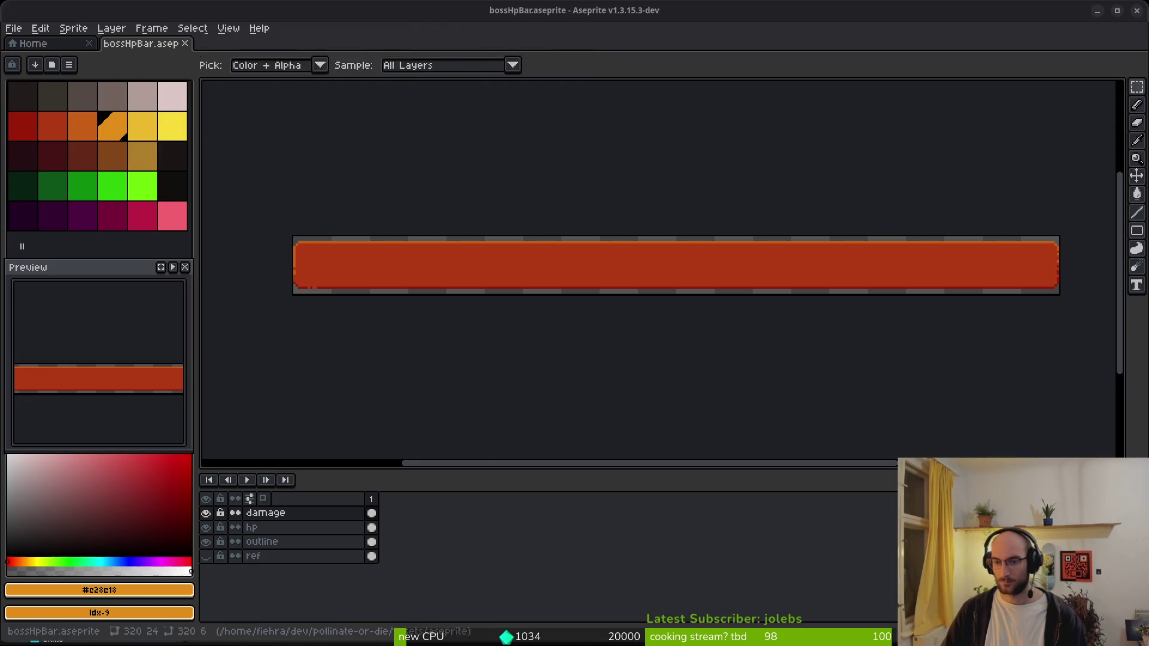
click(171, 124)
click(133, 612)
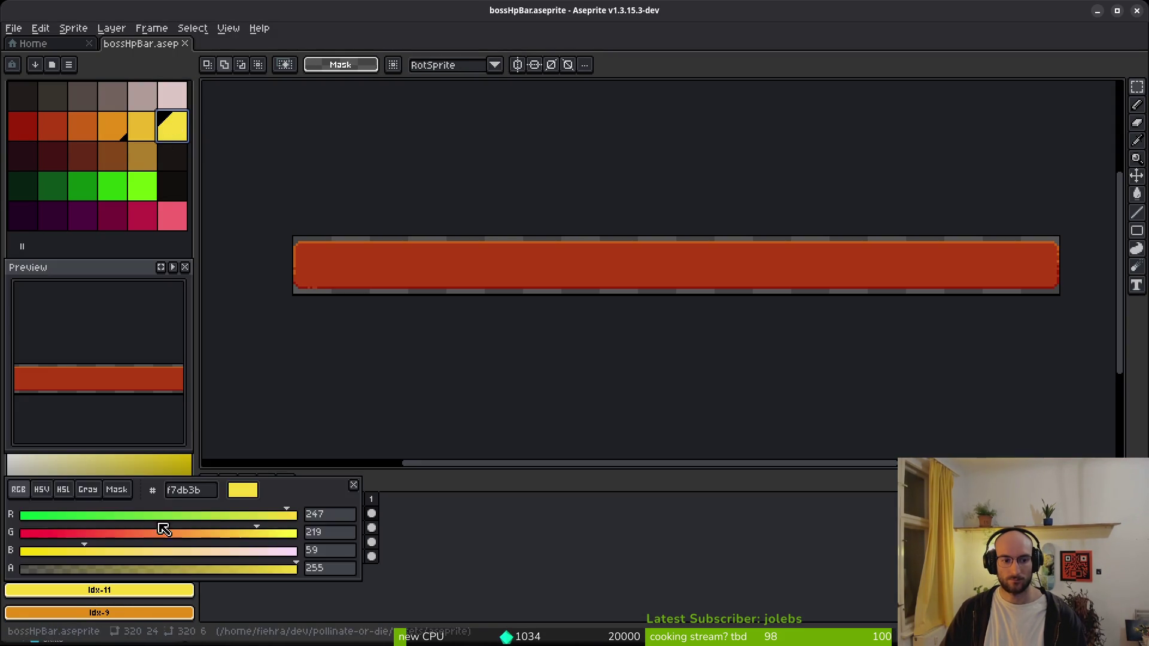
click(157, 589)
double_click(207, 490)
key(ctrl+c)
key(alt+Tab)
- Paste f7db3b as the Label's font colour and launch the game with F5
click(1093, 377)
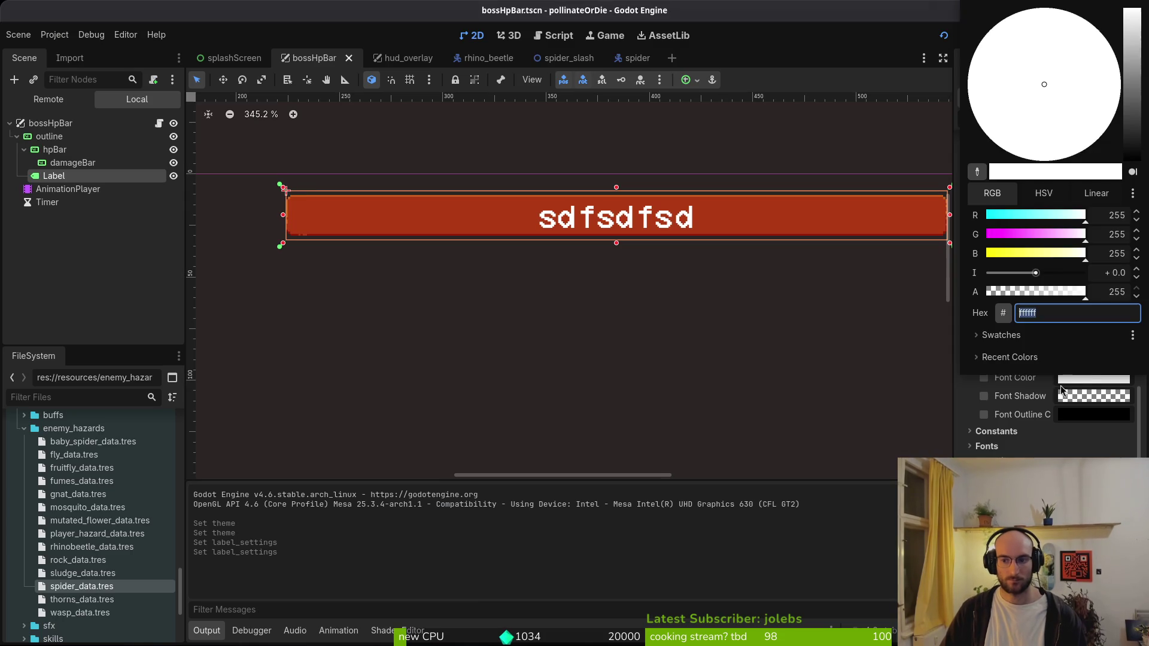
key(ctrl+v)
click(1080, 358)
key(F5)
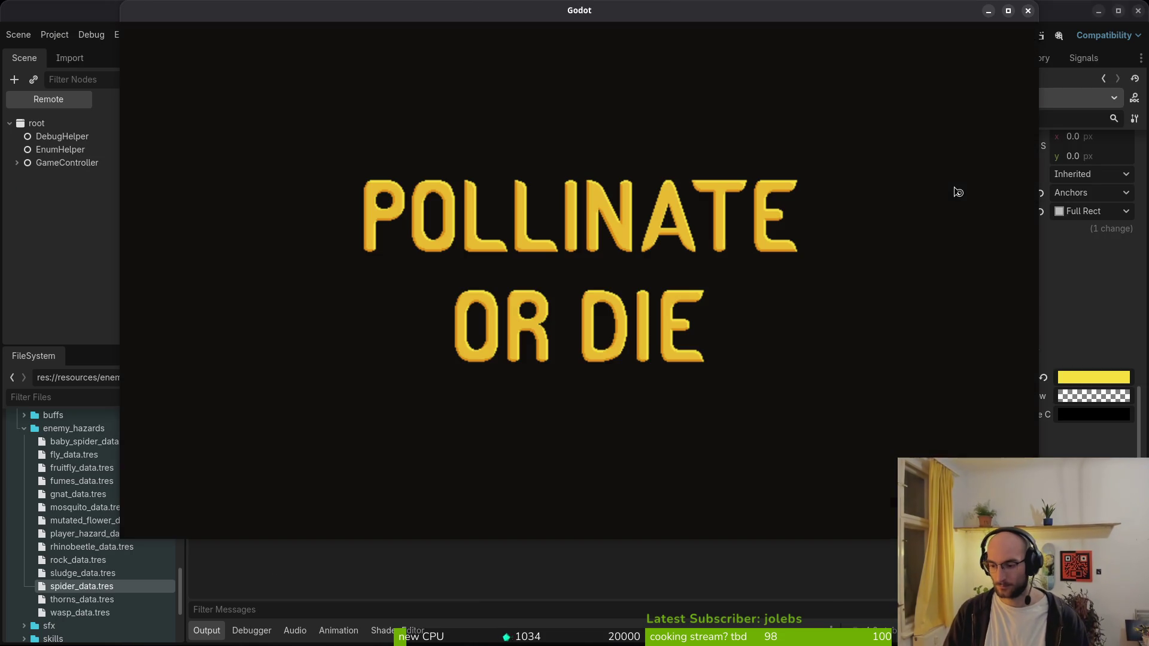
key(Return)
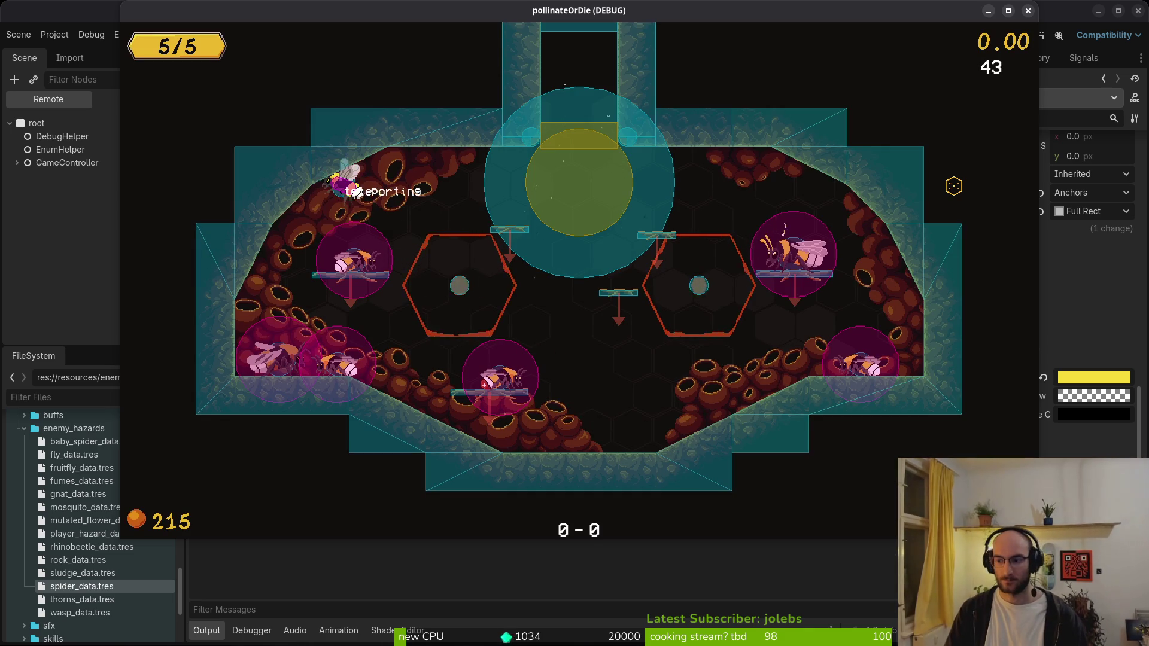
- In the pause menu's debugging options, turn off the state labels
key(Escape)
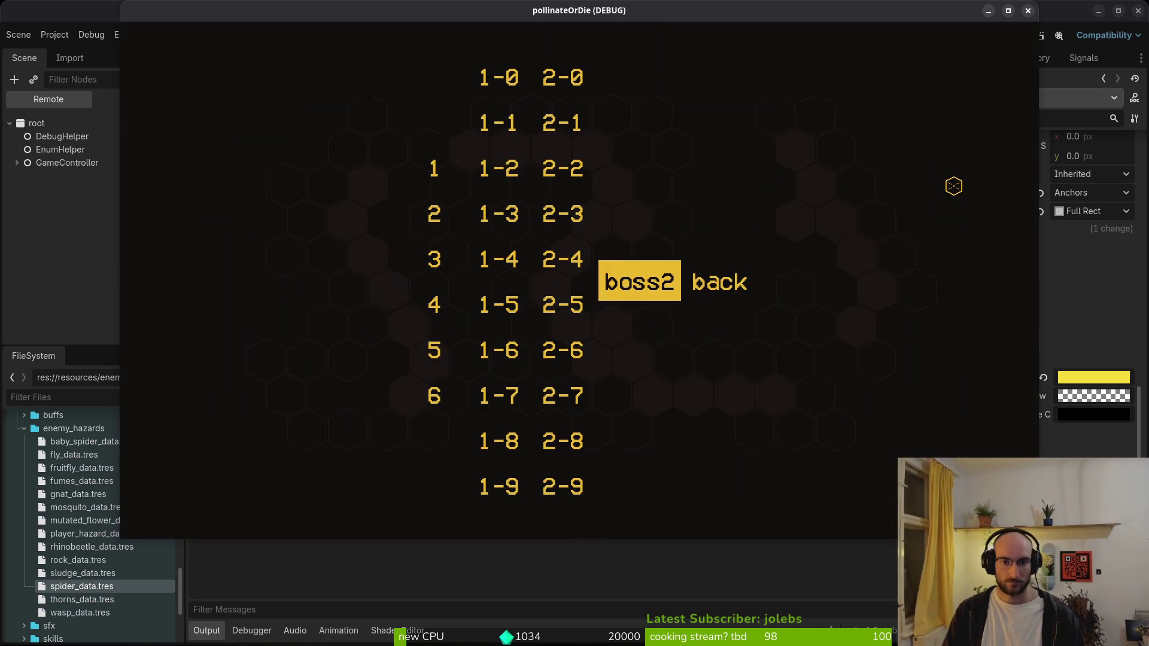
key(Escape)
- Turn off the collision overlays and bring up the level-select list
key(Escape)
key(Down)
key(Down)
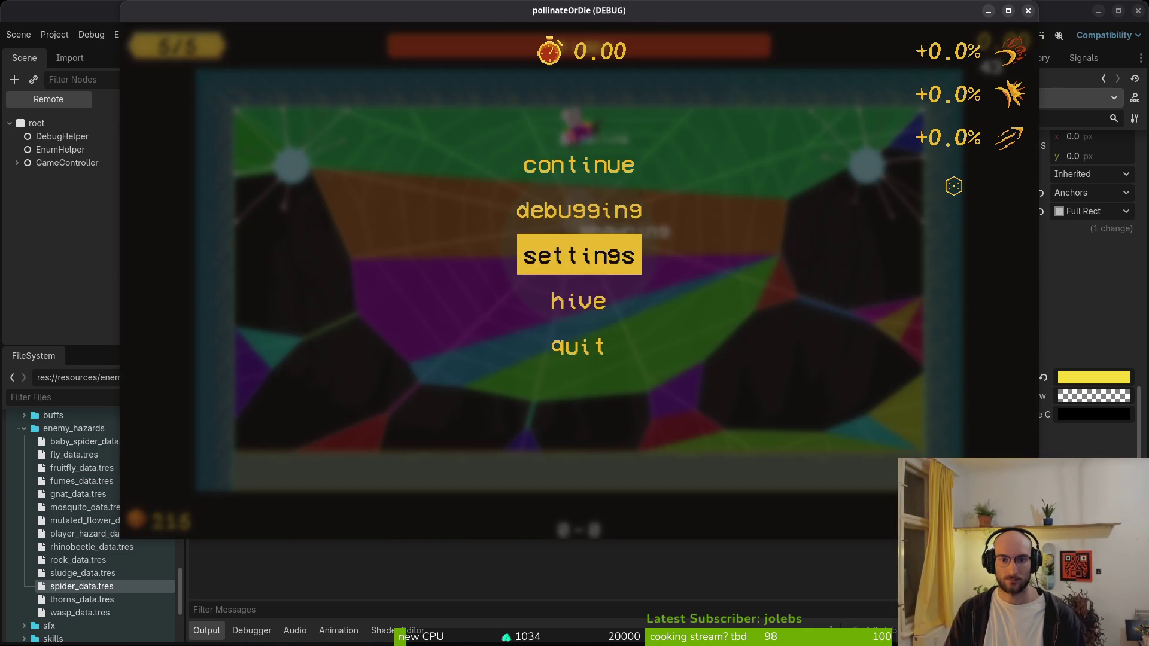
key(Up)
key(Return)
key(Down)
key(Return)
key(Down)
key(Escape)
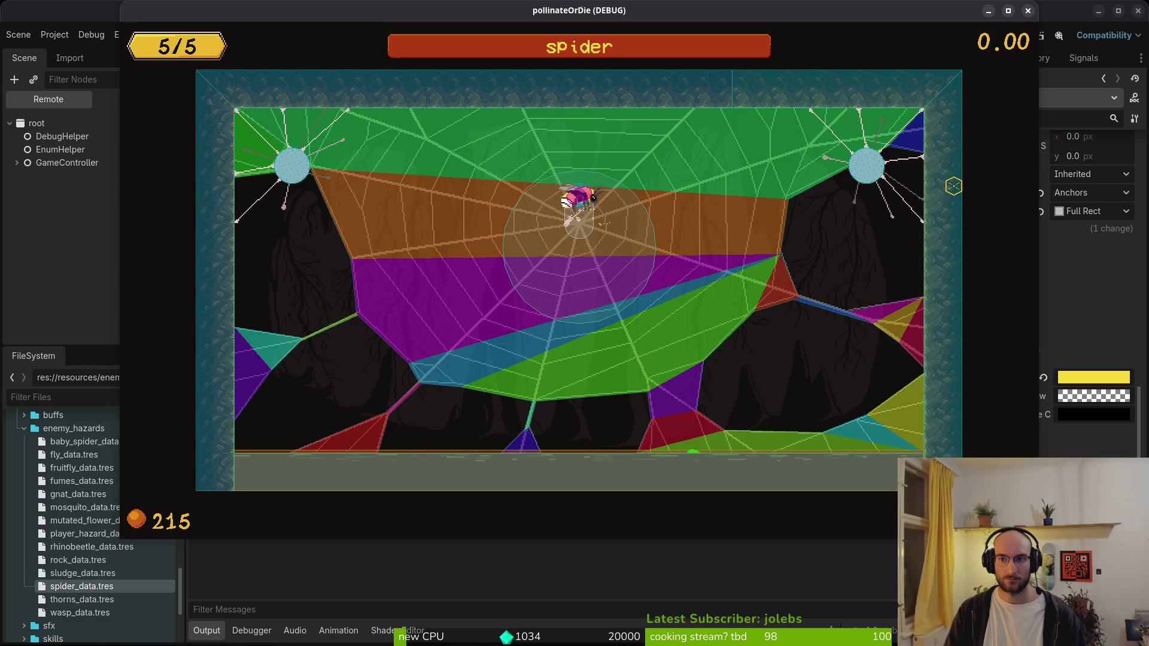
key(Escape)
key(Down)
key(Down)
key(Down)
key(Return)
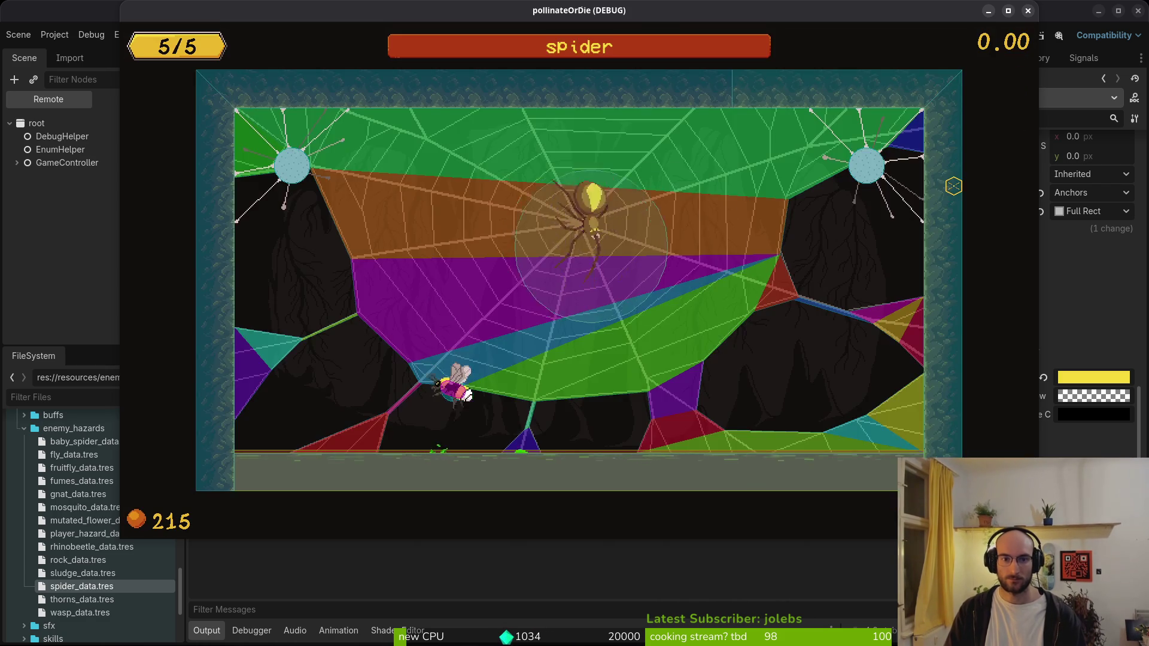
key(Up)
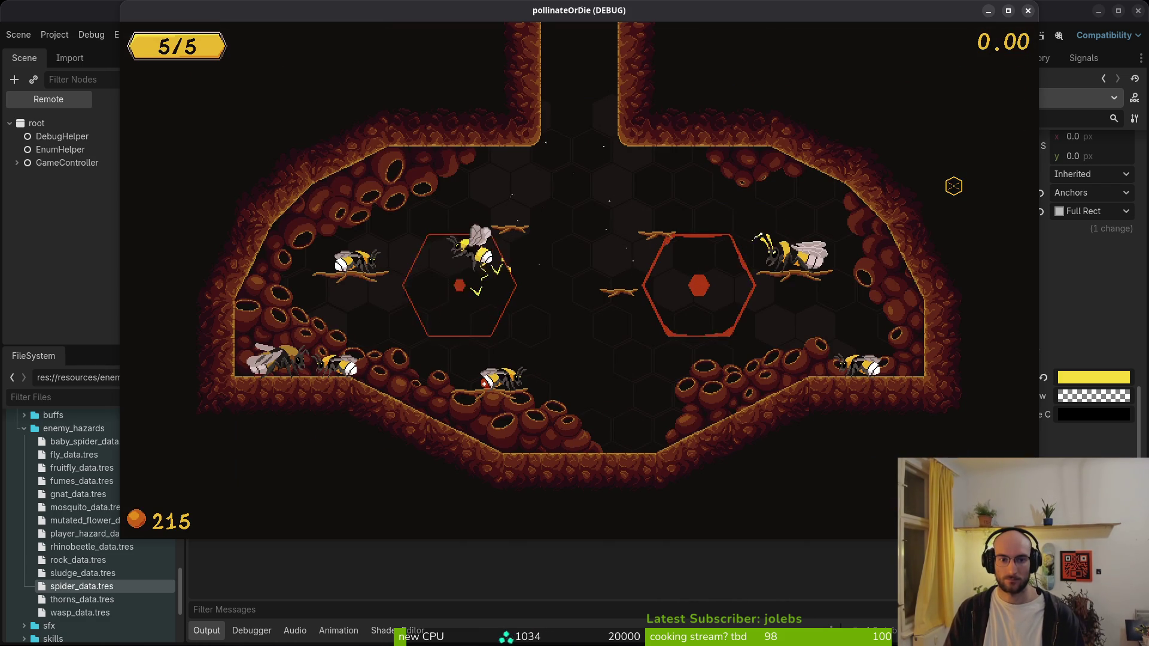
key(Up)
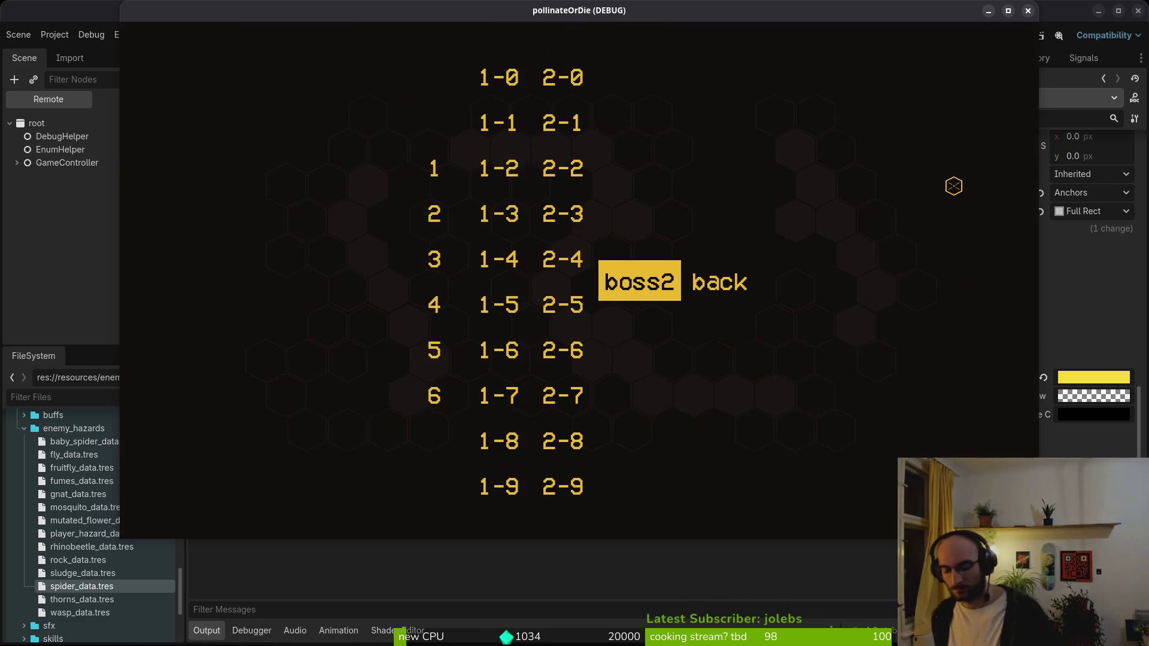
- Load the boss2 spider level and dodge and dash at the spider to test the HP bar
key(Return)
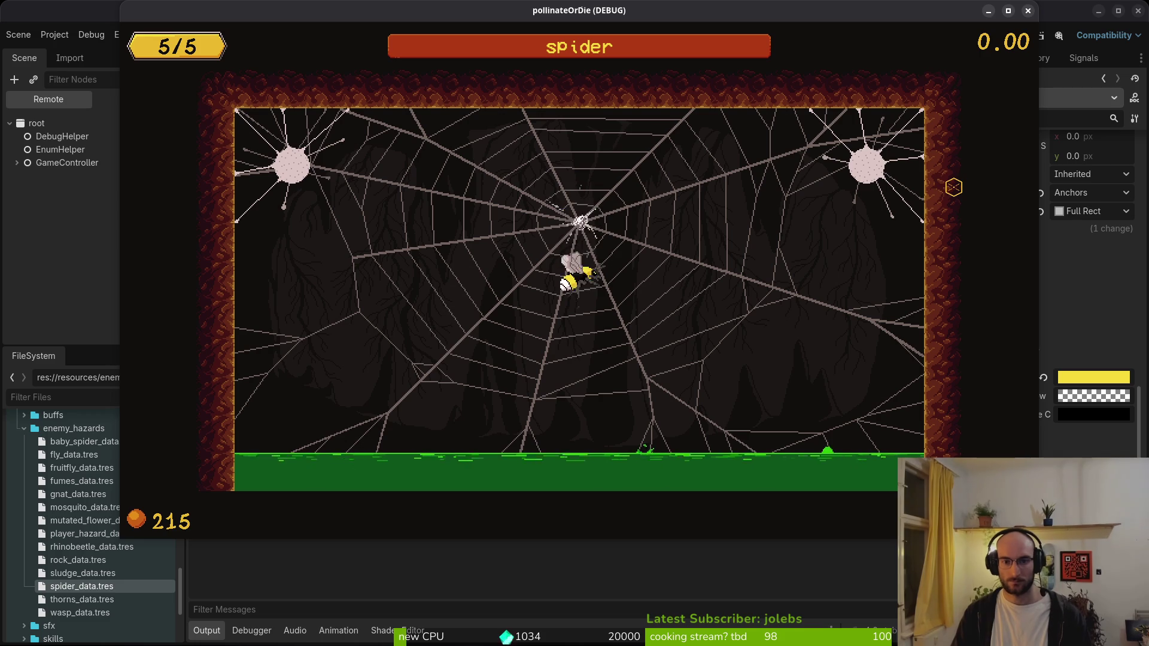
key(Down)
key(Left)
key(Right)
key(Left)
key(Right)
key(Down)
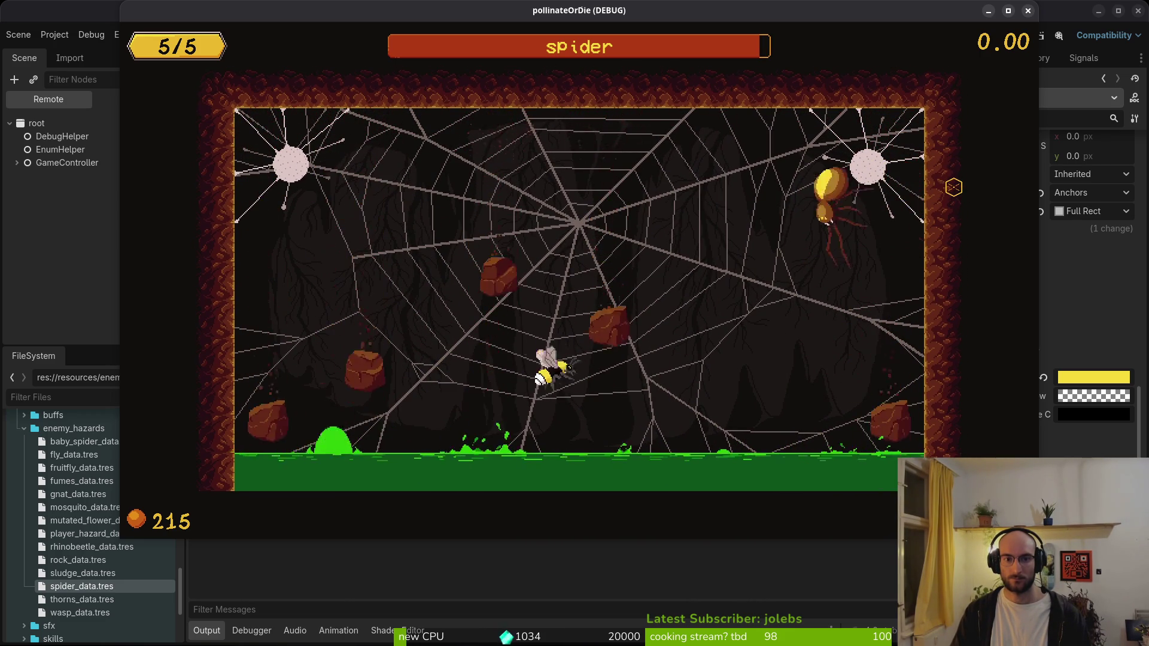
key(Left)
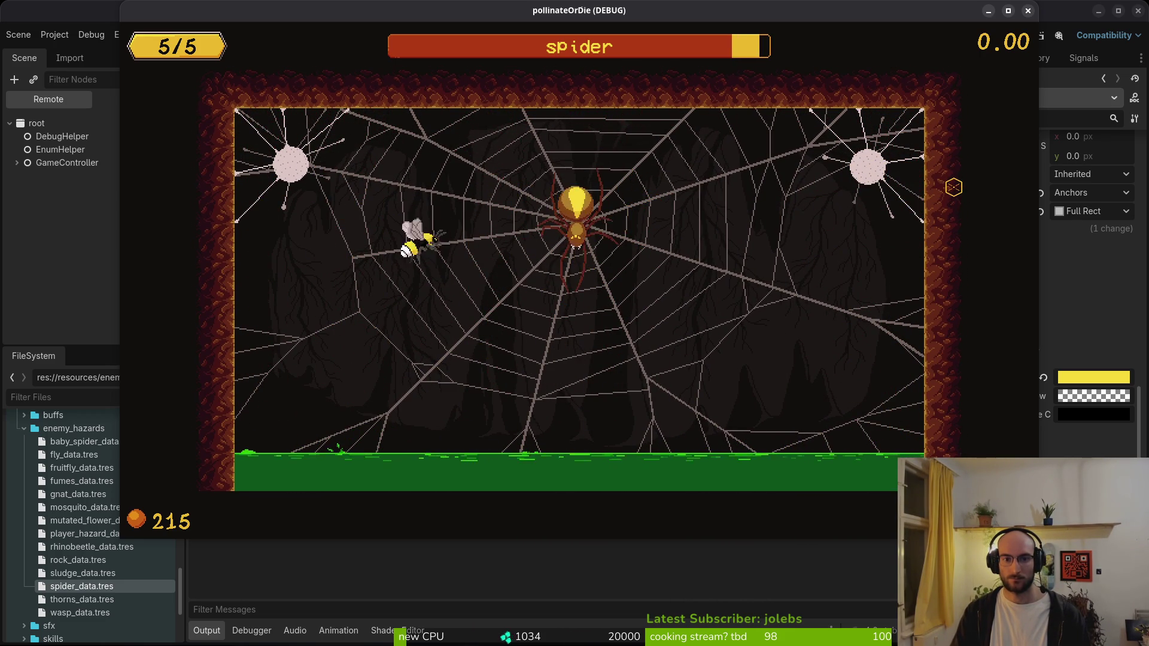
key(Right)
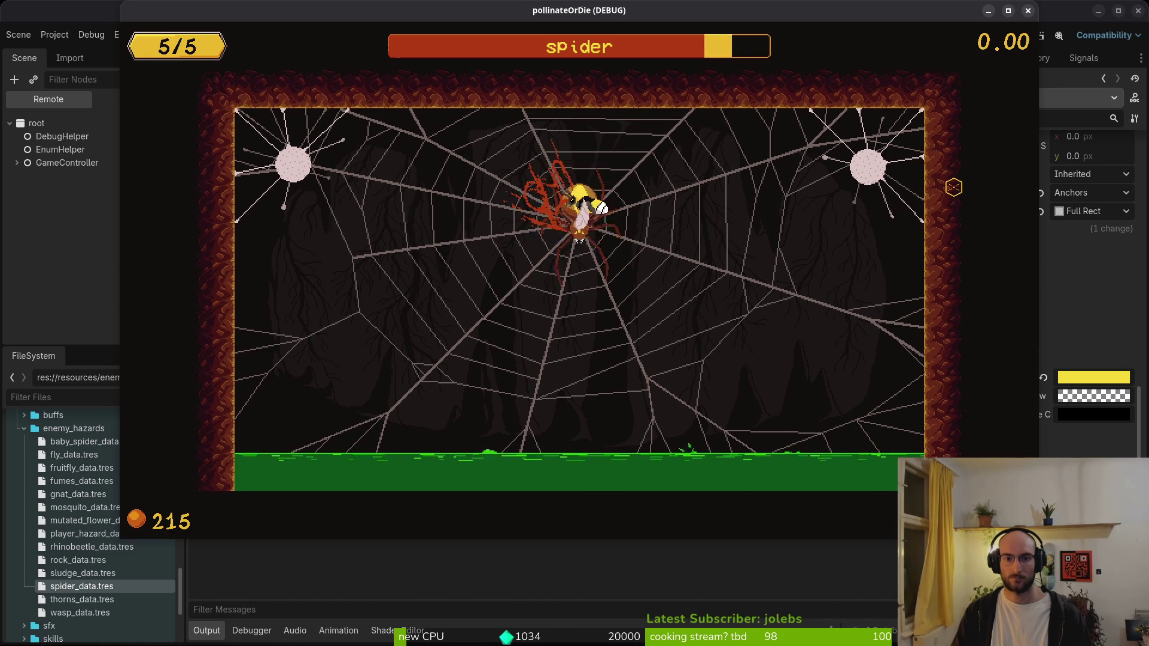
key(Right)
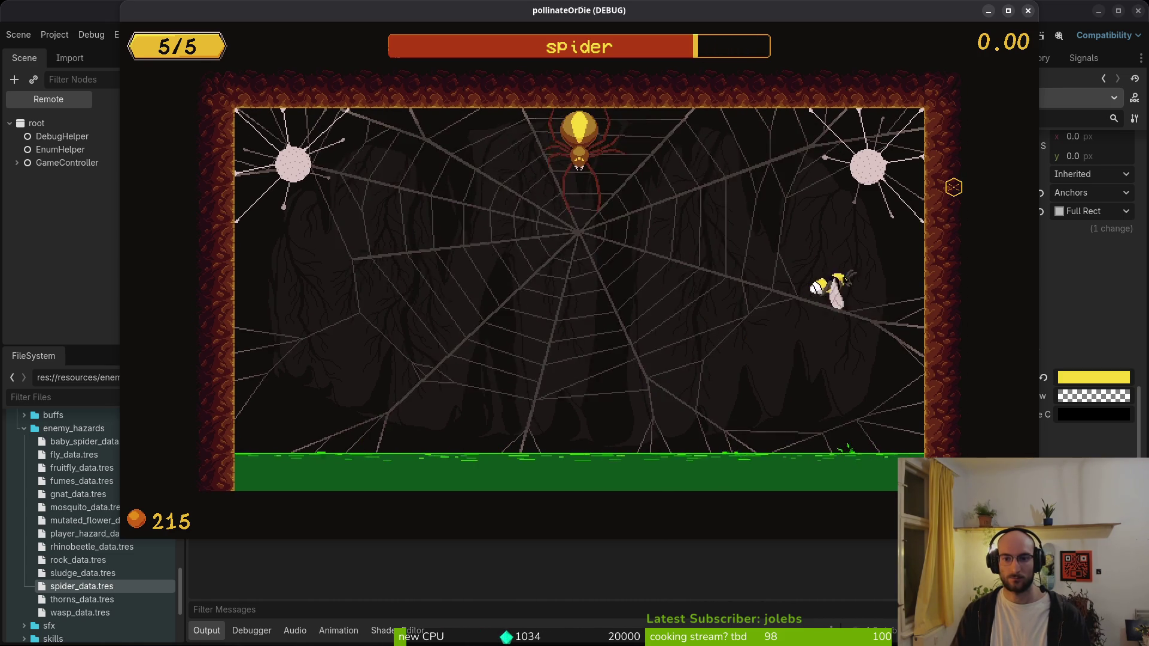
key(Left)
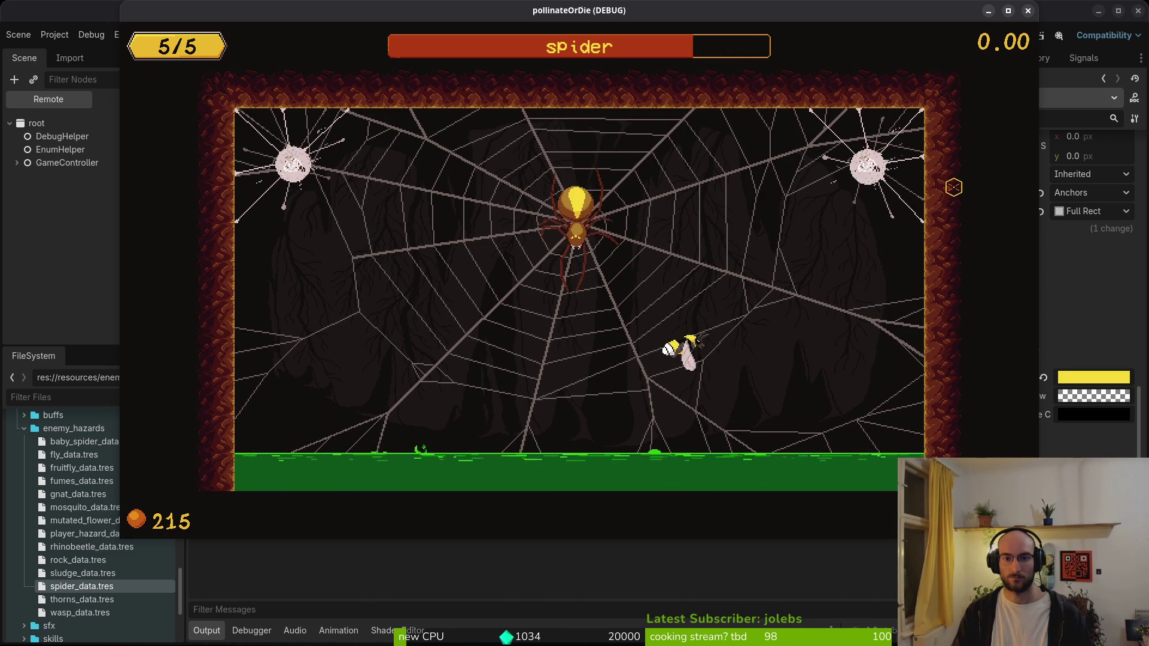
key(Left)
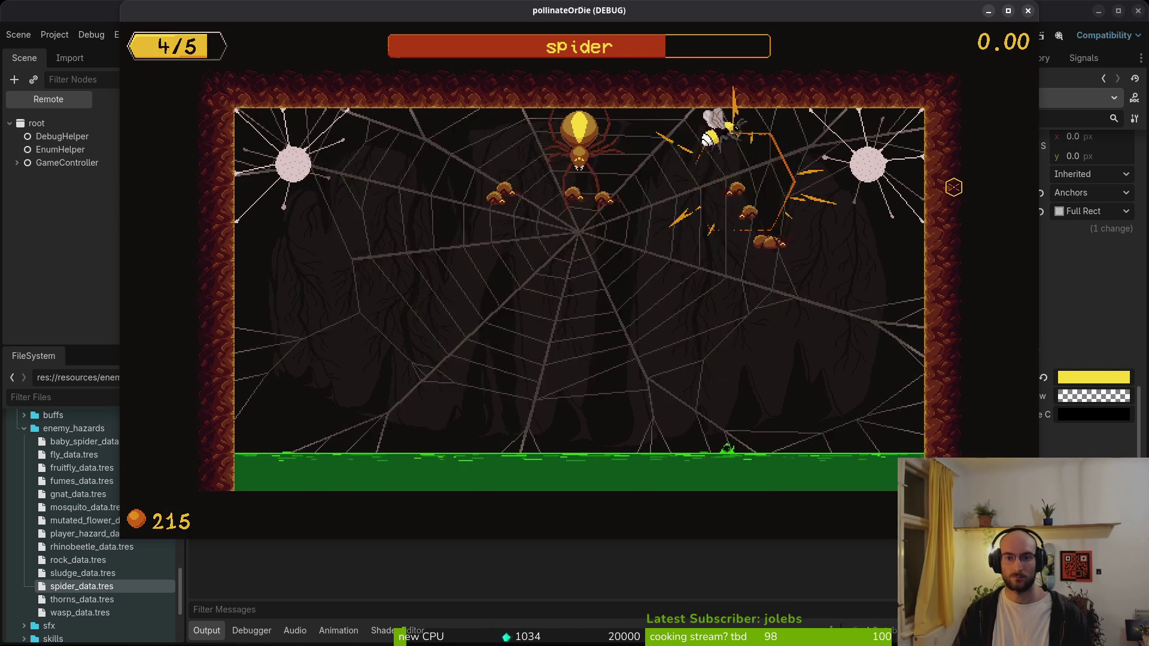
- Keep fighting the spider until the bee dies and the attempt 44 death screen appears
key(Left)
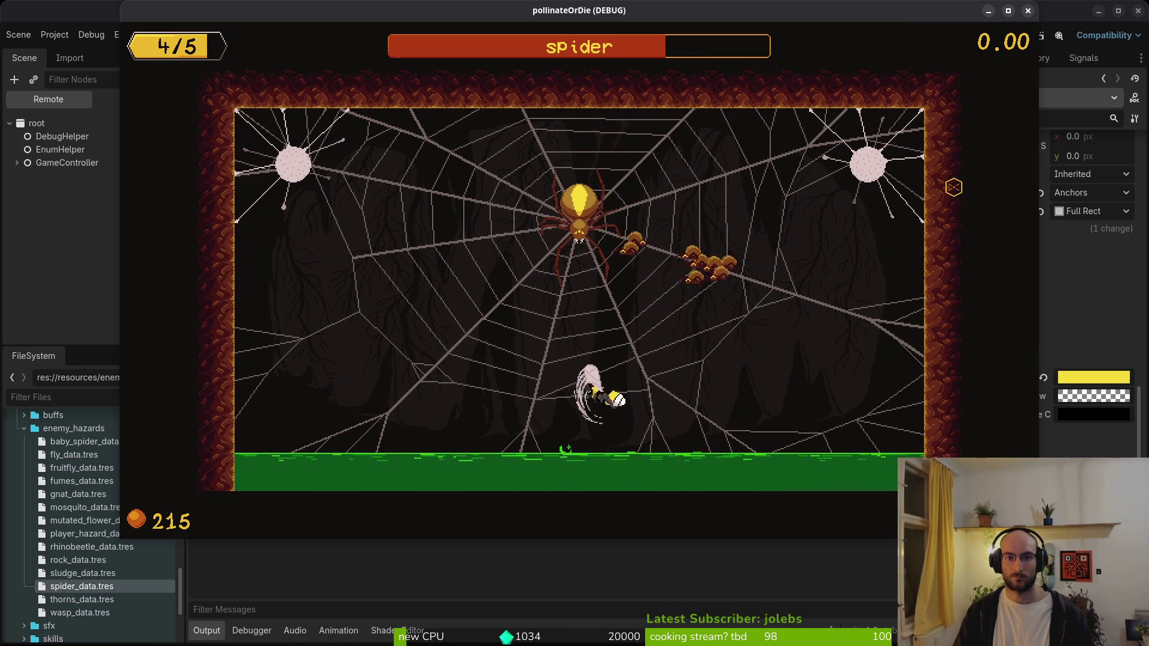
key(Up)
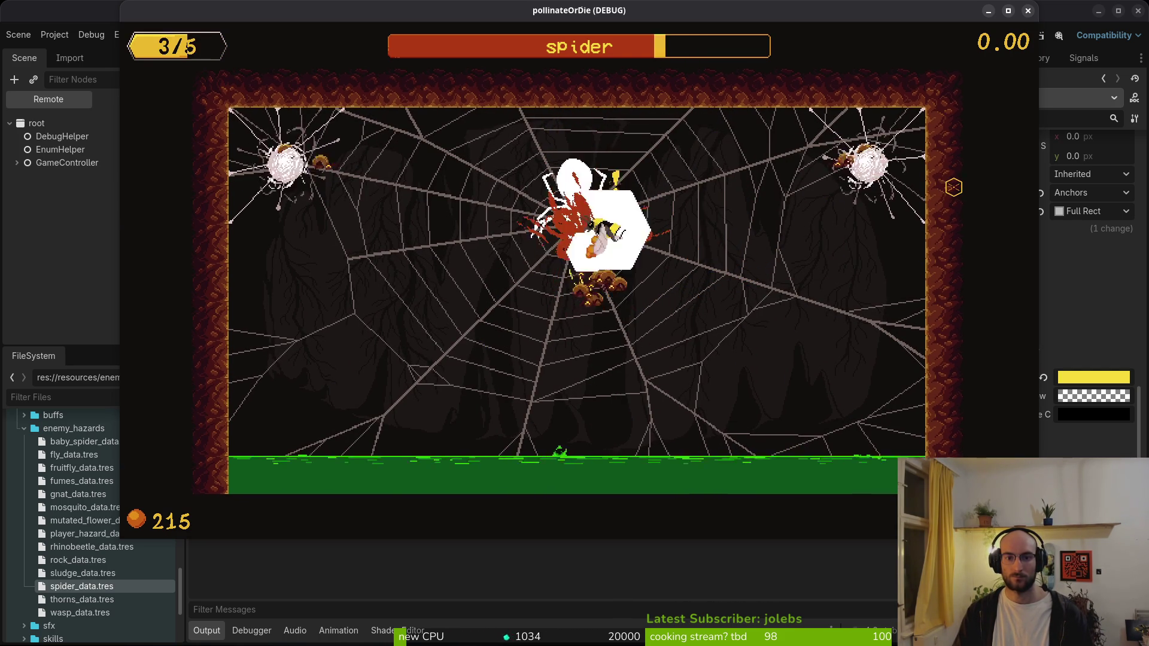
key(Right)
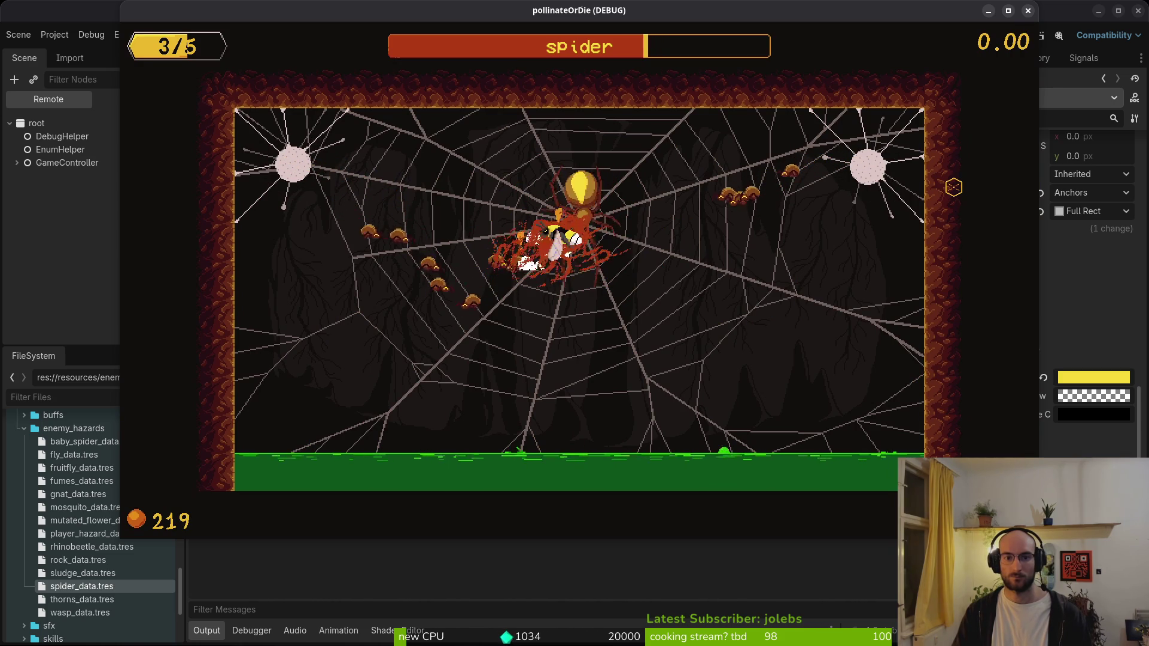
key(Right)
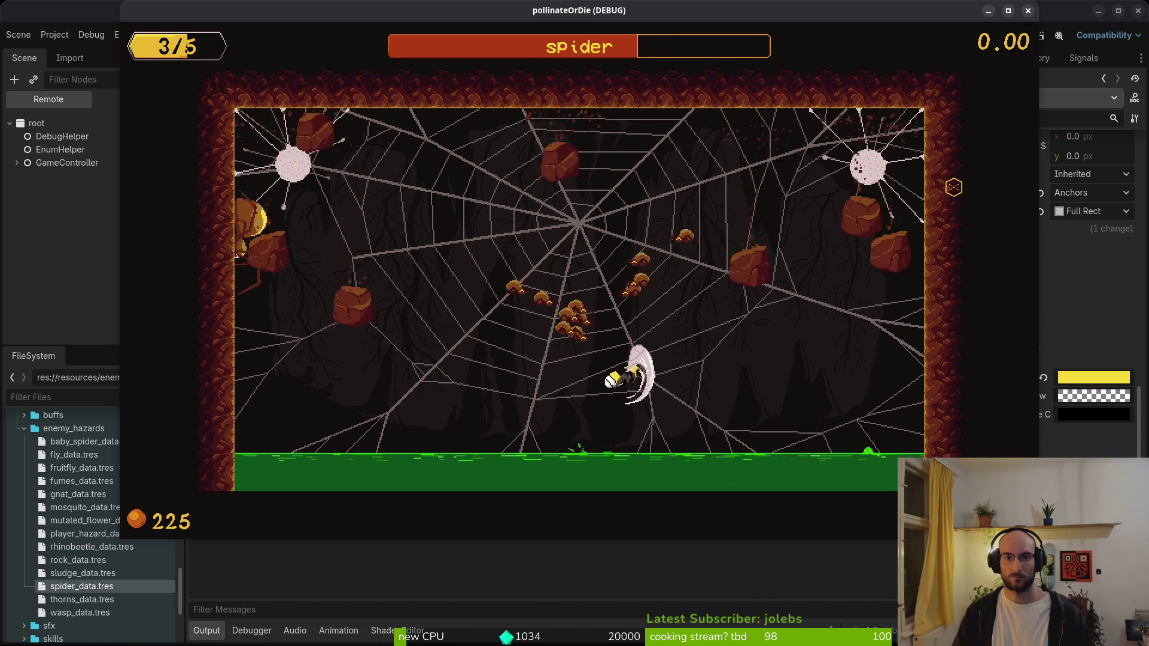
key(Right)
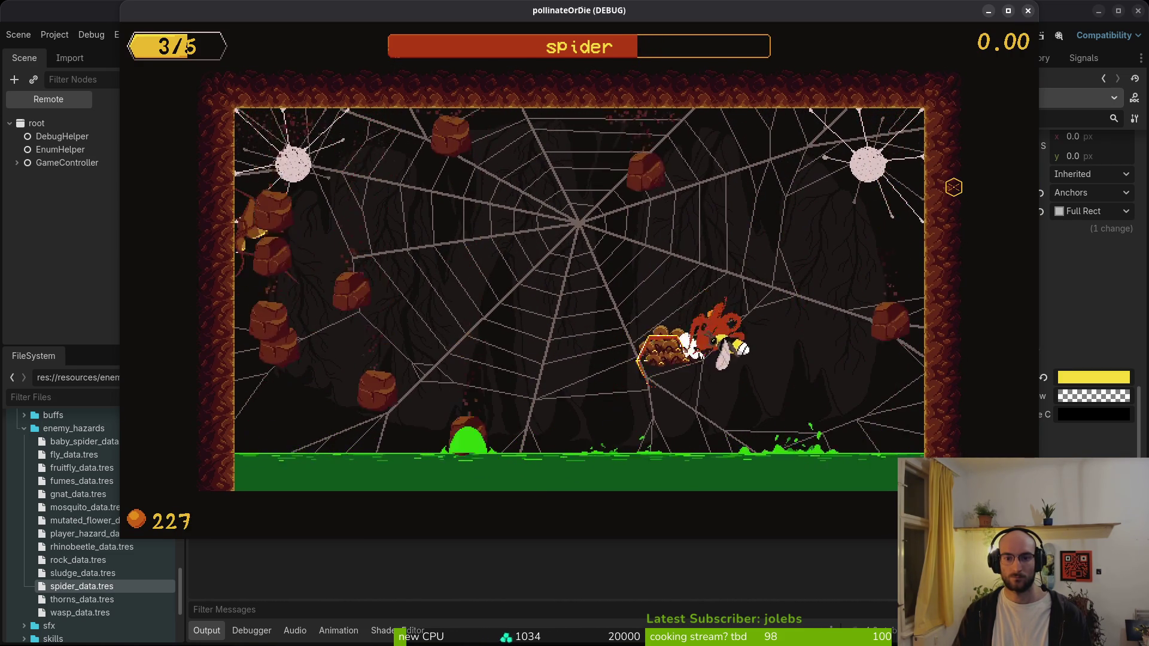
key(Left)
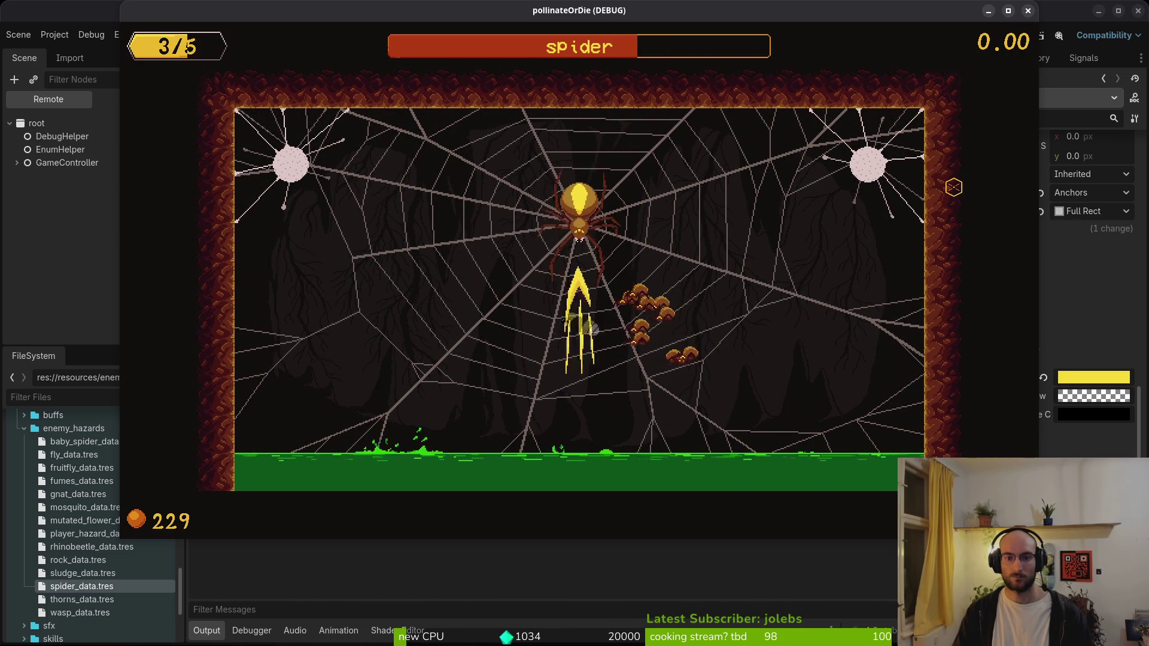
key(Left)
key(Right)
key(Down)
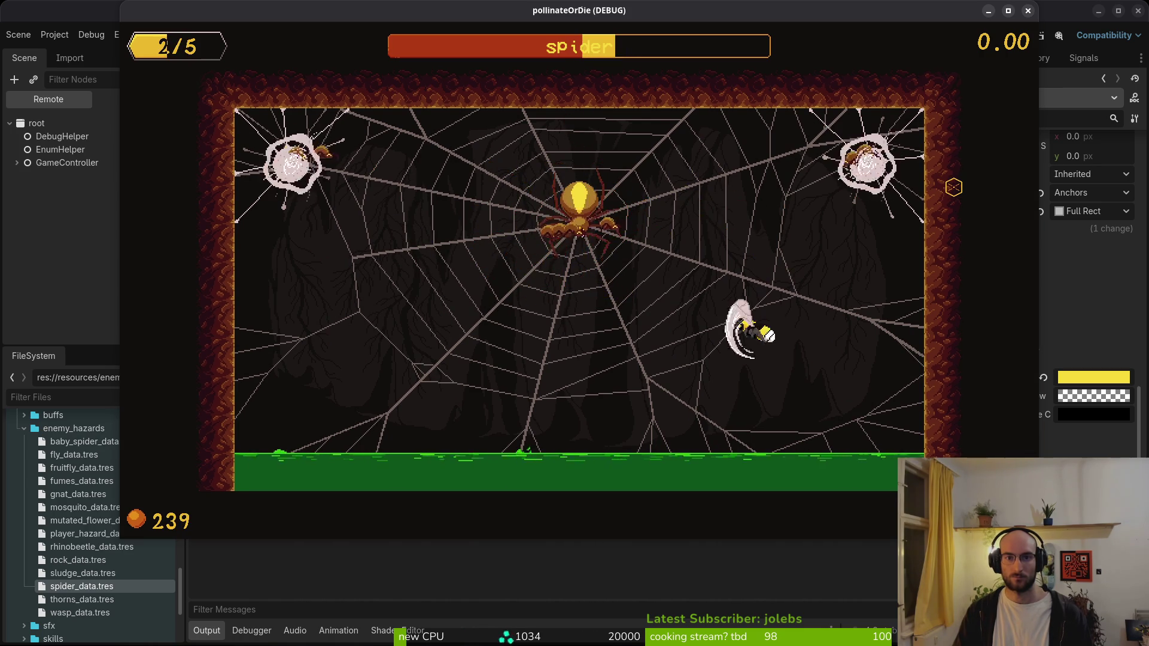
key(Left)
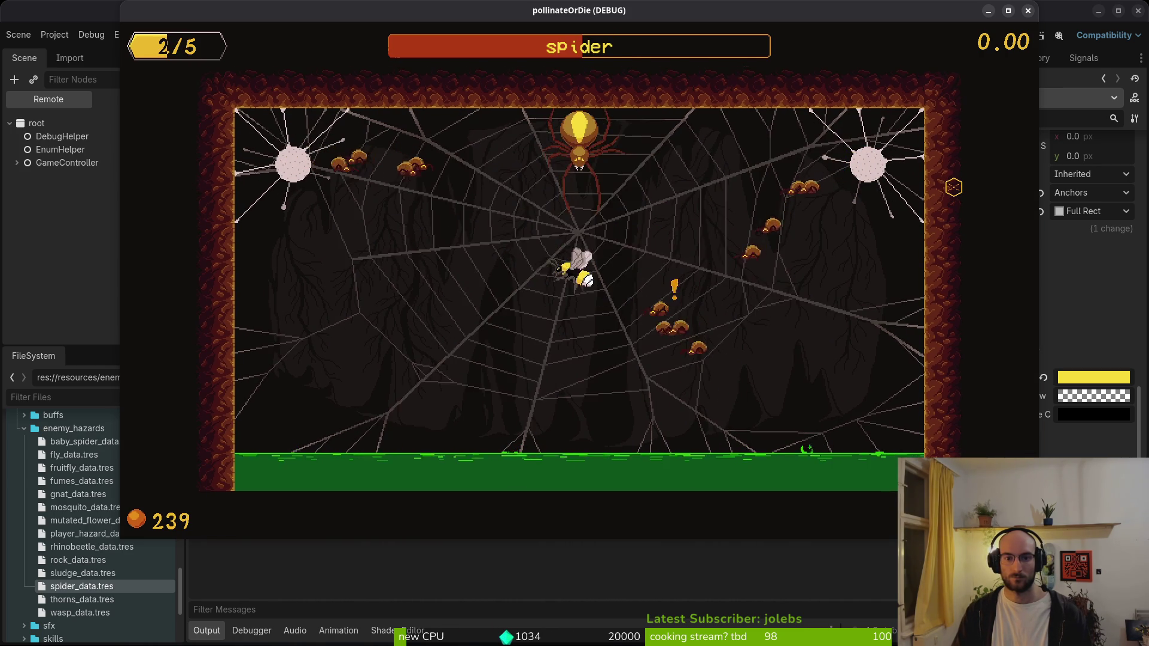
key(Right)
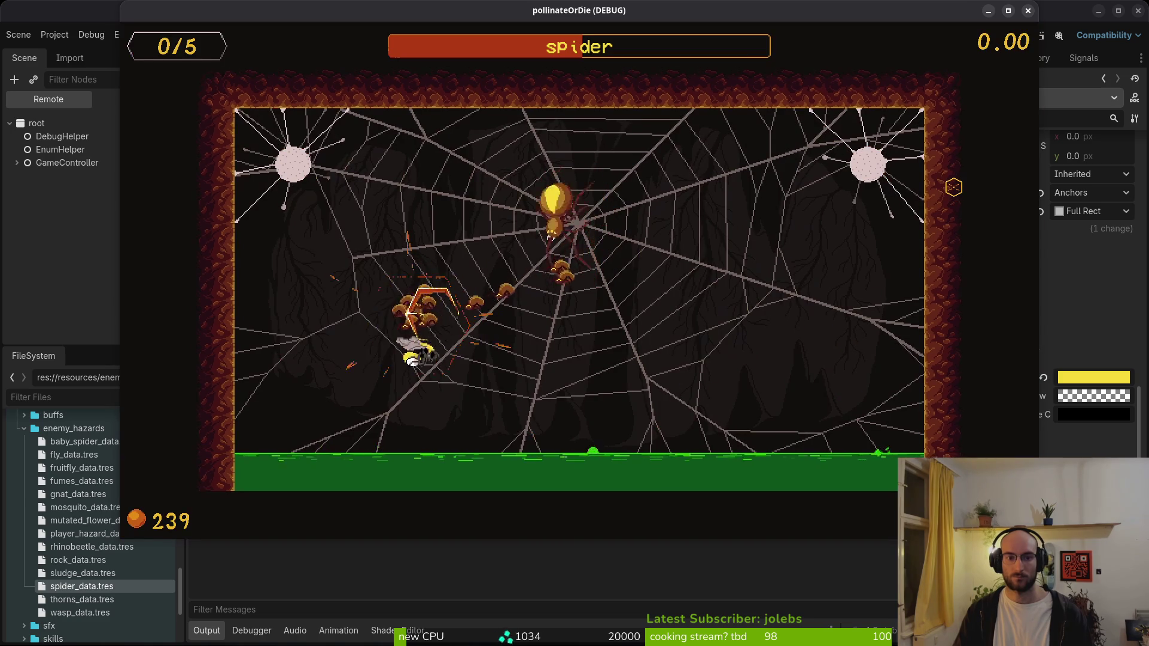
key(Return)
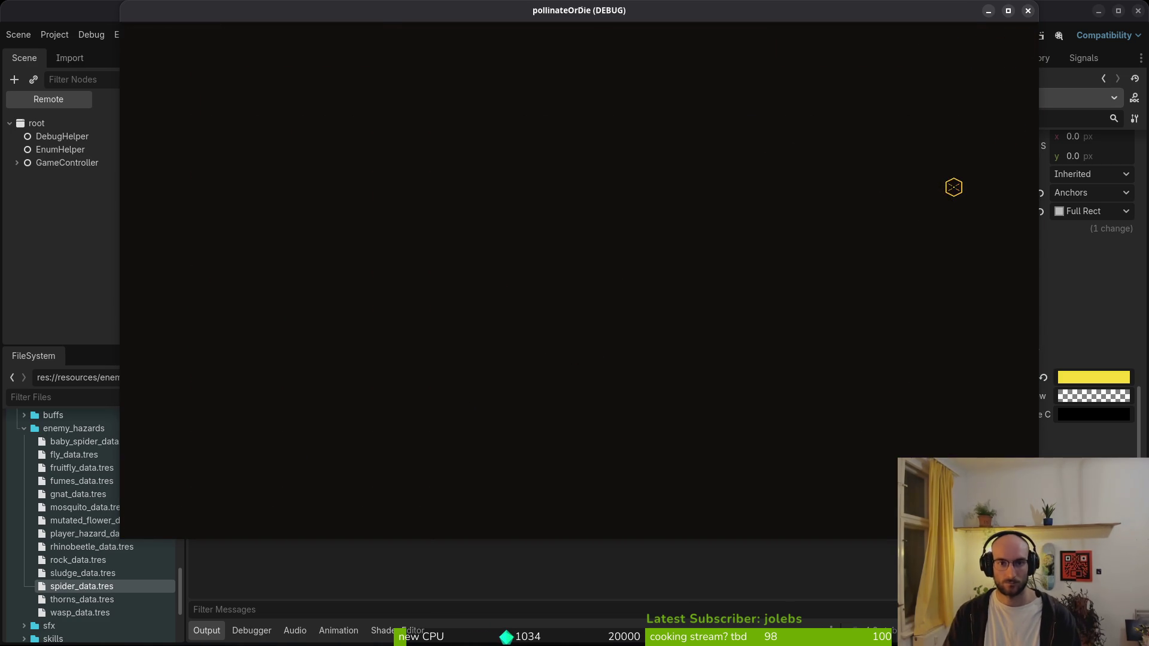
- Close the game window and select the Label under the outline node in the Scene tree
click(1028, 10)
click(24, 129)
click(17, 116)
scroll(599, 270, down, 1)
scroll(549, 277, down, 4)
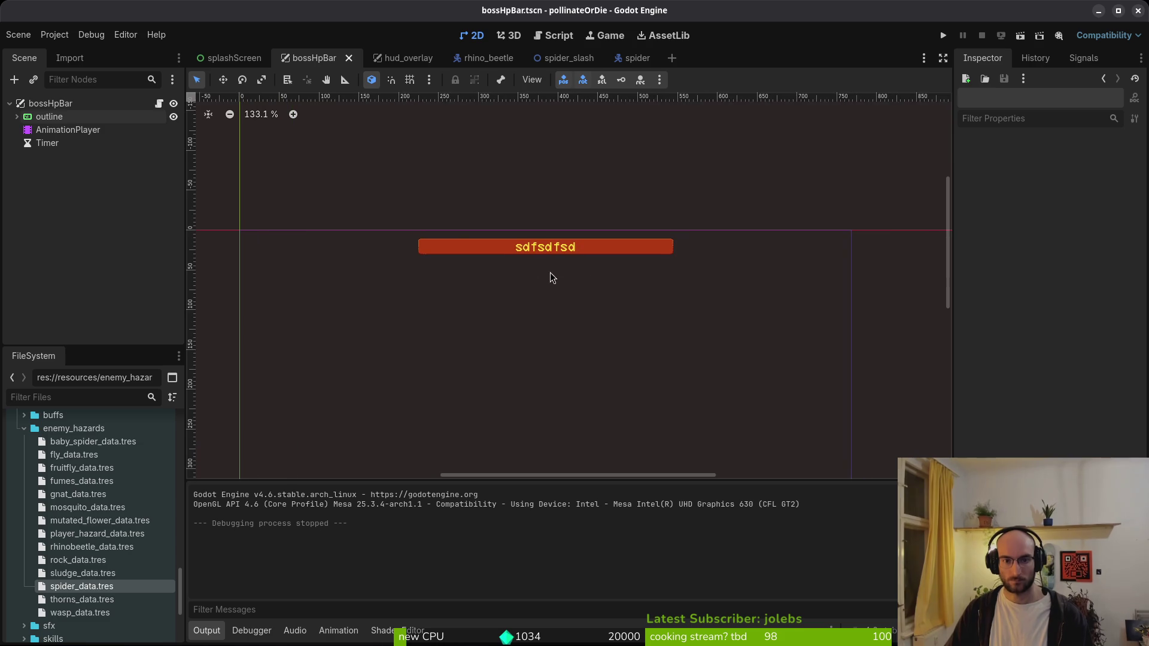
click(17, 116)
click(53, 142)
scroll(1043, 239, up, 10)
- Delete the Label's placeholder text sdfsdfsd and start the git commit 'juiced up boss bar' in the terminal
double_click(1043, 211)
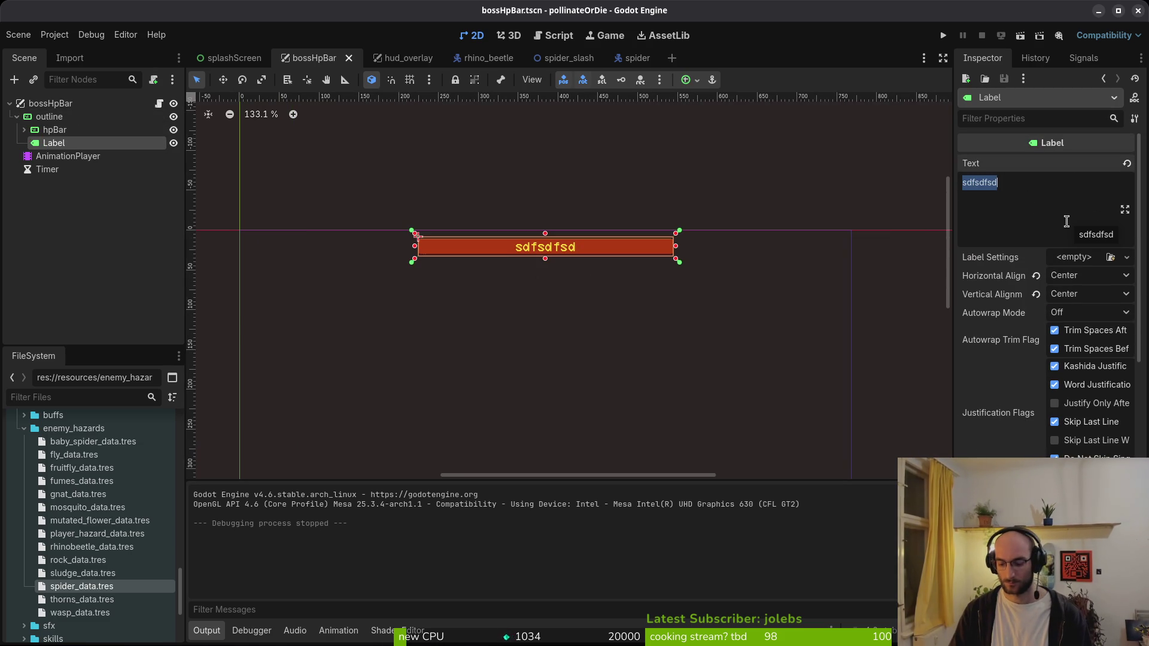
key(BackSpace)
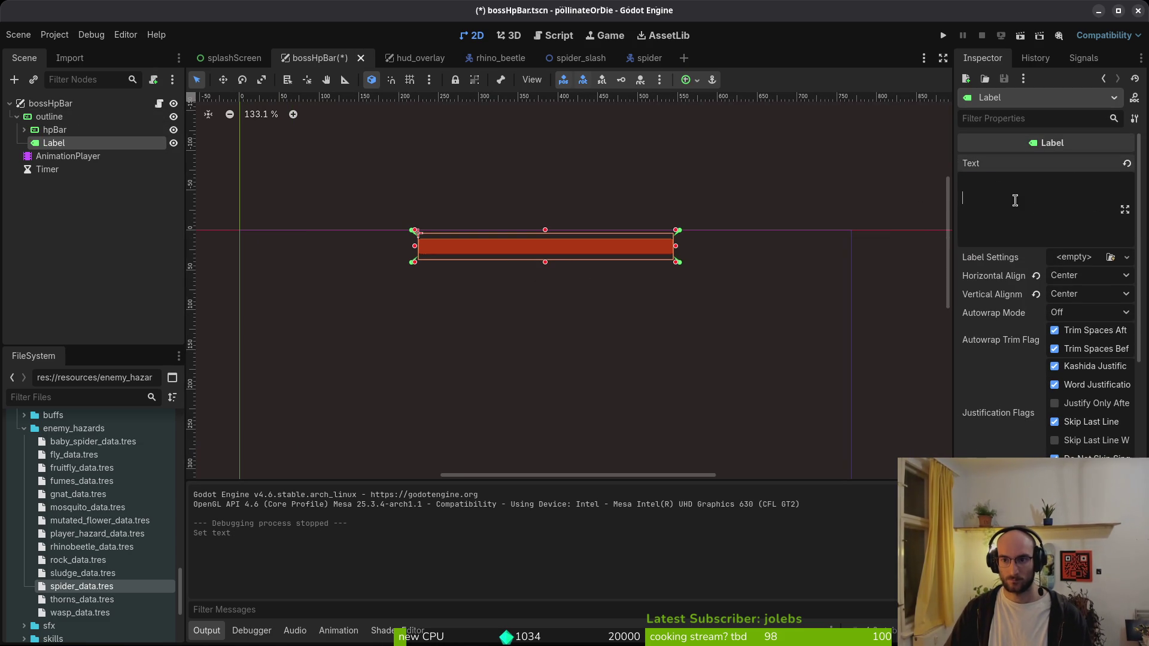
key(BackSpace)
key(super+1)
text(gitc)
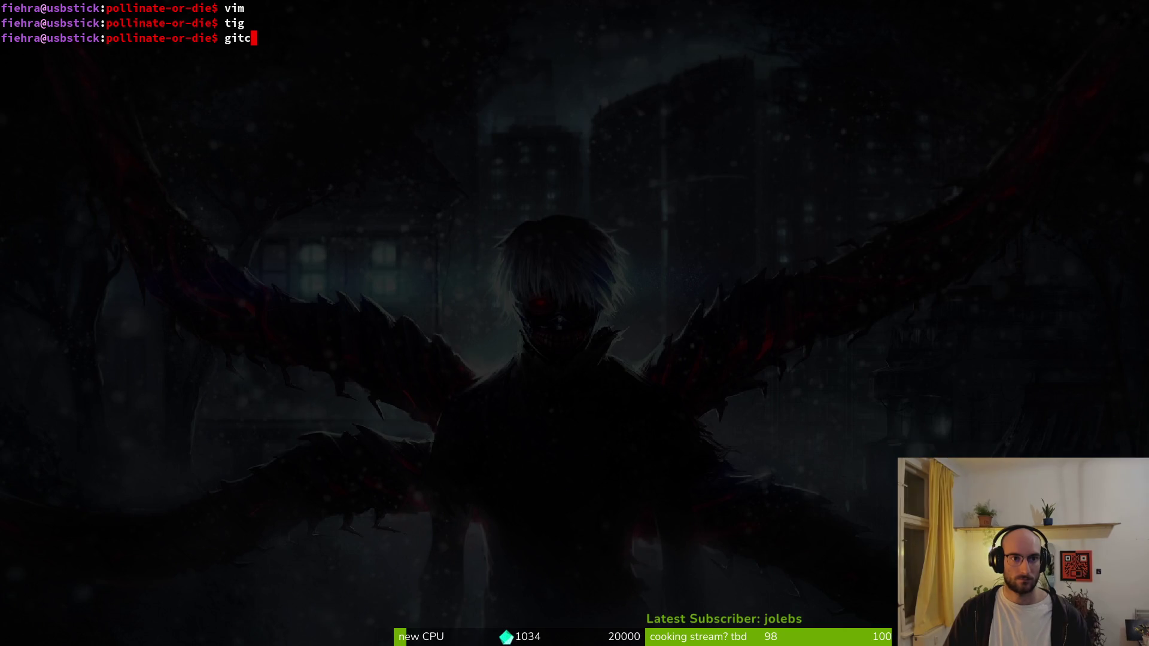
key(BackSpace)
text( commit -m ")
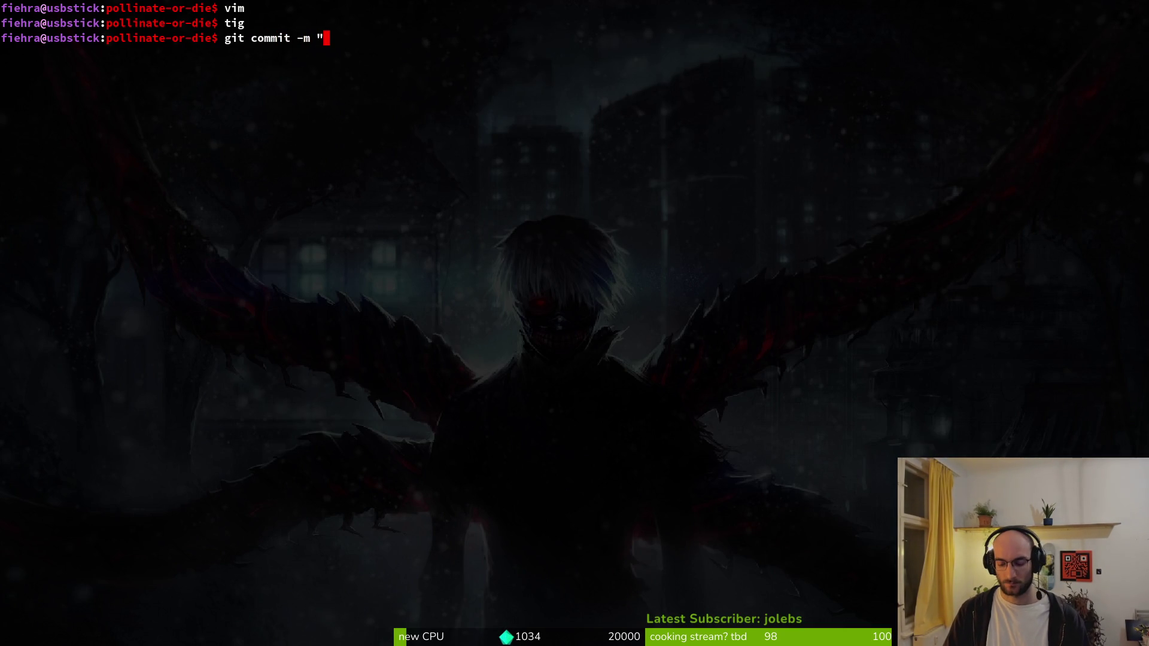
text(juic)
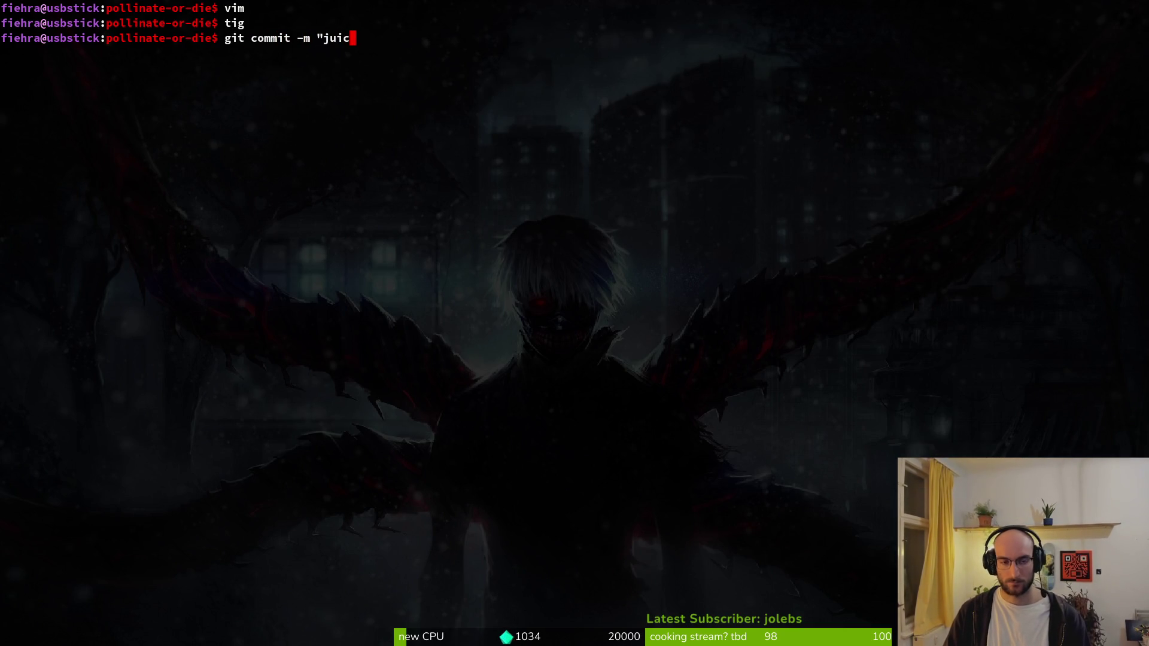
text(ed up boss bar")
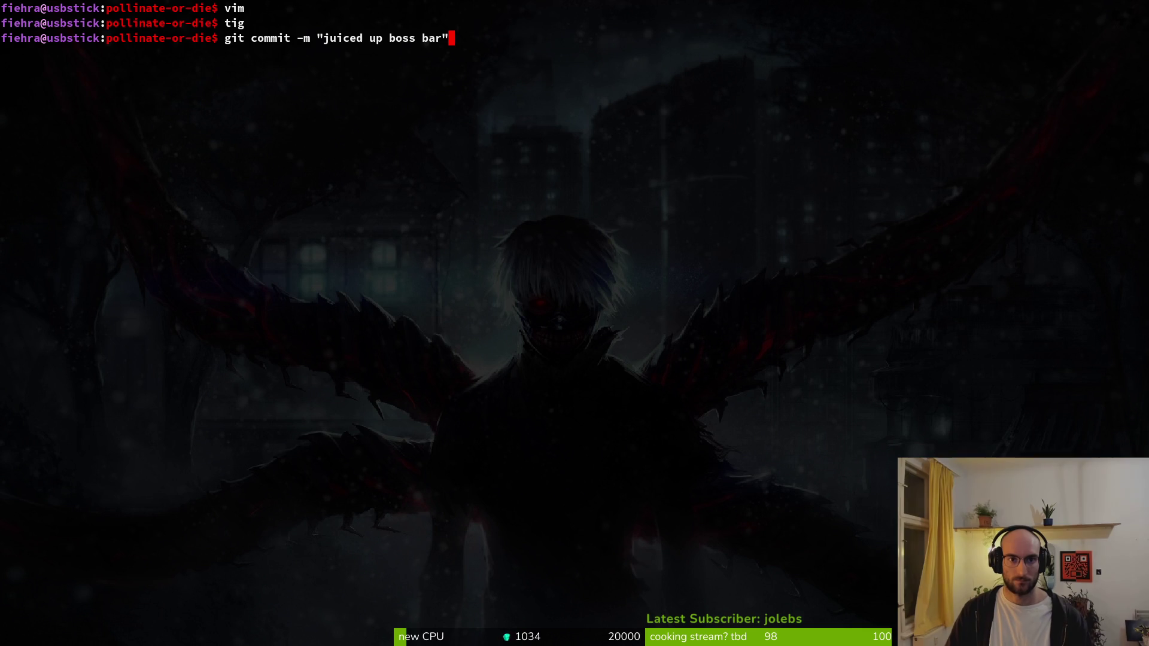
- Commit the changes as 'juiced up boss bar' and push them to the development branch
key(Return)
text(t)
key(BackSpace)
text(git push)
key(Return)
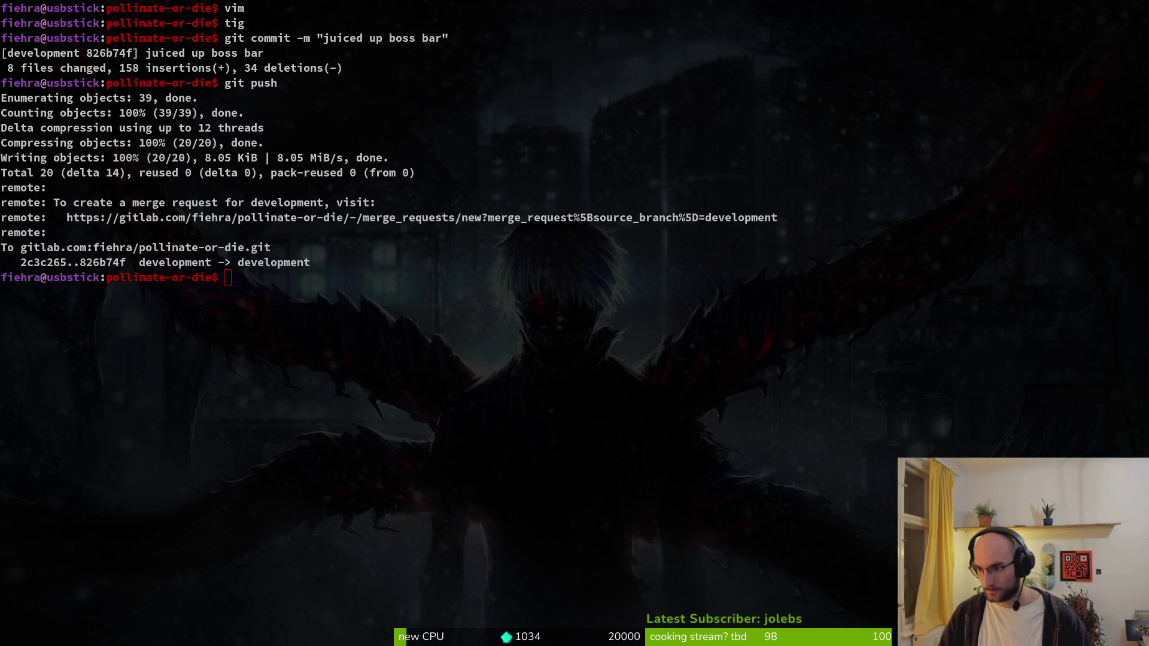
key(alt+Tab)
- Open issue #785 'update boss hp bar' in a new tab and close it
right_click(263, 378)
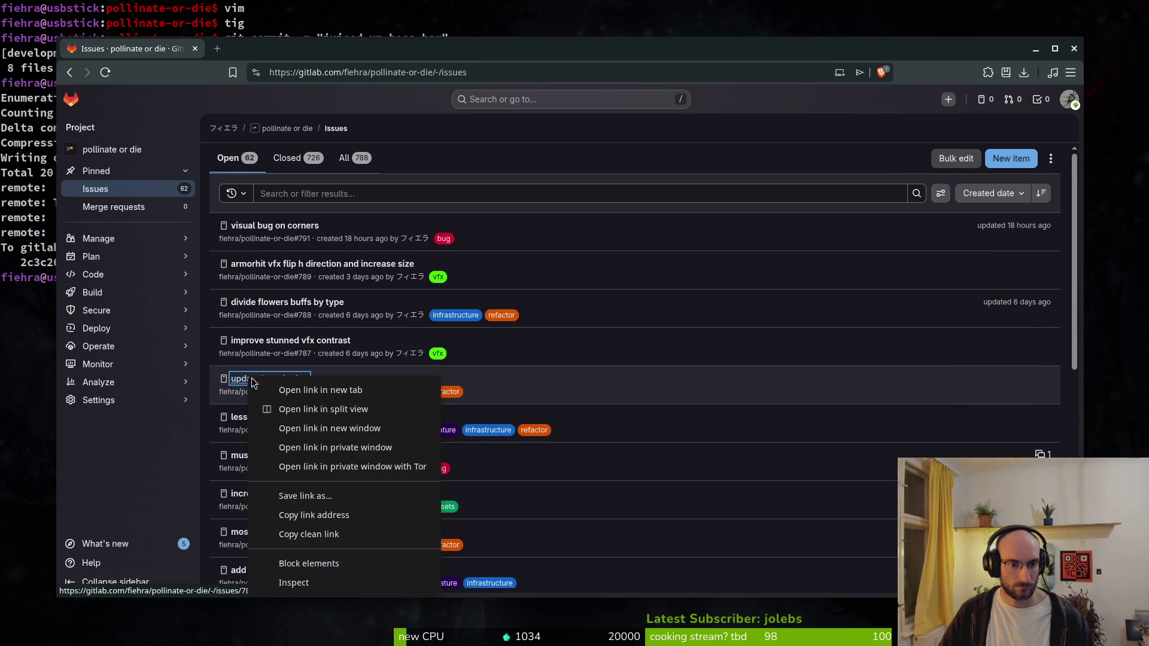
click(290, 389)
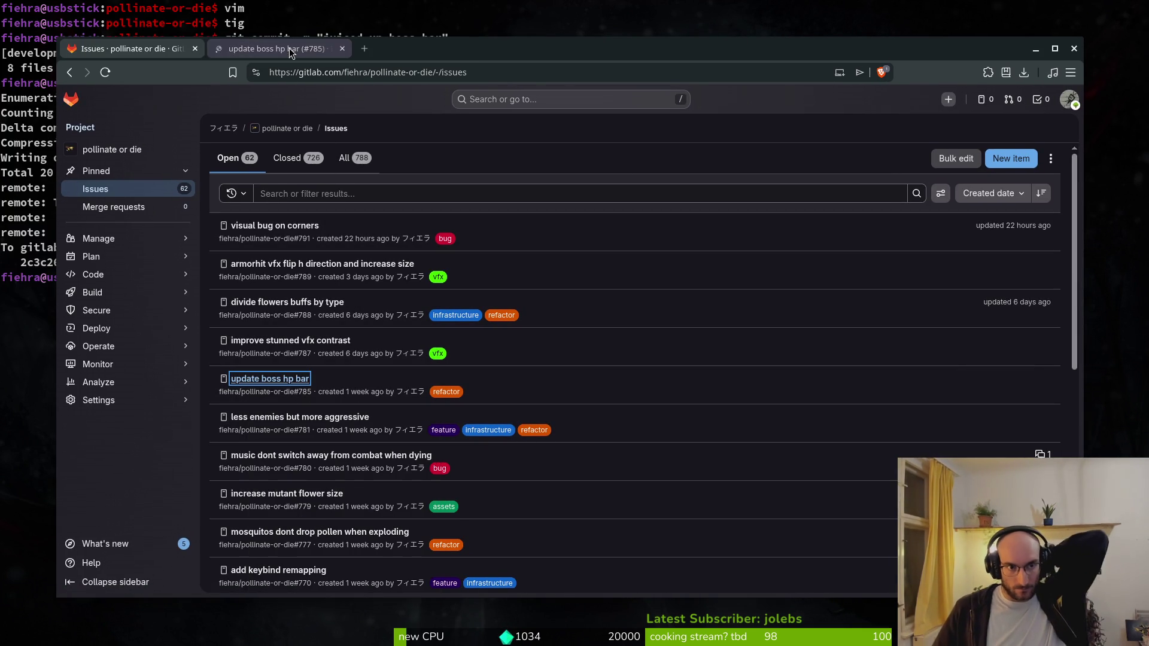
click(302, 47)
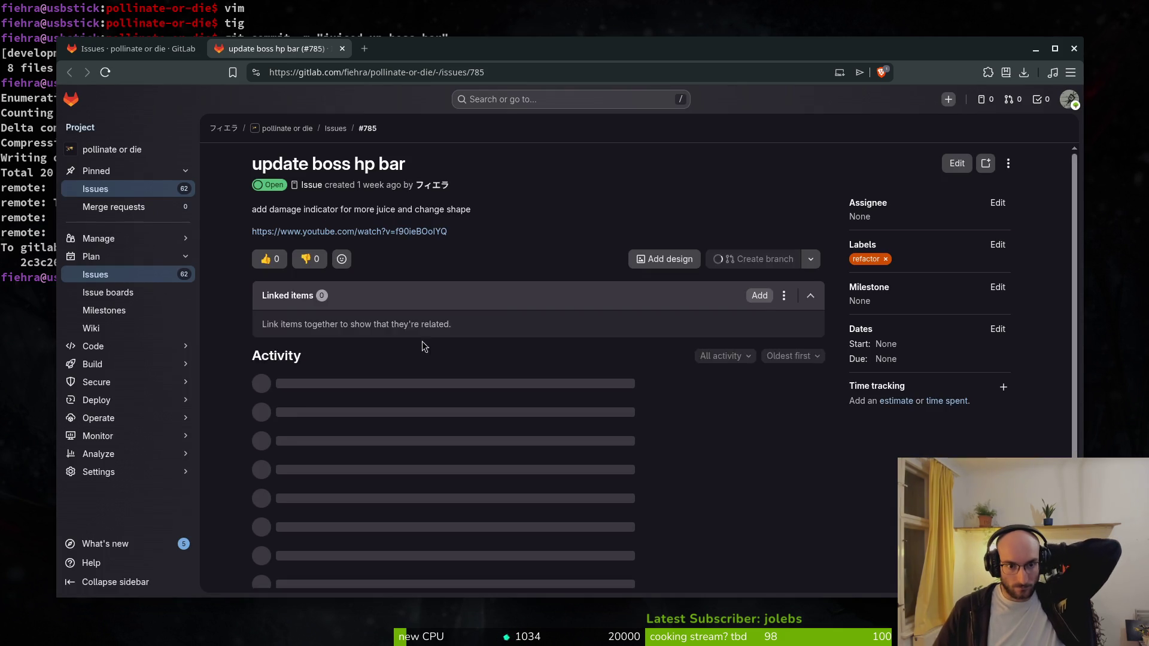
scroll(507, 390, down, 2)
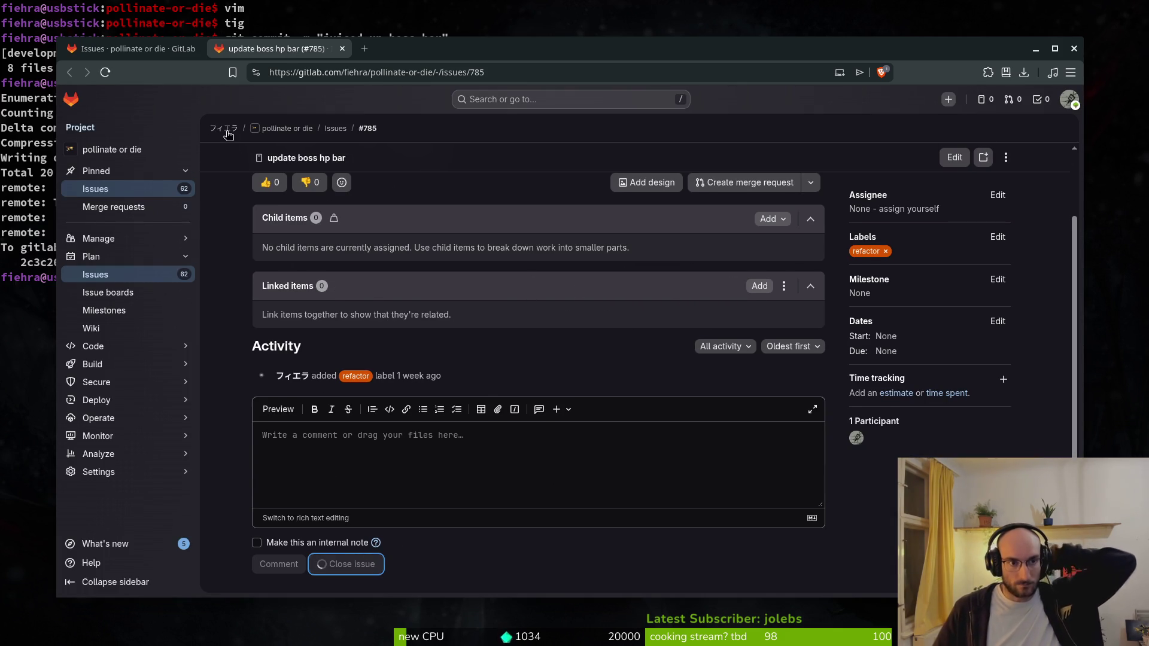
click(150, 48)
- Close Aseprite and open the armorhit vfx issue #789 in a new browser tab
key(alt+Tab)
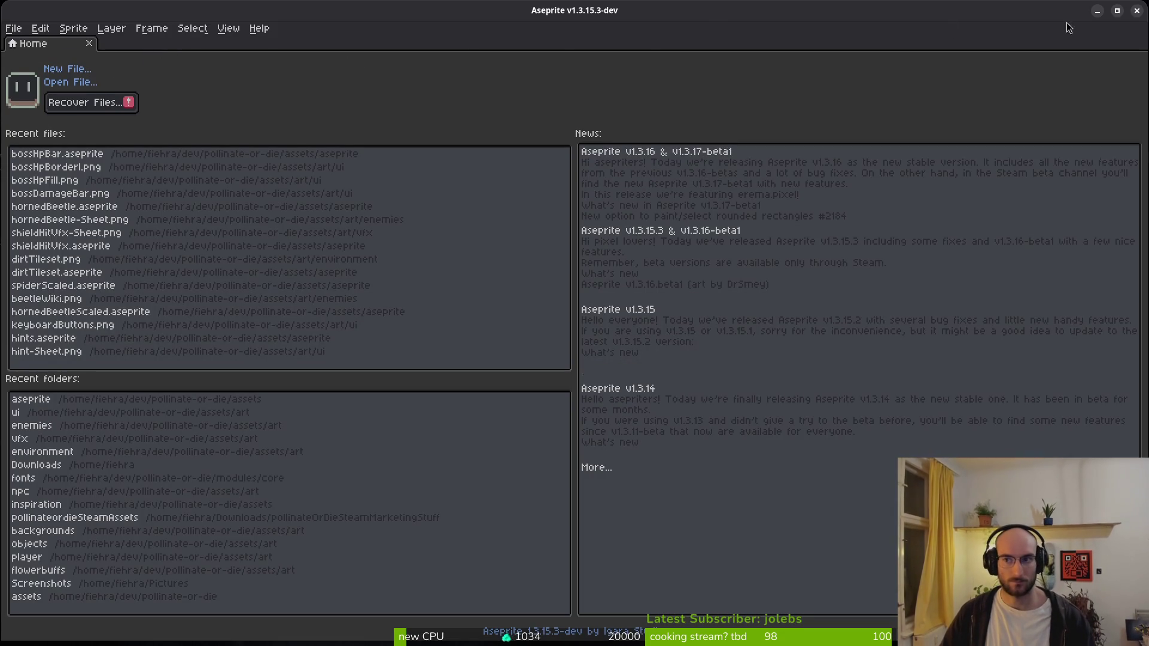
click(1135, 12)
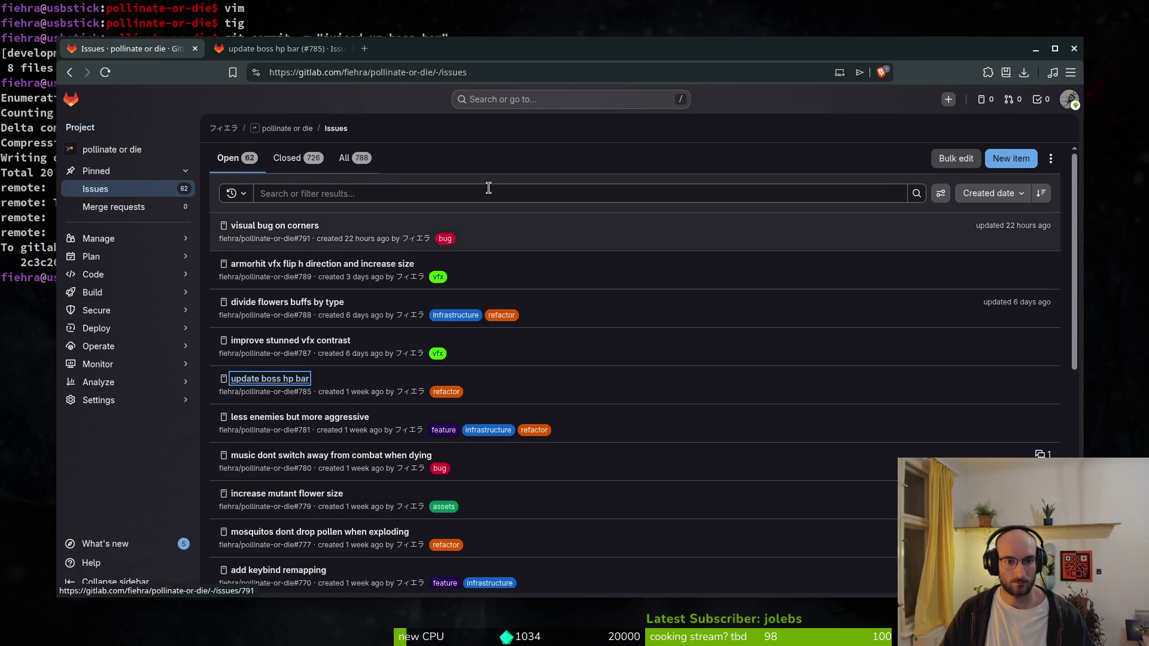
right_click(296, 267)
key(Escape)
right_click(236, 266)
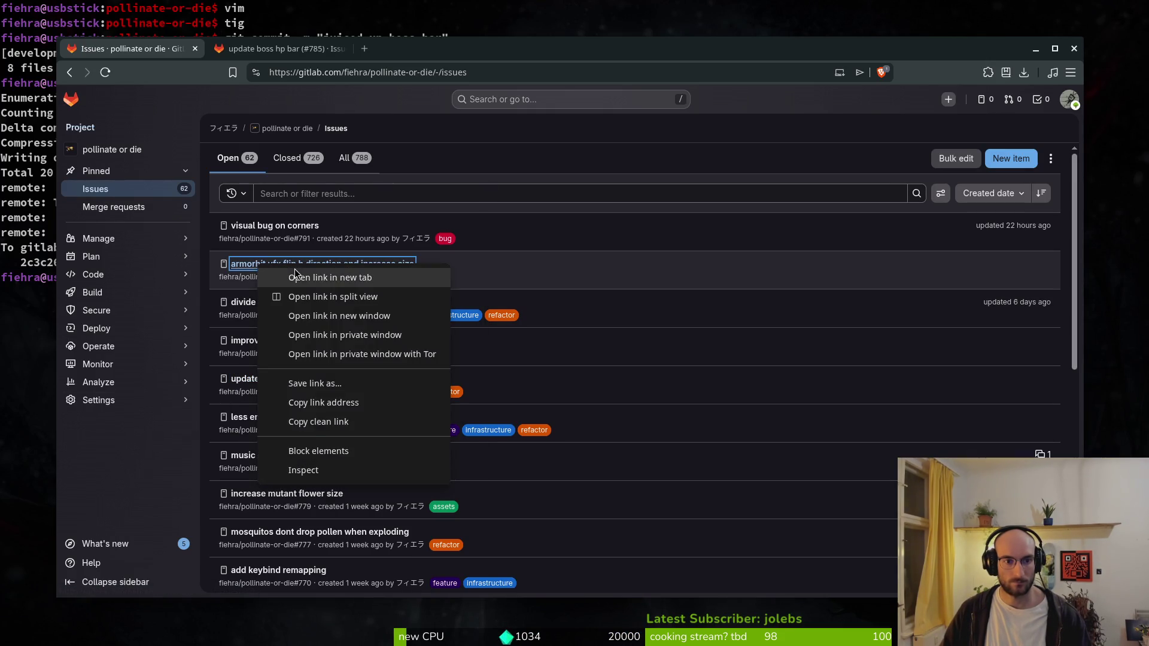
click(257, 277)
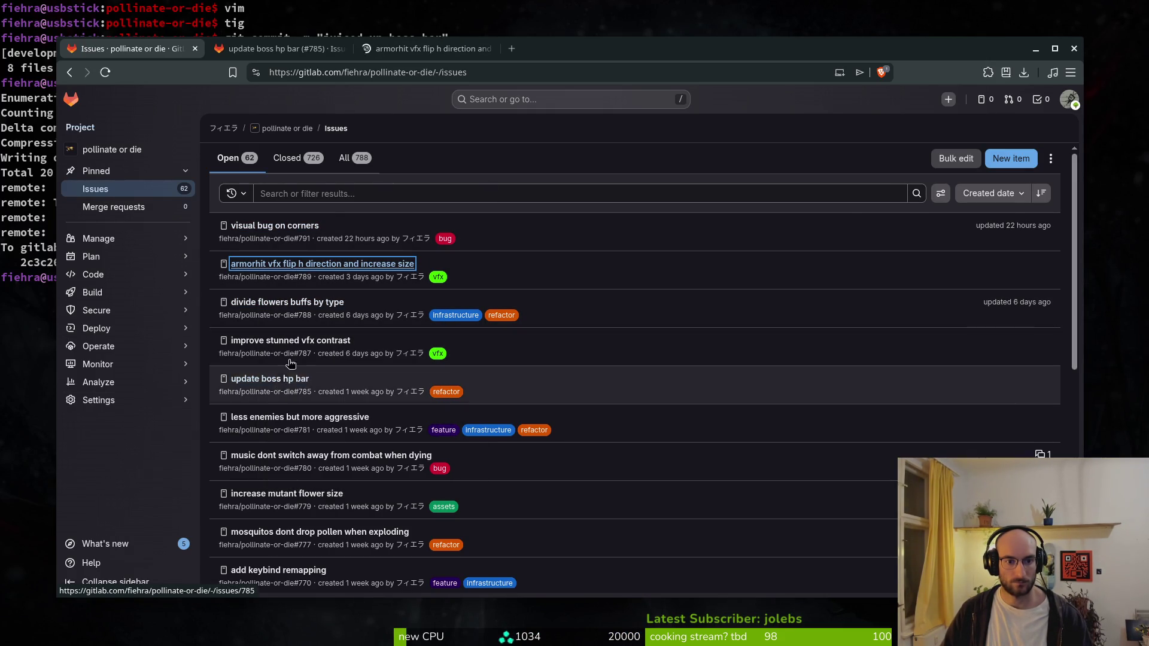
- Review the #785 and #789 issue tabs and the project's issues list
click(279, 53)
key(ctrl+Tab)
scroll(326, 478, down, 5)
key(ctrl+Tab)
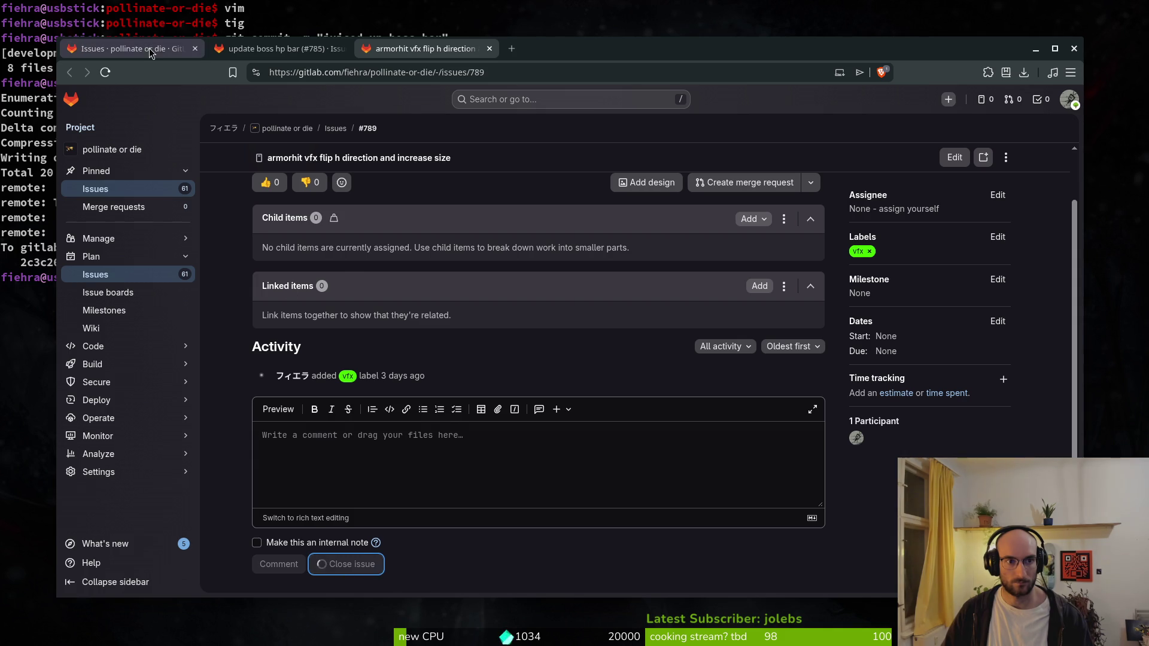
scroll(302, 553, down, 2)
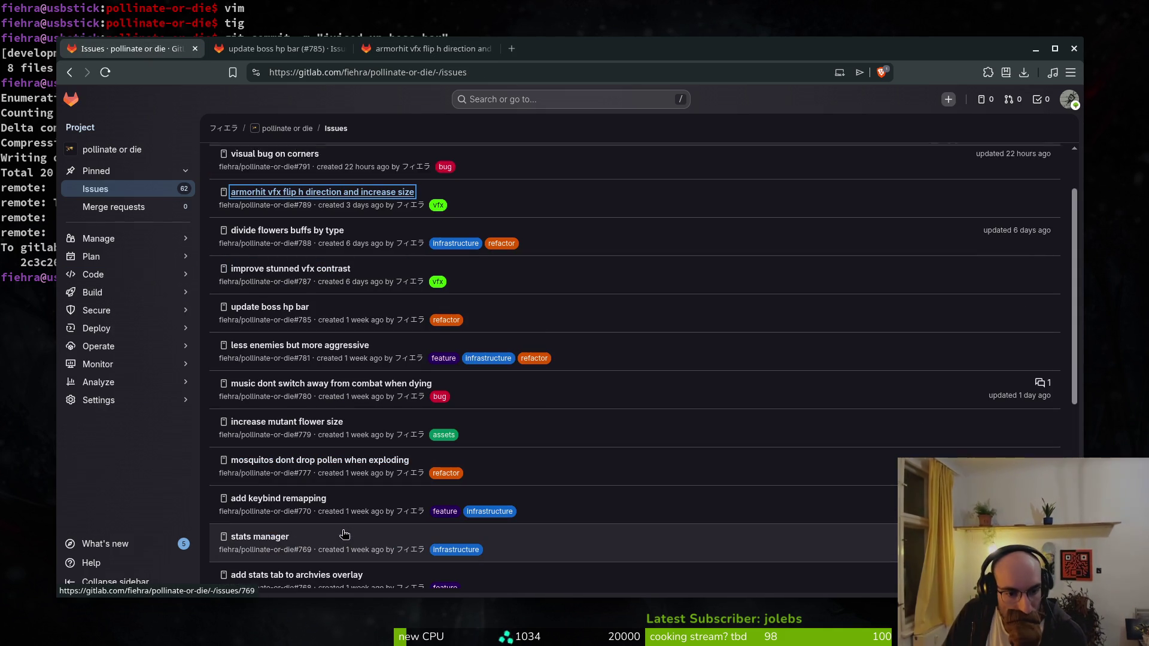
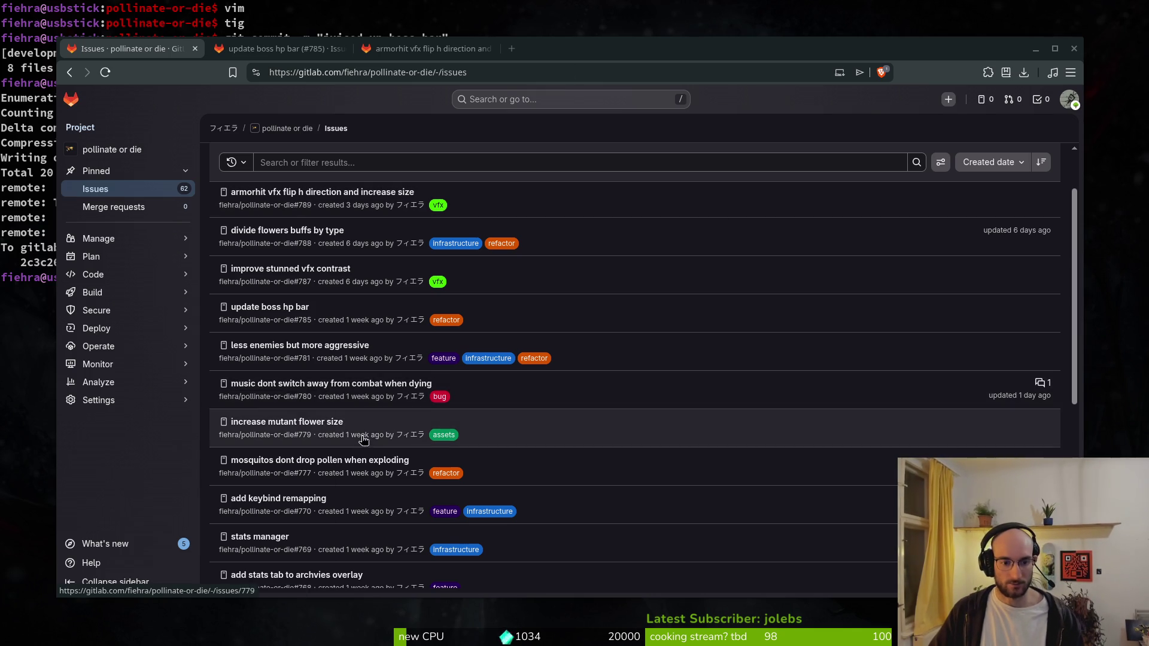
- Open the 'update hp bar' issue (#764) in a new tab
scroll(311, 467, down, 3)
right_click(265, 516)
click(317, 297)
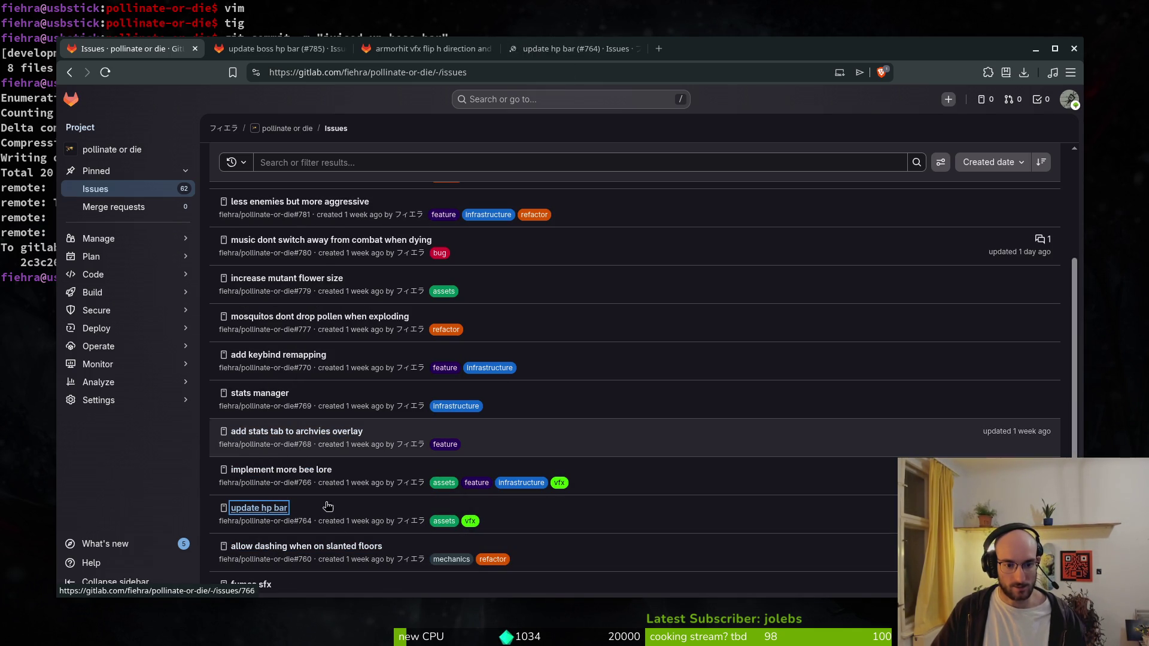
- Go to the next page of open issues, which starts at #741
scroll(300, 554, down, 2)
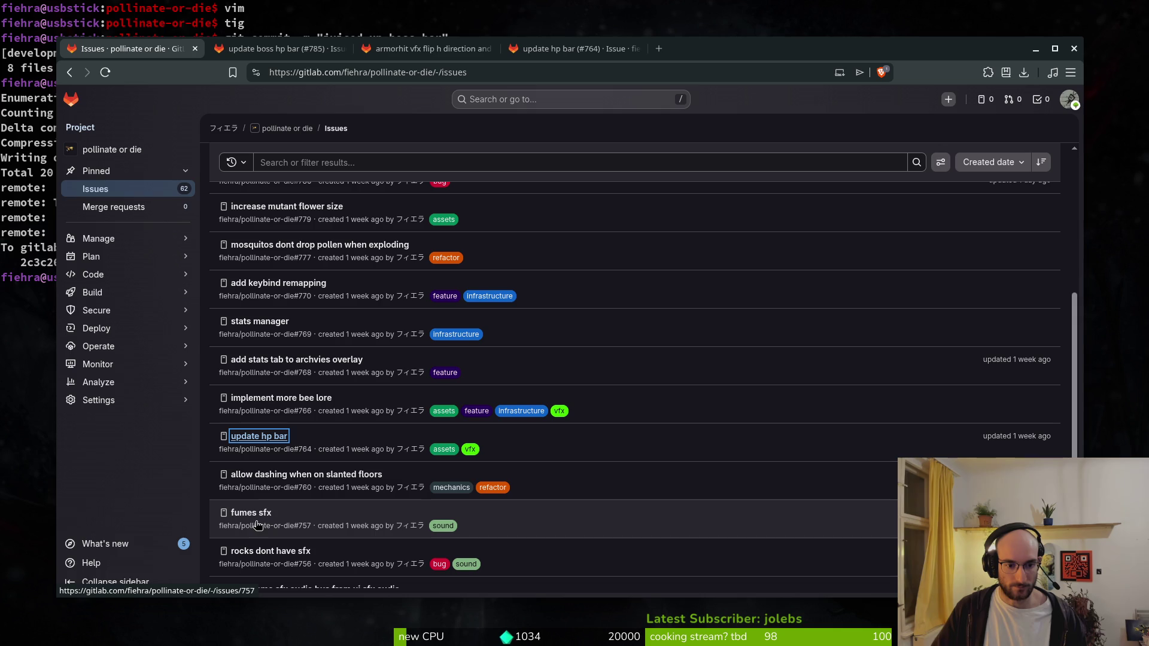
scroll(324, 532, down, 3)
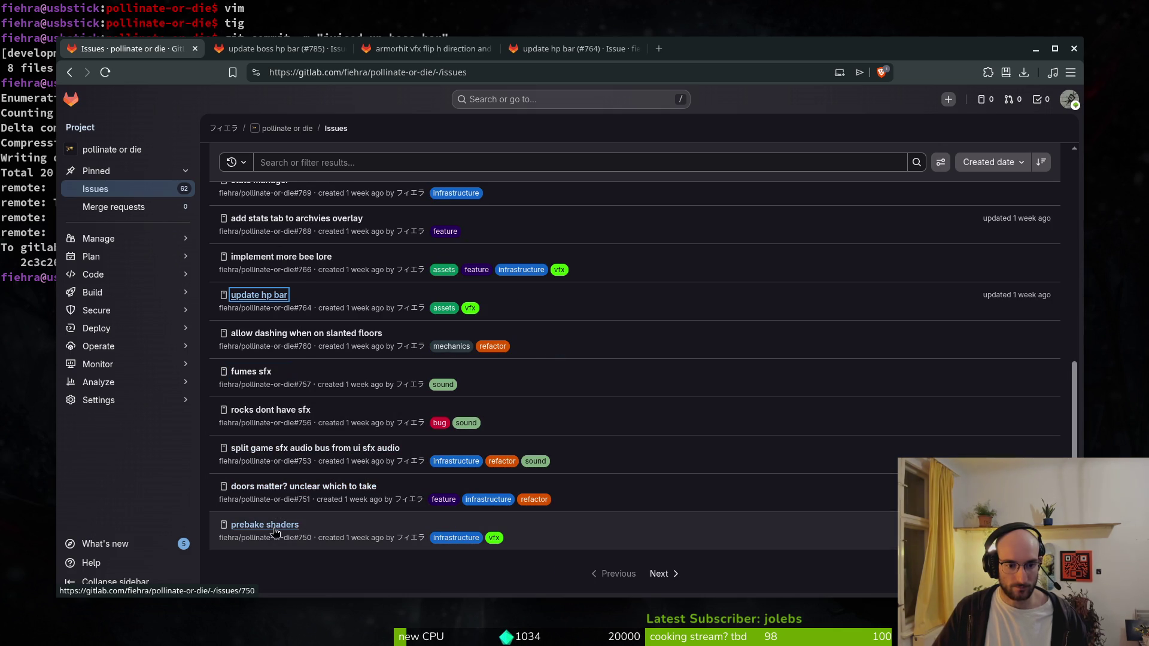
click(650, 571)
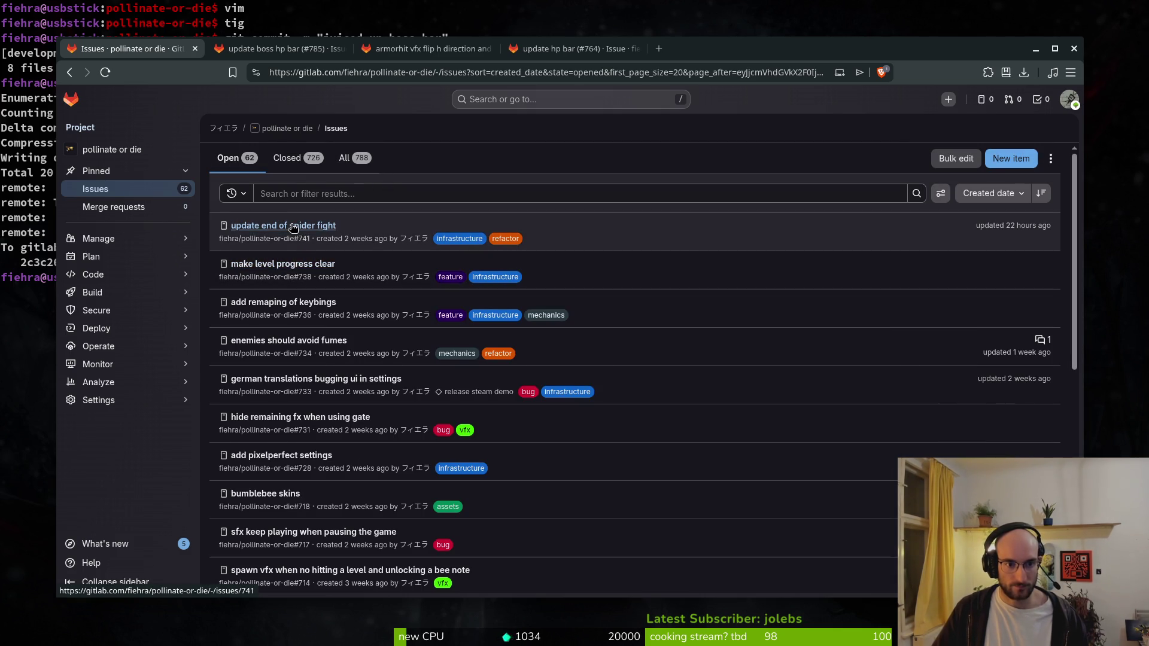
right_click(293, 226)
- Open issue #741 'update end of spider fight' in a new tab, close it, and return to the list
click(335, 241)
click(724, 49)
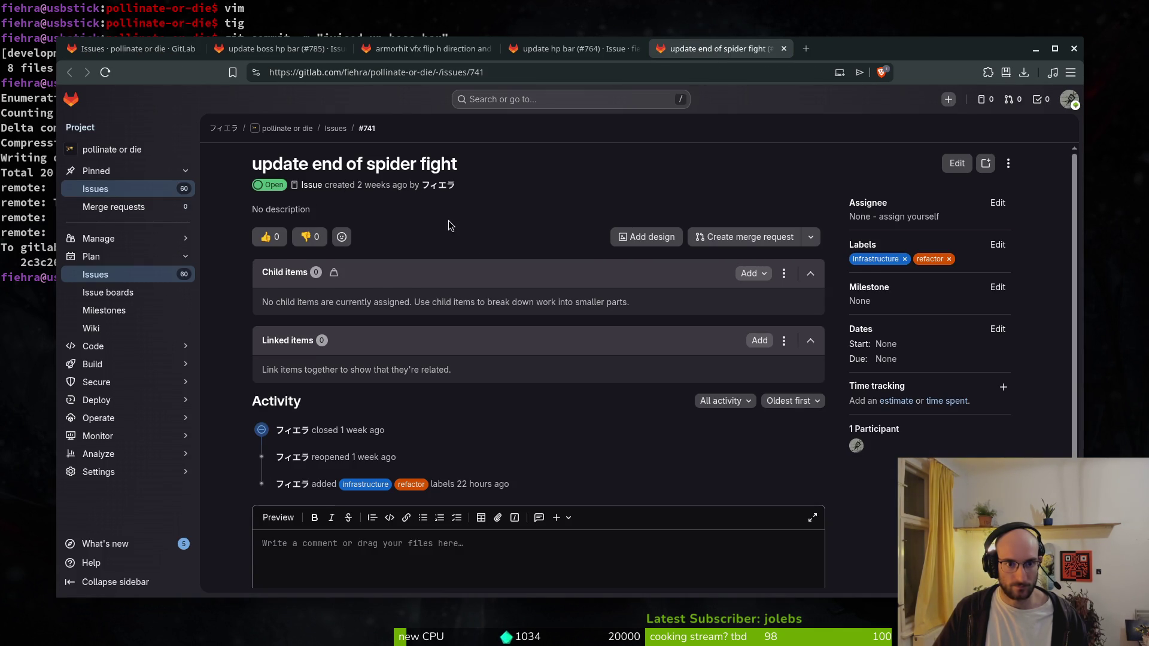
scroll(482, 259, down, 3)
scroll(556, 292, up, 2)
scroll(470, 458, down, 2)
click(343, 564)
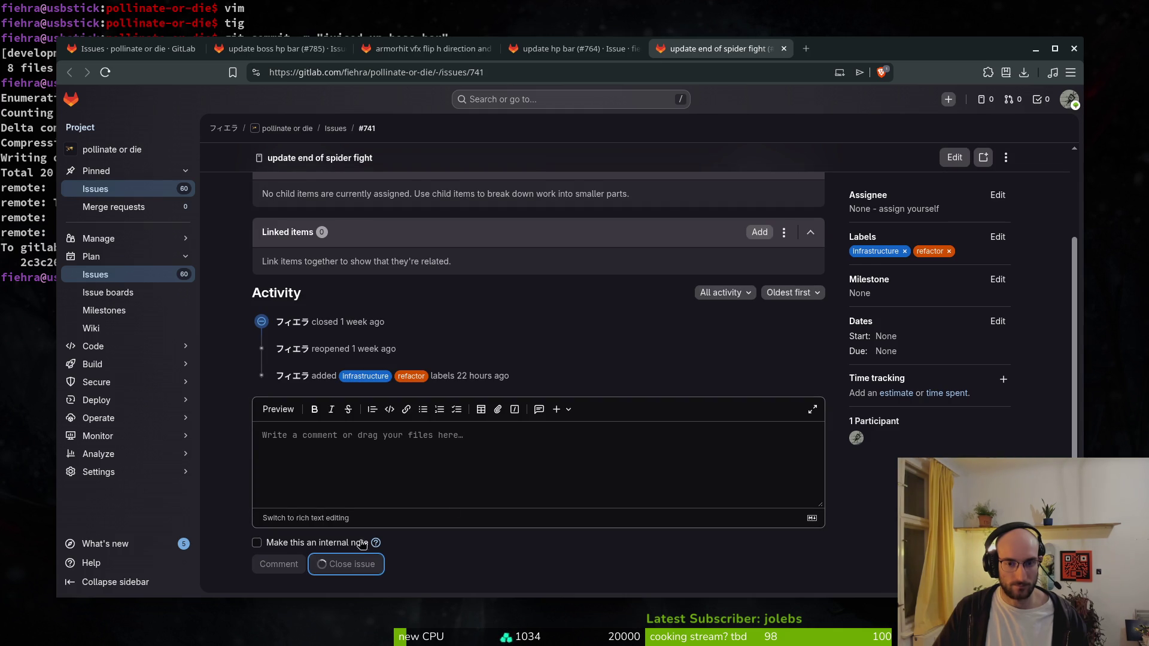
key(ctrl+Page_Up)
key(ctrl+Page_Up)
key(ctrl+Page_Up)
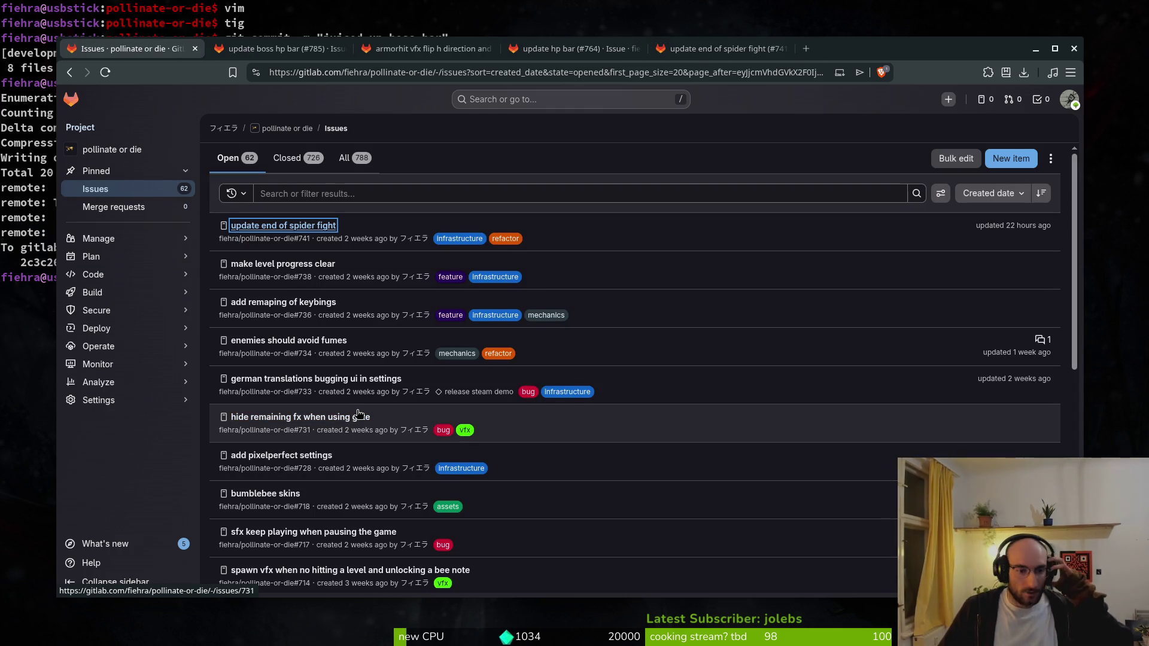
scroll(359, 436, down, 2)
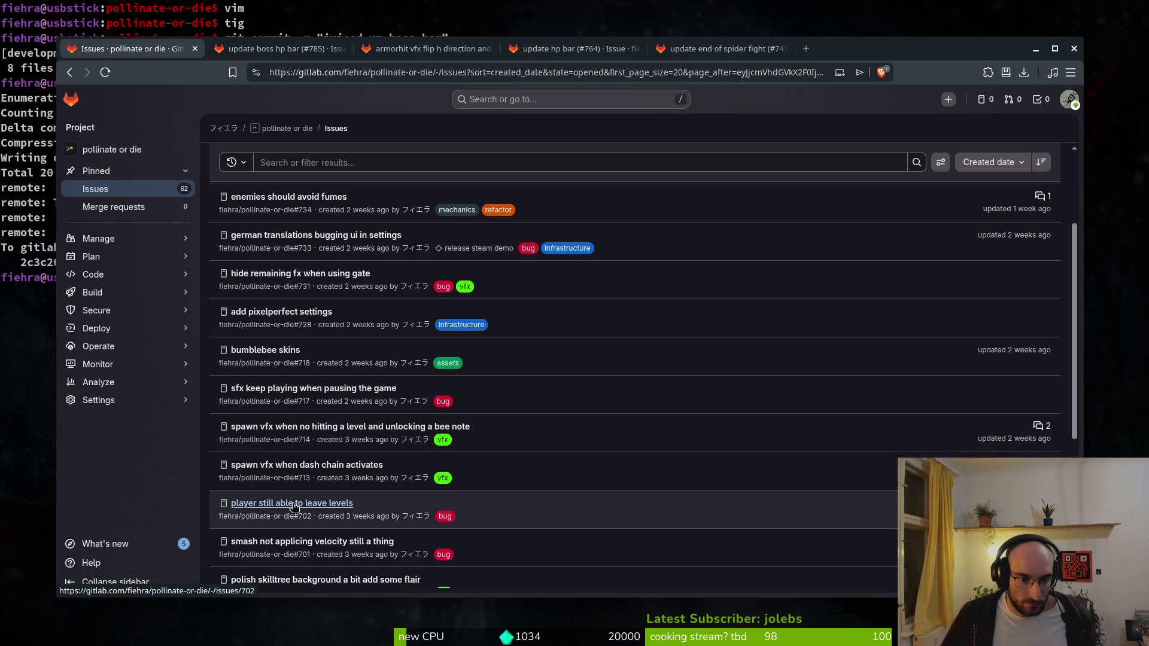
scroll(308, 546, down, 2)
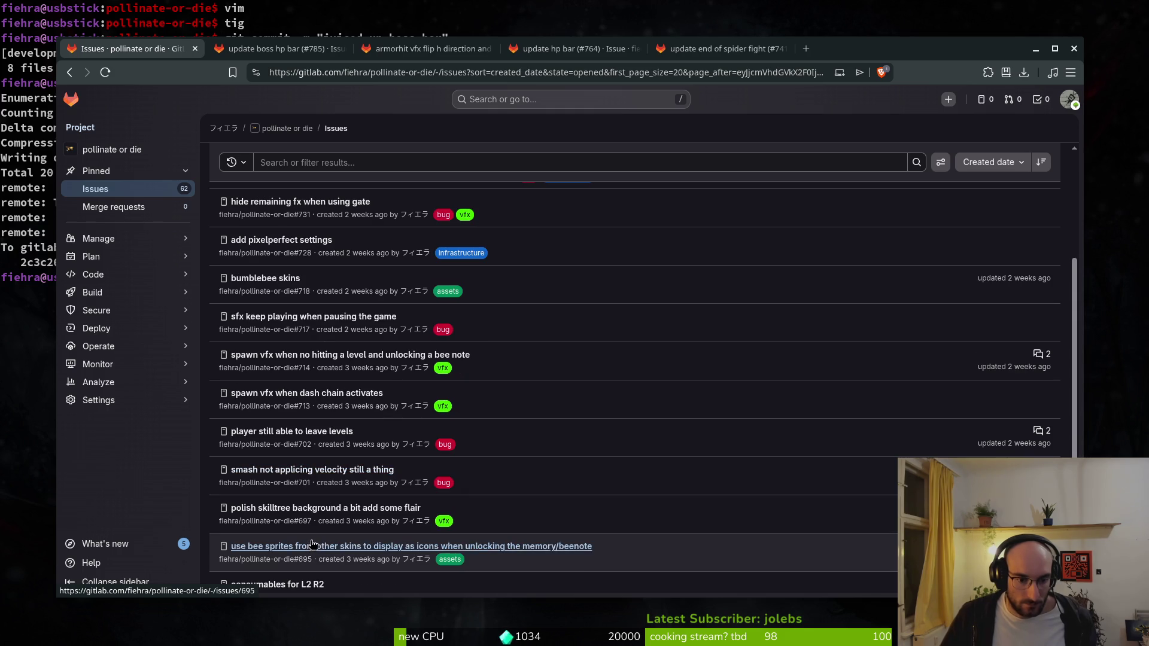
scroll(294, 529, down, 2)
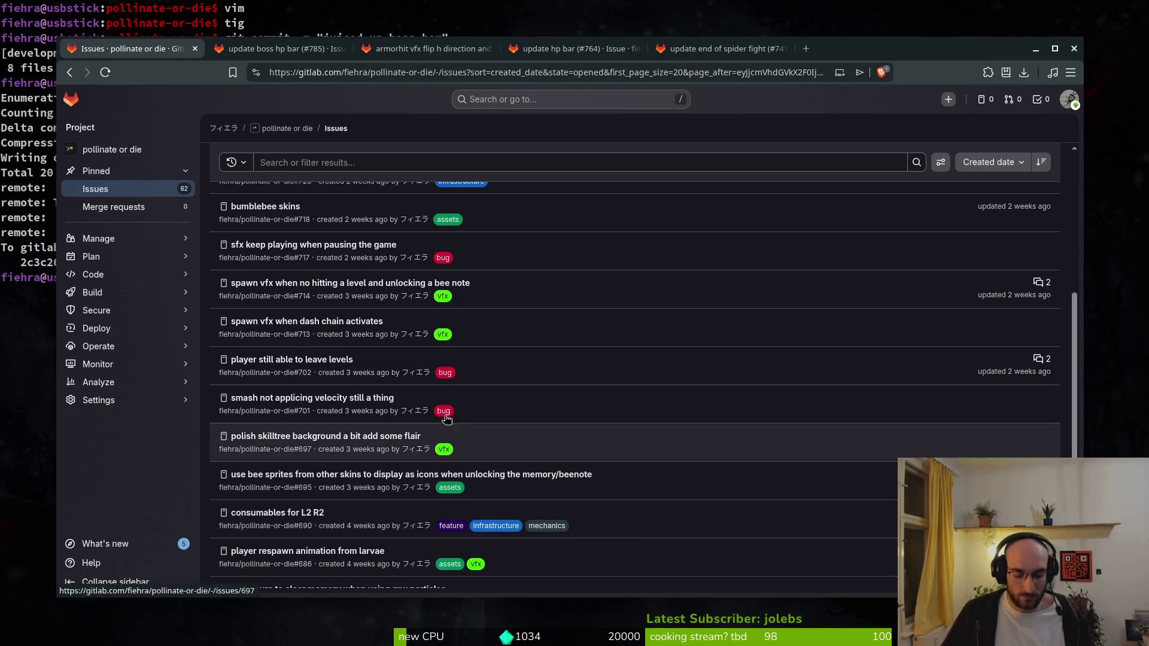
click(27, 323)
- Launch Vim on the project and open modules/player/smashing.gd from the file finder
text(vim .)
key(Return)
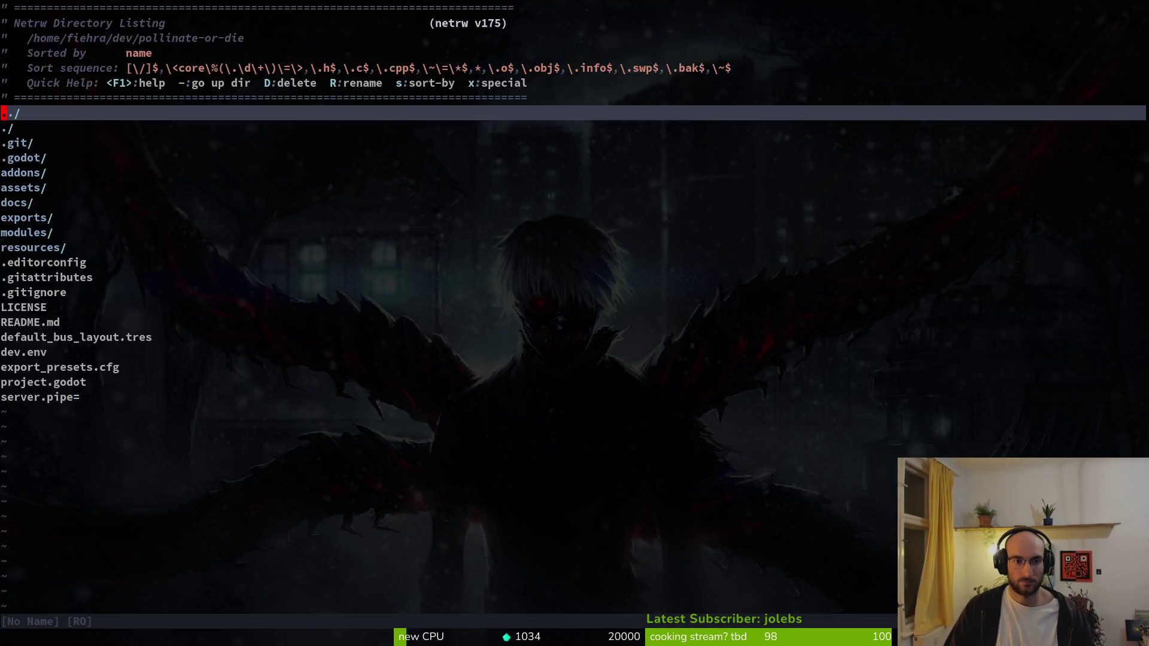
key(ctrl+p)
text(sma)
key(Up)
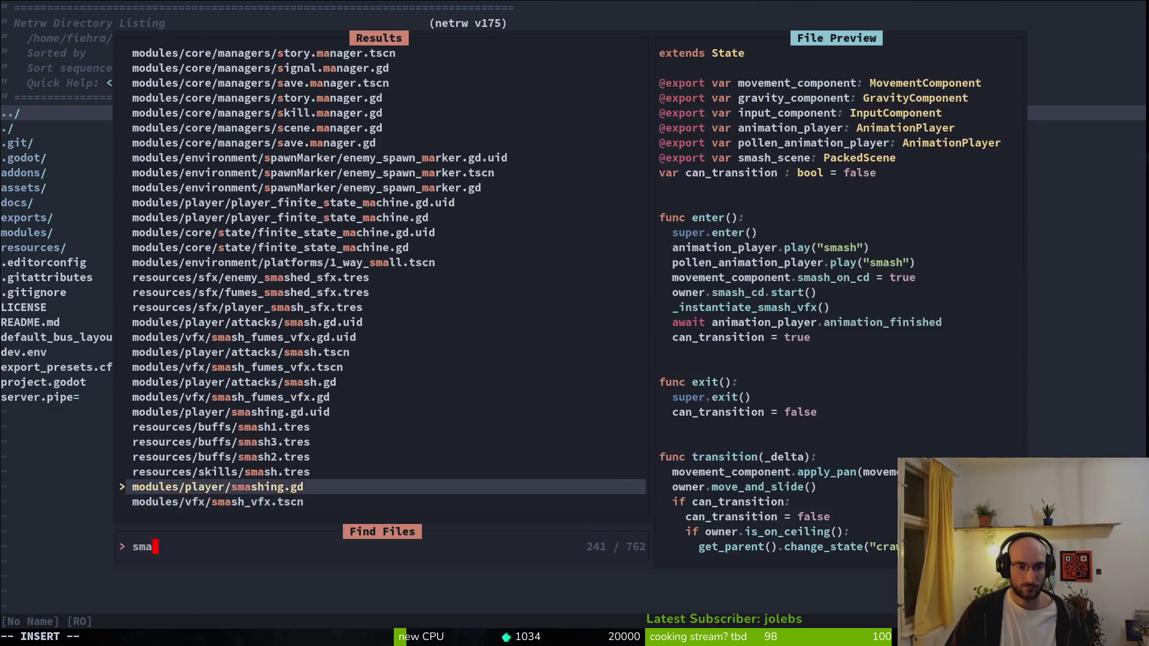
key(Return)
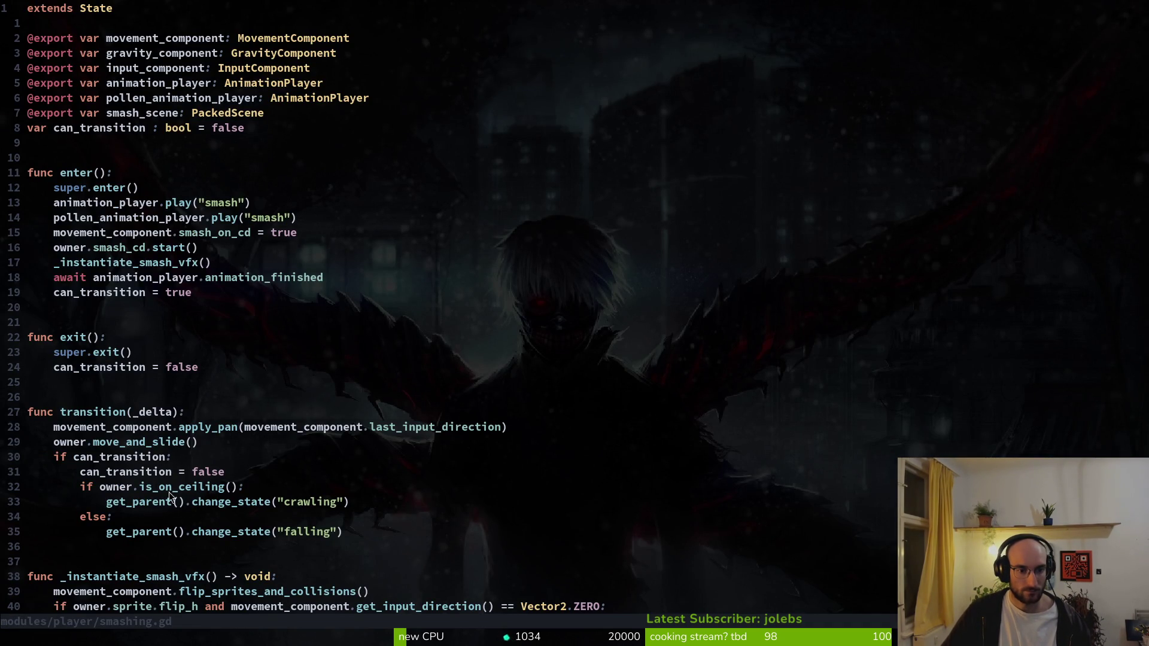
drag(347, 508, 88, 490)
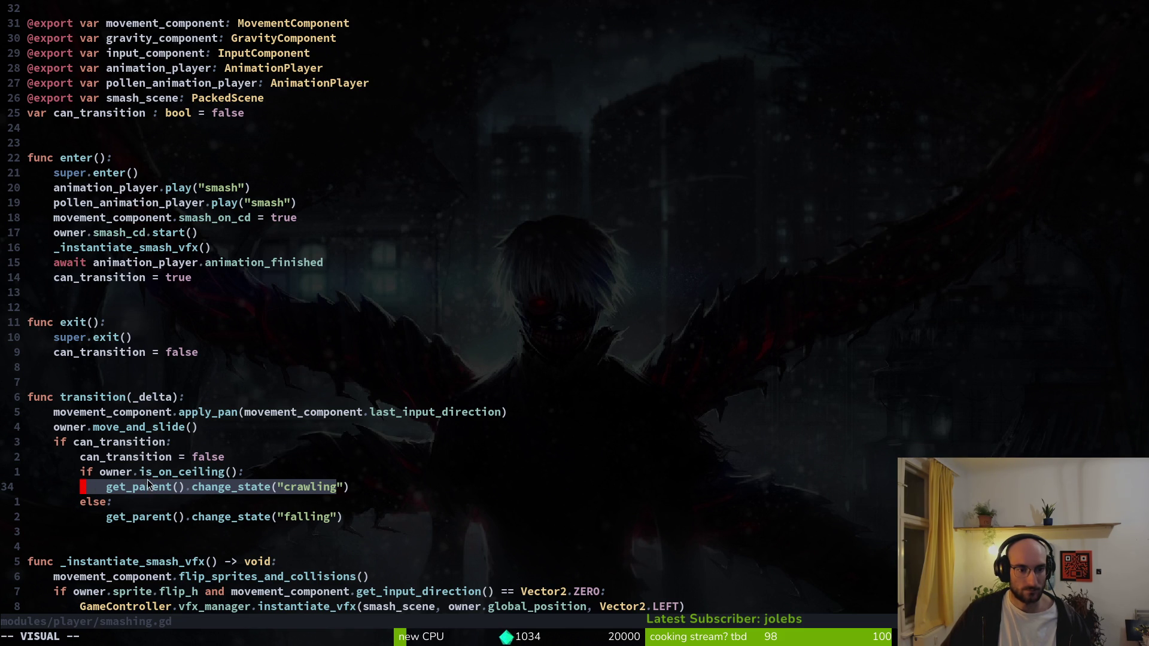
key(Escape)
- Move 'can_transition = false' from exit() to just below super.enter() and save smashing.gd
click(115, 353)
key(0)
key(k)
key(k)
key(k)
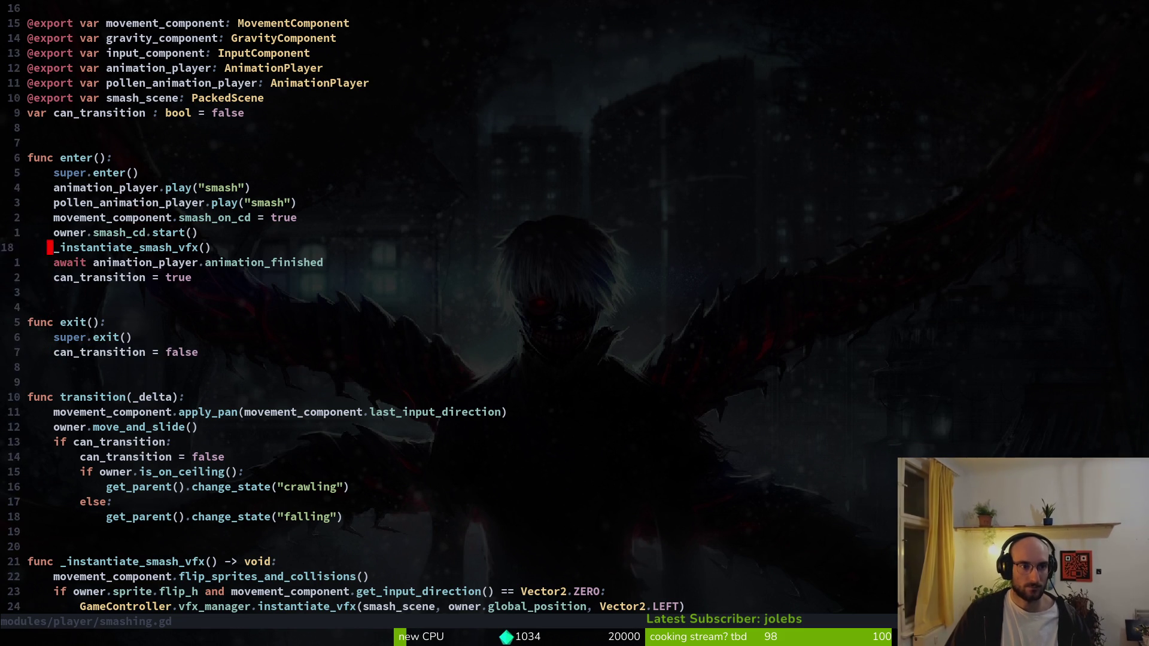
key(P)
key(V)
key(K)
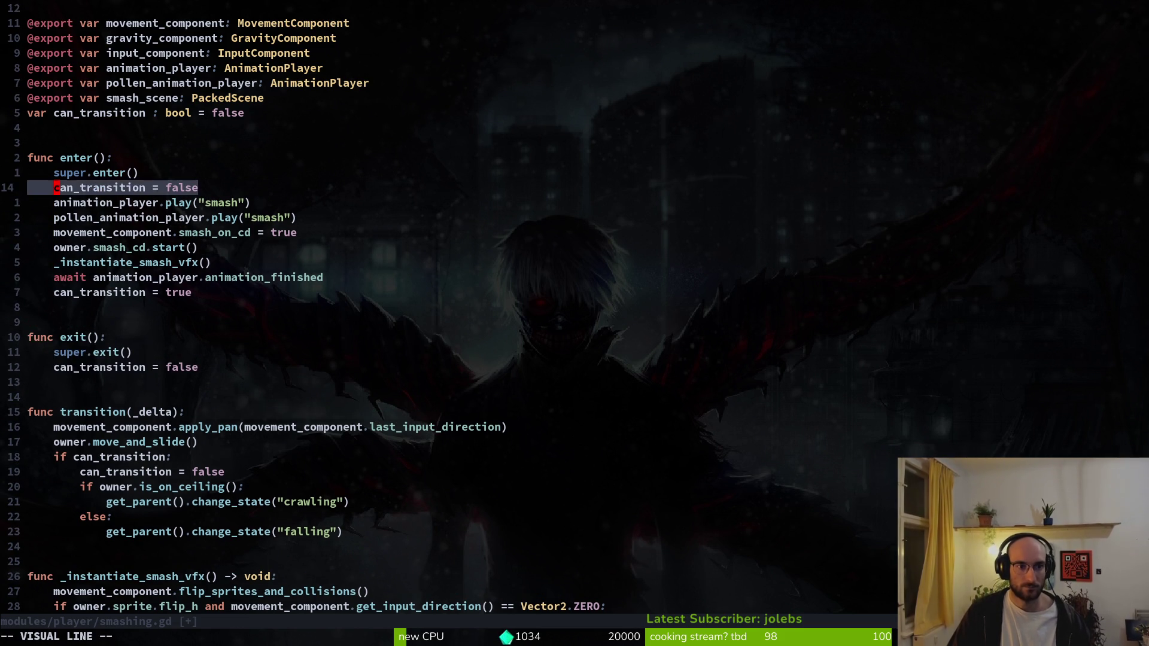
key(J)
key(Escape)
key(ctrl+s)
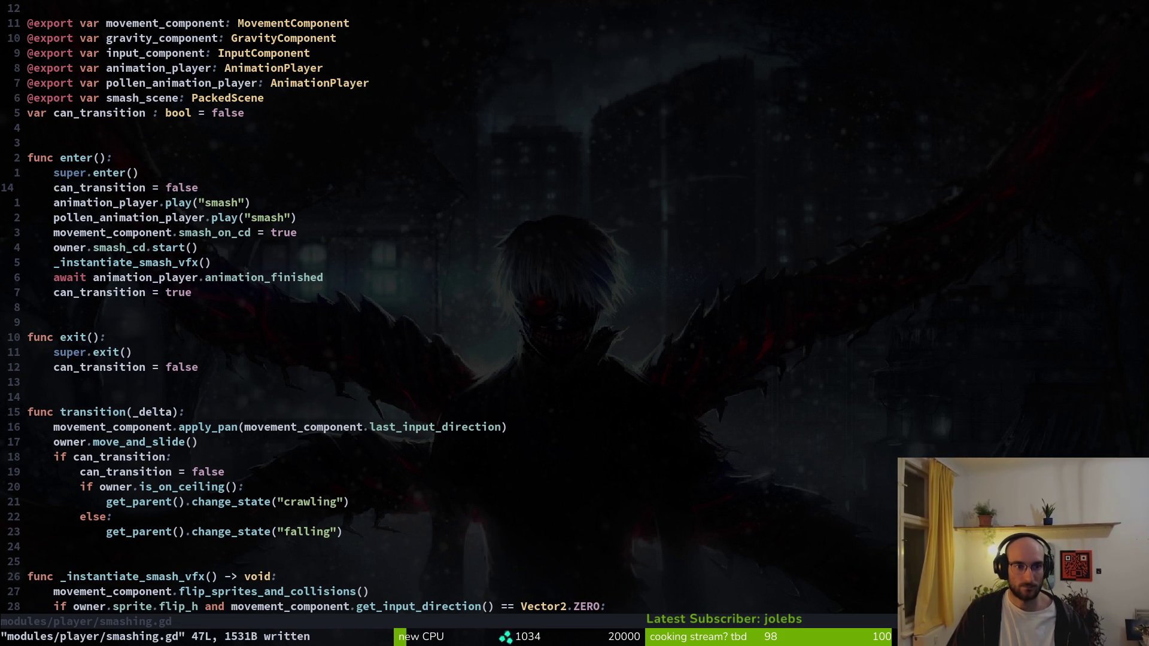
key(j)
key(j)
key(j)
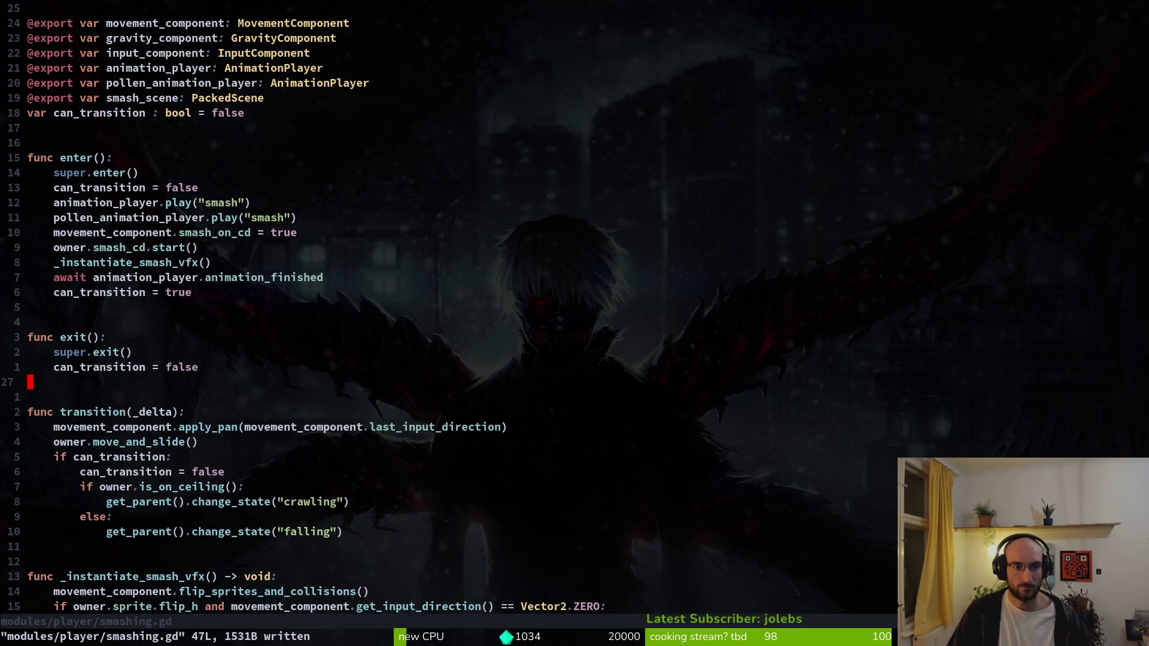
key(d)
key(d)
key(ctrl+s)
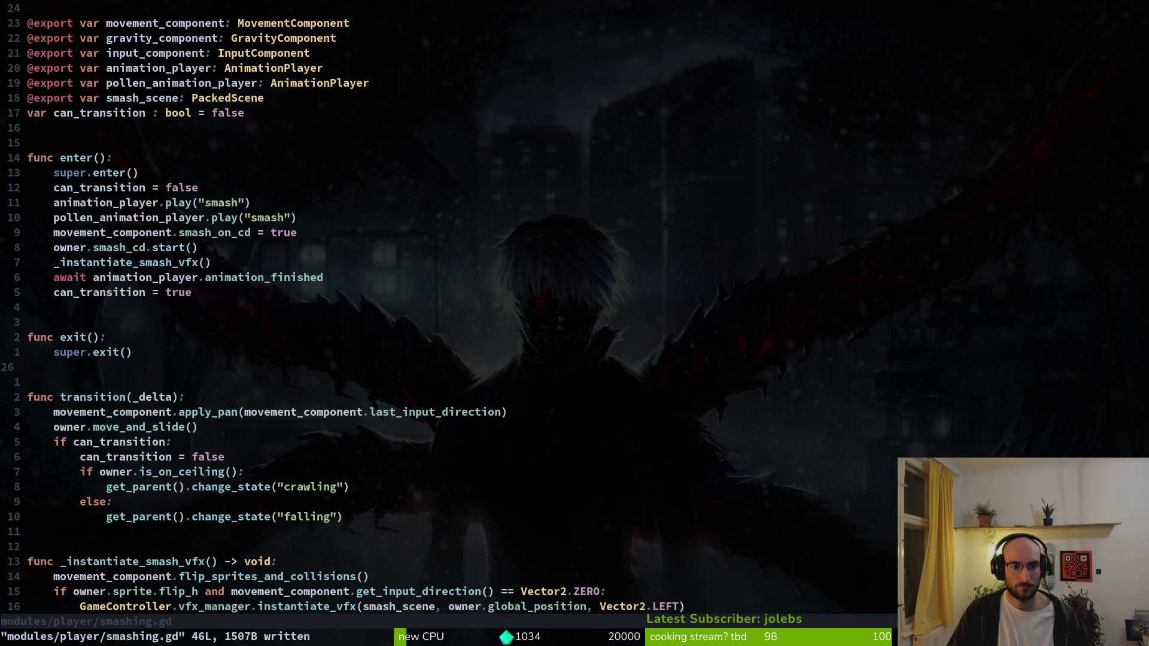
- Quit Vim and review the smashing.gd diff in tig
text(:q)
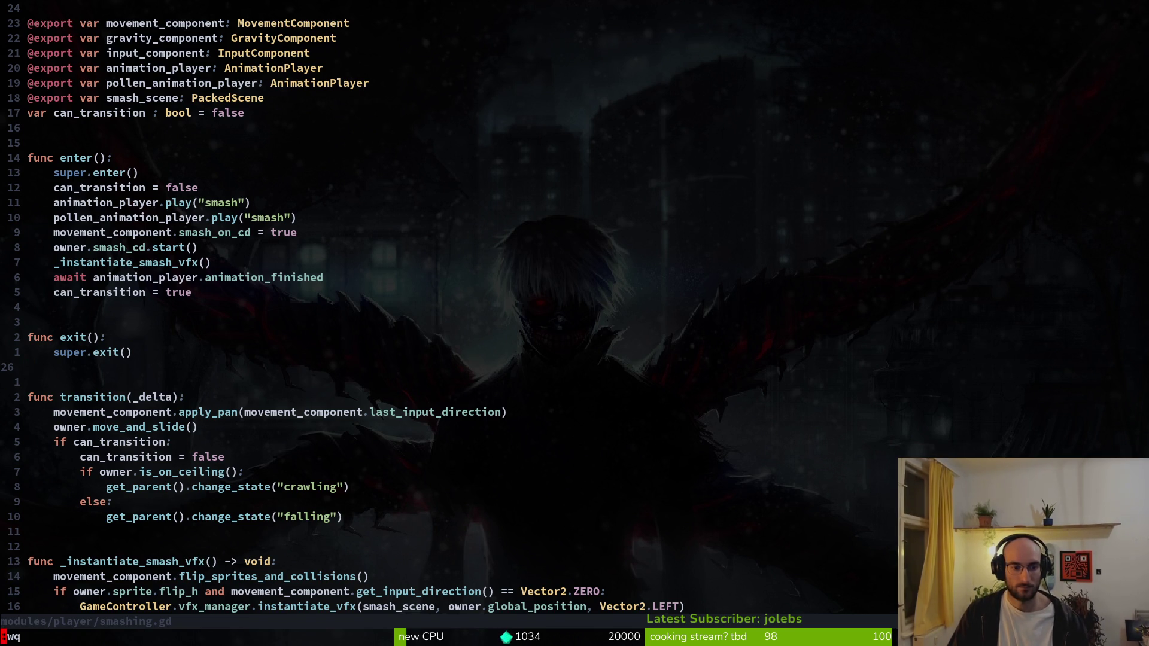
key(Return)
text(tig)
key(Return)
key(Down)
key(Down)
key(Down)
key(Return)
- Commit with message 'reset can transition variable in beginning. could be same bug as the rhino beetle'
key(q)
key(q)
text(git com)
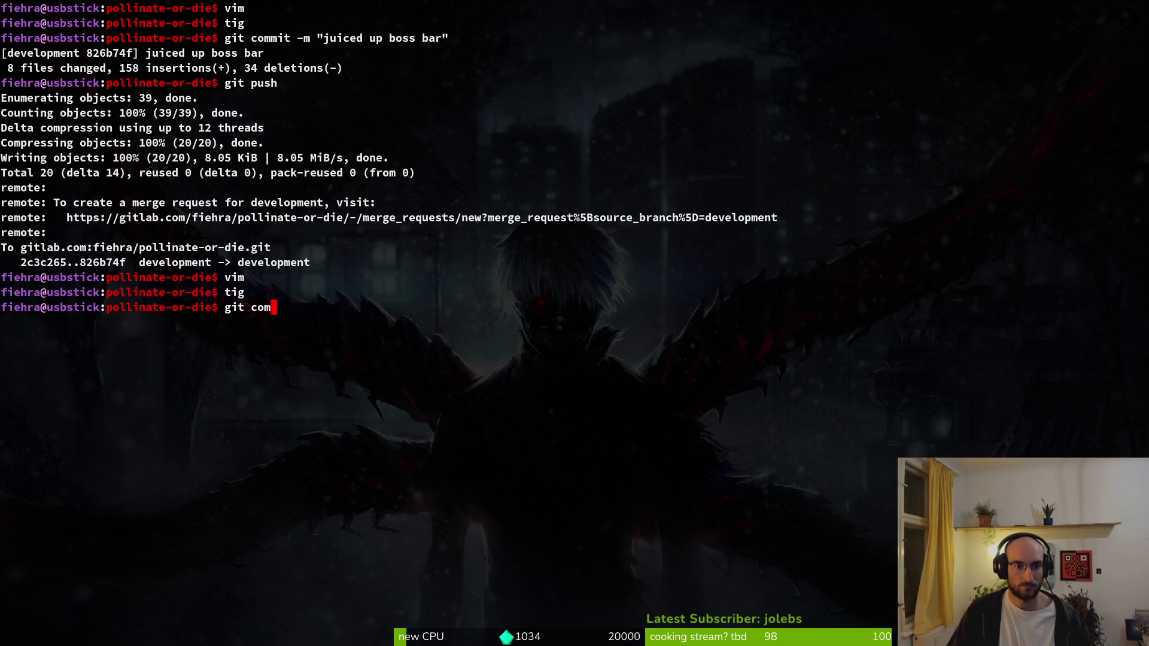
text(mit -m "reset can tra)
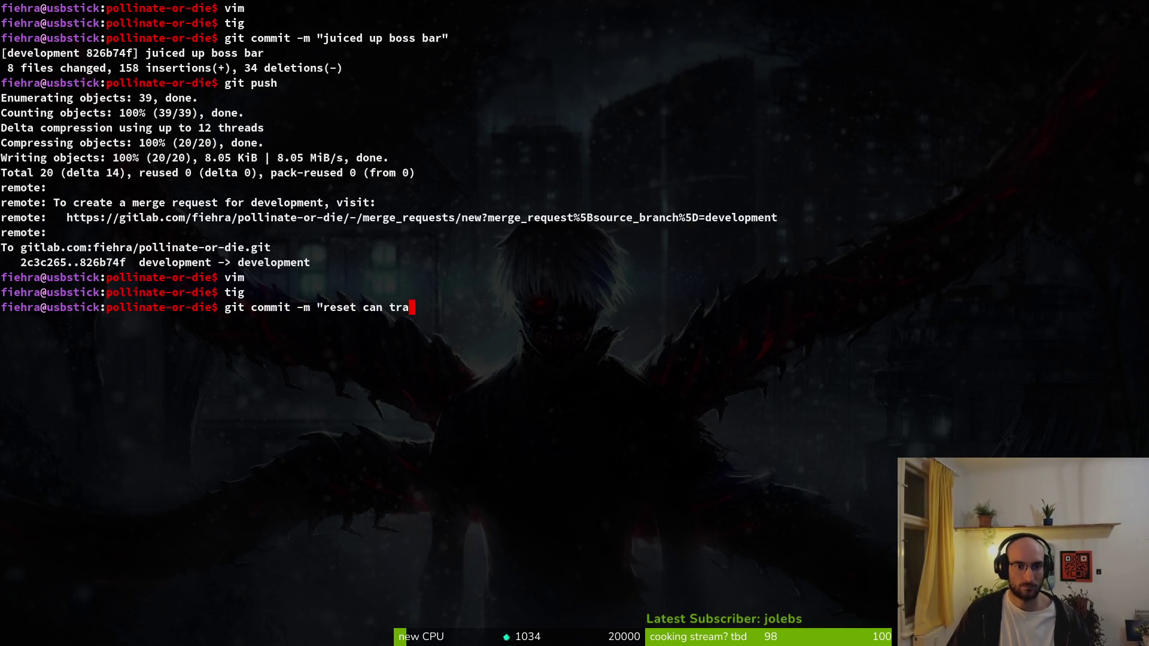
text(nsition variable in me)
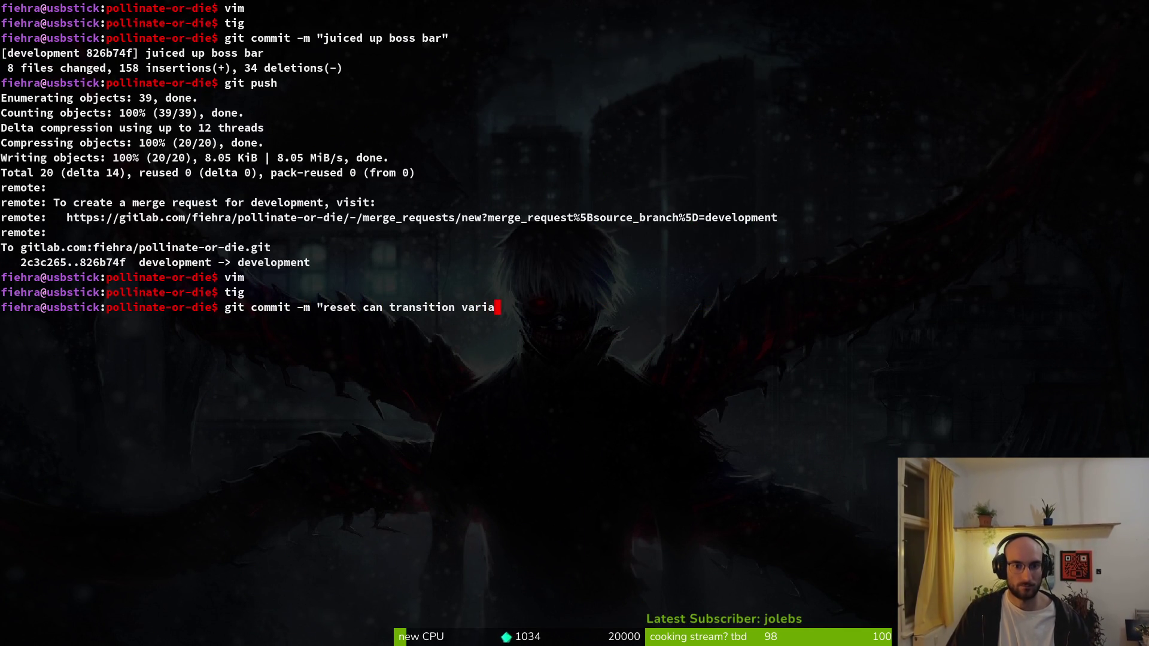
key(BackSpace)
key(BackSpace)
text(beg)
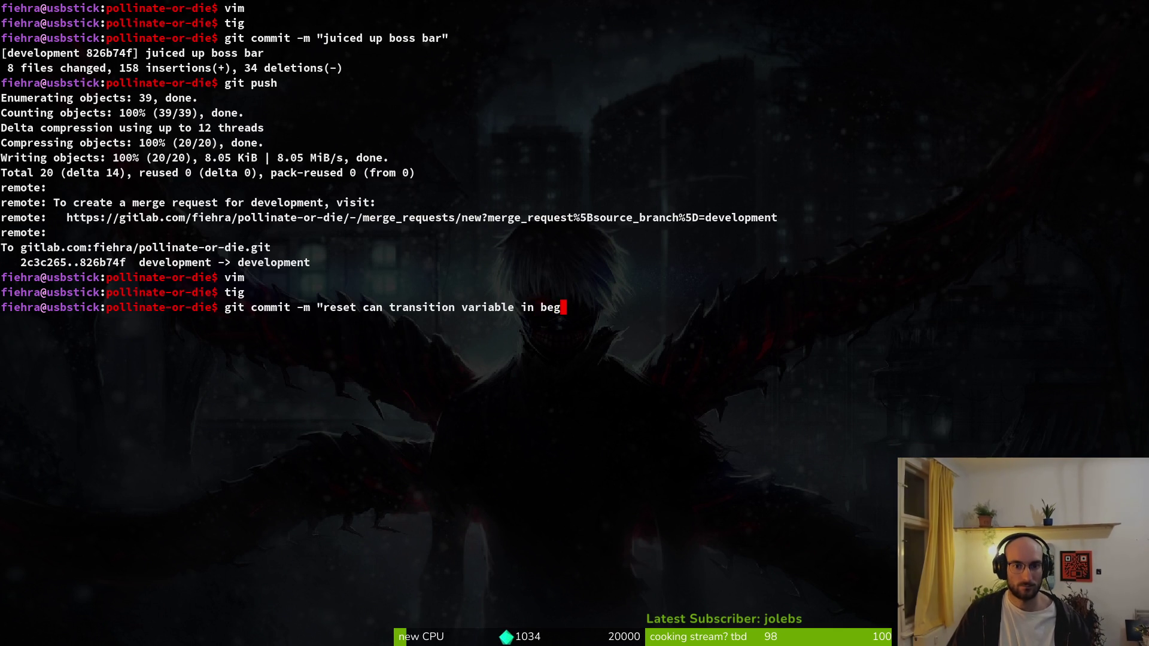
text(inning. could )
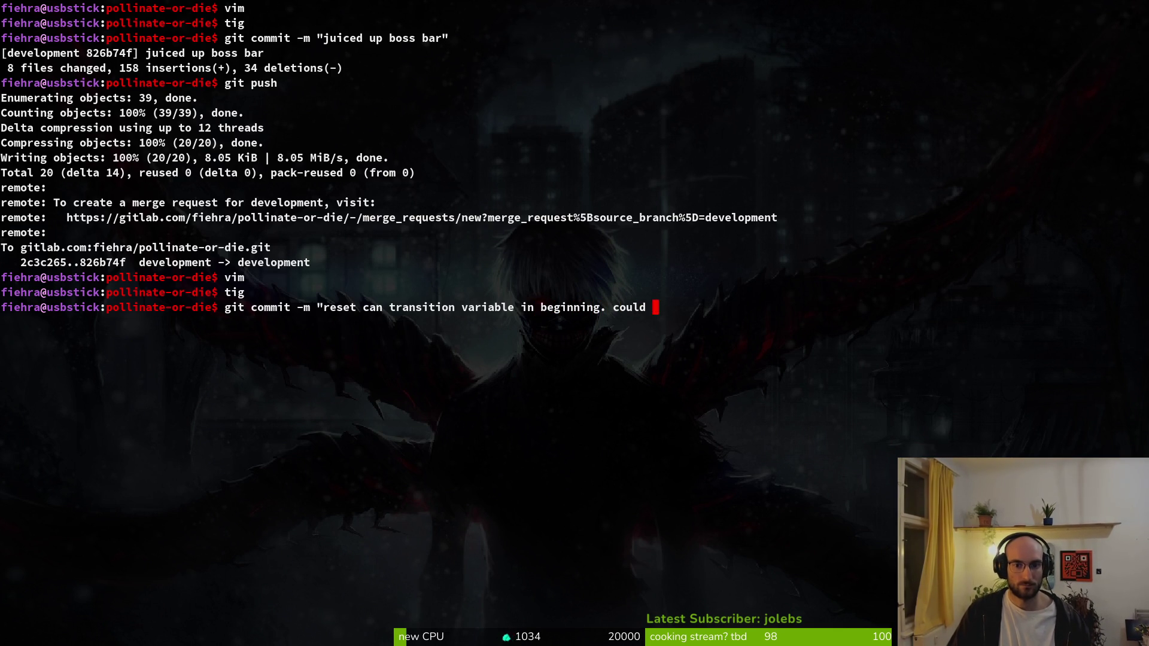
text(be same bug as the )
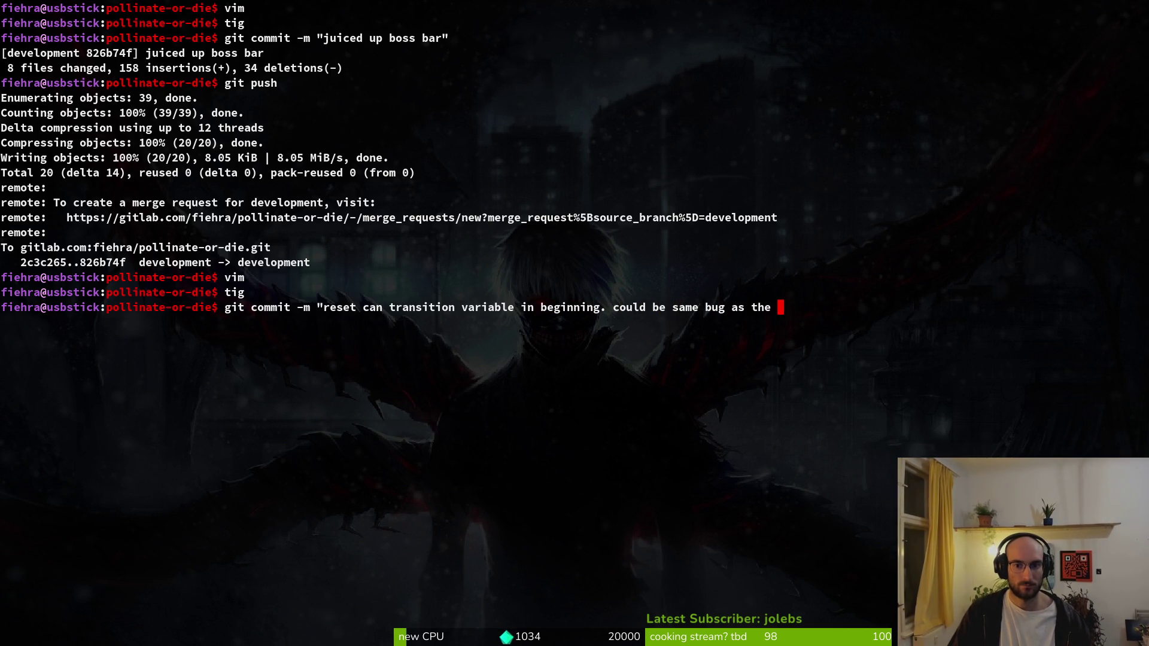
text(rhino beetle")
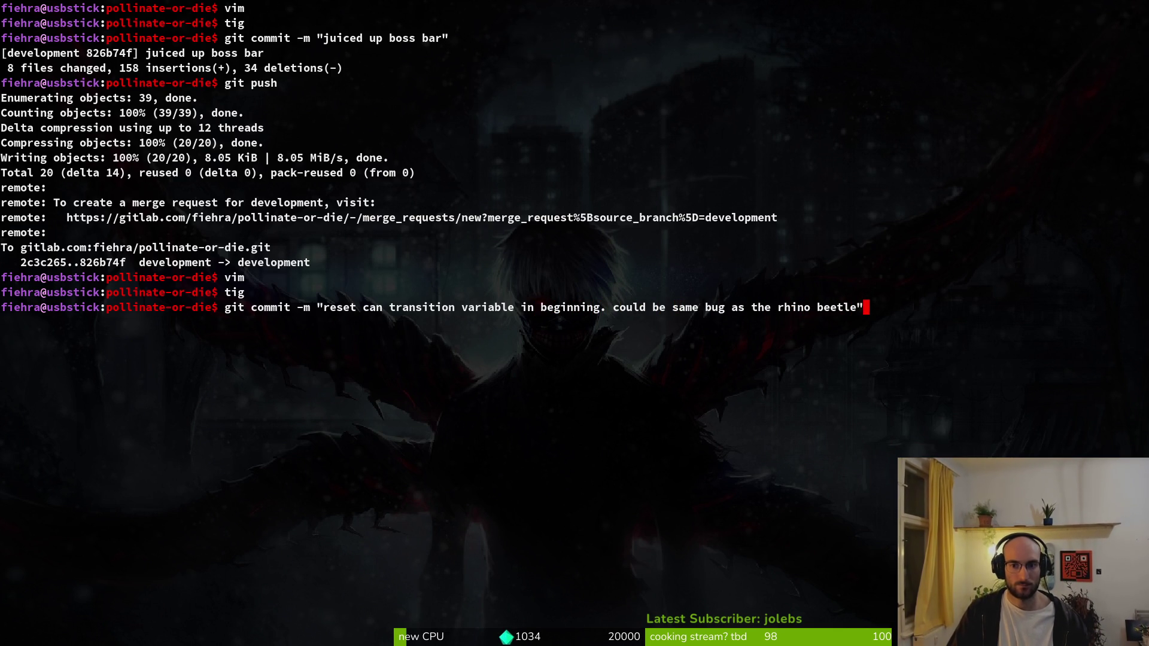
key(Return)
- Push the commit to the remote and relaunch Vim in the project
text(git push)
key(Return)
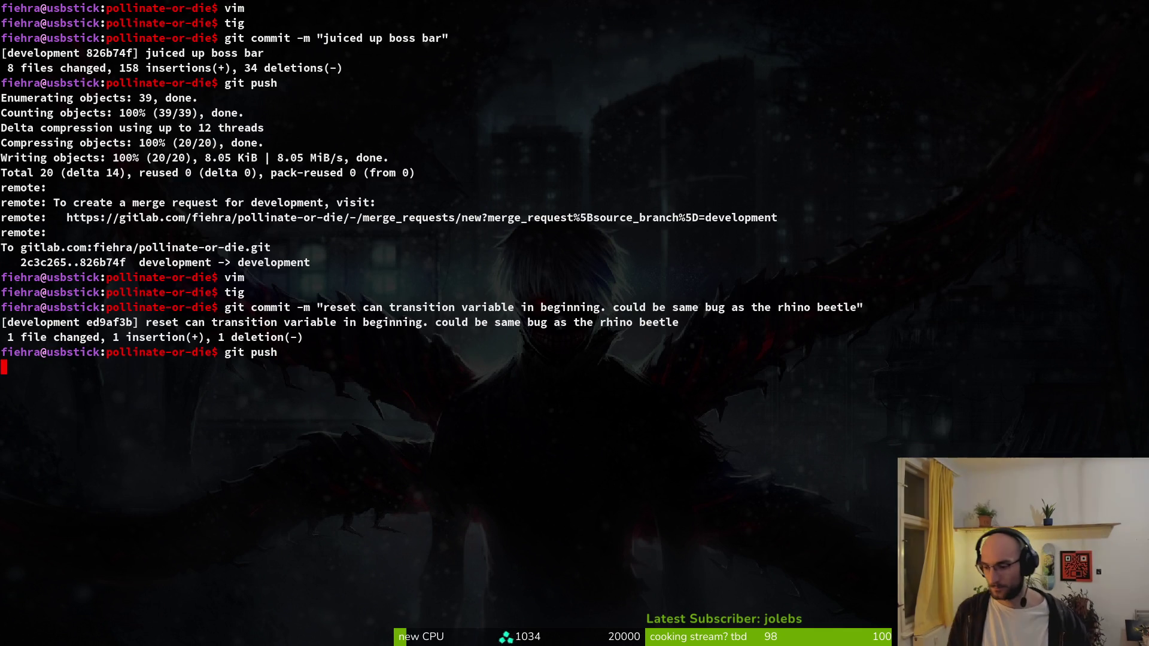
text(vim)
key(Return)
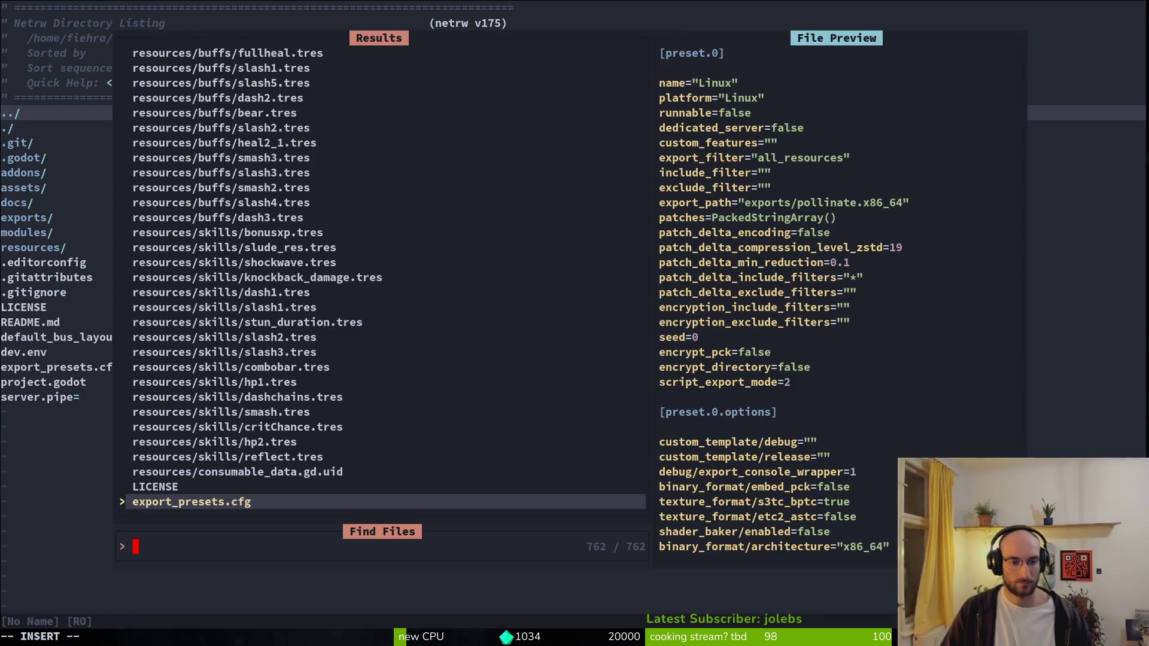
- Search the whole project for 'can_transition = false' and browse the matches
key(Escape)
key(Escape)
key(space)
text(pscan_transition )
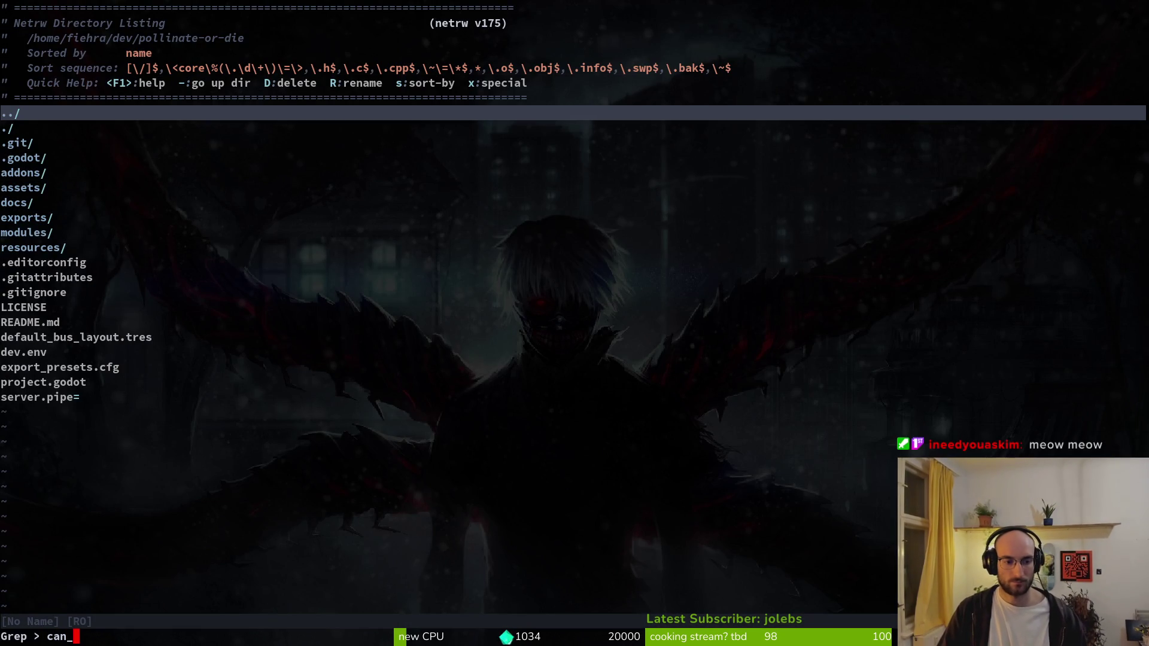
text(= false)
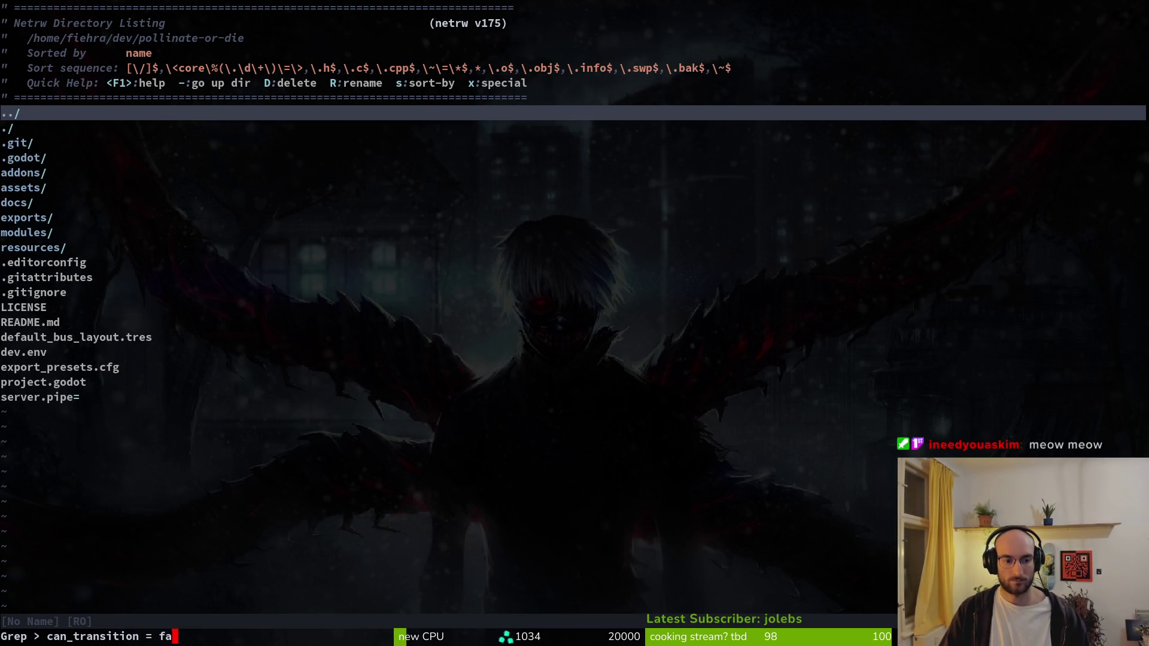
key(Return)
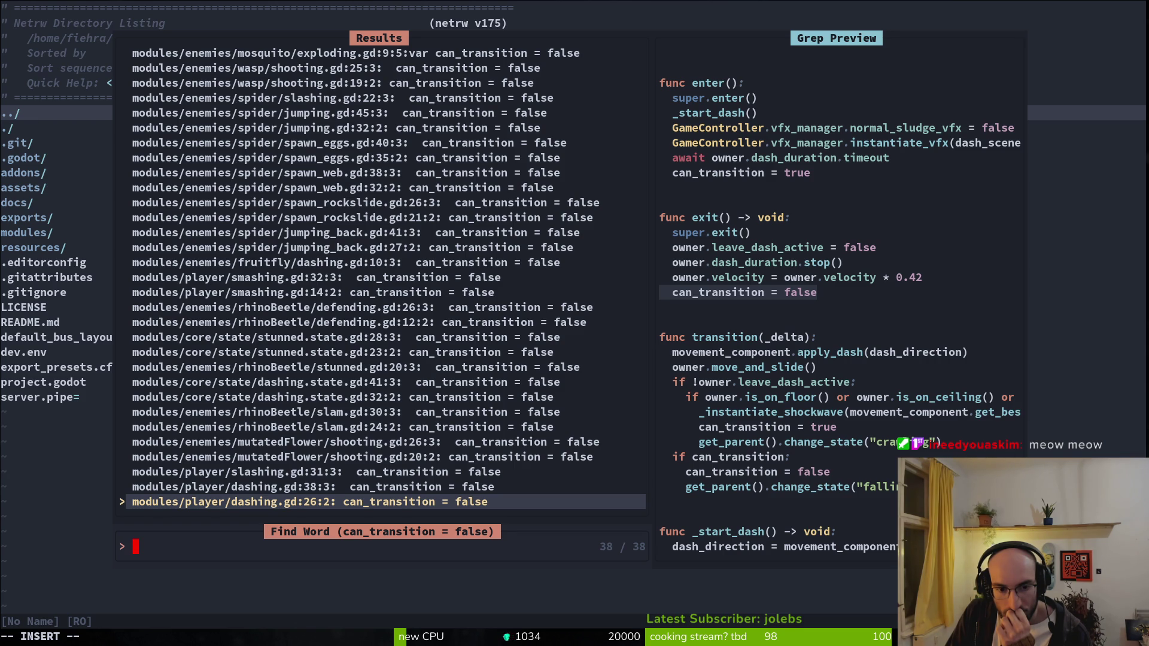
key(ctrl+p)
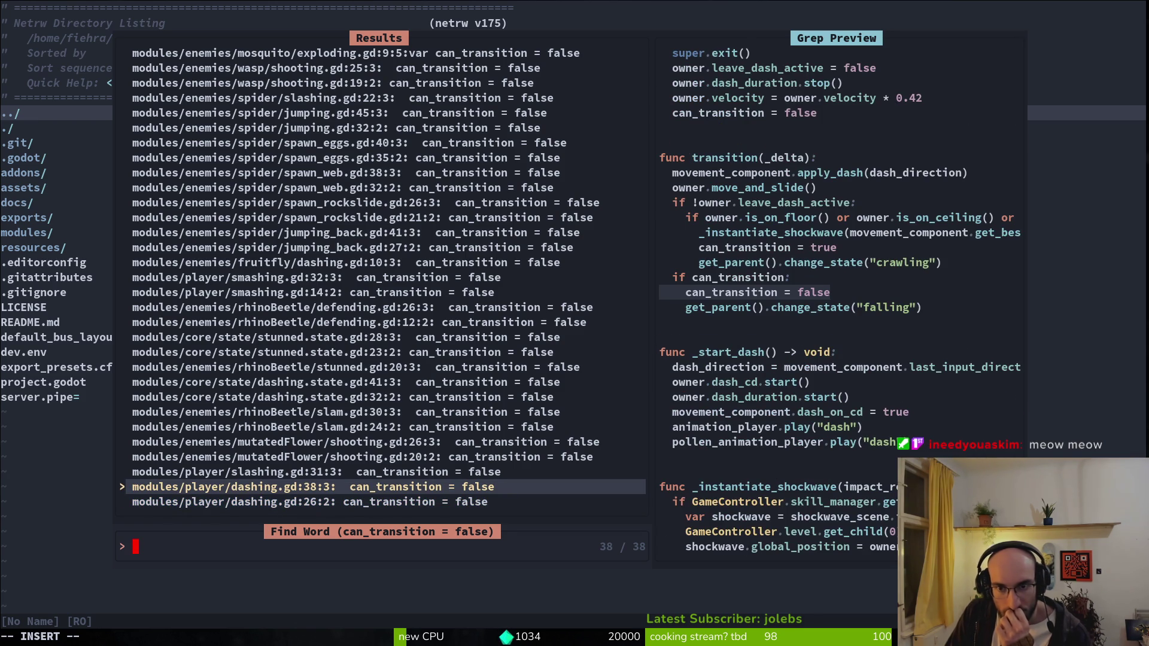
key(ctrl+n)
key(Escape)
- Open the rhinoBeetle slam.gd script, then the rhinoBeetle defending.gd script
key(ctrl+p)
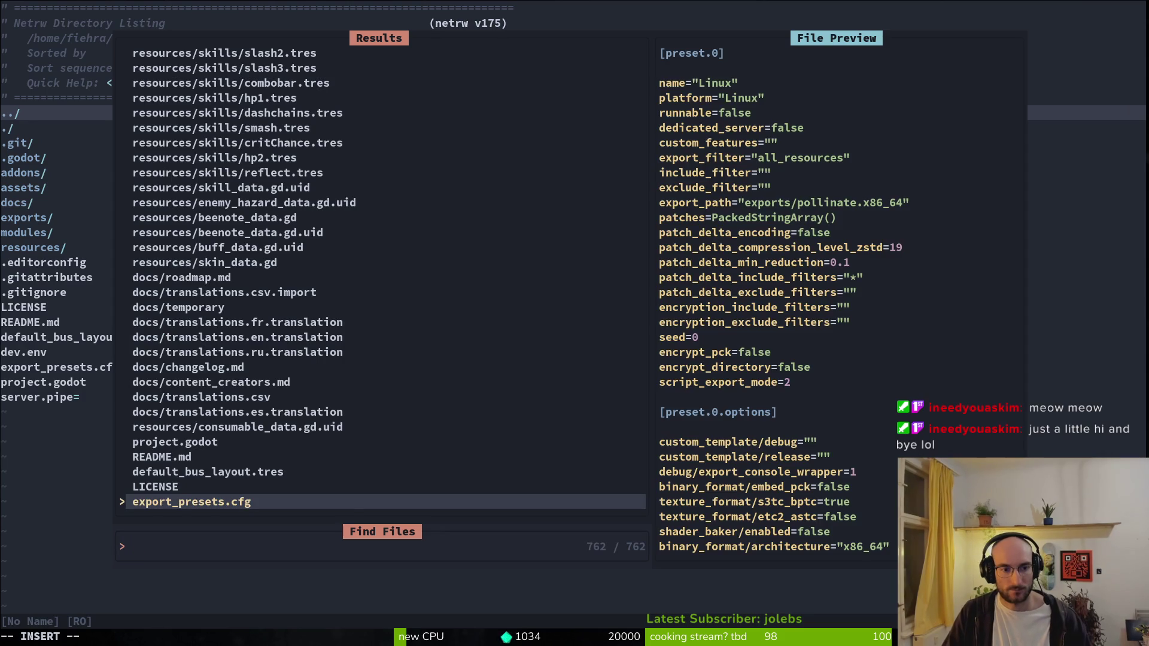
text(rhisl)
key(Return)
key(ctrl+p)
text(de)
key(BackSpace)
text(fe)
key(Return)
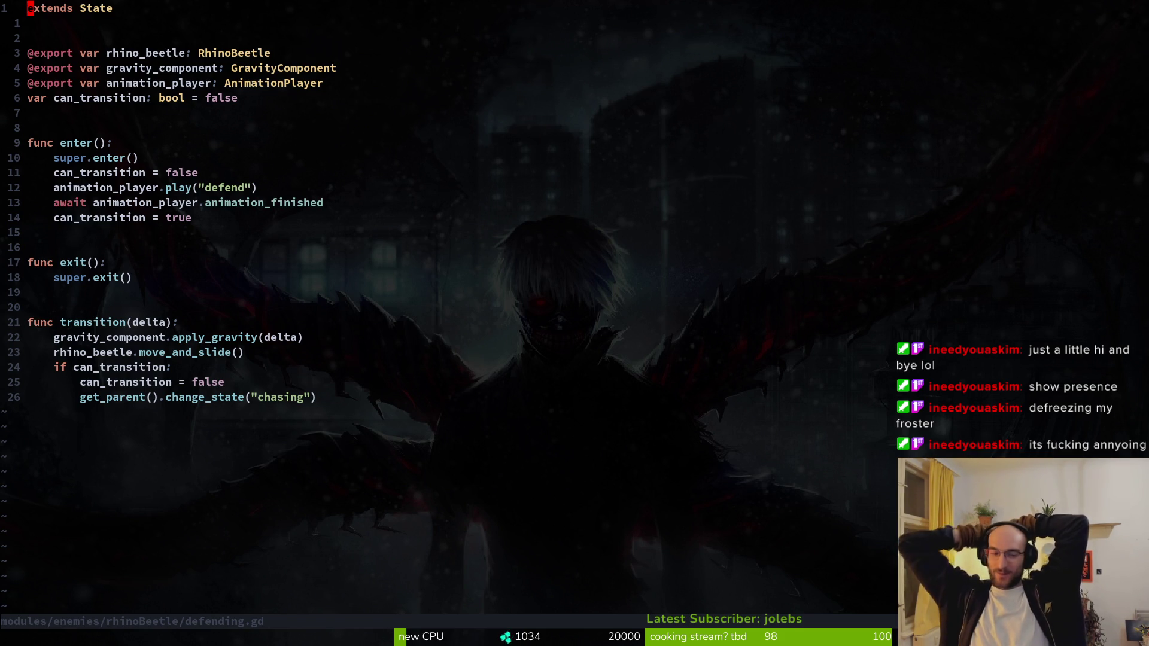
- Run tig status from Vim and inspect the debug.helper.gd and changelog.md changes
text(:!tig status)
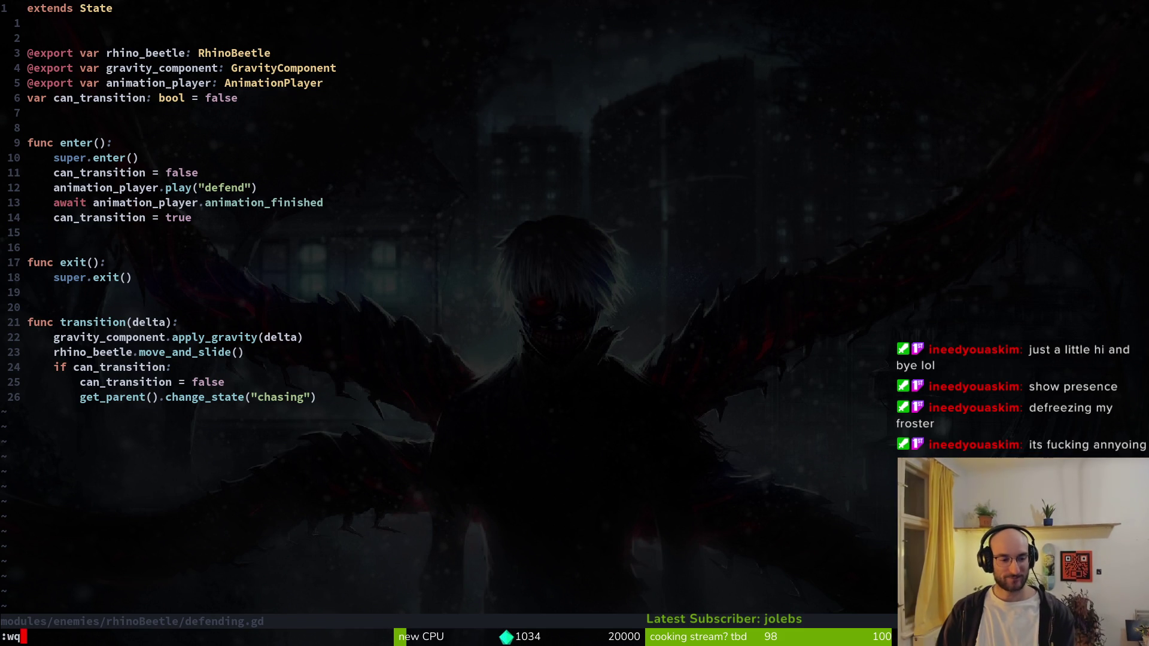
key(Return)
key(Down)
key(Return)
- Close the diff view, try a bare git command, and cancel it
key(Up)
text(Q)
text(gi)
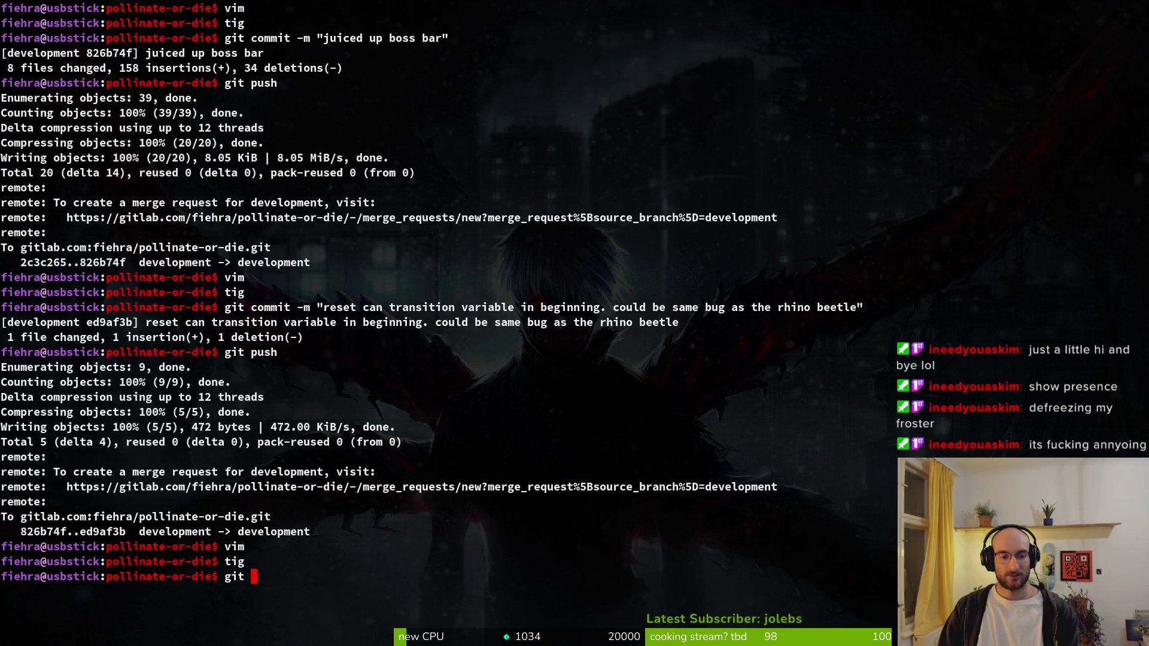
text(t)
key(Return)
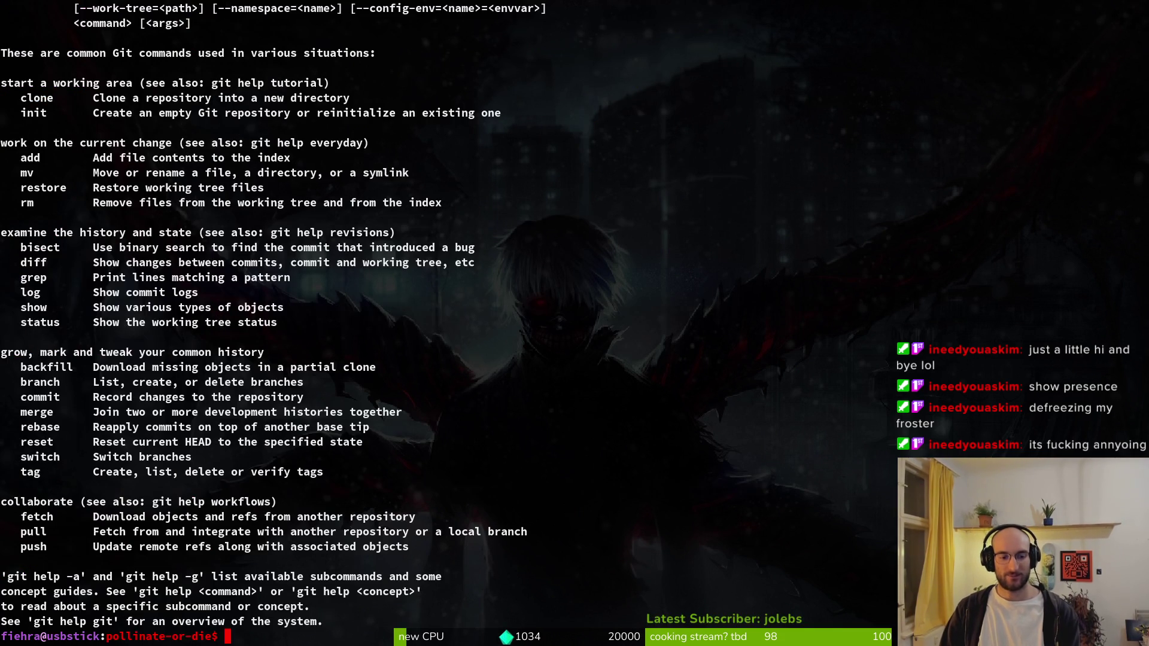
key(ctrl+c)
- Bring the GitLab browser window to full screen, then return to the terminal workspace
key(super+2)
key(super)
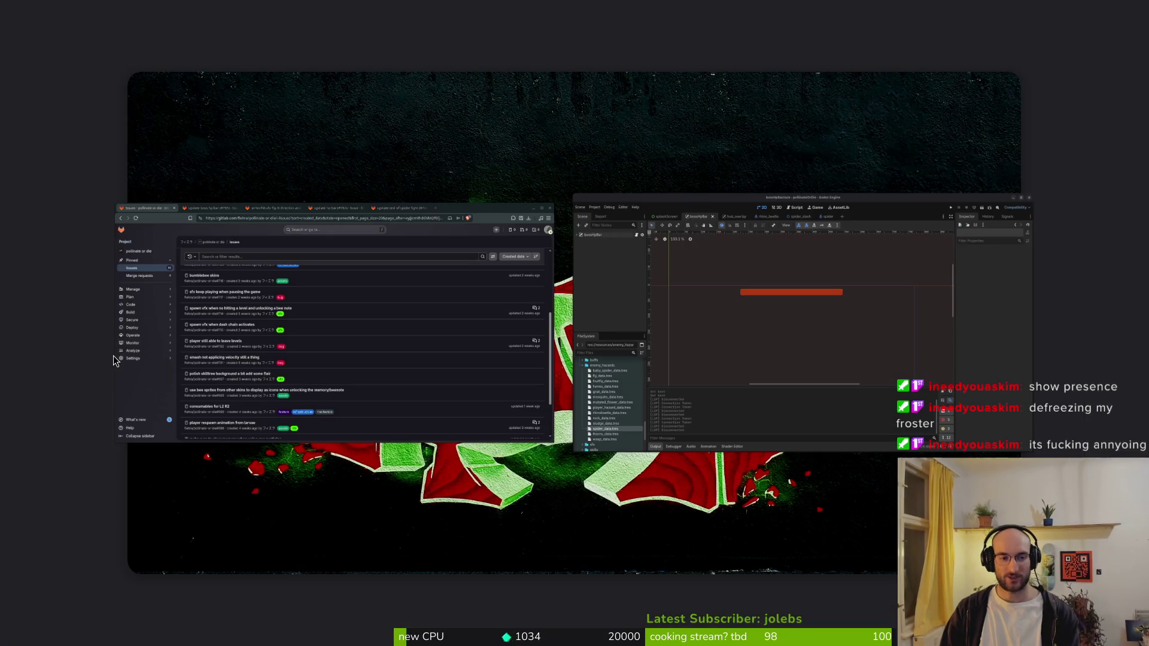
click(113, 355)
key(super+1)
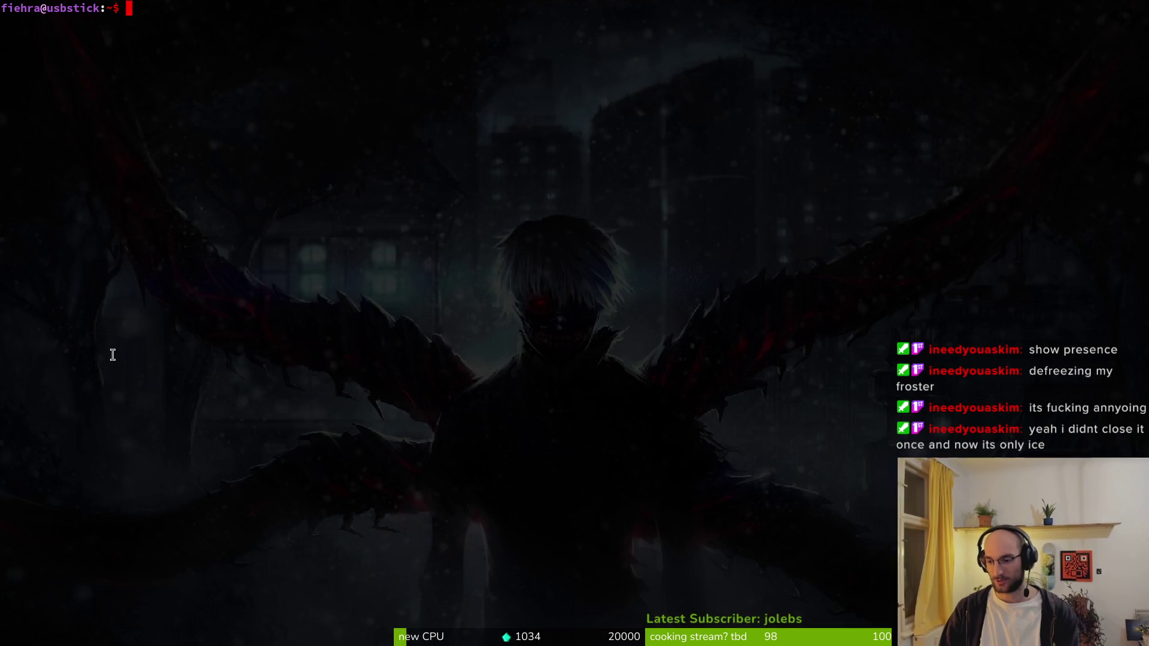
- Enter the pollinate-or-die project, start Neovim, and open the spider's spawn_web.gd
text(cd dev/po)
key(Tab)
key(Return)
text(nvim .)
key(Return)
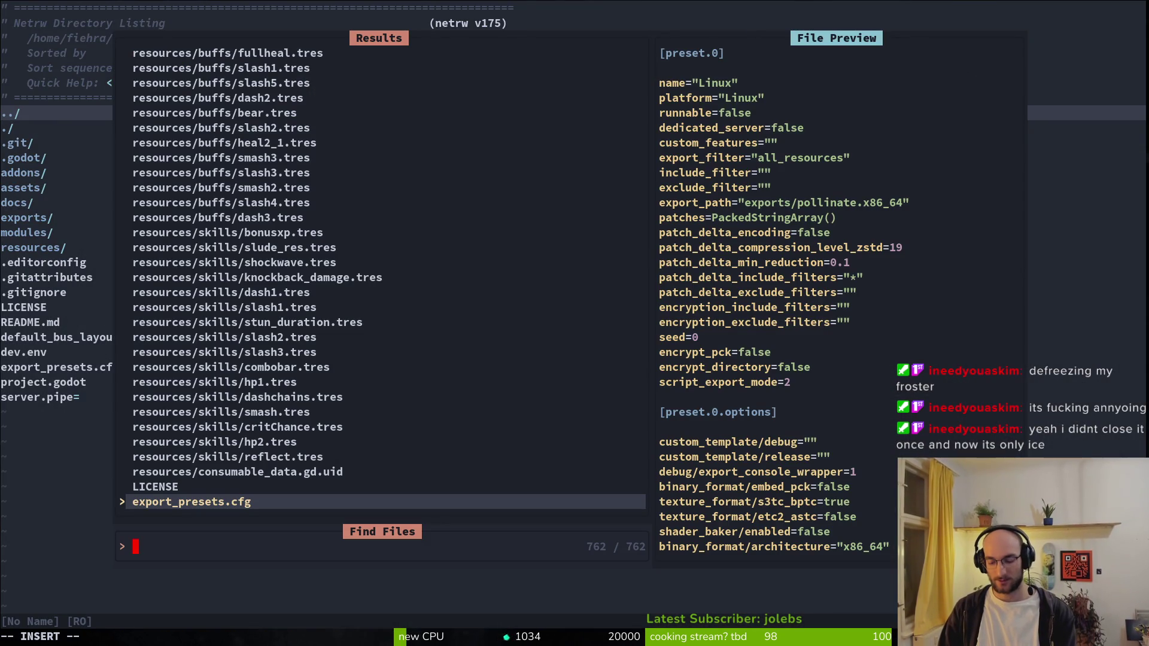
text(spawnweb)
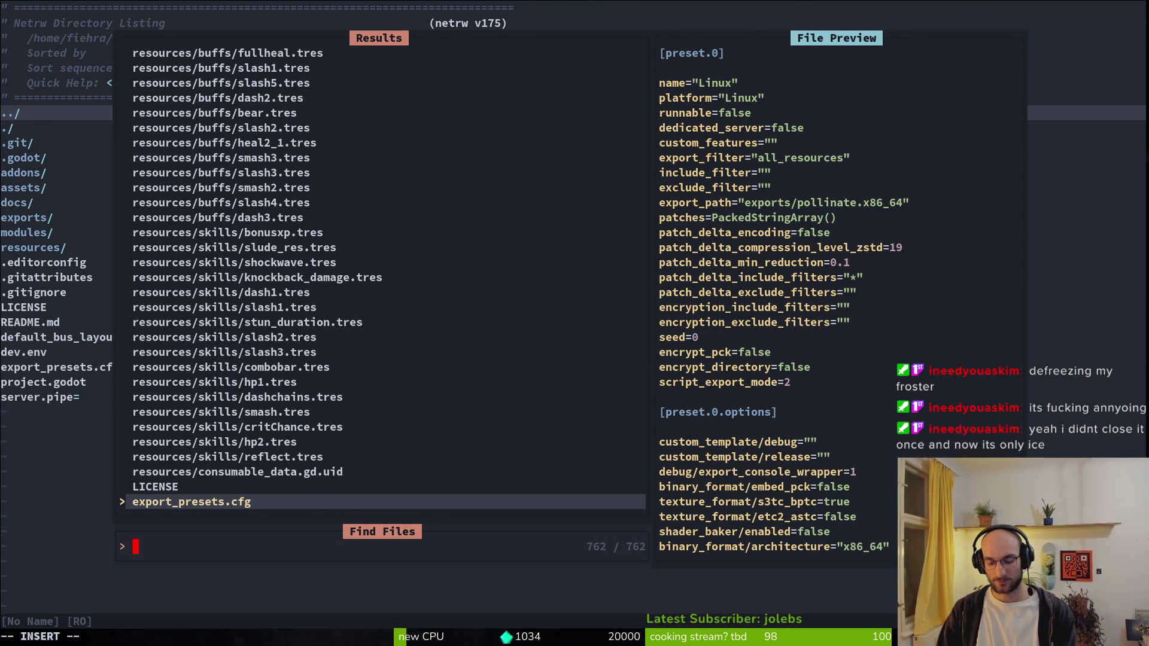
key(Return)
- Navigate to the 0.25 and 0.35 chance thresholds in the attack-randomizing function
key(4)
key(8)
key(shift+g)
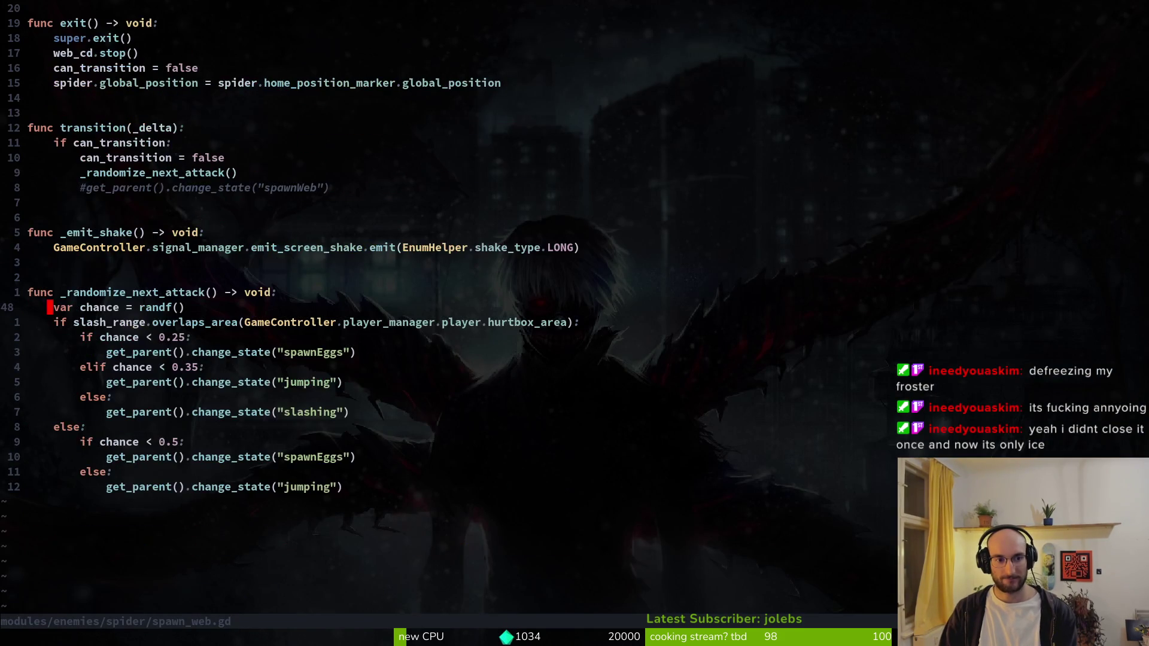
key(j)
key(j)
key(j)
key(j)
key(w)
key(w)
key(w)
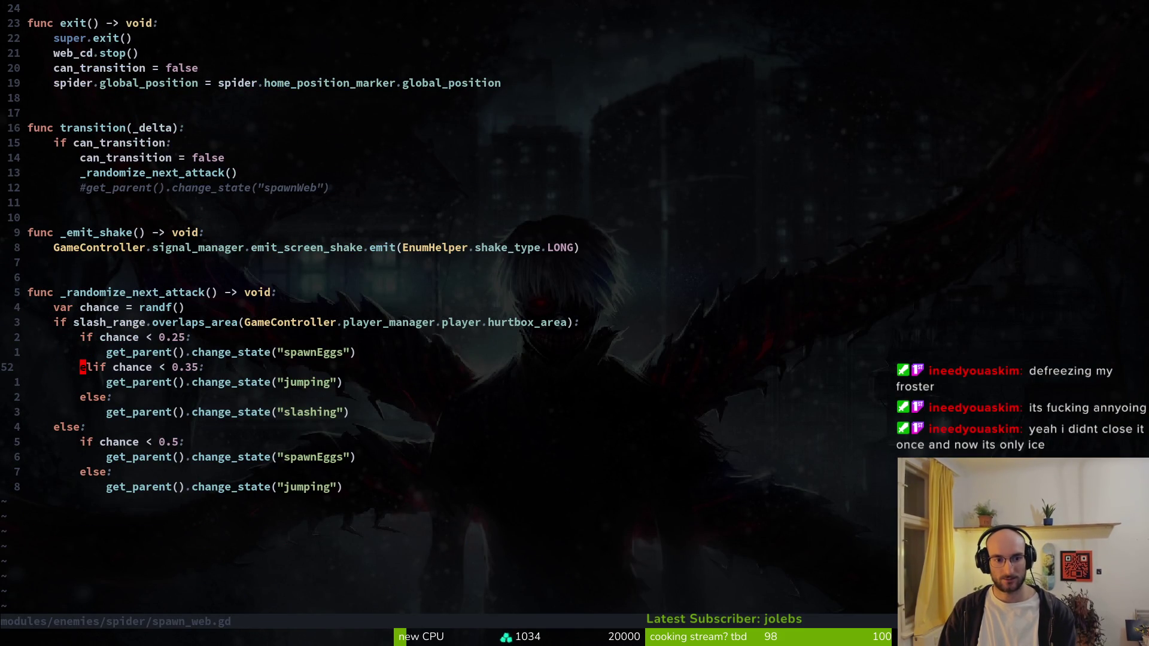
key(j)
key(k)
key(k)
key(k)
- Try changing 0.25 to 0.5, undo back to 0.25, and save spawn_web.gd
key(s)
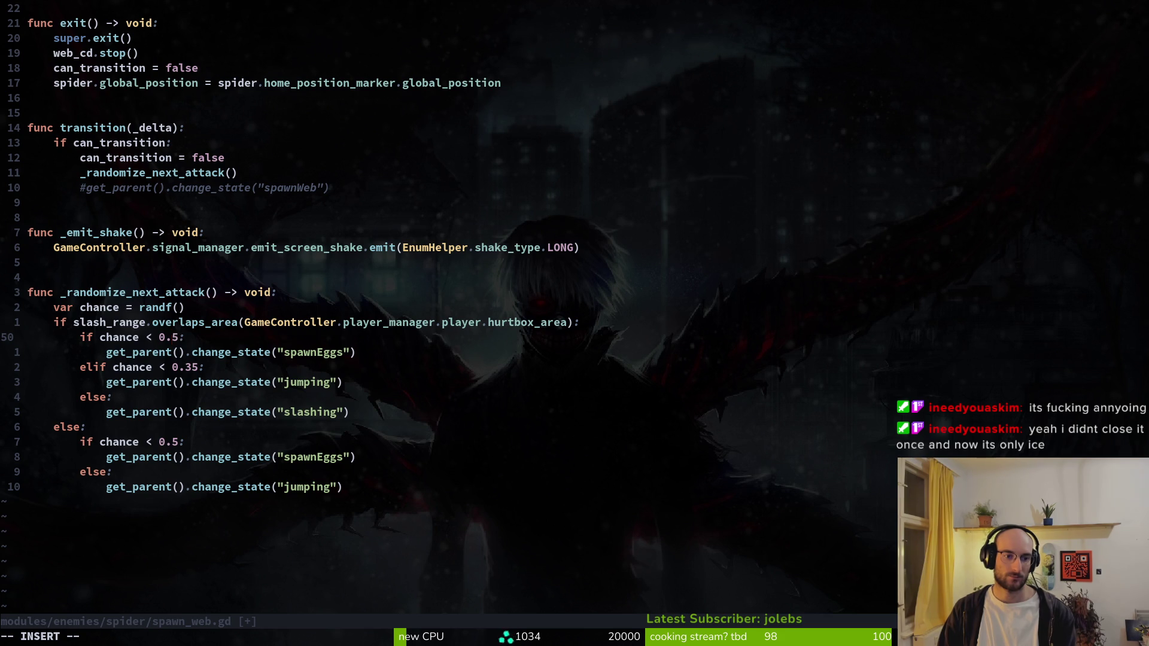
key(Escape)
key(u)
key(ctrl+s)
key(j)
key(j)
key(l)
key(l)
key(ctrl+s)
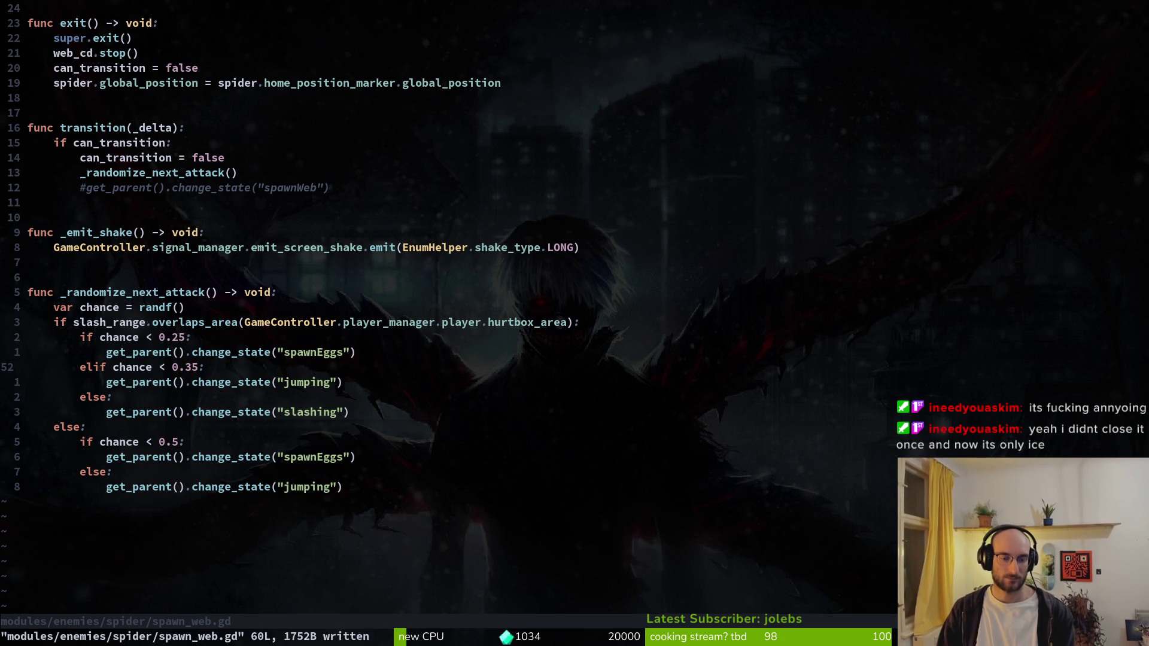
key(space)
- Open the spider's spawn_eggs.gd script through the file finder
key(f)
key(f)
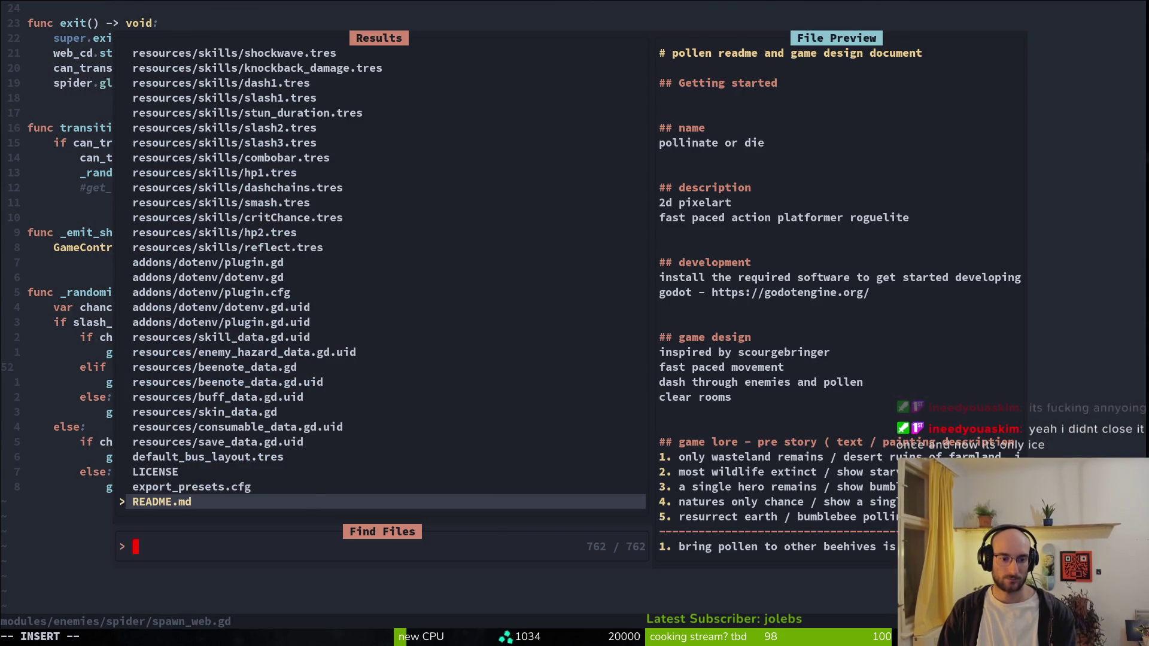
text(spawe)
key(Up)
key(Return)
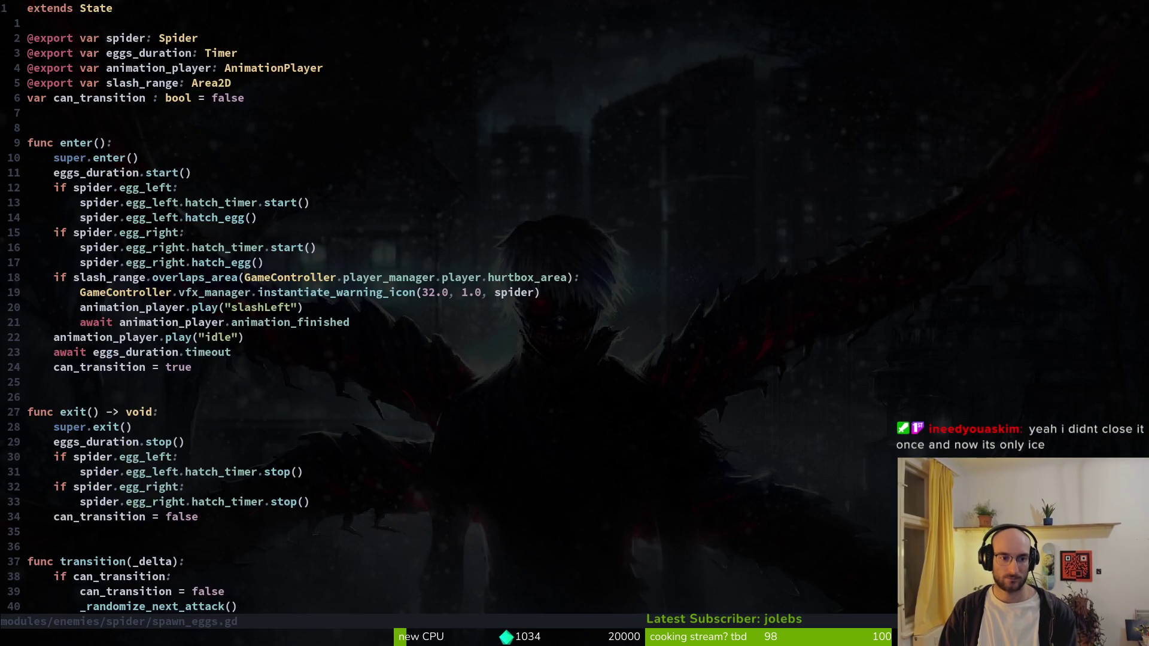
- Change the first spawnWeb chance threshold from 0.15 to 0.3 and save
key(j)
key(j)
key(j)
key(k)
key(k)
key(w)
key(w)
key(w)
text(s)
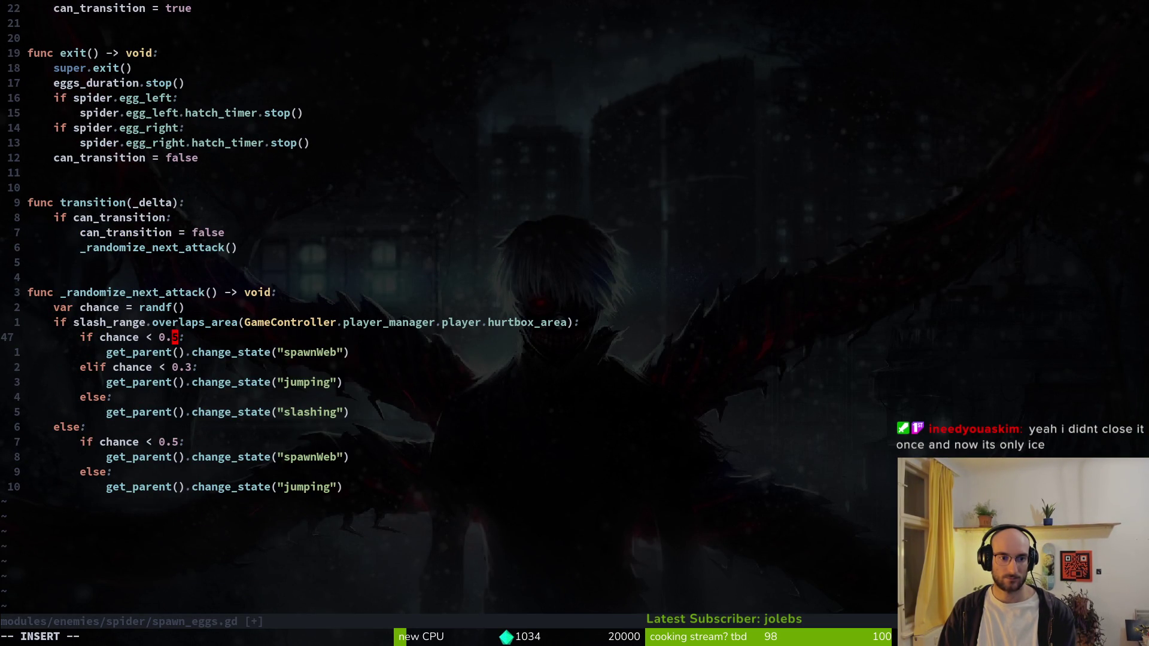
text(3)
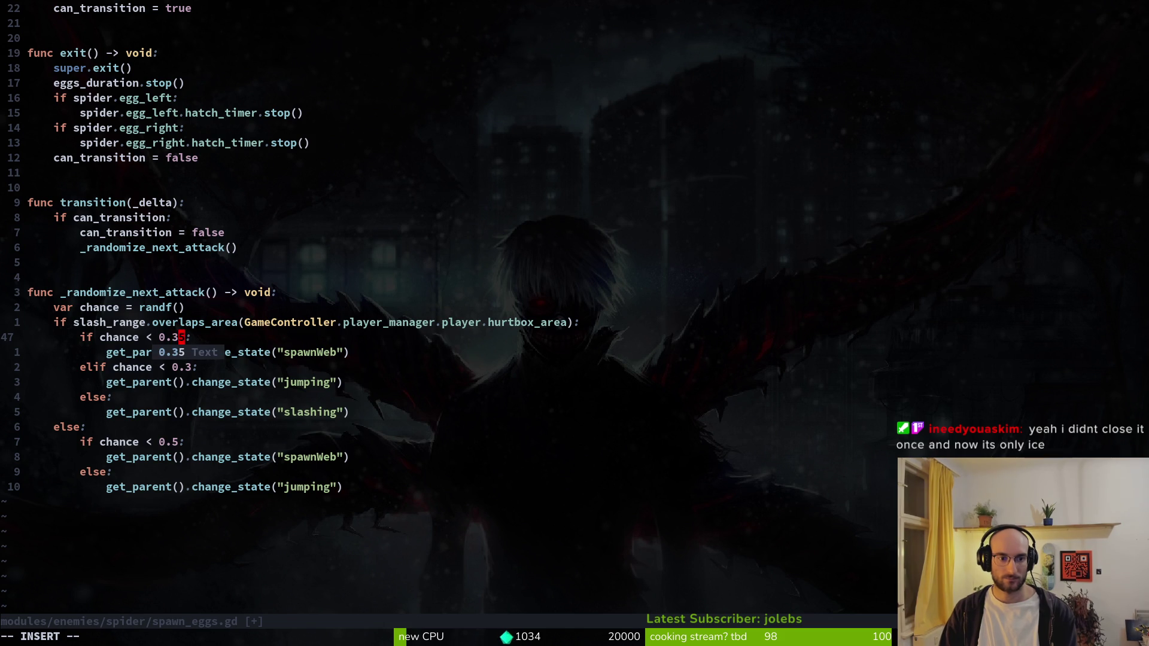
key(Escape)
key(Escape)
key(l)
key(u)
key(u)
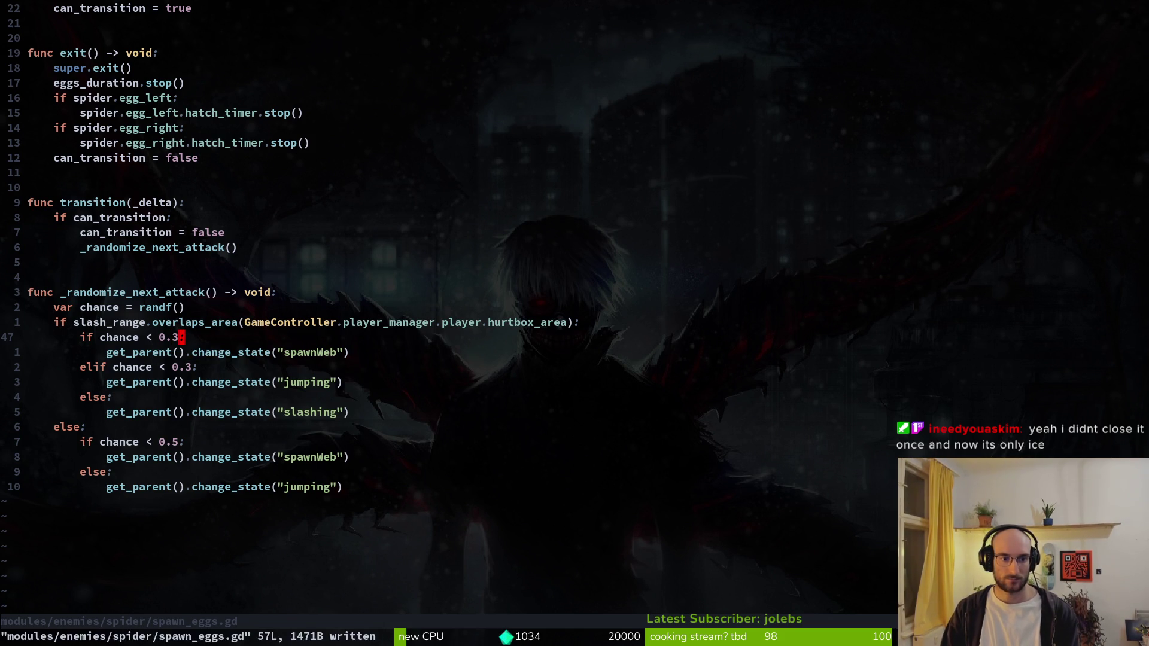
key(ctrl+r)
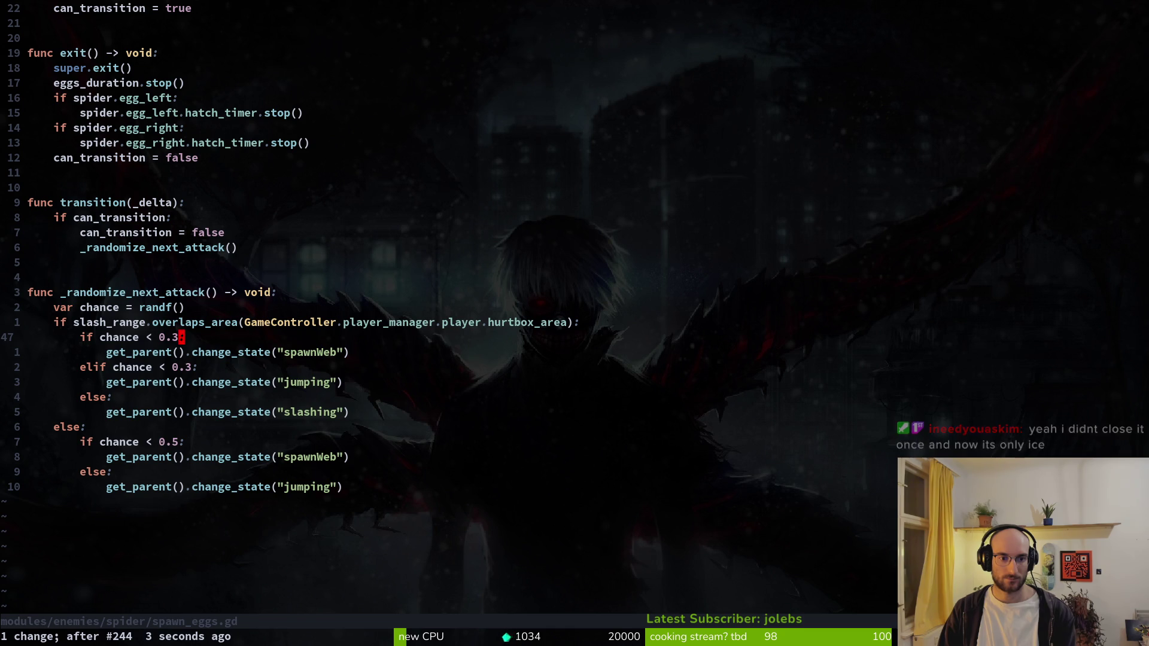
text(:w)
key(Return)
- Try 0.35 for the chance, then revert to 0.3 and save again
text(a5)
key(Escape)
text(:w)
key(Return)
text(u:w)
key(Return)
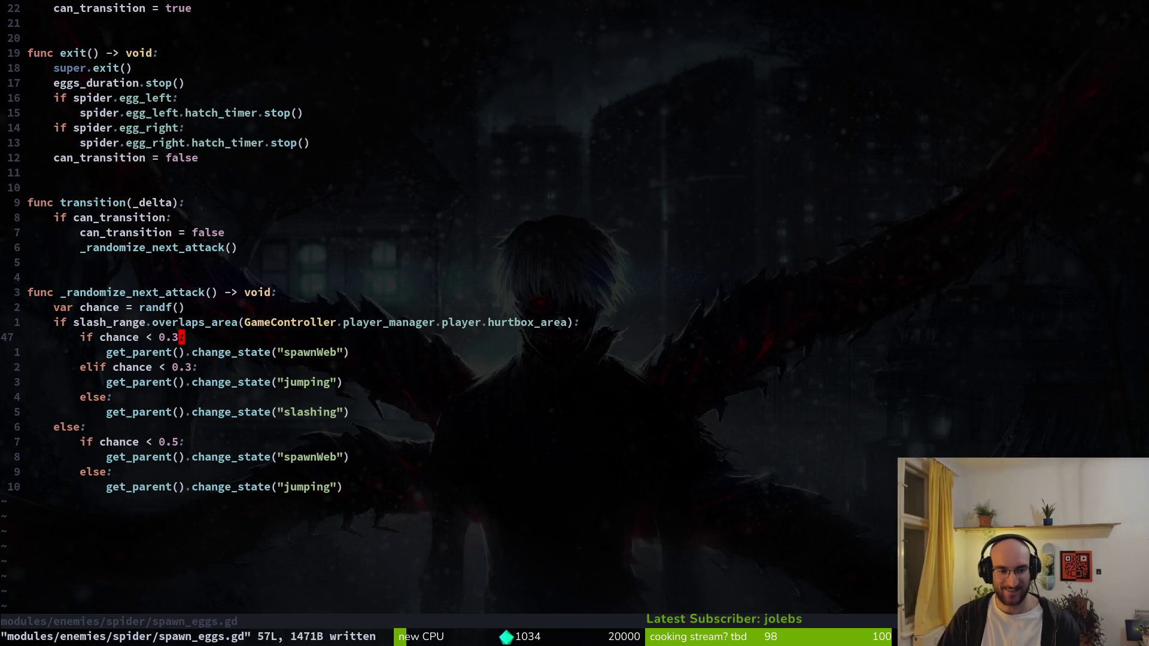
- Search the project files for 'slashin' and open the spider's slashing.gd script
key(k)
key(shift+v)
key(Escape)
key(j)
key(j)
key(j)
key(k)
key(k)
key(k)
key(space)
key(f)
key(f)
text(spaw)
key(BackSpace)
key(BackSpace)
key(BackSpace)
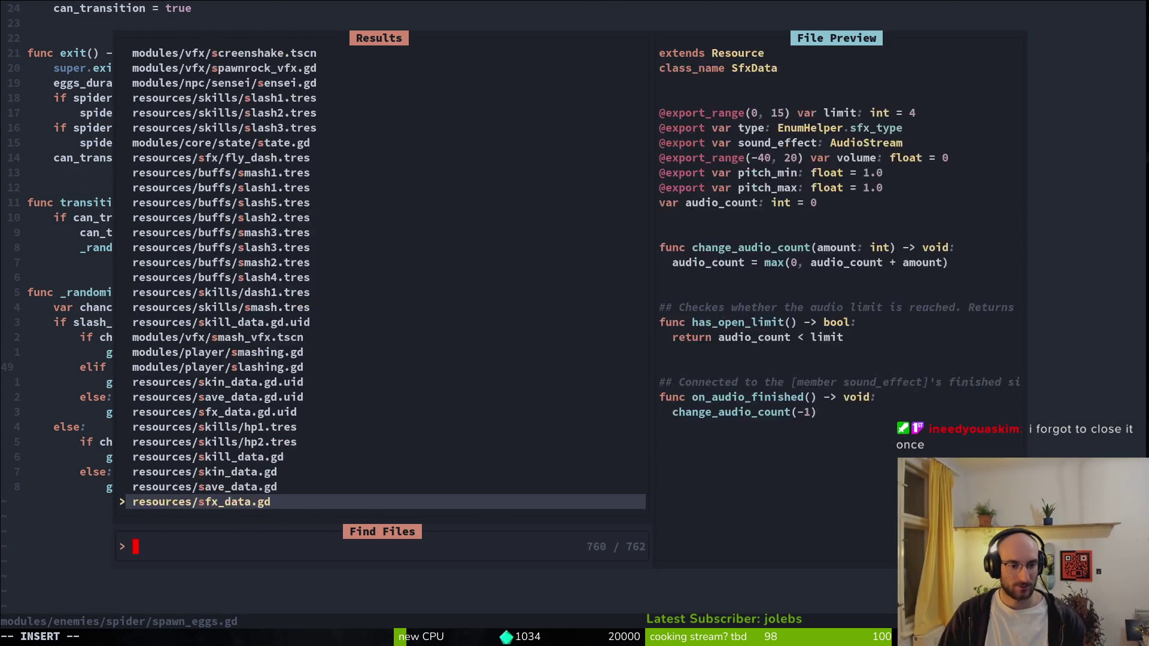
text(lash)
key(BackSpace)
key(BackSpace)
text(shin)
key(Up)
key(Up)
key(Return)
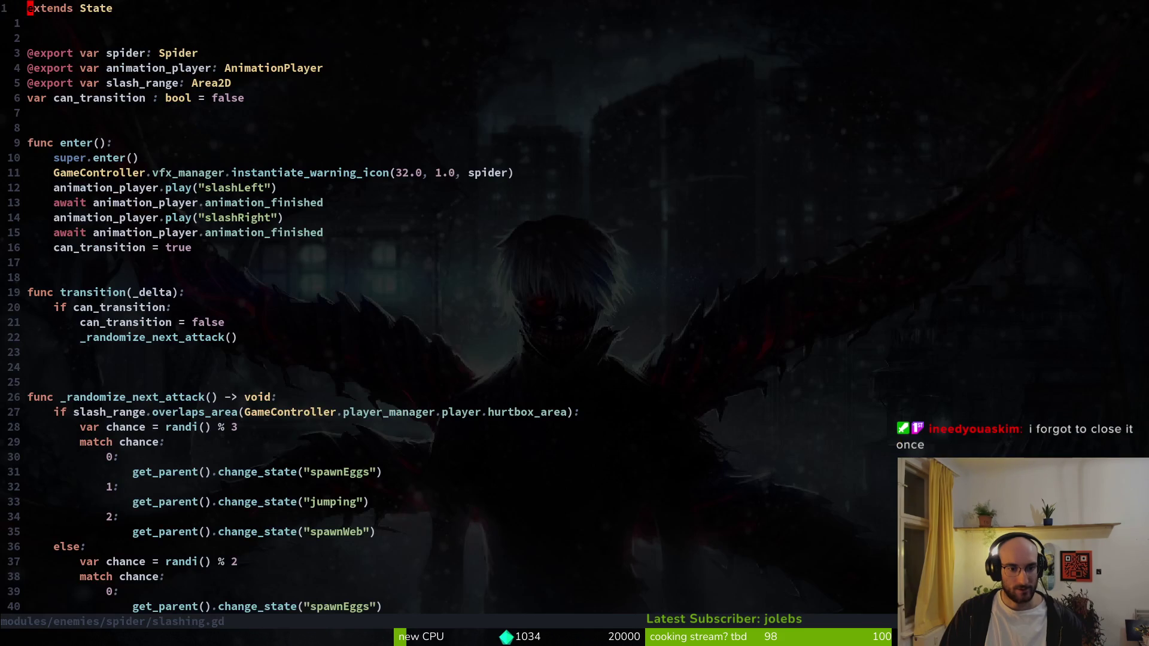
- Review the attack-choice branches around line 21 of slashing.gd and save it
key(2)
key(1)
key(G)
key(ctrl+d)
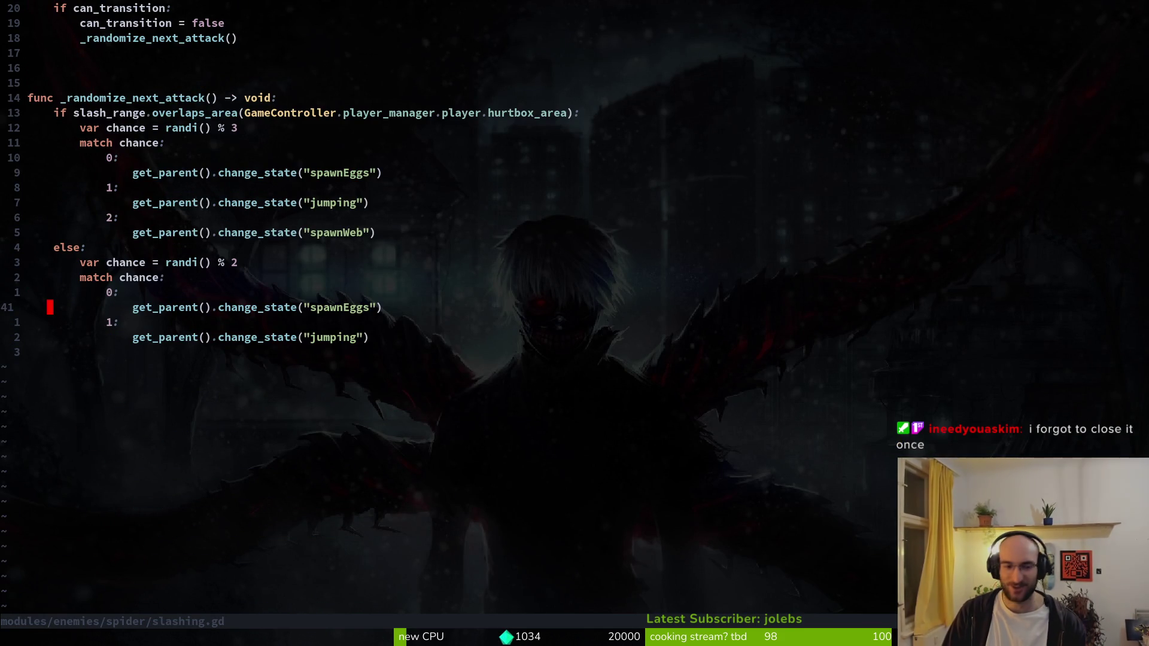
text(:w)
key(Return)
- Browse the spider folder listing with netrw and open jumping_back.gd
key(minus)
key(j)
key(j)
key(j)
key(j)
key(j)
key(j)
key(Return)
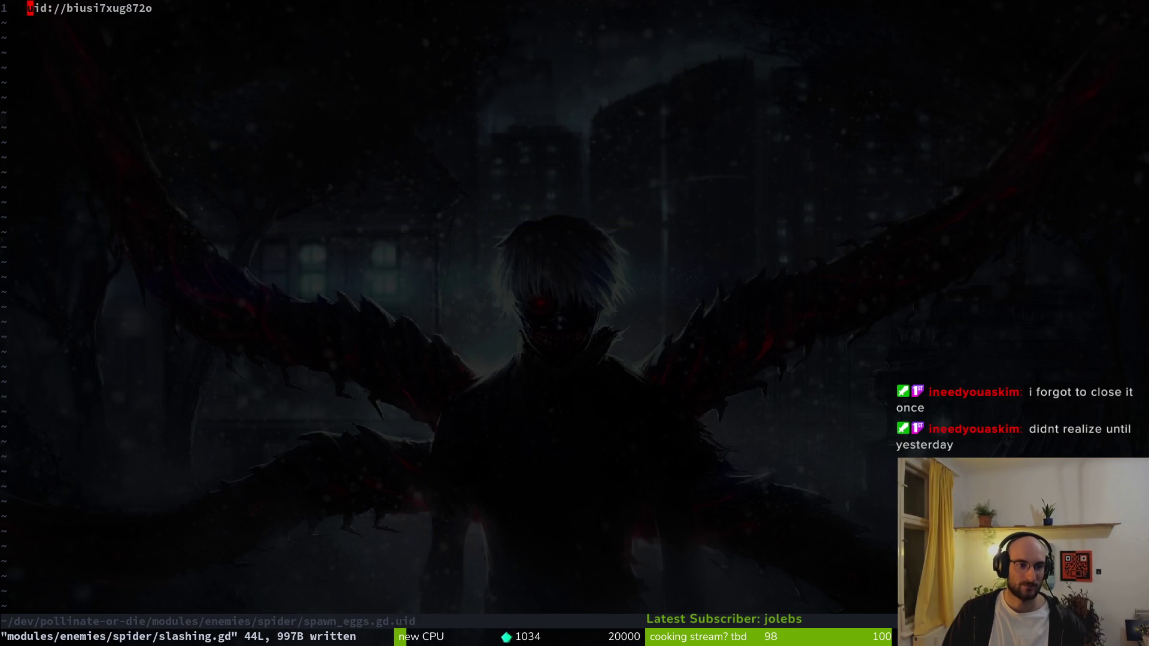
key(minus)
key(j)
key(j)
key(j)
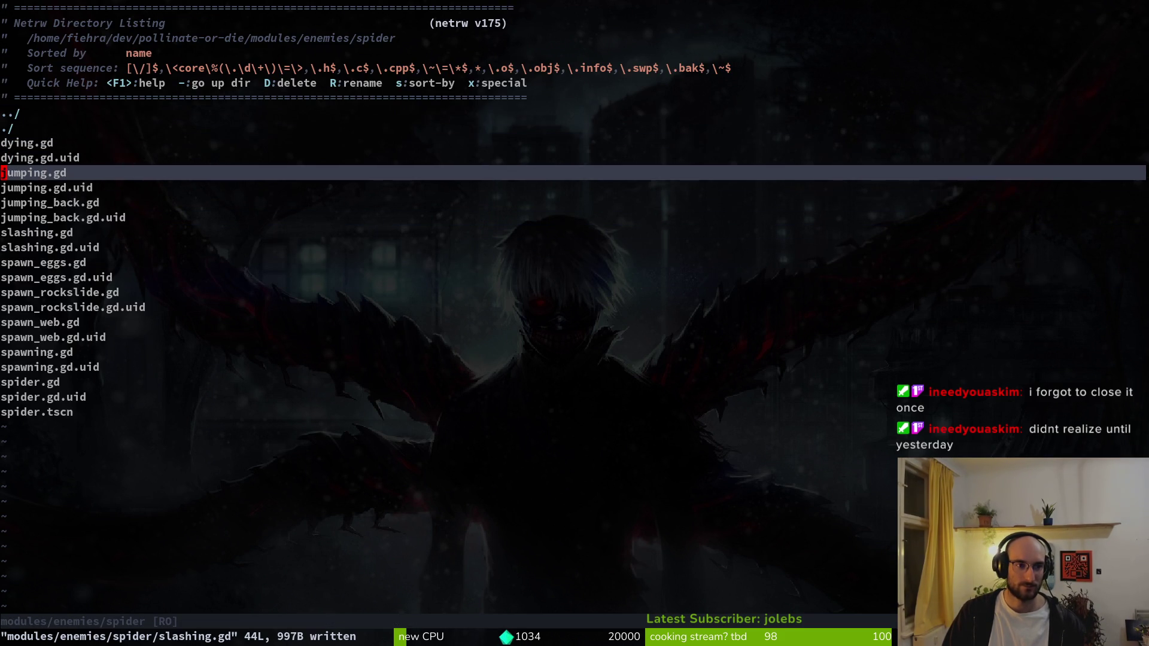
key(j)
key(j)
key(j)
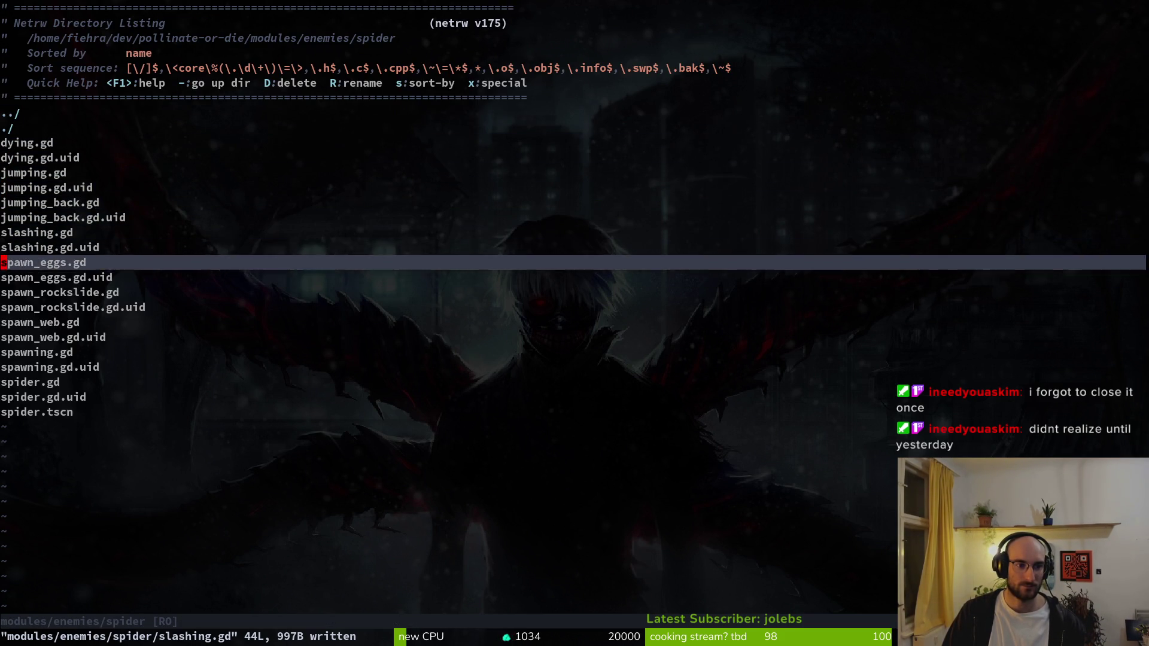
key(k)
key(k)
key(k)
key(k)
key(k)
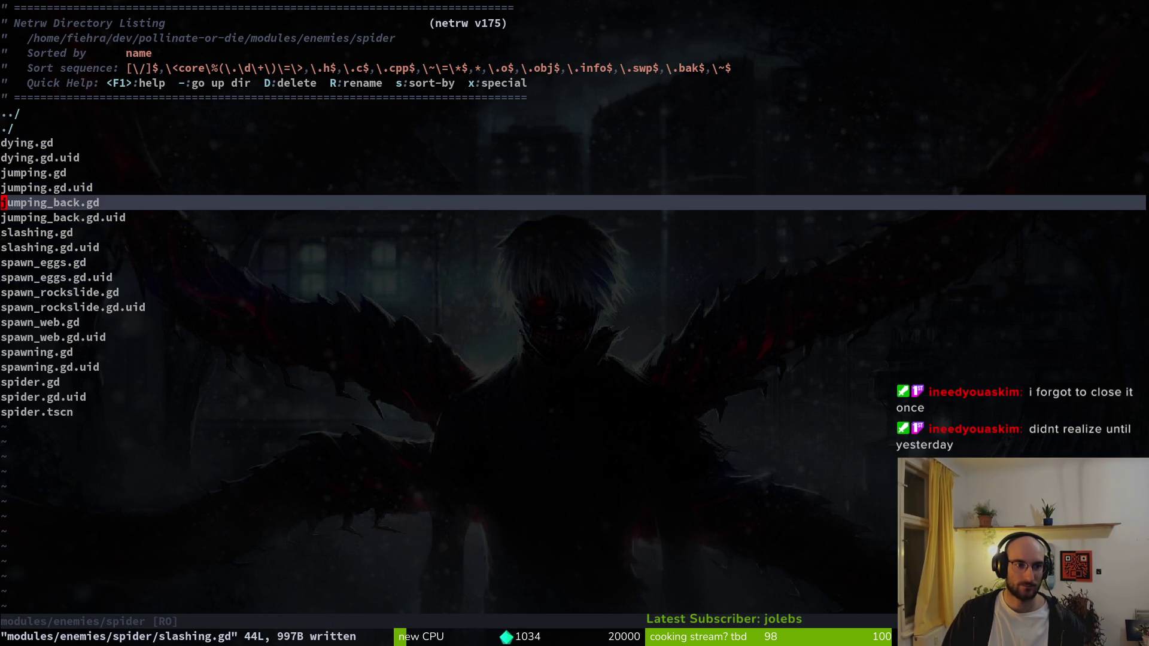
key(Return)
- Change the spawnWeb and spawnEggs thresholds in jumping_back.gd from 0.25 to 0.3 and save
key(j)
key(j)
key(j)
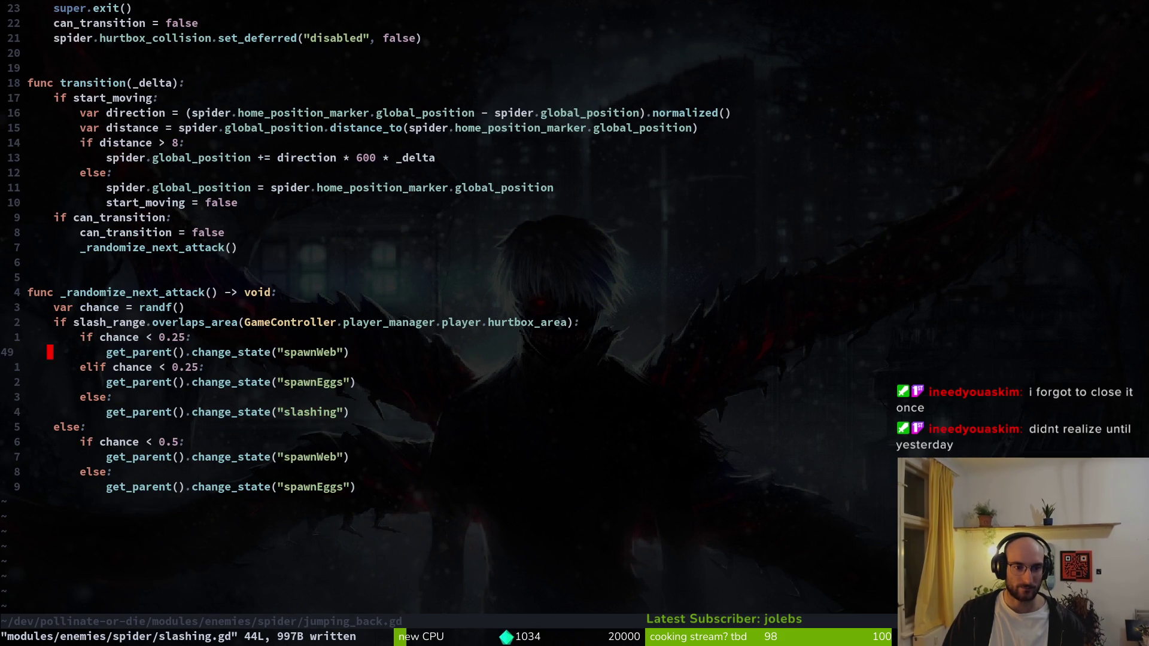
key(k)
key(k)
key(w)
key(w)
key(w)
key(l)
key(l)
key(s)
key(Delete)
text(3)
key(Escape)
key(j)
key(j)
key(s)
key(Delete)
text(3)
key(Escape)
text(:w)
key(Return)
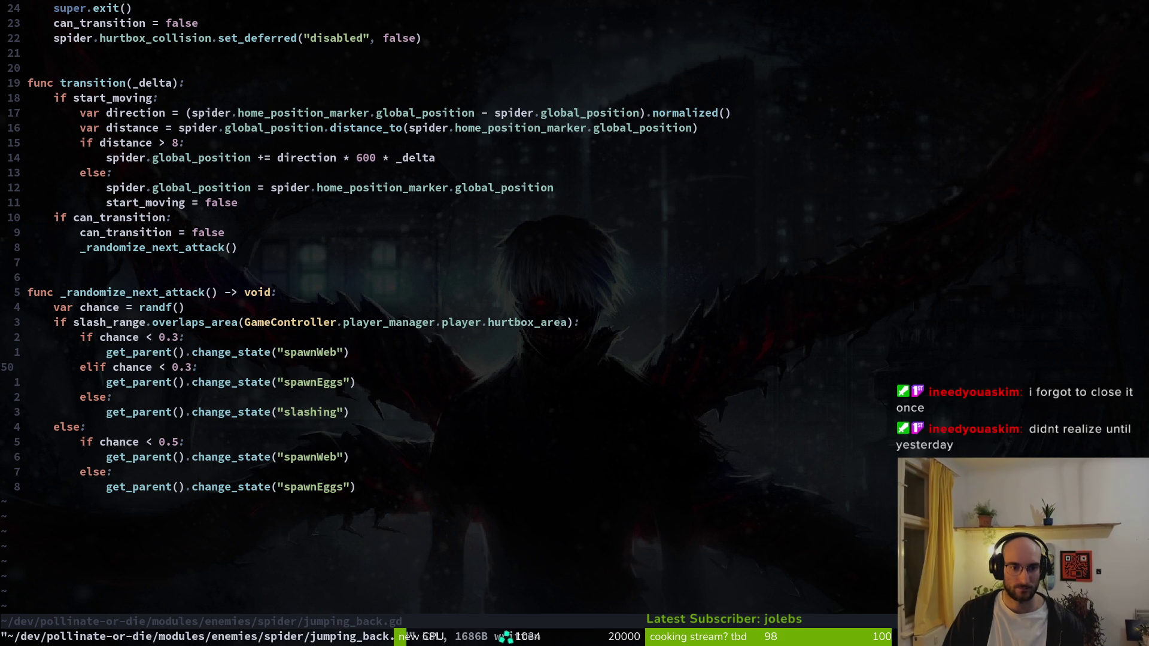
- Quit Vim and stage jumping_back.gd and spawn_eggs.gd in tig status
text(:q)
key(Return)
text(tig status)
key(Return)
key(j)
key(j)
key(j)
key(u)
key(u)
key(Return)
- Commit as "adjusted the attack chances for spider boss a bit" and push to development
key(k)
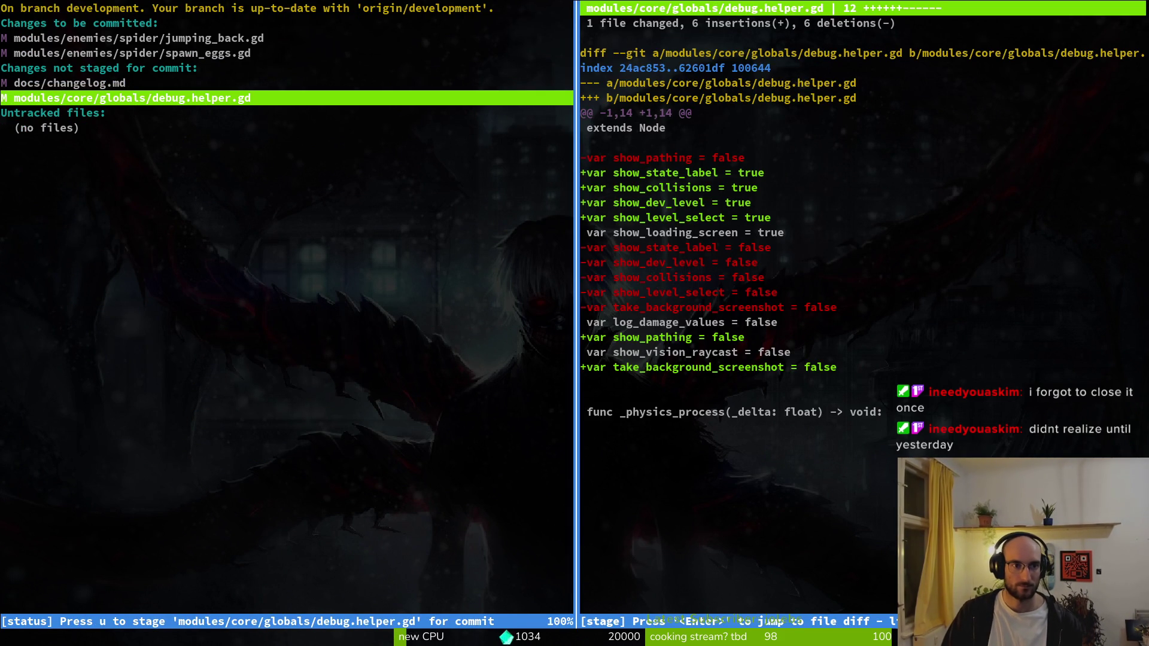
text(qgit commit -m "a)
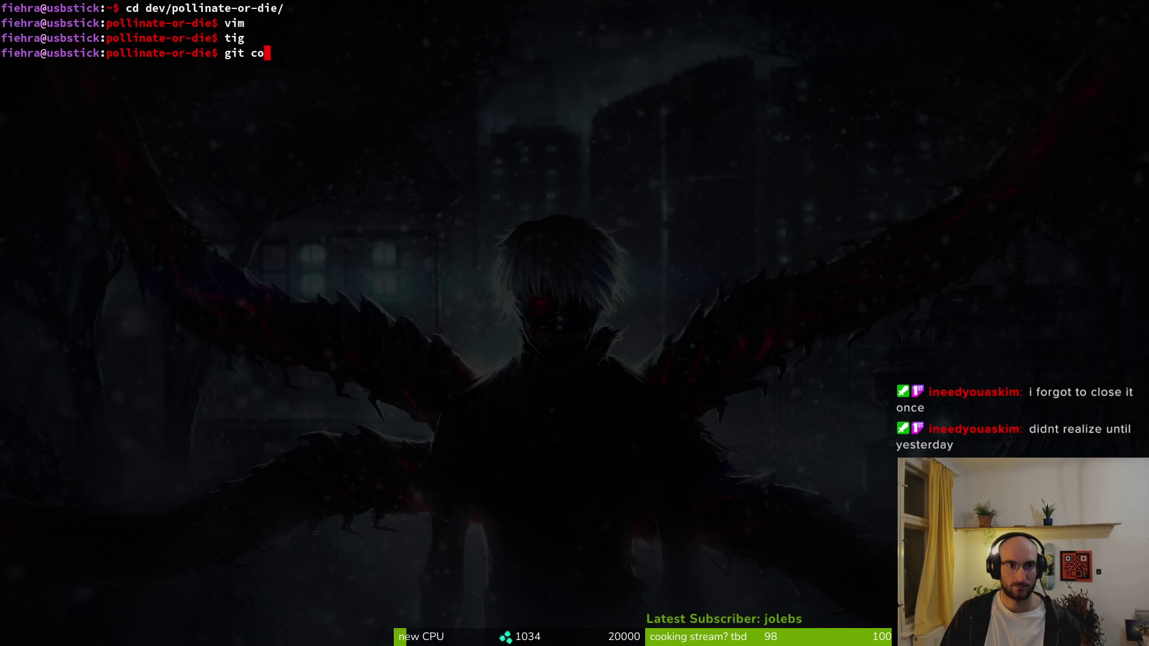
text(dj)
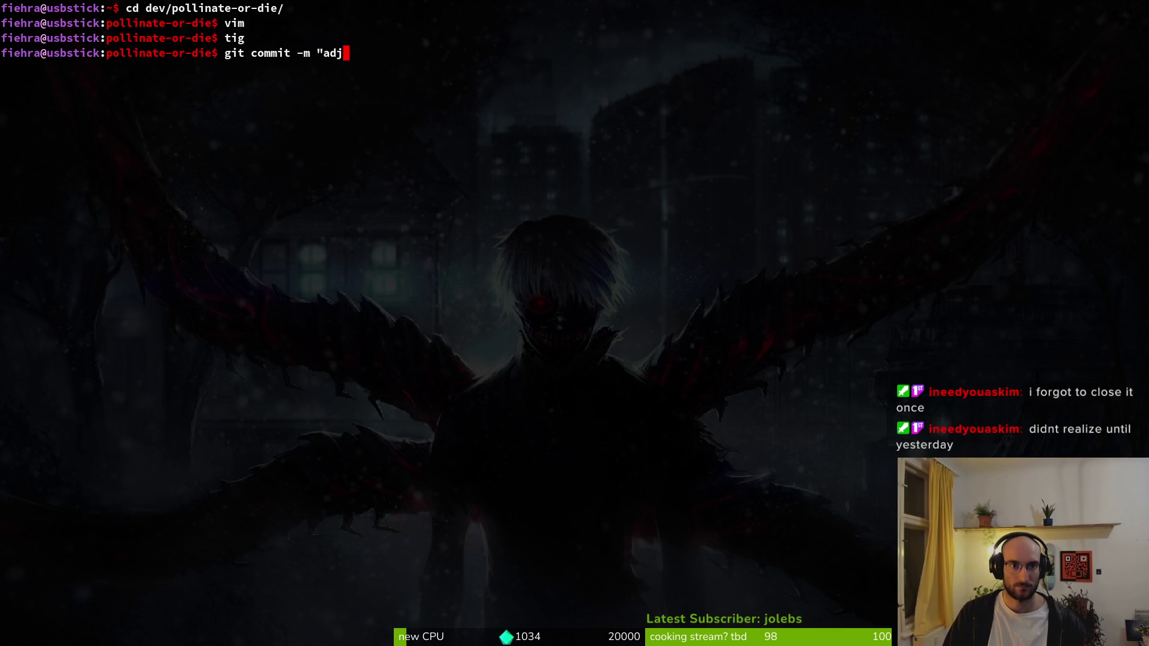
text(usted the attac)
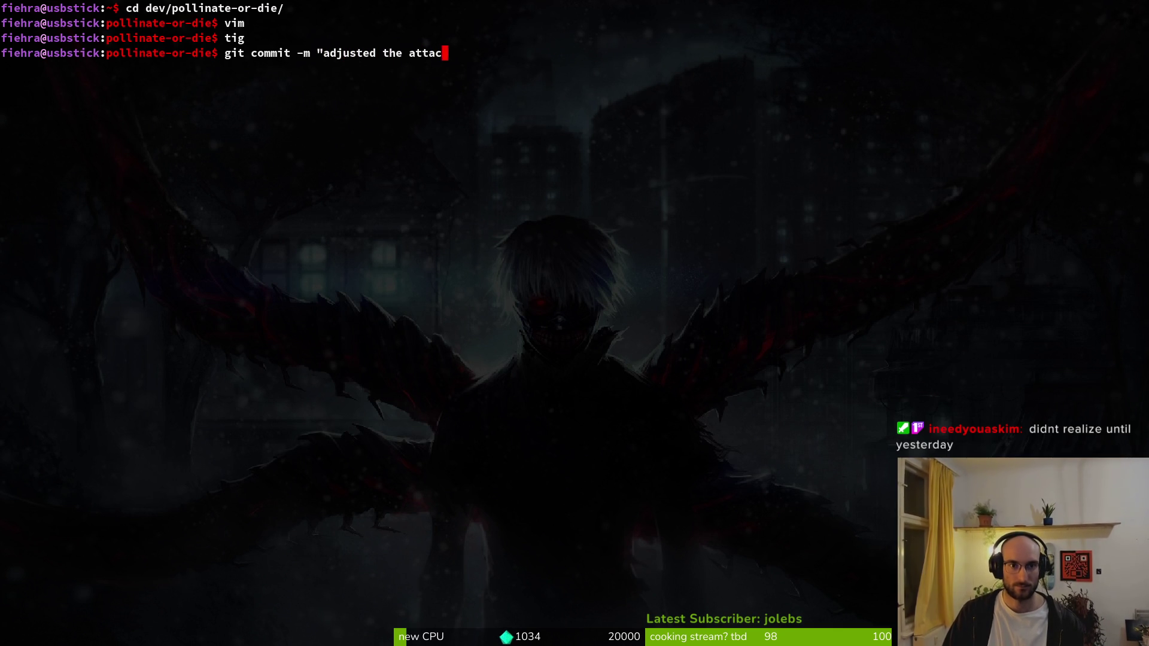
text(k chances for )
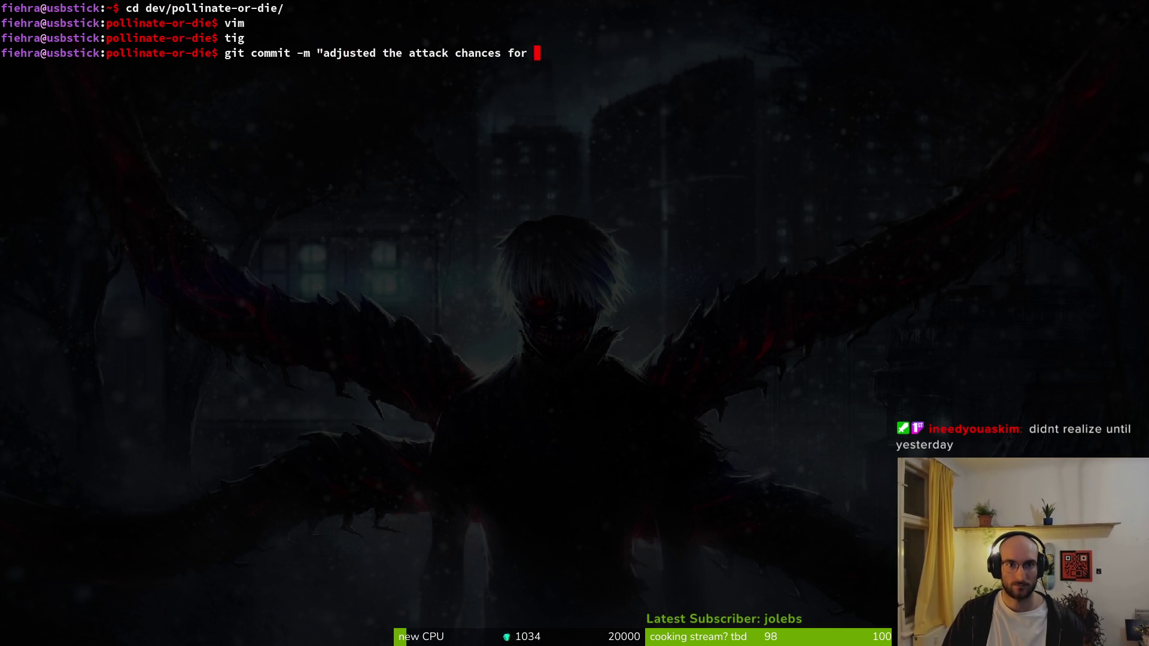
text(spider boss a bit")
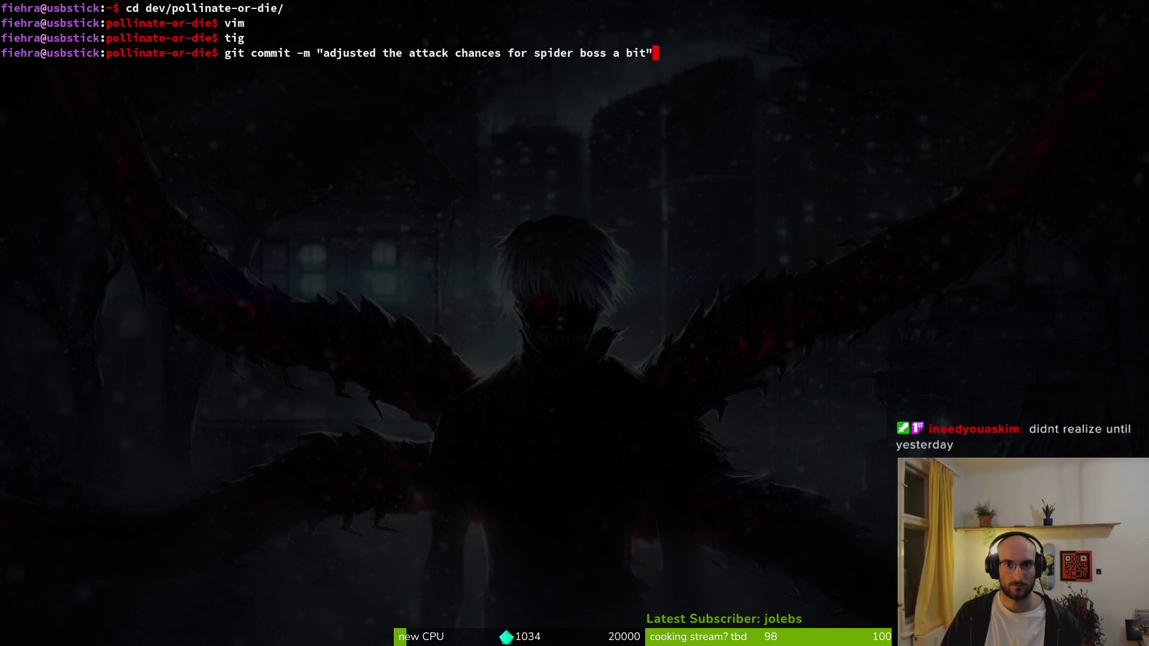
key(Return)
text(git push)
key(Return)
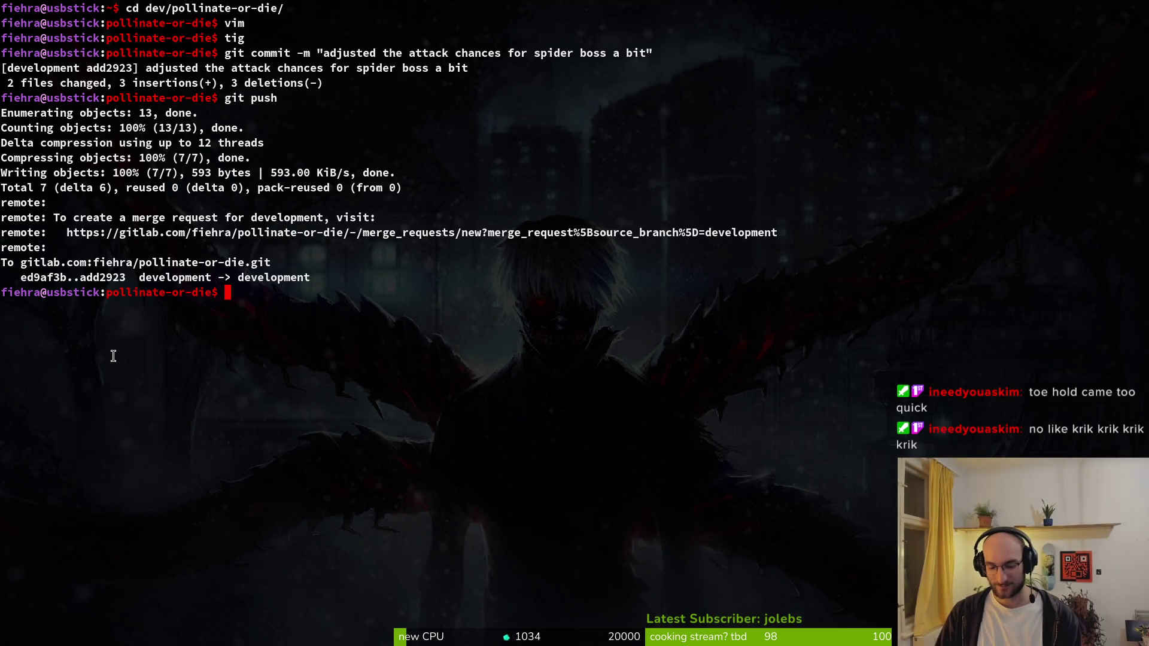
- Clear the terminal and review the debug.helper.gd diff in tig status
text(clear)
key(Return)
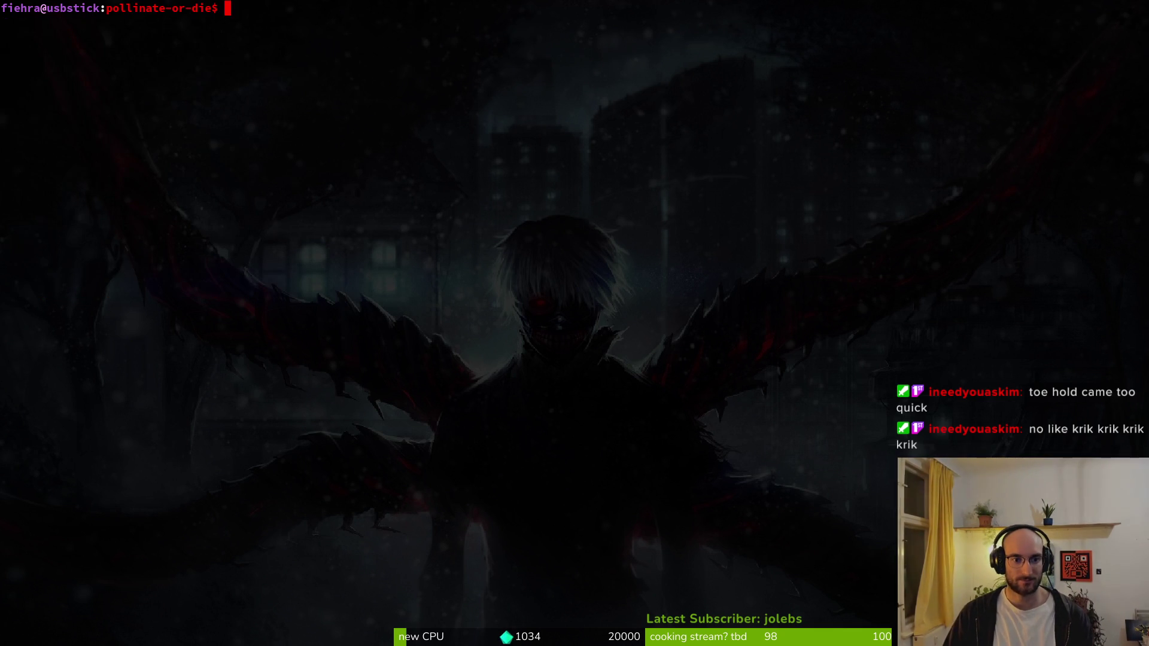
text(tig)
key(Return)
key(s)
key(Down)
key(Down)
key(Up)
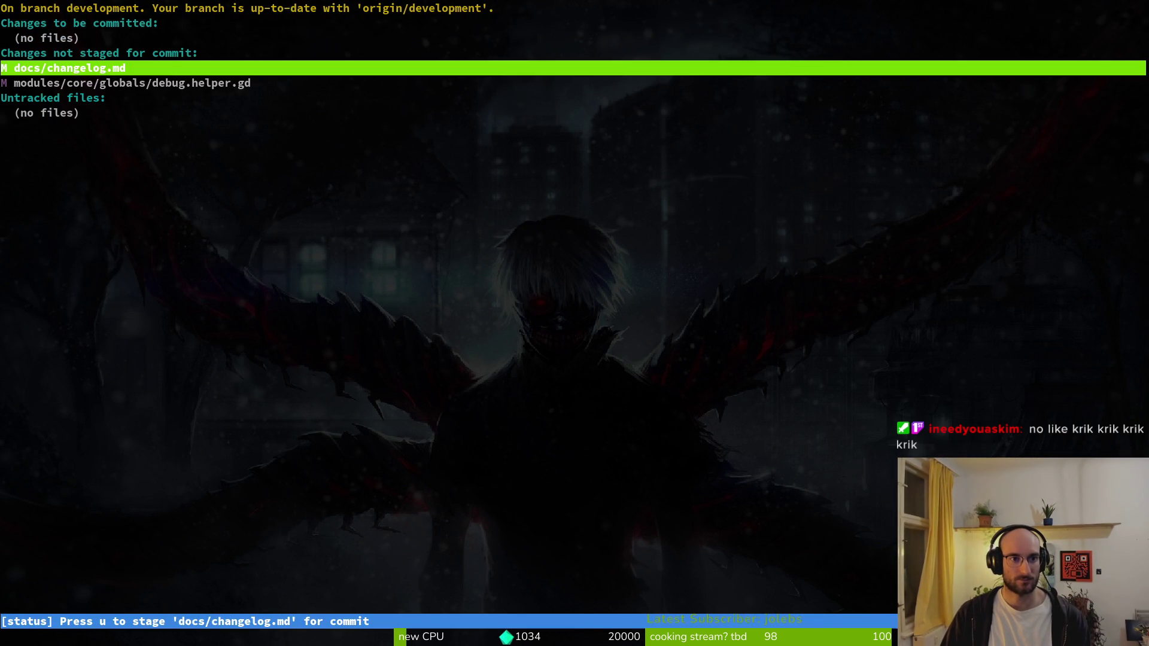
key(Down)
key(Return)
key(q)
key(q)
- Launch nvim on the project and open debug.helper.gd from the file finder
text(nvim .)
key(Return)
text(deb)
key(Return)
- Set show_collisions, show_dev_level and show_state_label to false and save
key(j)
key(j)
key(j)
key(w)
key(w)
key(w)
text(cwfalse)
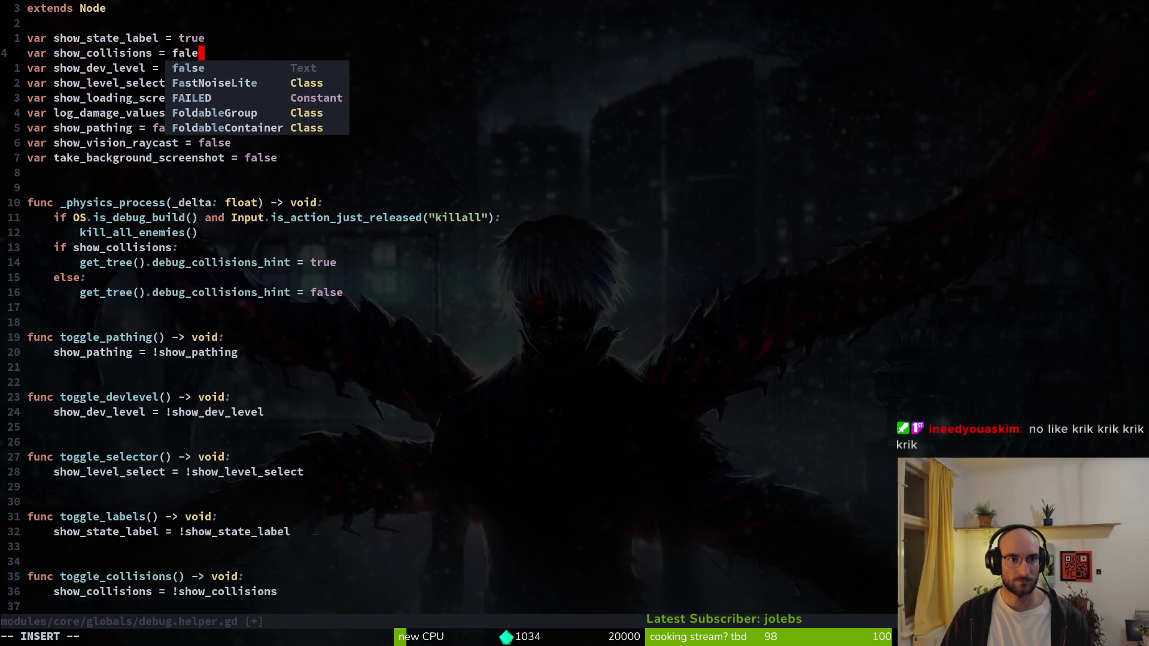
key(Escape)
text(jciw)
text(false)
key(Escape)
key(k)
key(k)
text(ciwfalse)
key(Escape)
text(:w)
key(Return)
key(j)
key(j)
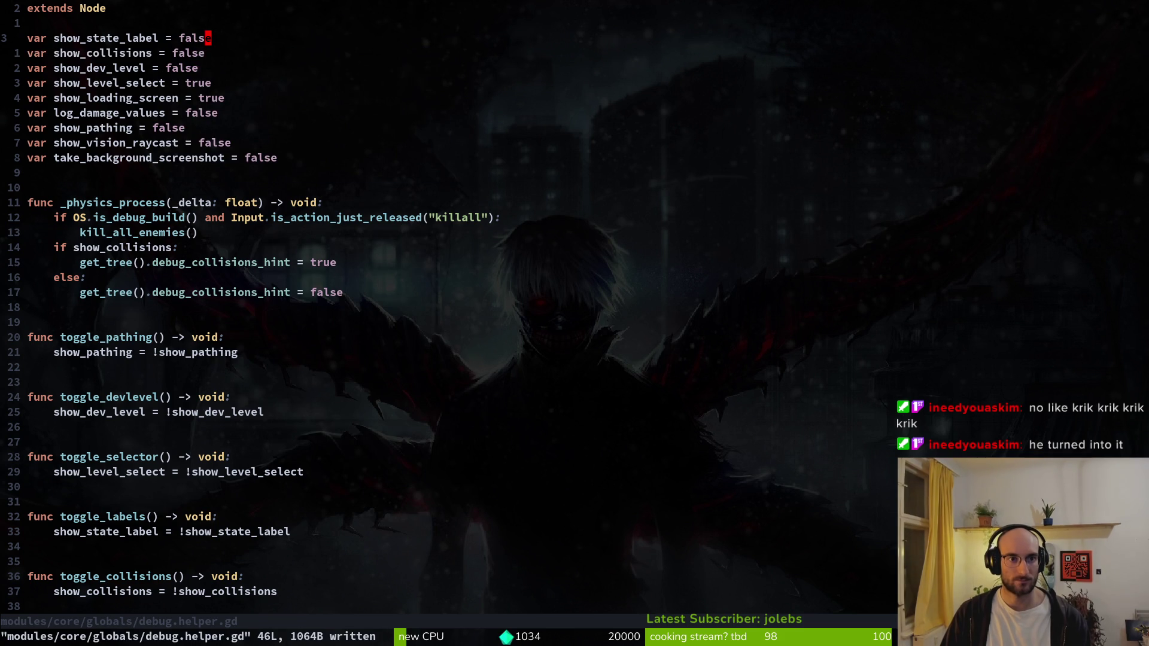
- Set show_level_select to false, fix the 'falsee' typo, and :wq the extra split
text(jciwfalsee)
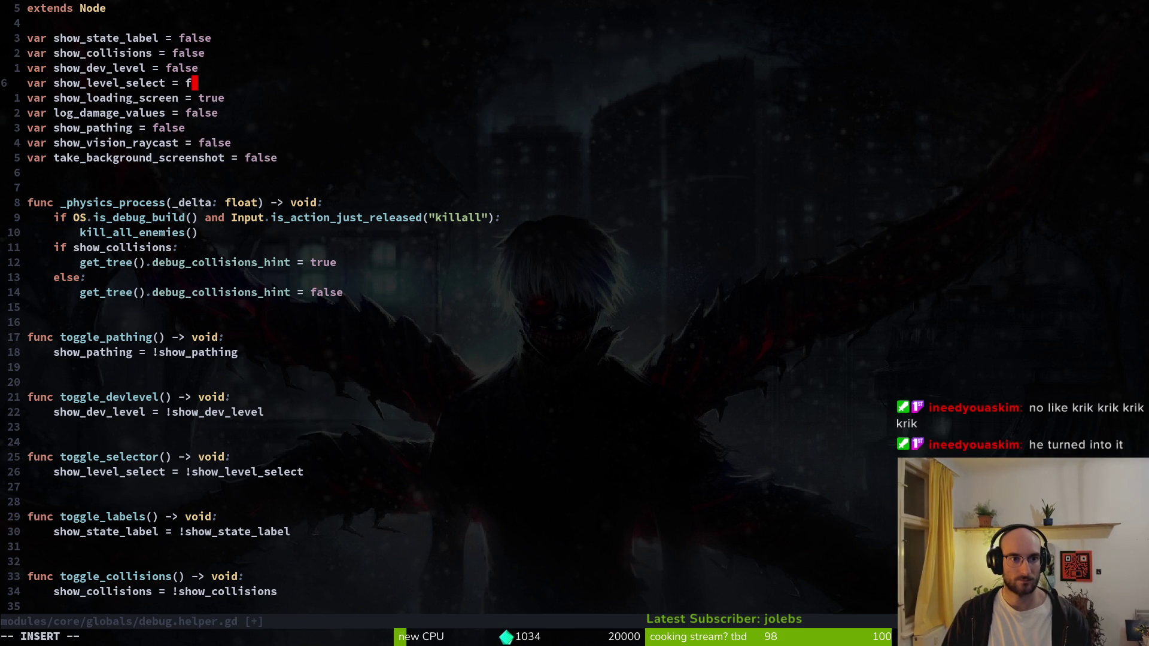
key(Escape)
key(ctrl+w)
key(s)
text(s)
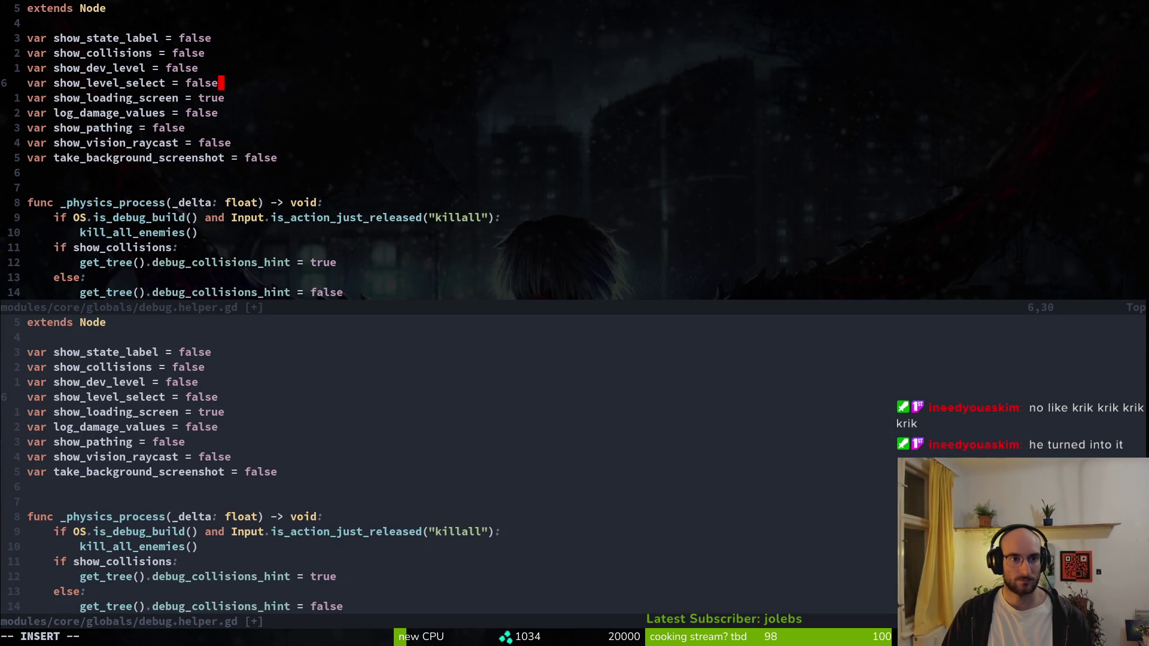
text(e)
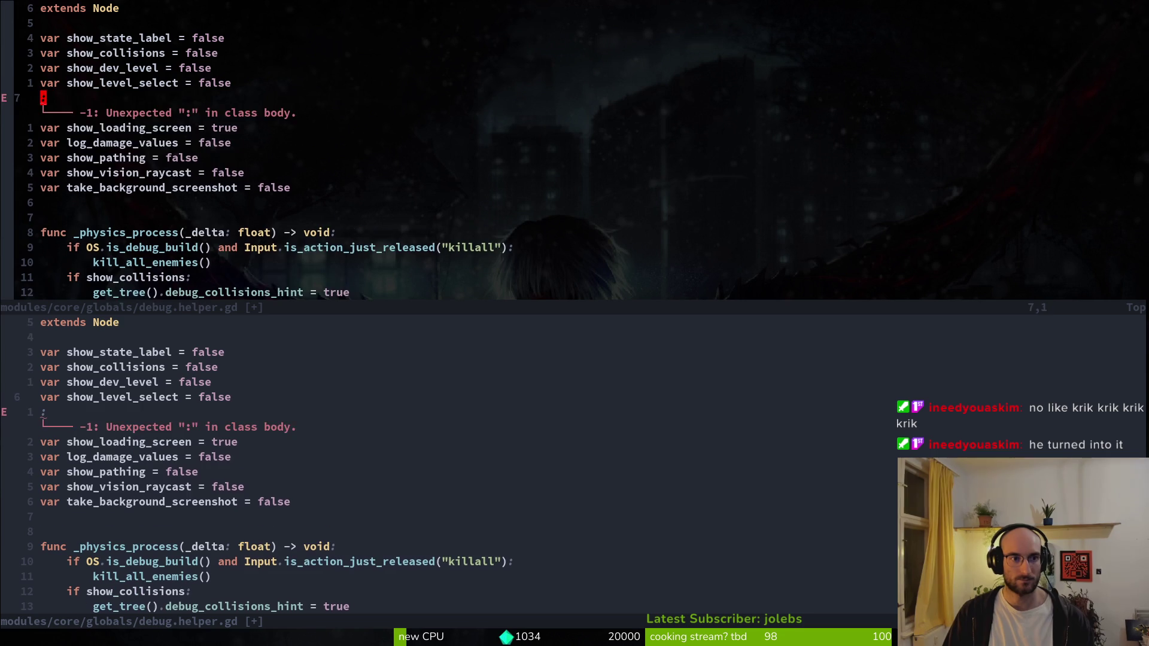
key(Escape)
text(:)
key(Escape)
text(x)
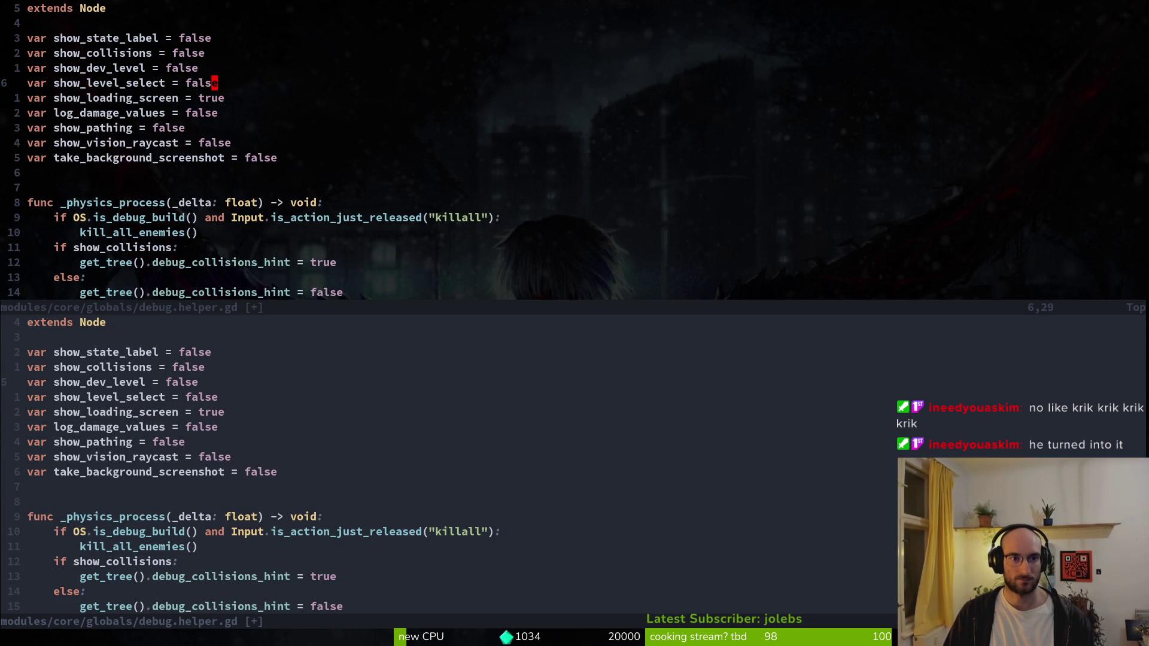
text(:w)
key(Tab)
text(q)
key(Return)
text(:wq)
key(Return)
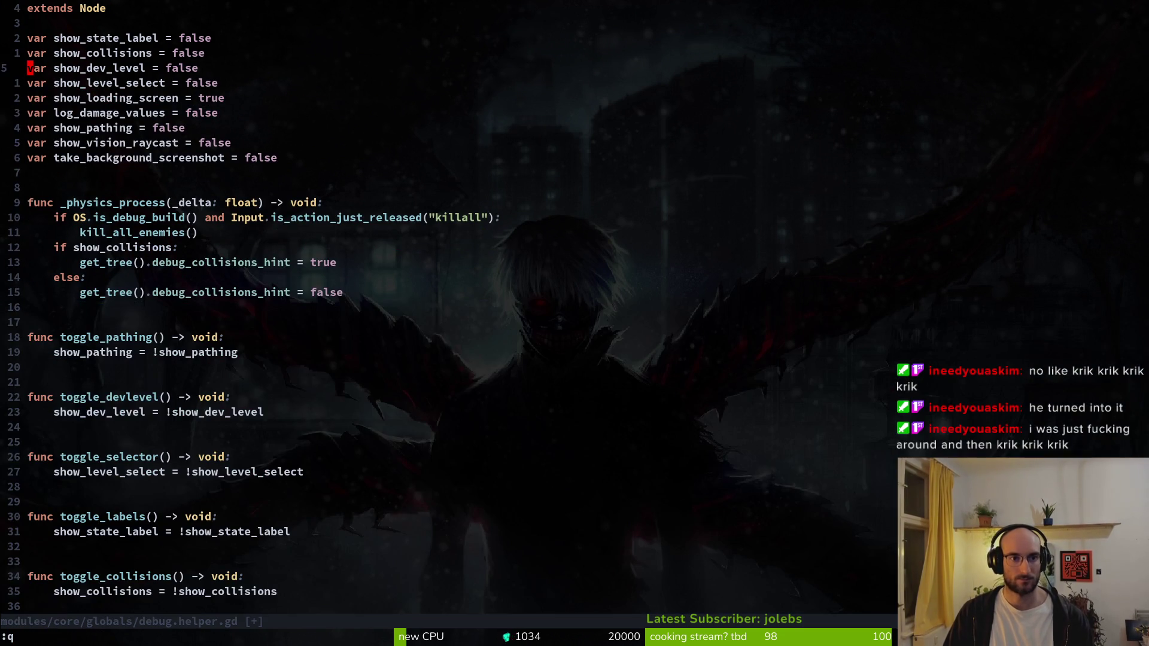
- Move down the debug flags to the show_vision_raycast value
key(j)
key(dollar)
key(j)
key(j)
key(j)
key(h)
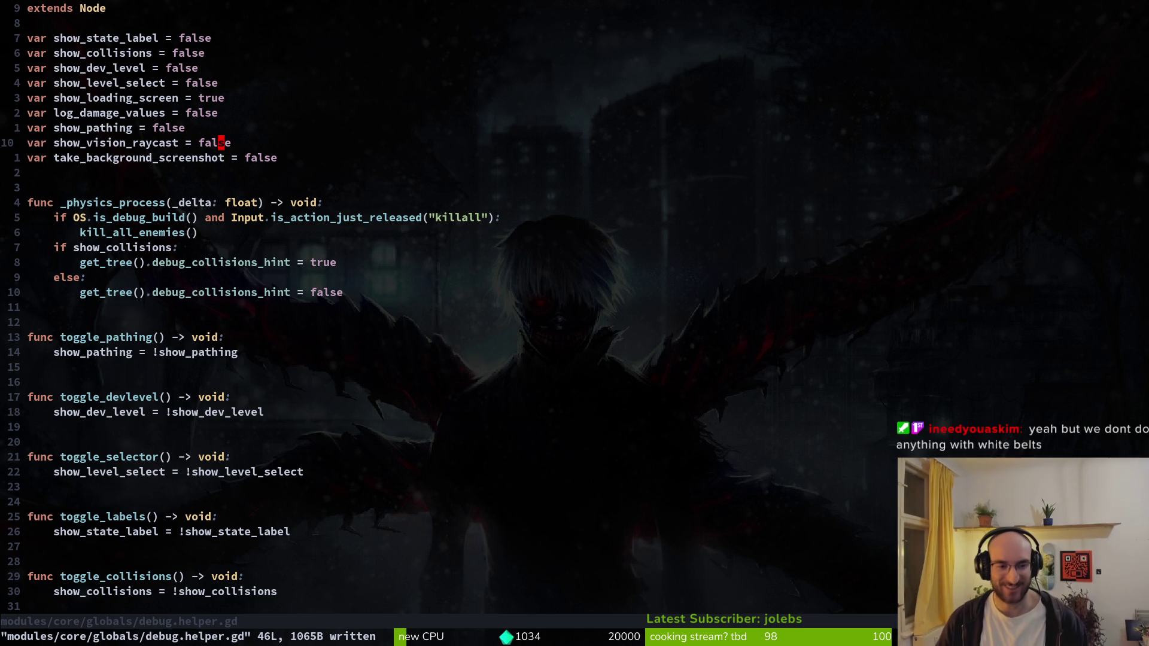
- Save and quit Vim, then stage debug.helper.gd in tig after reviewing its diff
key(j)
key(j)
key(j)
text(:wq)
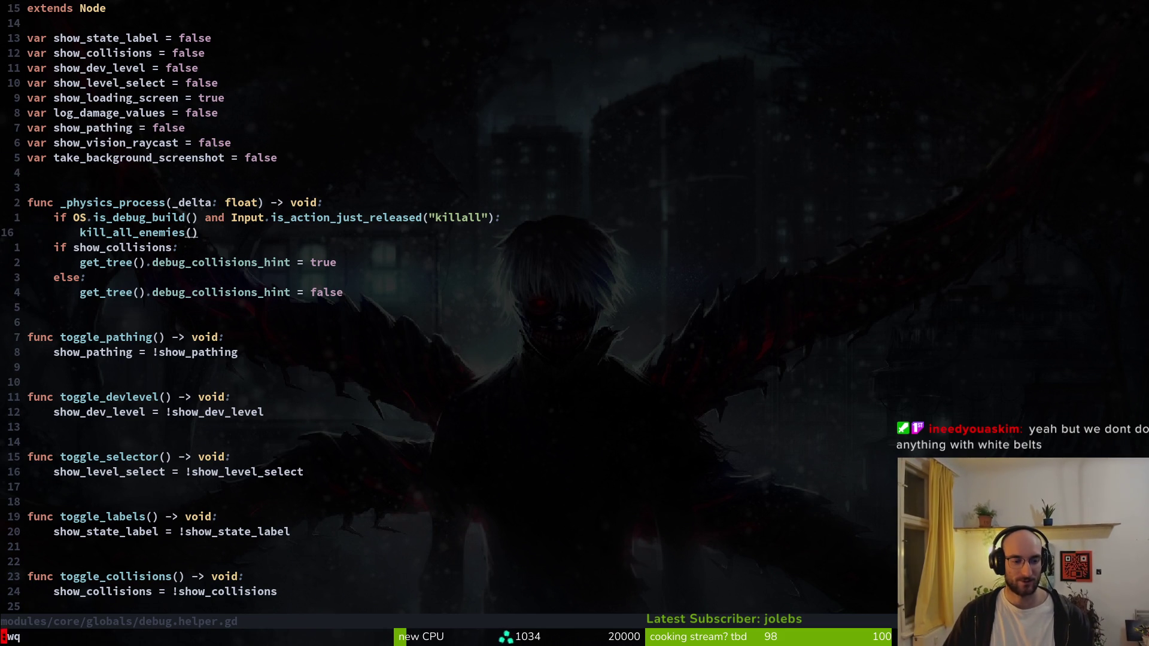
key(Return)
text(tig)
key(Return)
key(Down)
key(Down)
key(Return)
key(q)
key(q)
- Commit as "prepared debhelper for build" and push to development
text(git commit -m "prepared debhelper for build)
key(Return)
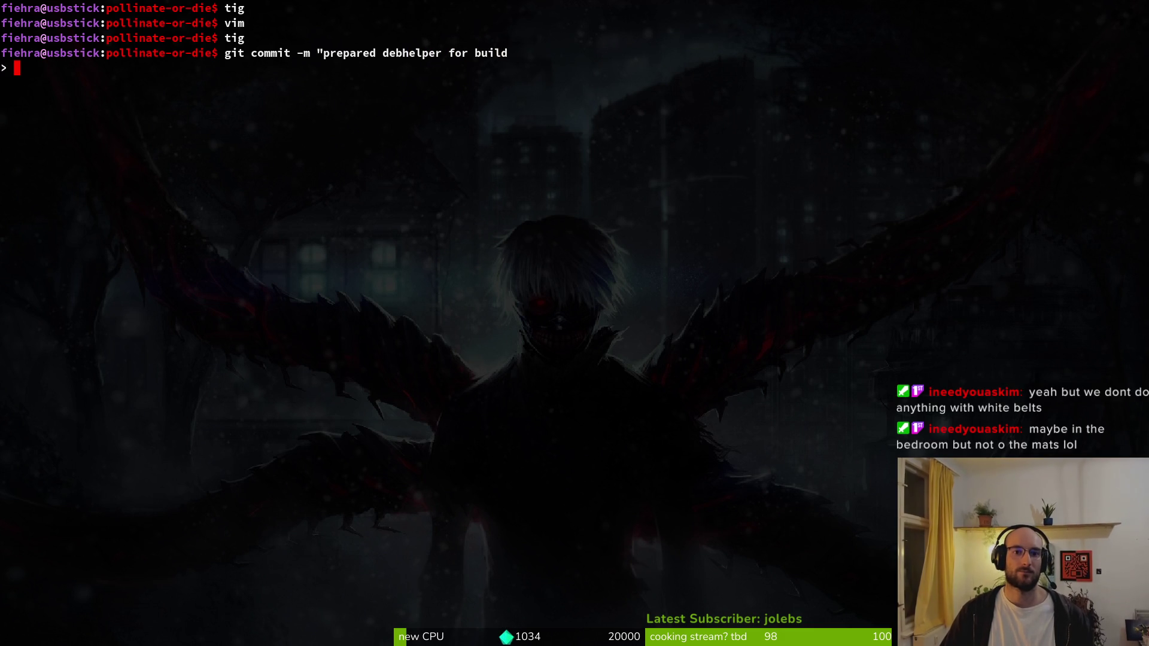
text(")
key(Return)
text(gitp ush)
key(Return)
text(git push)
key(Return)
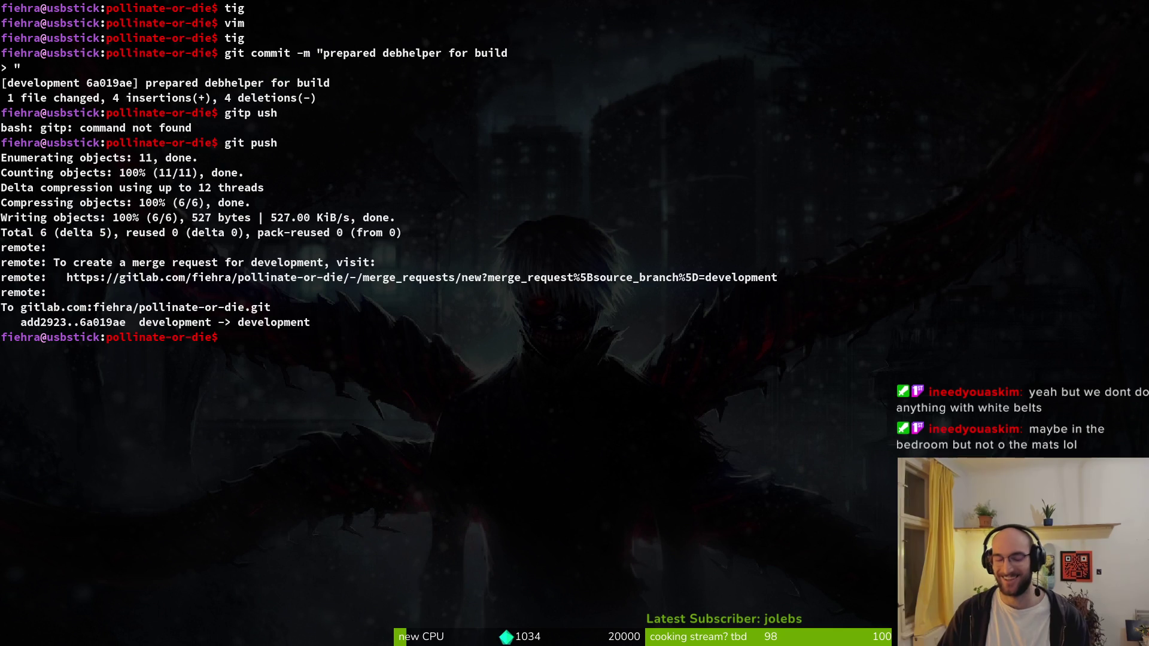
- Clear the terminal and open the project folder in Vim
text(clera)
key(BackSpace)
key(BackSpace)
text(ar)
key(Return)
text(vim .)
key(Return)
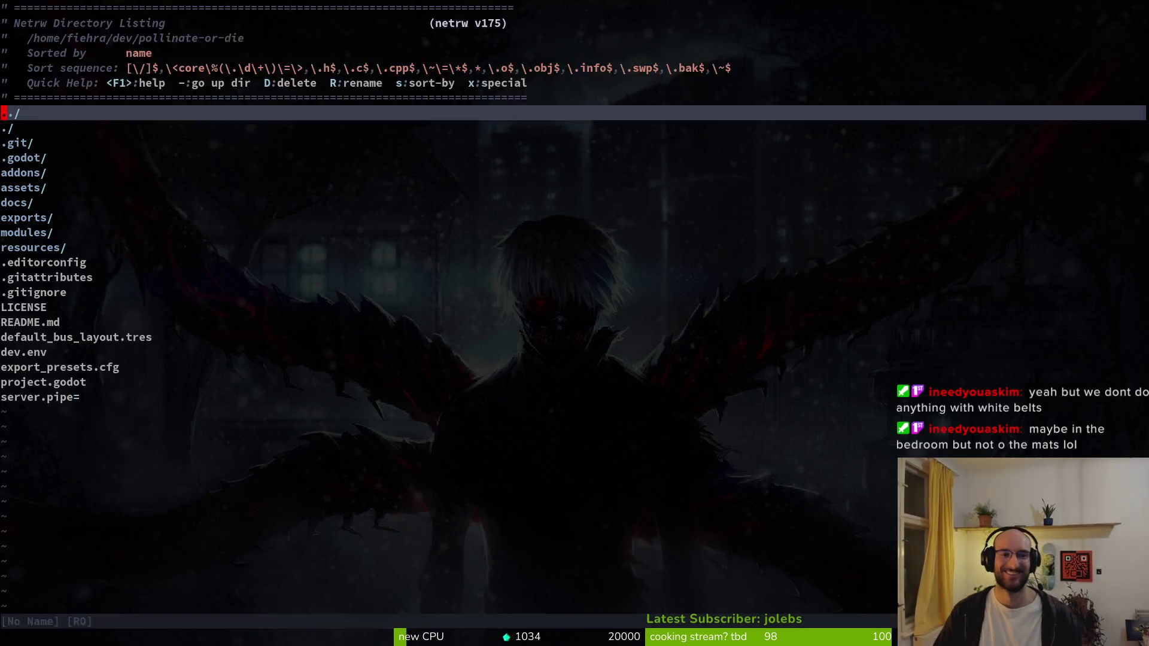
- Find and open pause_overlay.gd by searching 'pauoverl' in the file finder
key(ctrl+p)
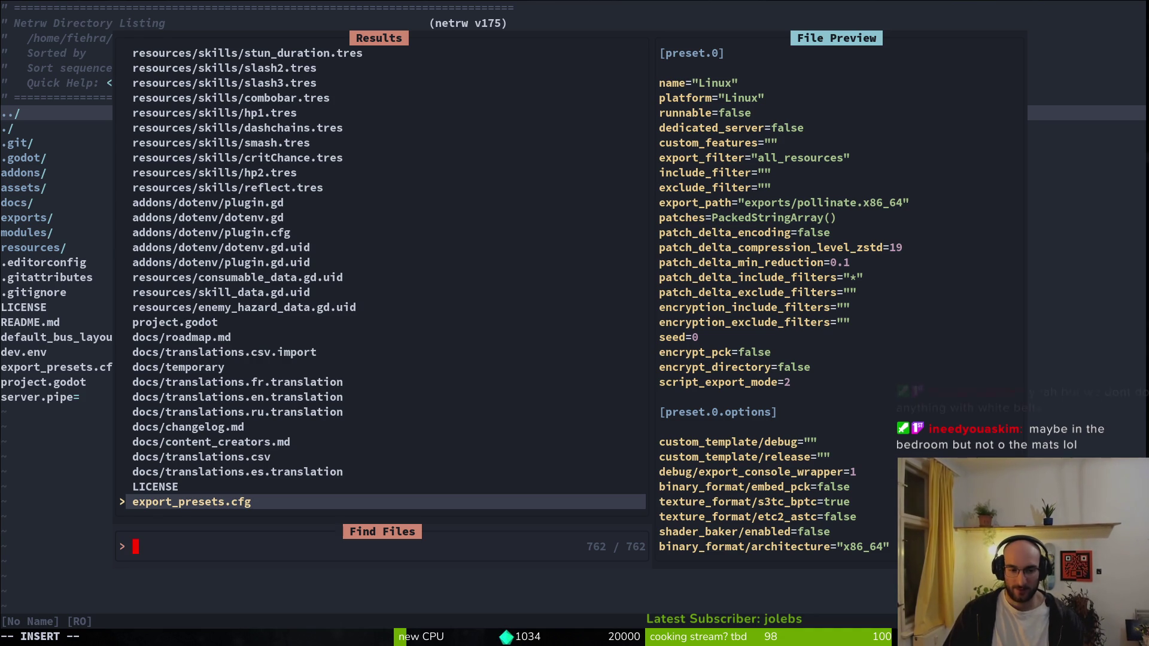
key(Escape)
key(space)
key(f)
key(f)
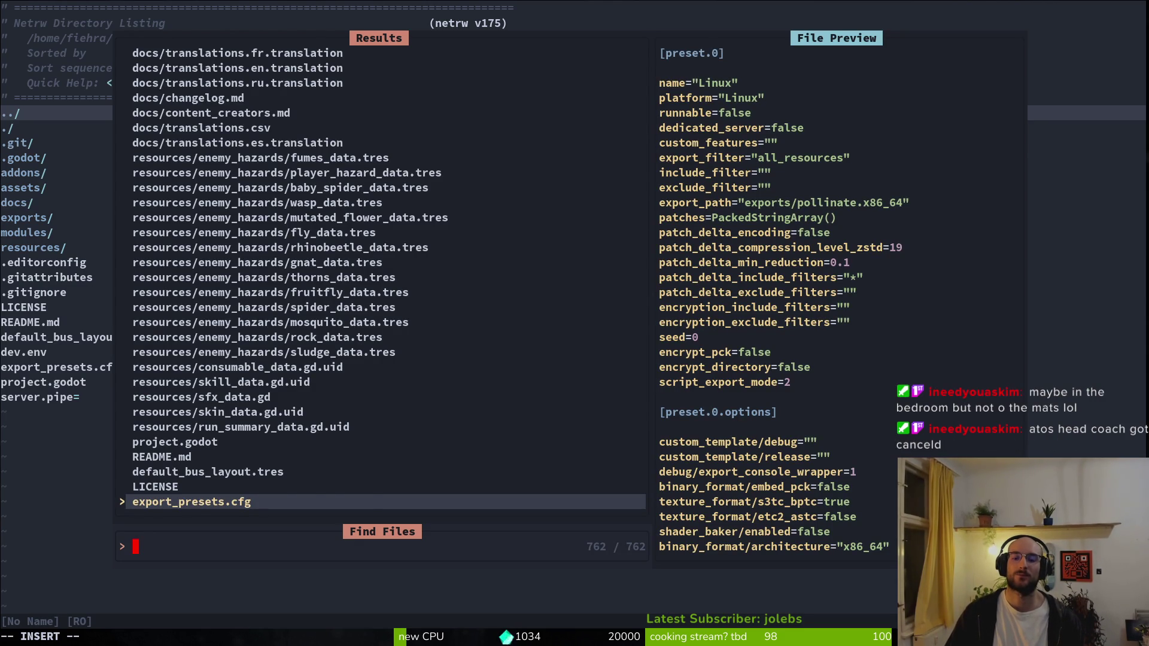
text(pauoverl)
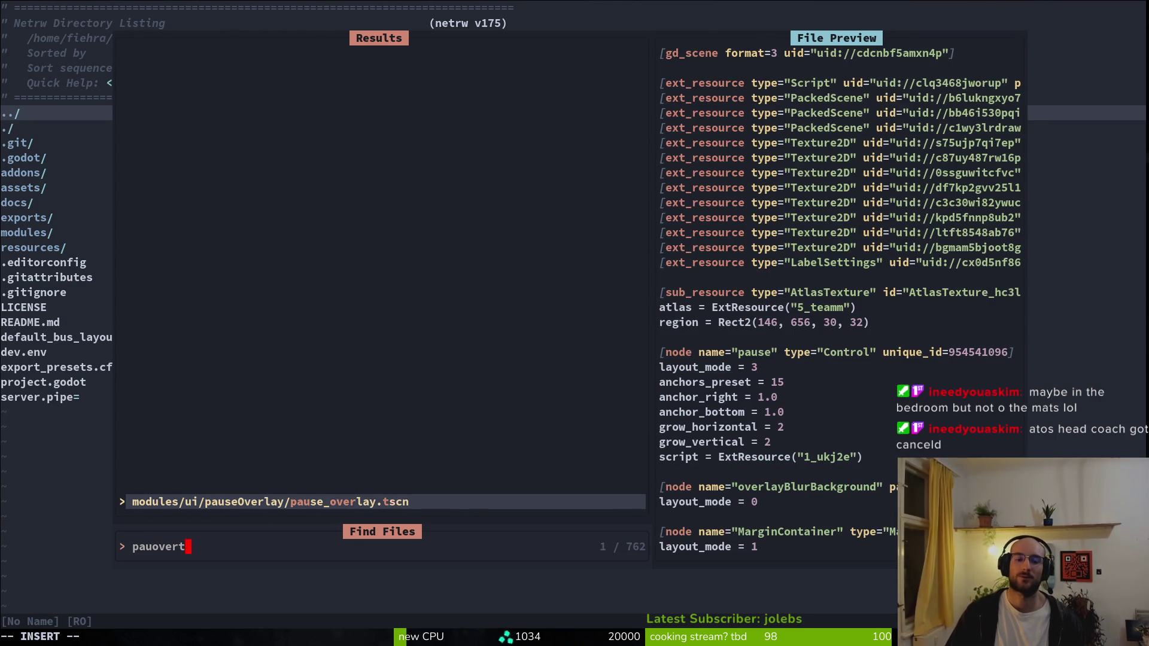
key(Return)
- Jump to line 29 of pause_overlay.gd, check the script, then save and quit Vim
key(2)
key(8)
key(j)
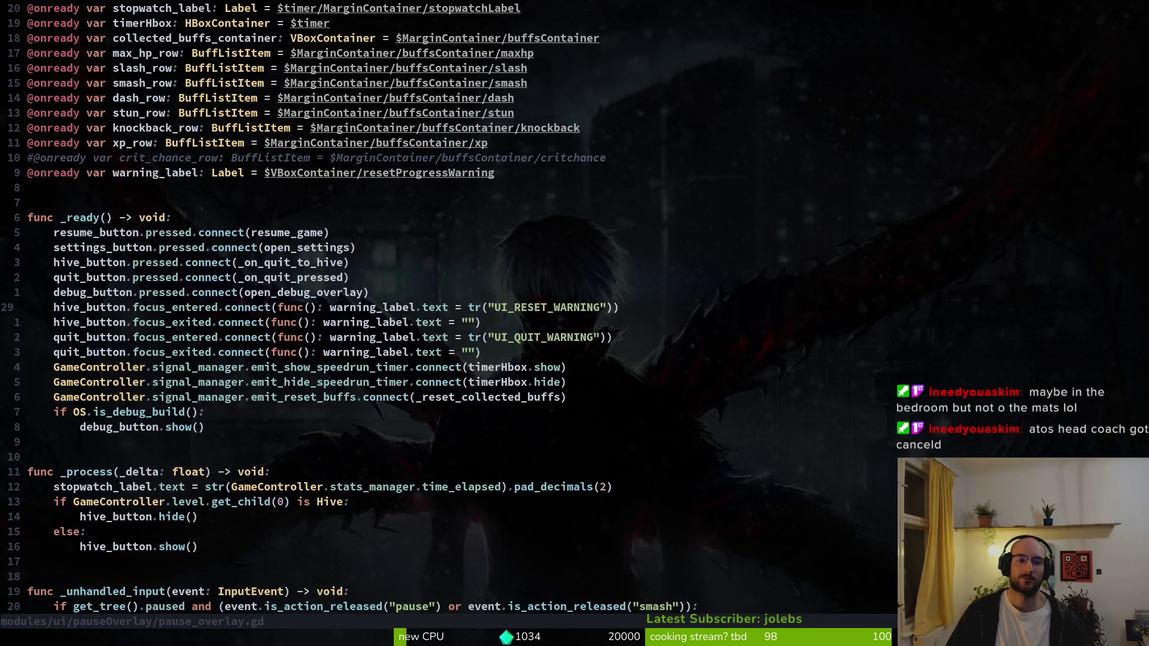
key(ctrl+d)
text(:w)
key(Return)
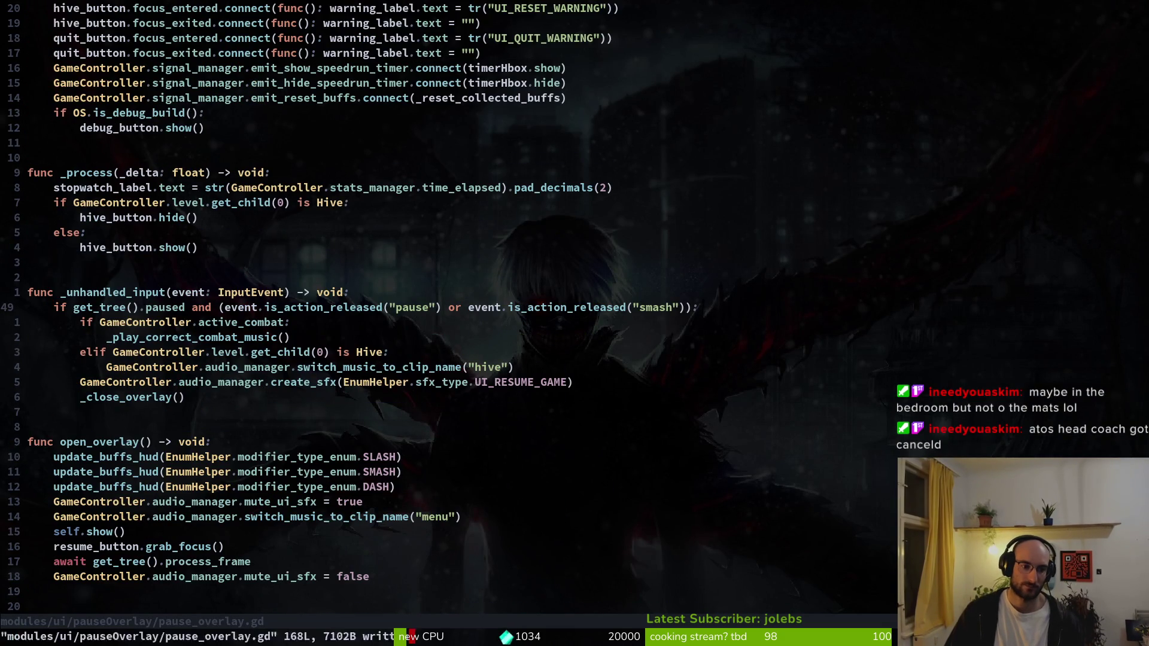
text(:q)
key(Return)
- Close the 'update boss hp bar' issue tab in the browser and switch to Godot
key(alt+Tab)
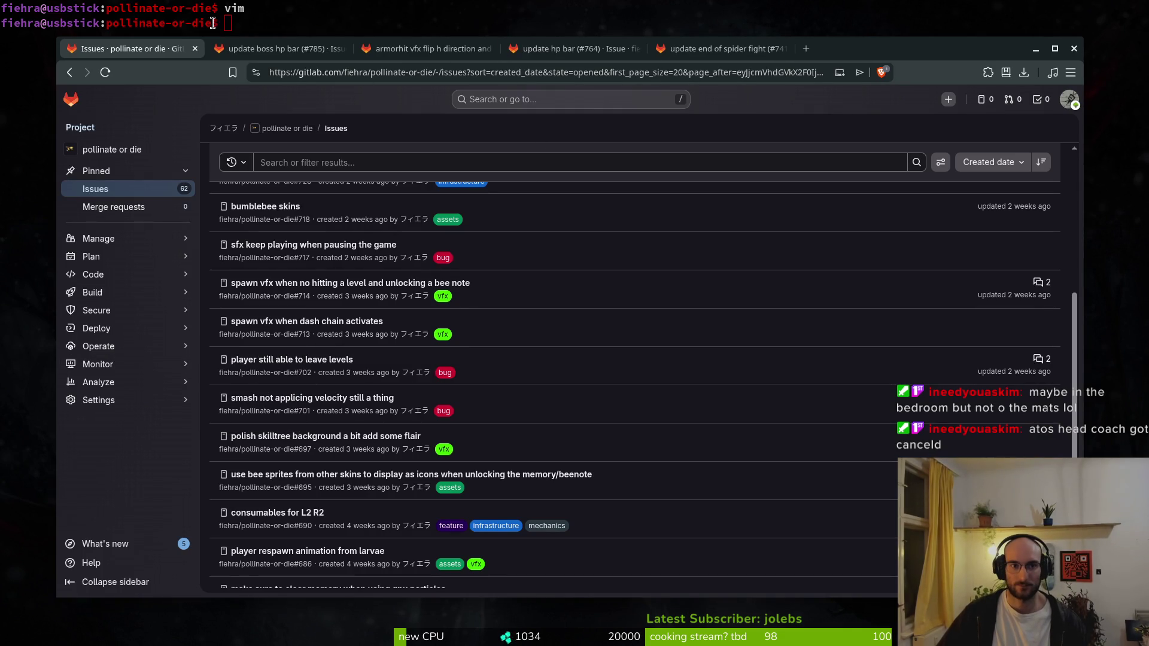
click(327, 53)
key(ctrl+w)
key(ctrl+w)
key(ctrl+w)
key(ctrl+w)
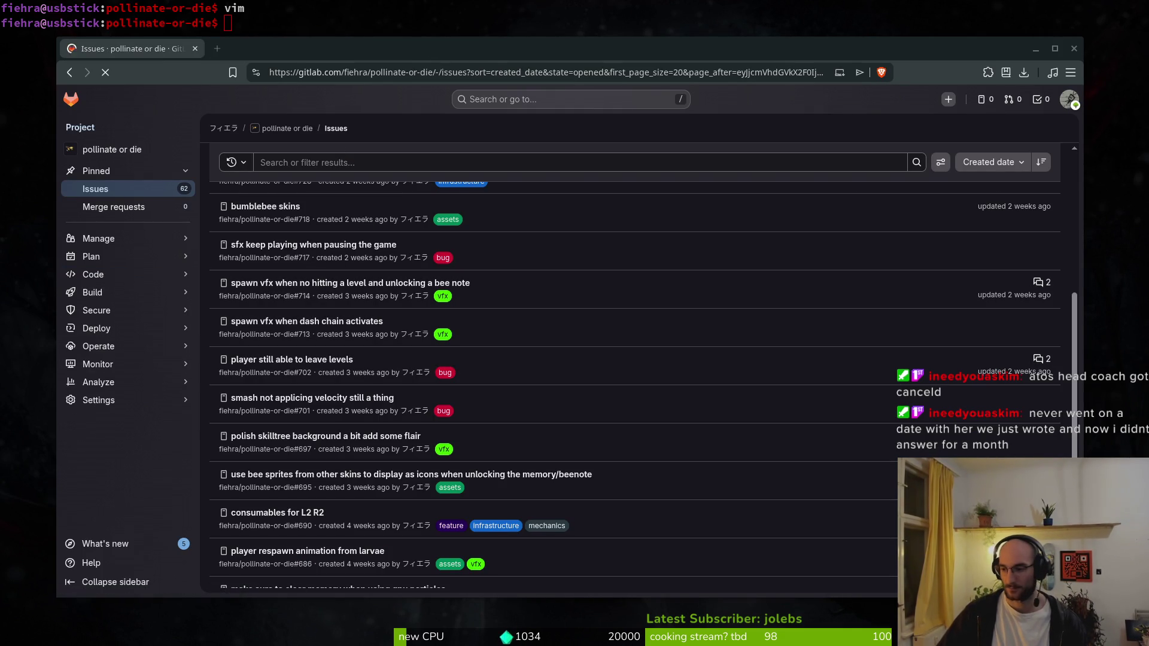
key(alt+Tab)
click(55, 34)
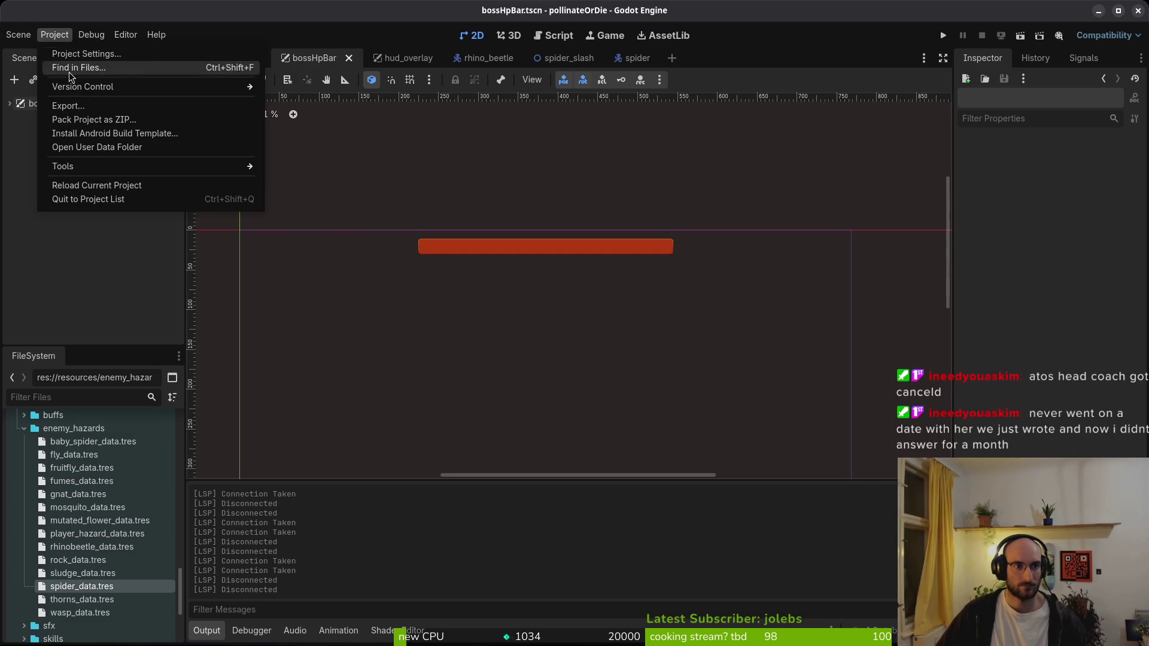
- Open Project > Export and check the console wrapper choices without changing them
click(63, 106)
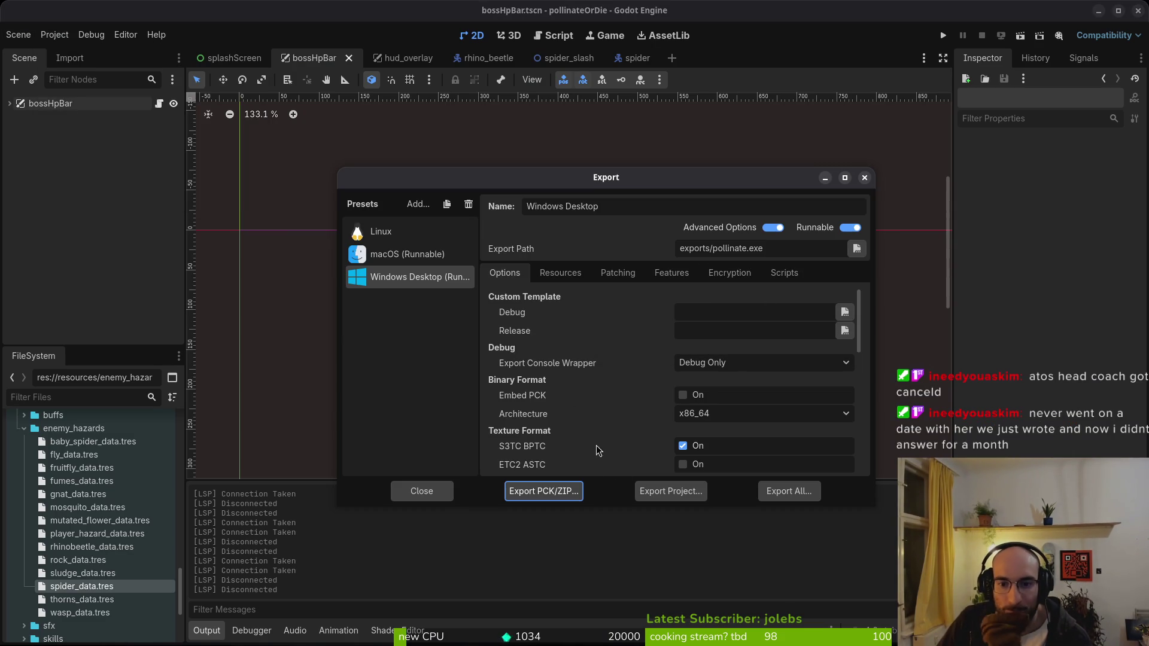
click(747, 365)
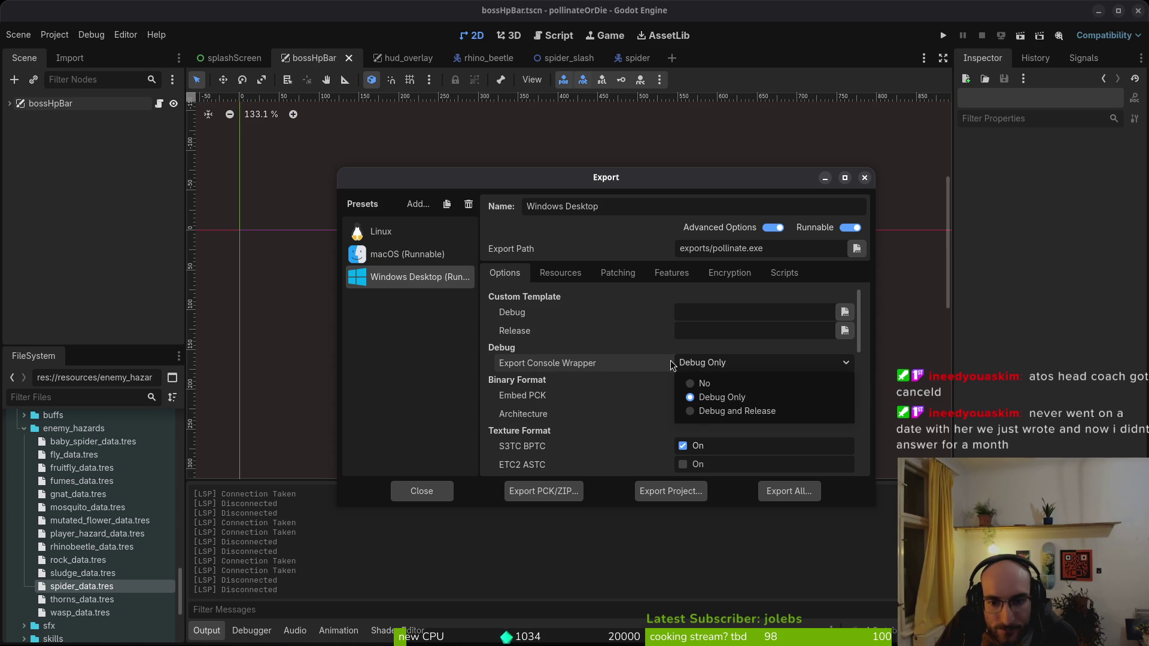
click(869, 404)
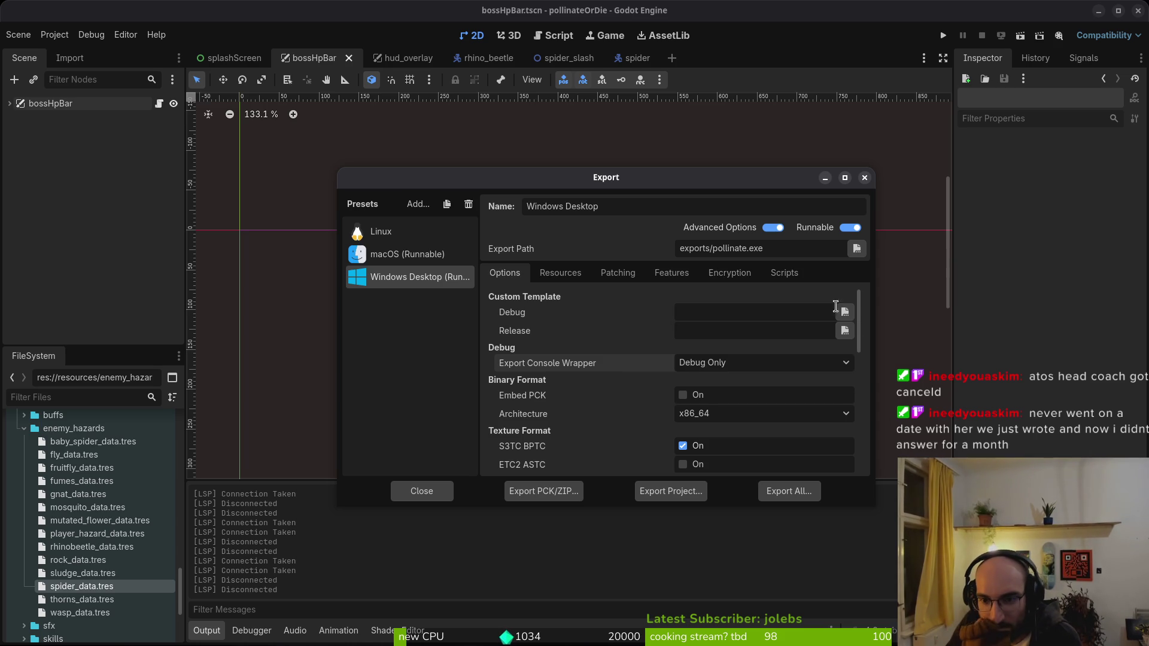
- Select the Linux preset, review its Scripts, Features, Patching, Resources and Options tabs, and begin exporting pollinate.x86_64
click(376, 231)
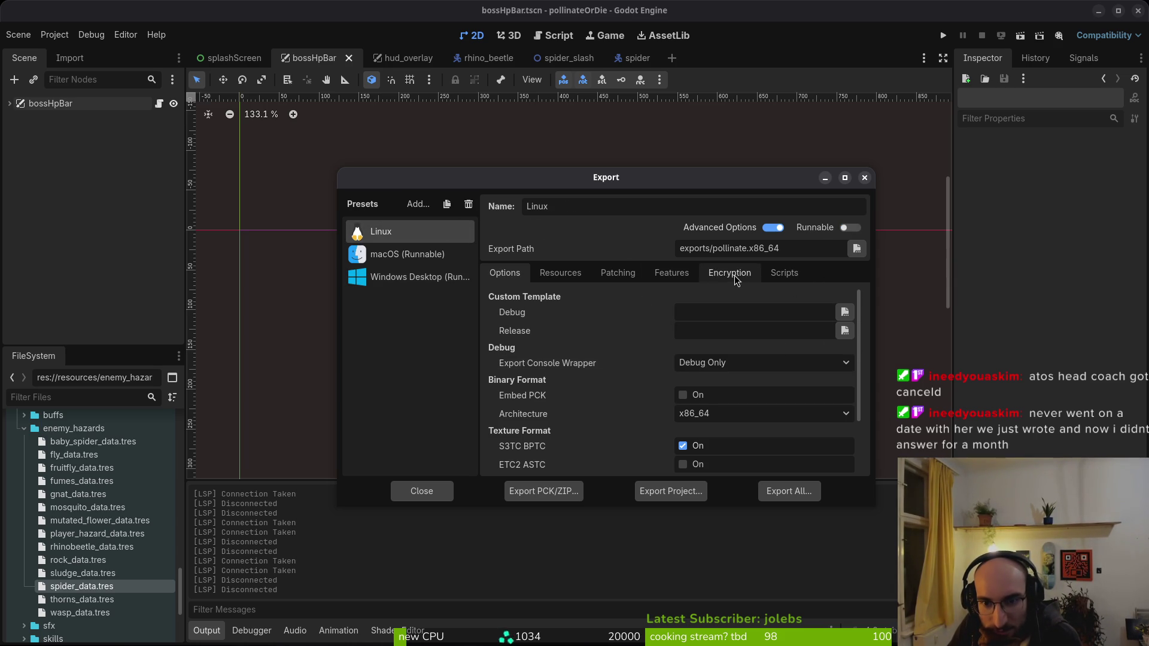
click(782, 274)
click(674, 276)
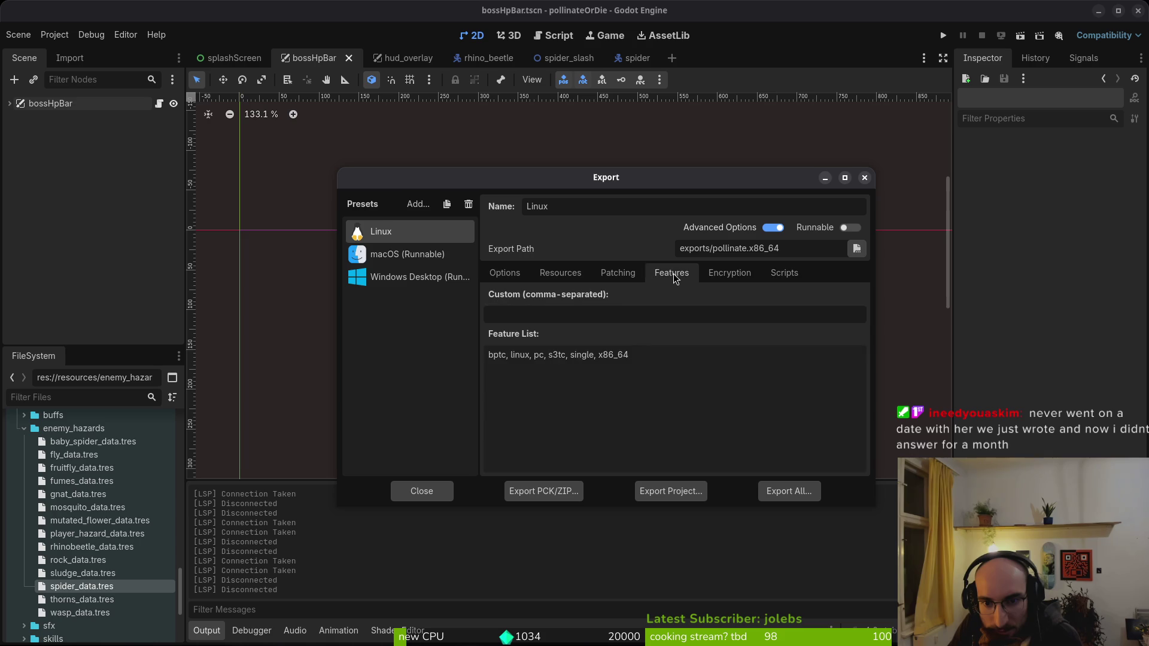
click(617, 275)
click(559, 274)
click(504, 274)
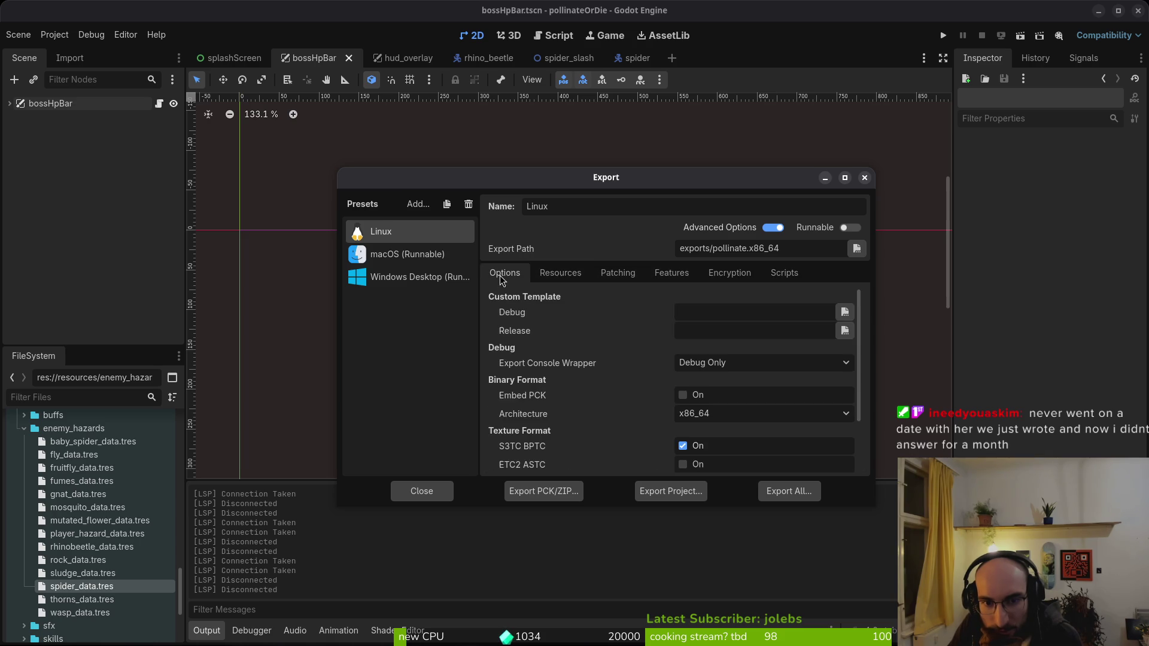
scroll(544, 422, down, 3)
scroll(551, 430, up, 3)
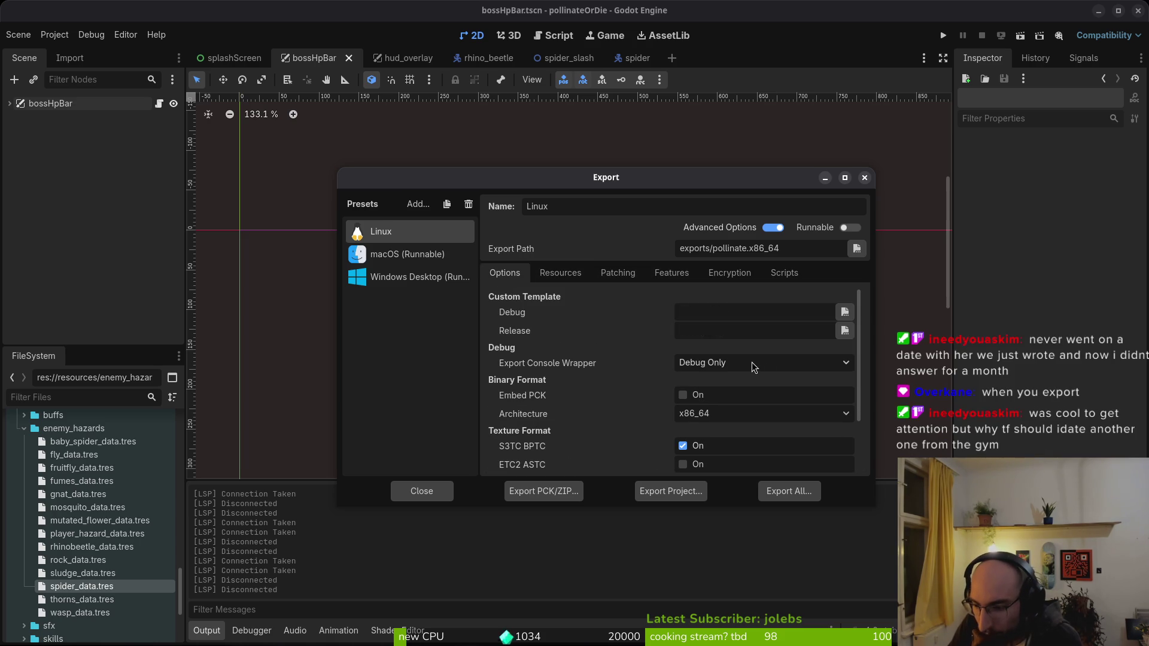
click(662, 492)
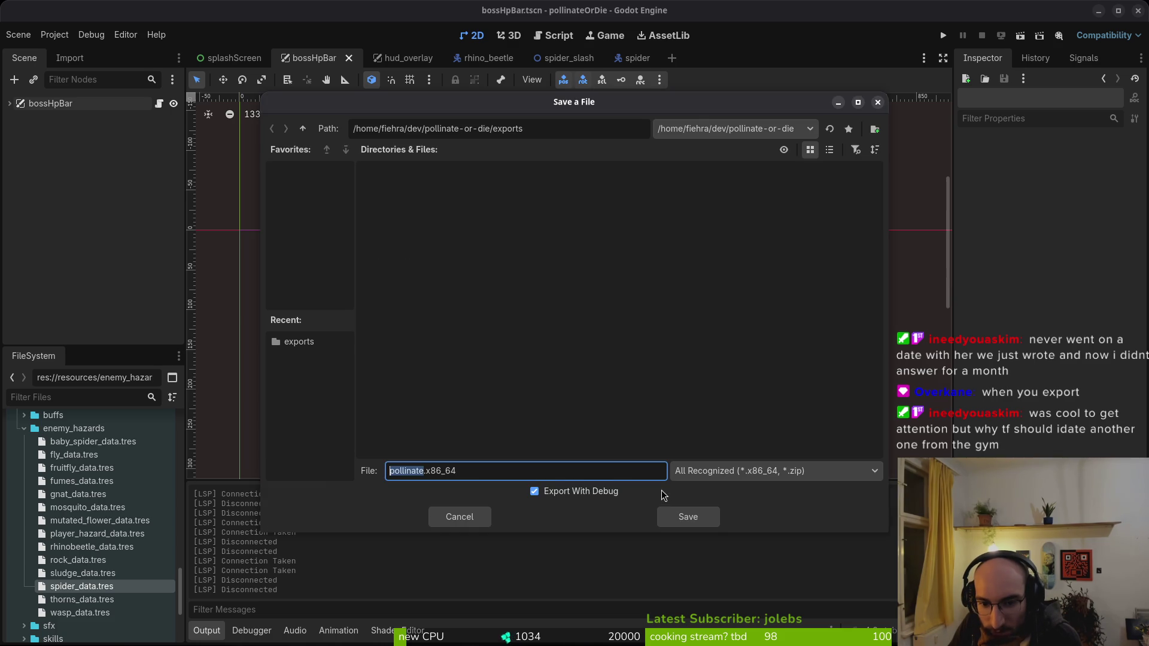
click(698, 473)
click(699, 476)
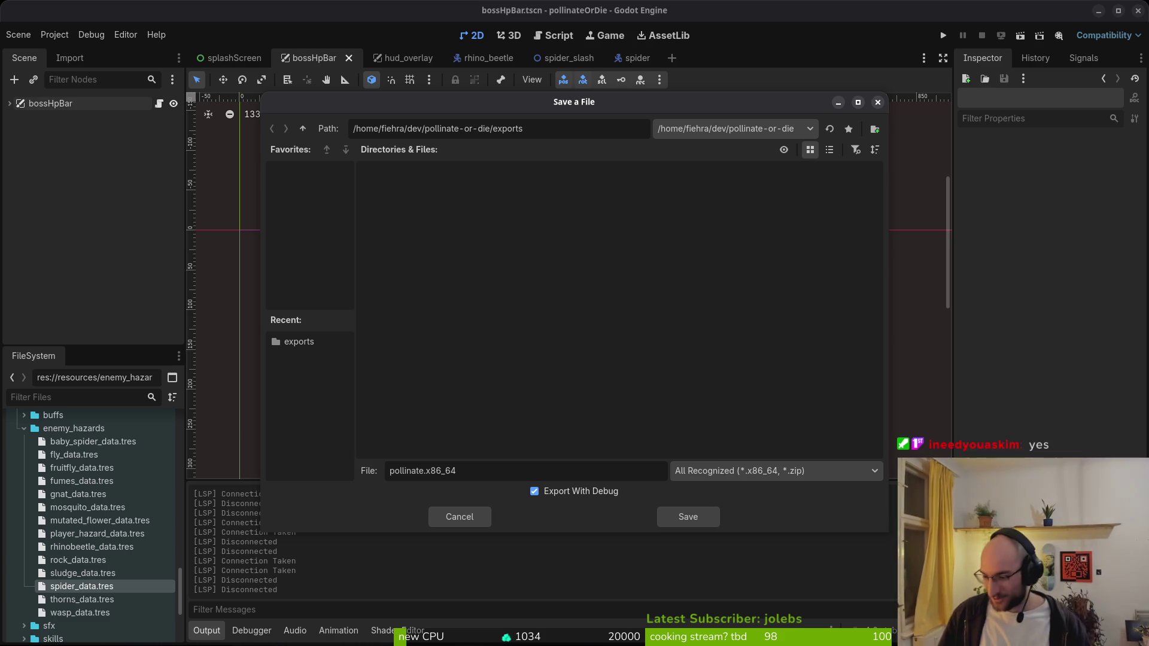
click(578, 494)
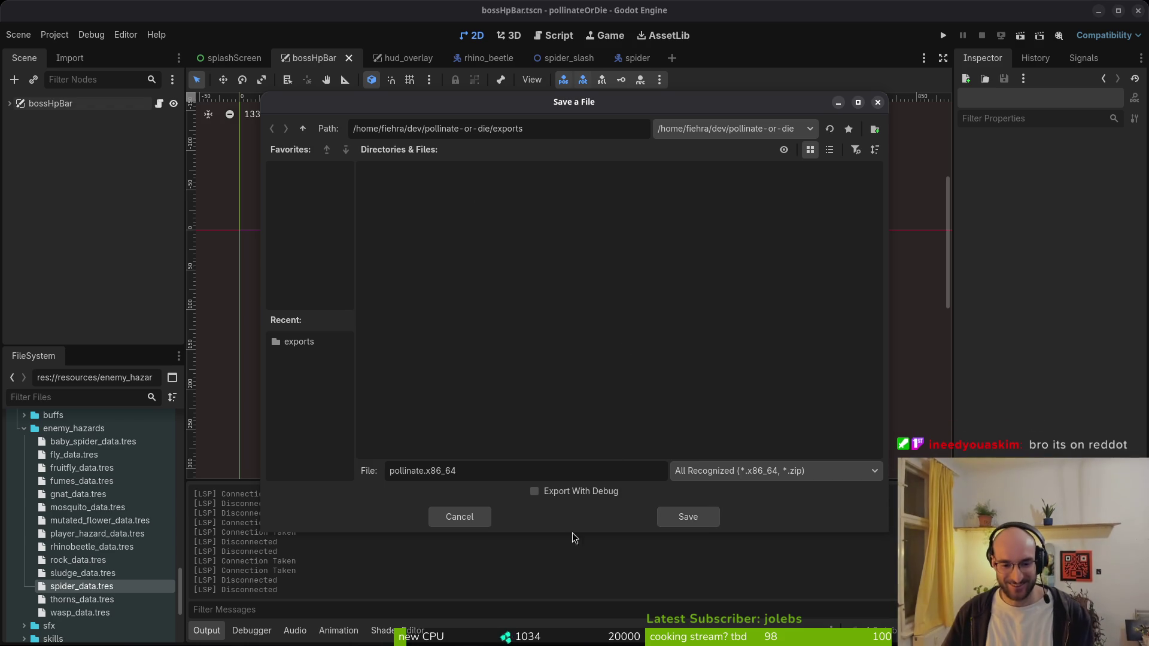
click(459, 517)
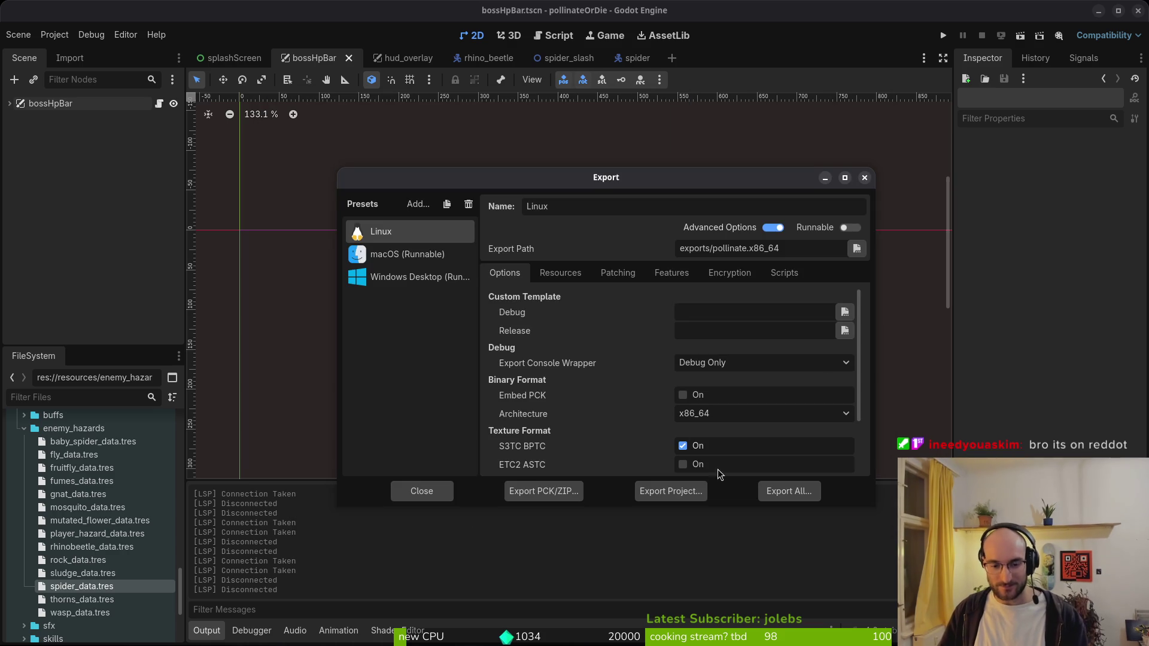
click(863, 178)
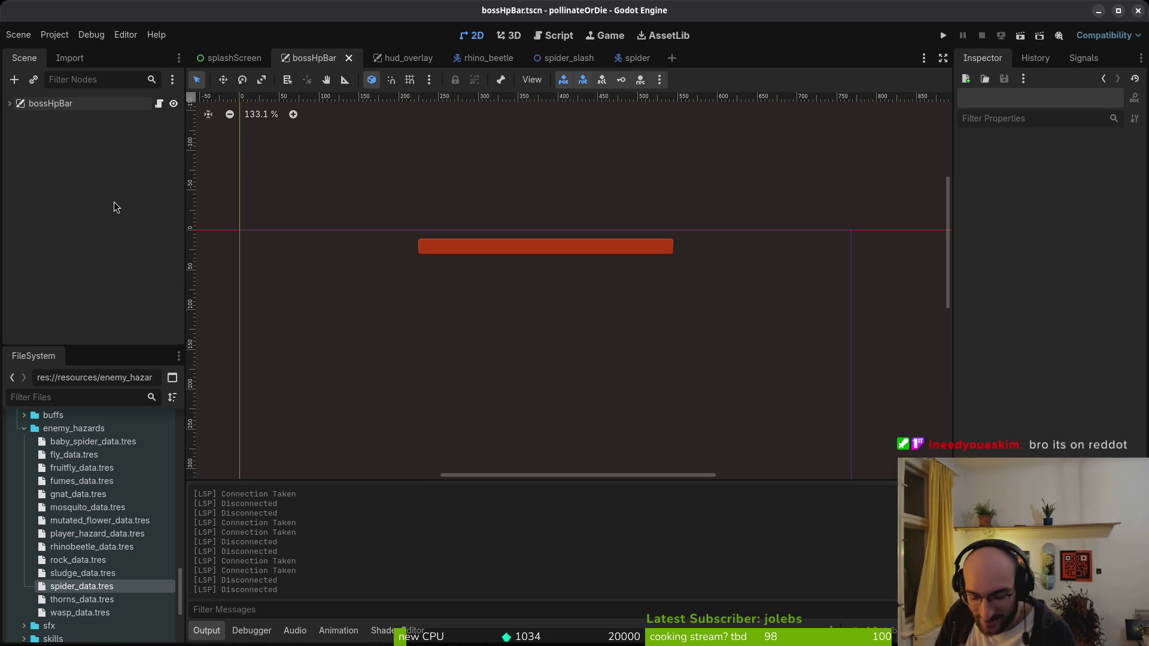
- Visit the terminal briefly, erase a half-typed 'cd' command, and return to the Godot editor
key(super)
key(Return)
text(cd)
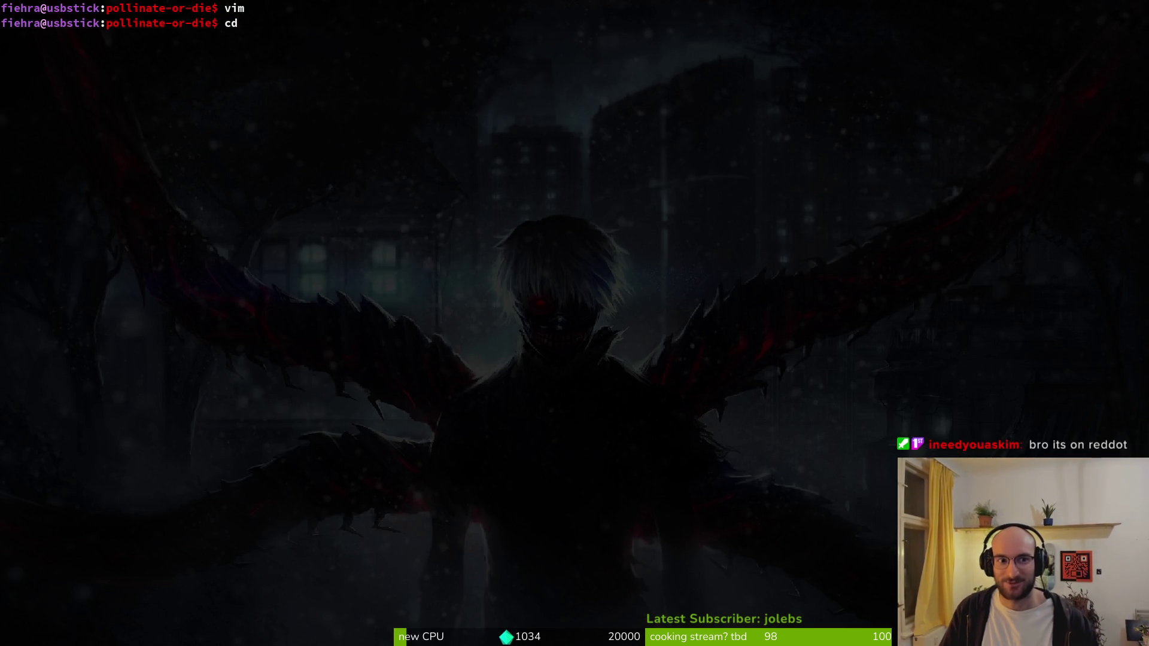
key(BackSpace)
key(BackSpace)
key(BackSpace)
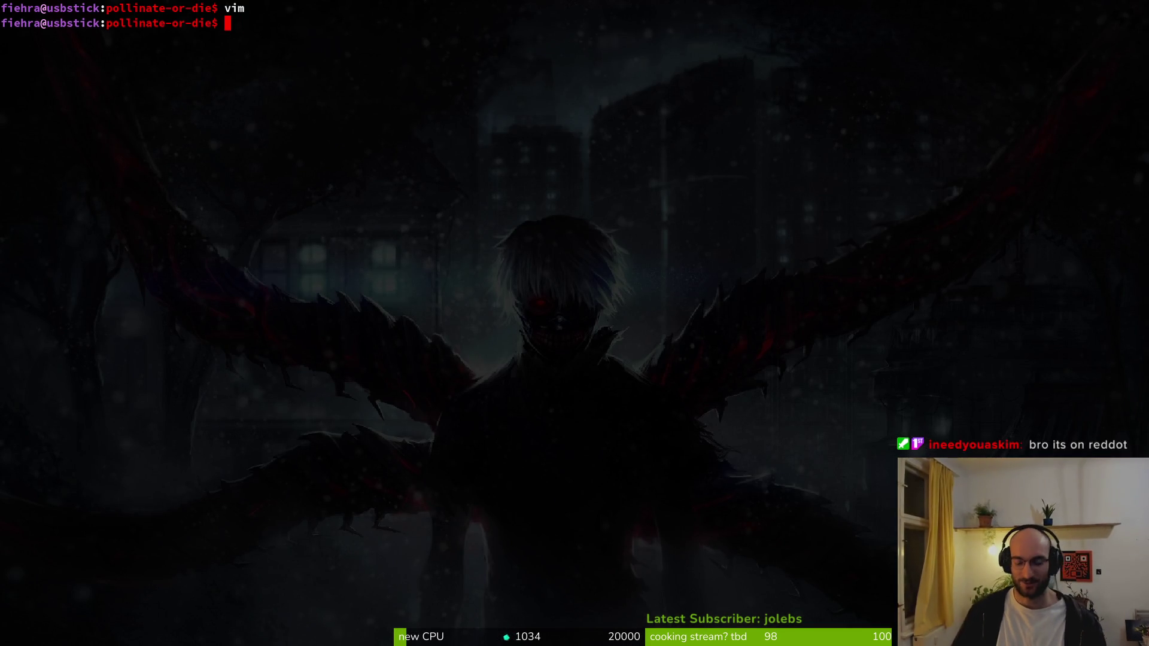
key(alt+Tab)
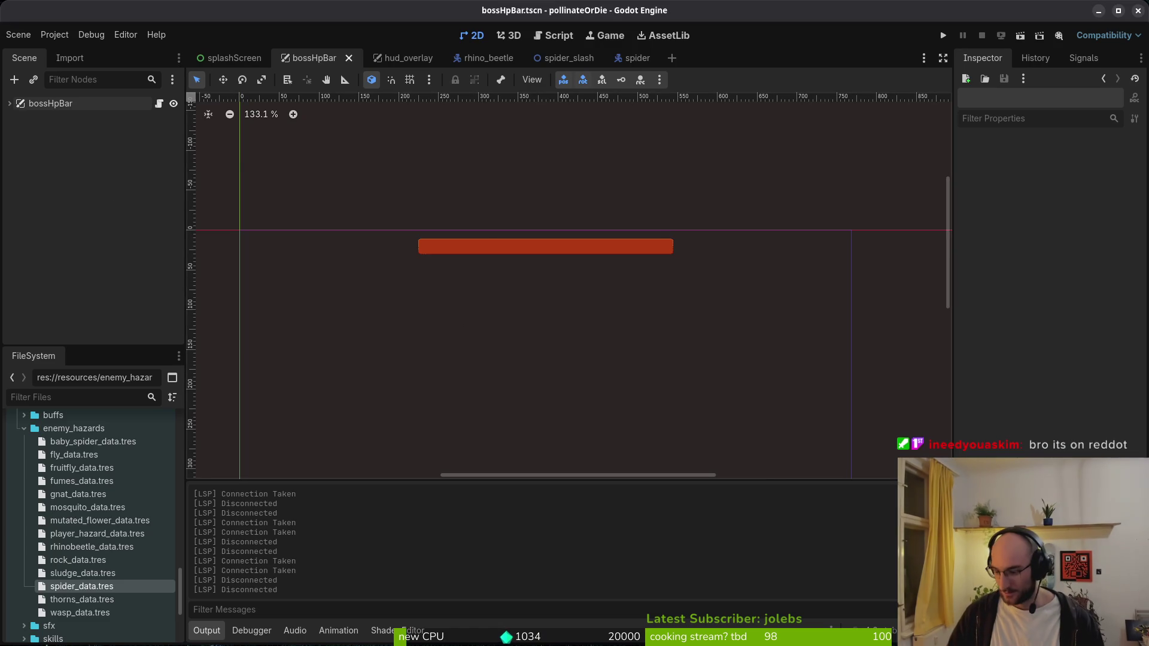
key(super)
key(super)
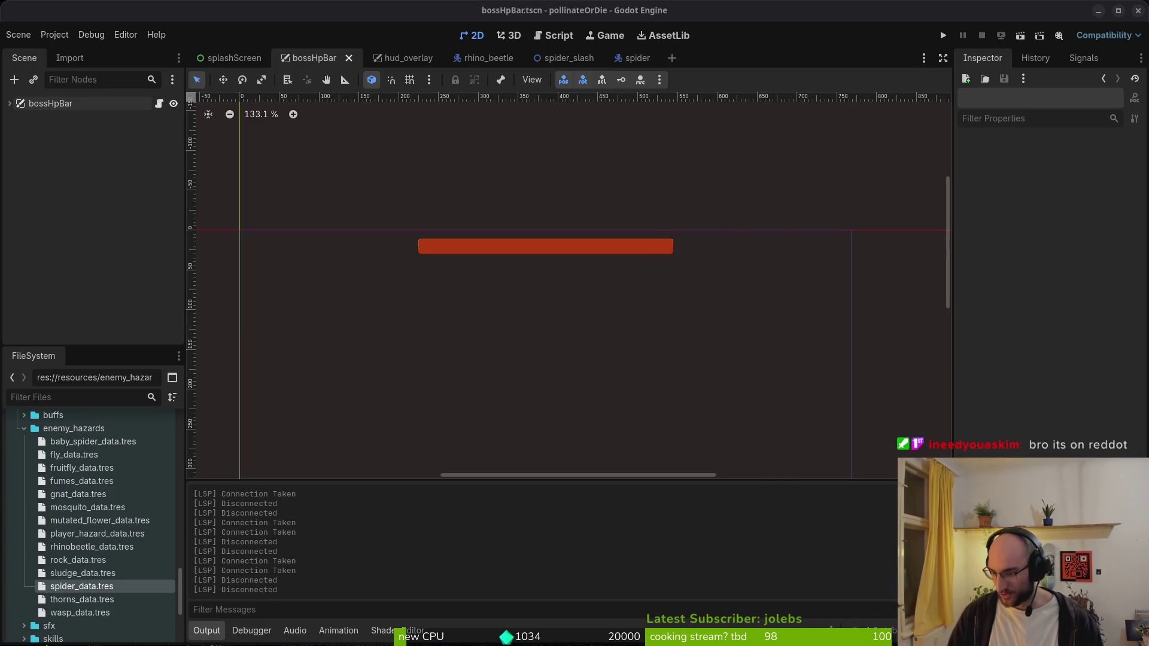
key(super)
key(super)
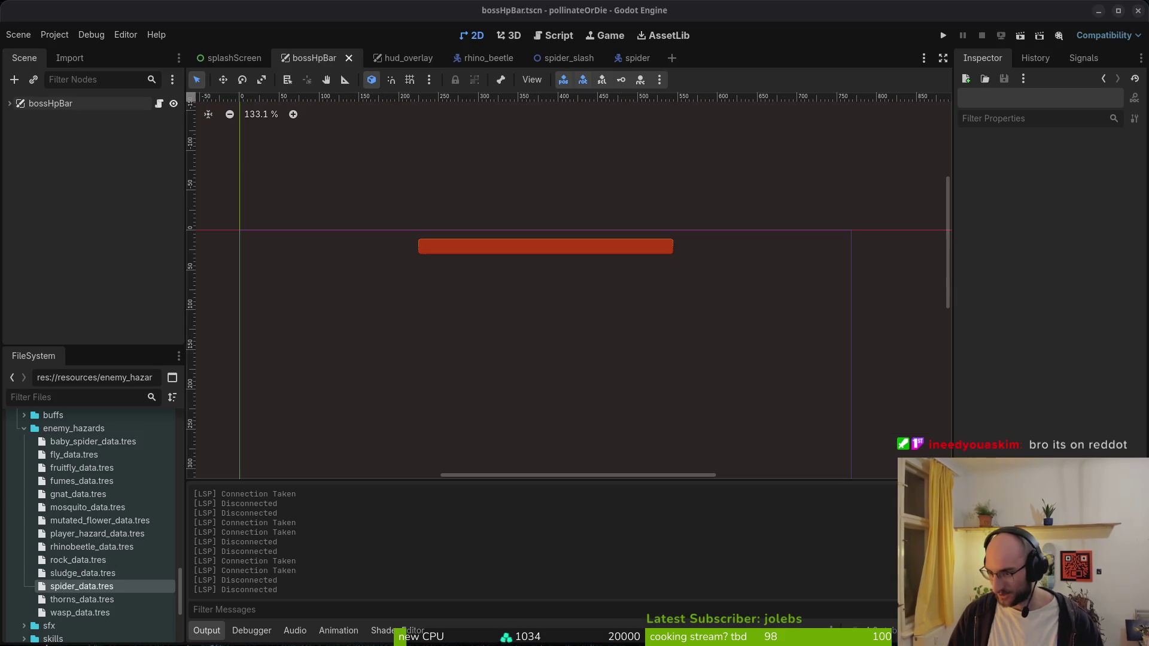